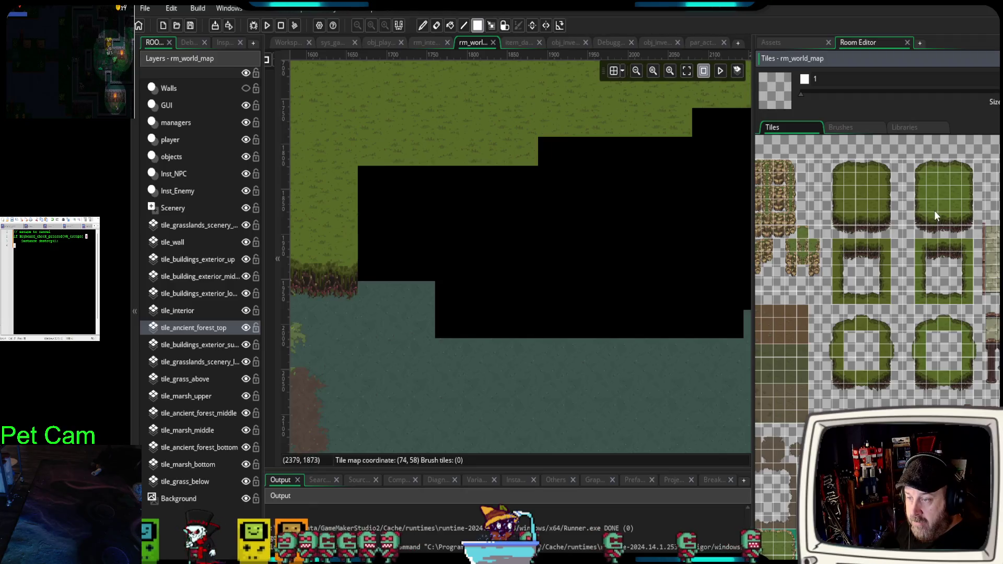
- Select a grass cliff-edge block, down to the cliff bottom, in the Tiles palette
scroll(848, 265, up, 3)
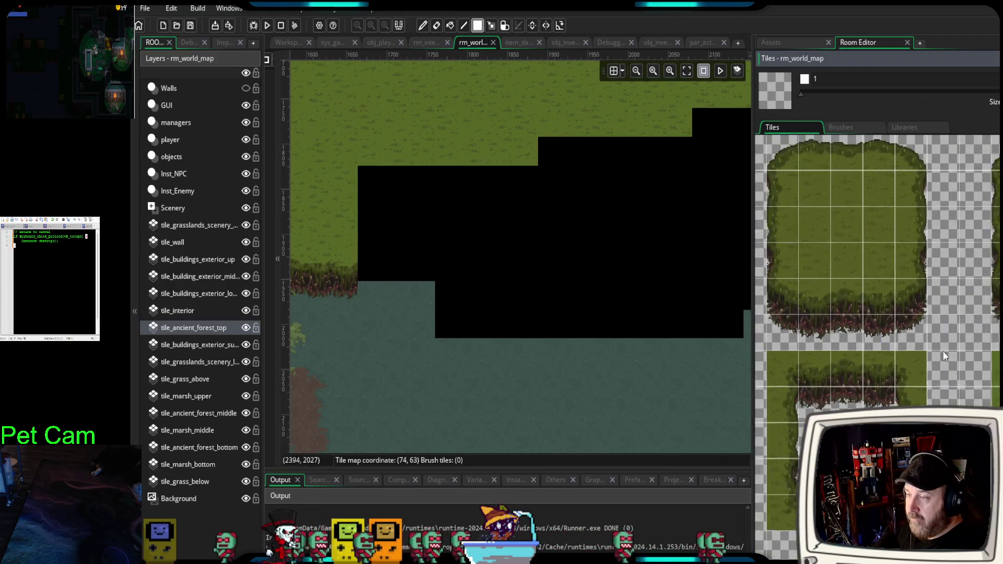
scroll(962, 371, up, 1)
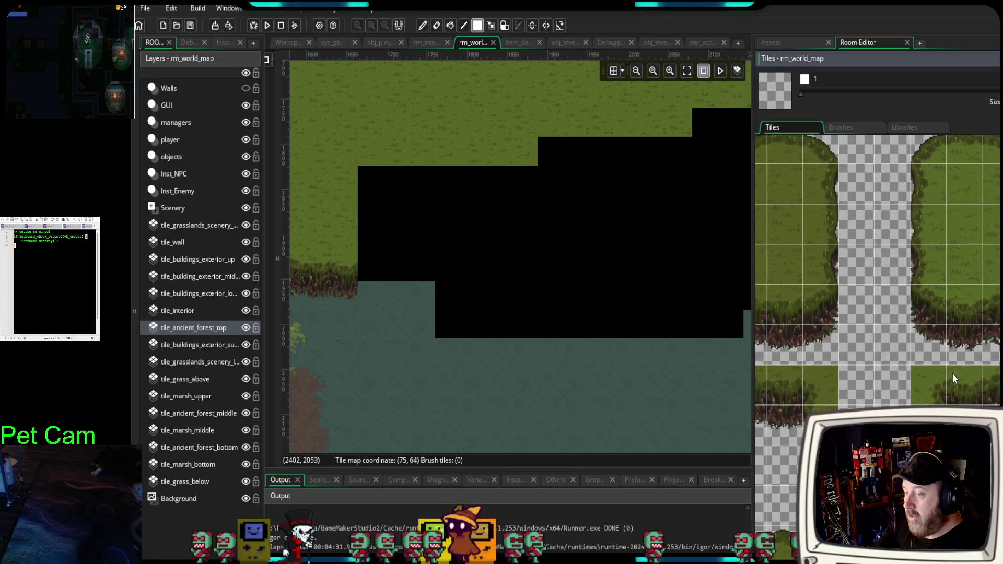
scroll(898, 377, up, 1)
scroll(588, 315, down, 5)
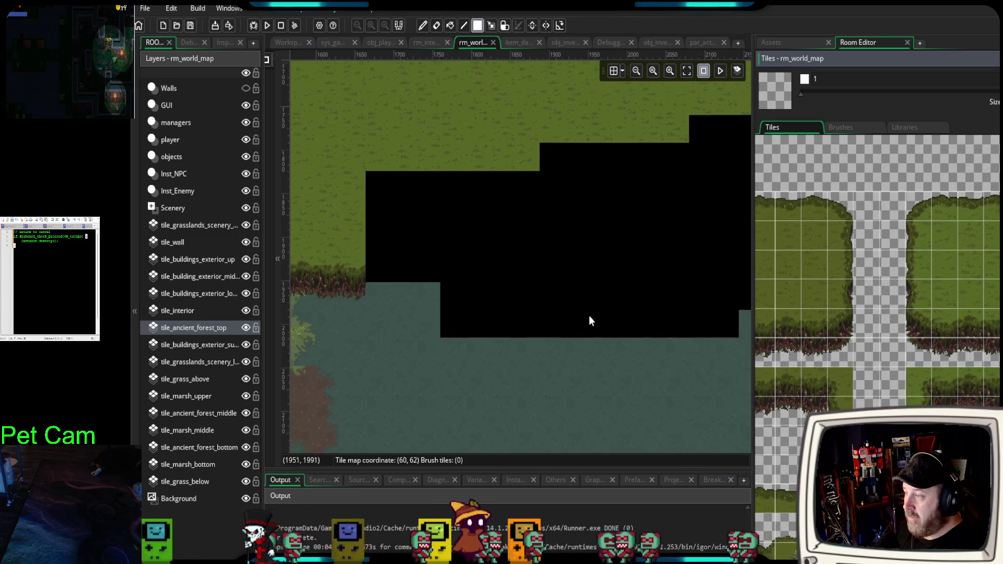
scroll(627, 332, down, 3)
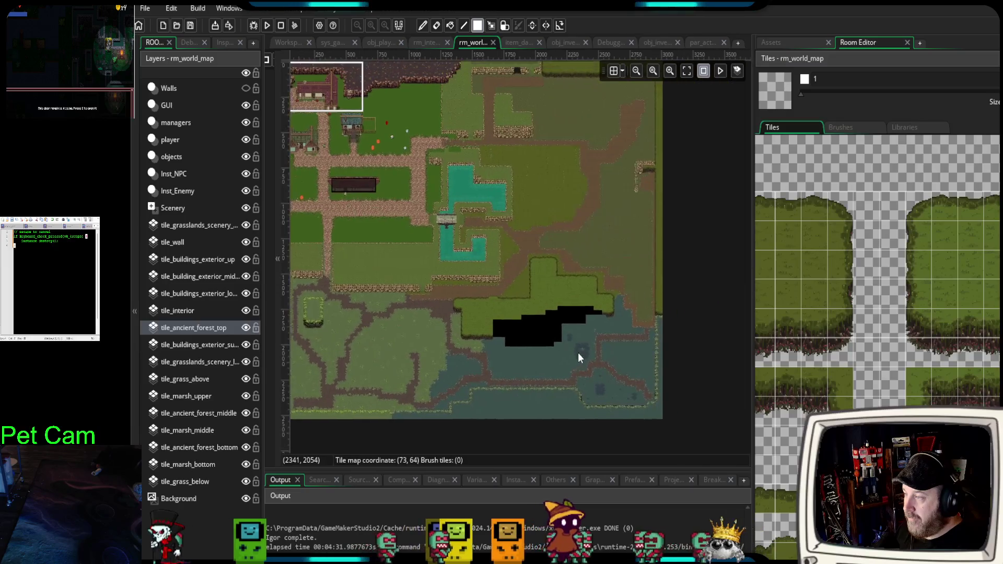
scroll(549, 326, up, 5)
scroll(537, 317, up, 4)
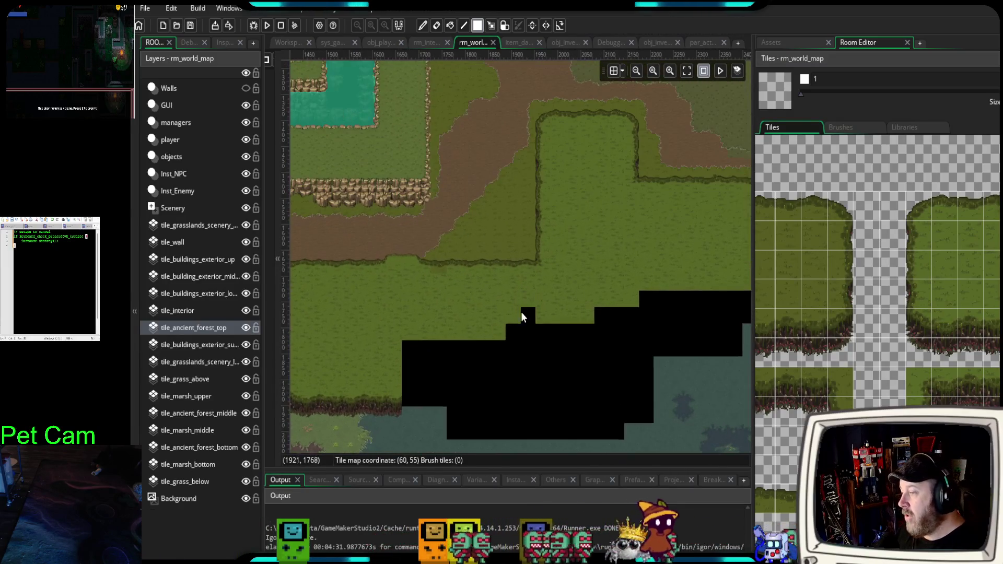
mouse_move(485, 377)
mouse_down()
mouse_move(512, 276)
mouse_move(516, 300)
mouse_move(581, 317)
mouse_move(564, 325)
mouse_up()
scroll(516, 302, up, 2)
scroll(563, 324, up, 1)
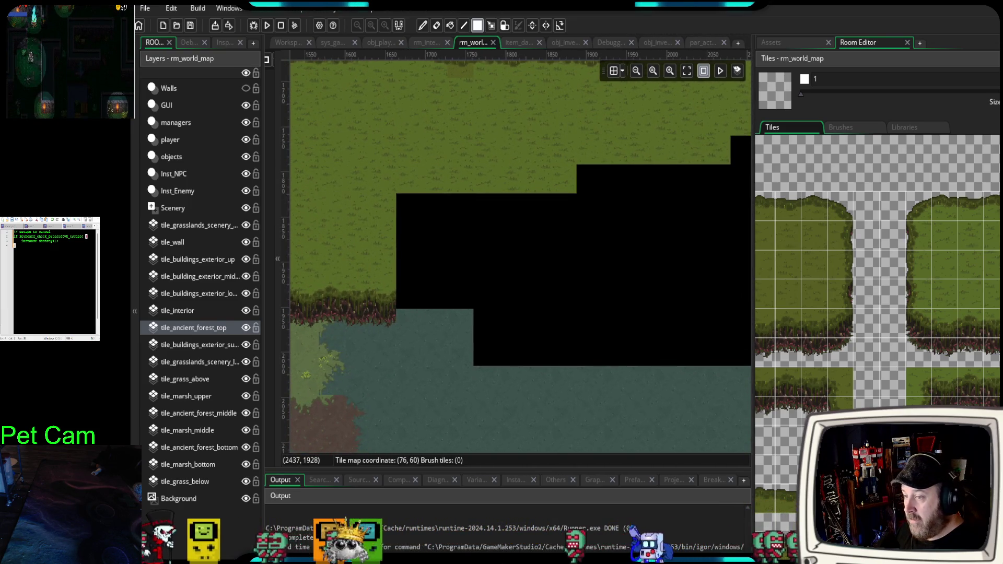
drag(987, 282, 998, 335)
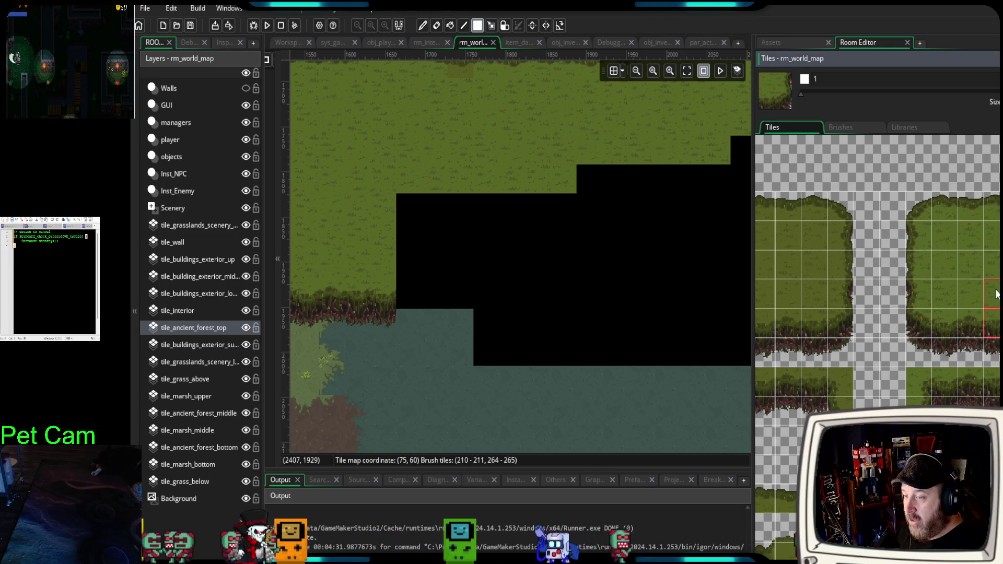
drag(988, 287, 995, 358)
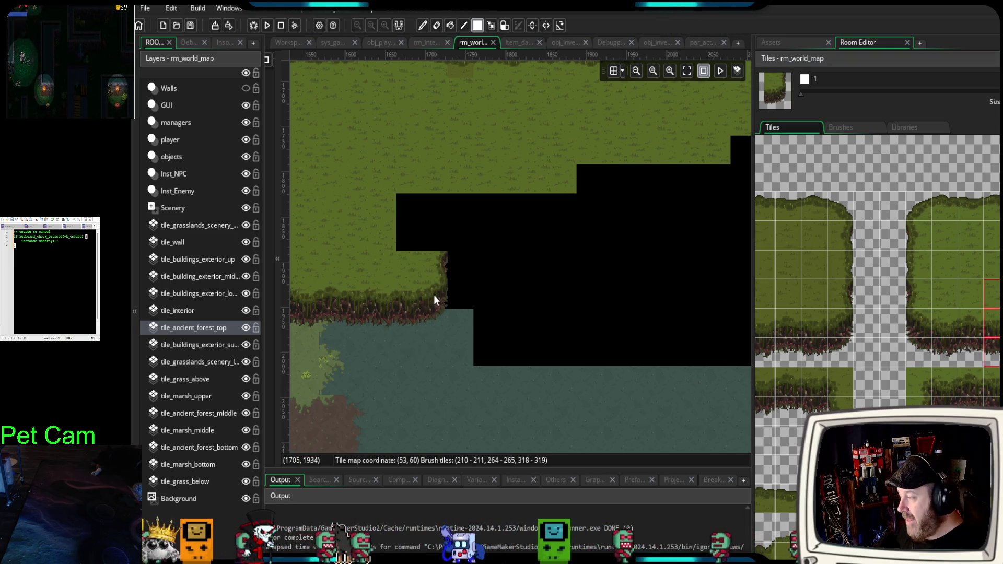
- Paint a 2x2 grass-edge tile block into the left side of the black gap
scroll(433, 294, up, 1)
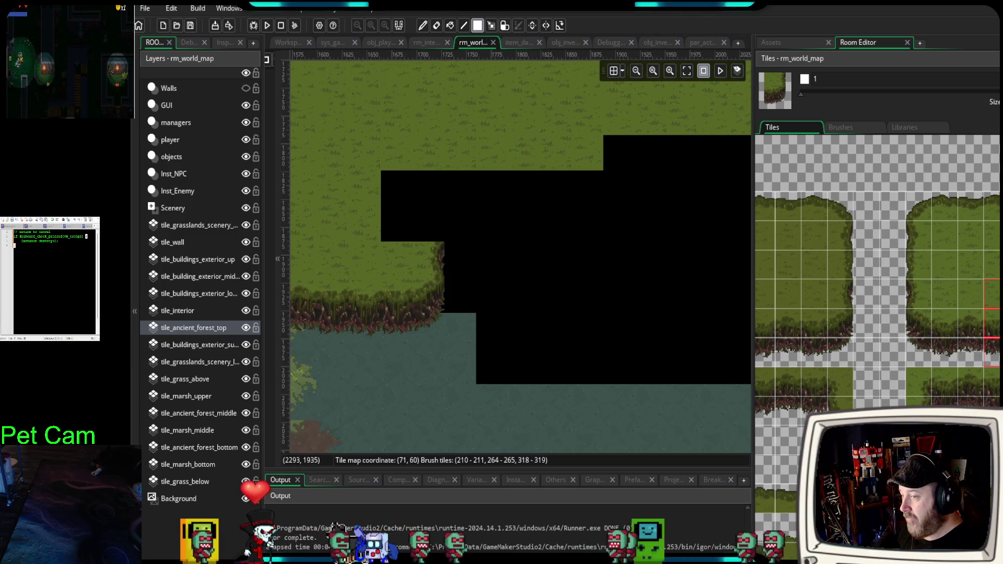
click(992, 264)
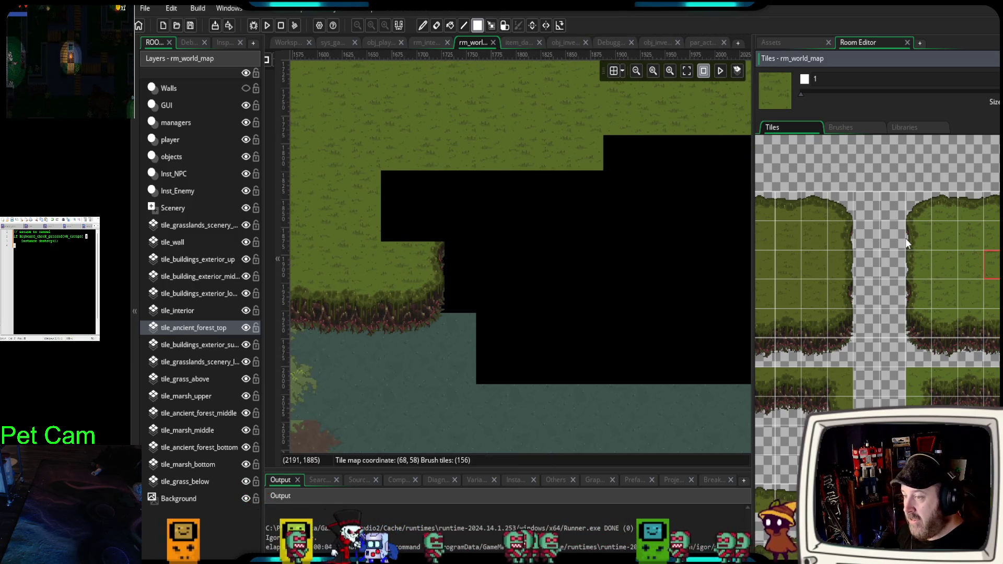
drag(991, 237, 996, 264)
click(543, 209)
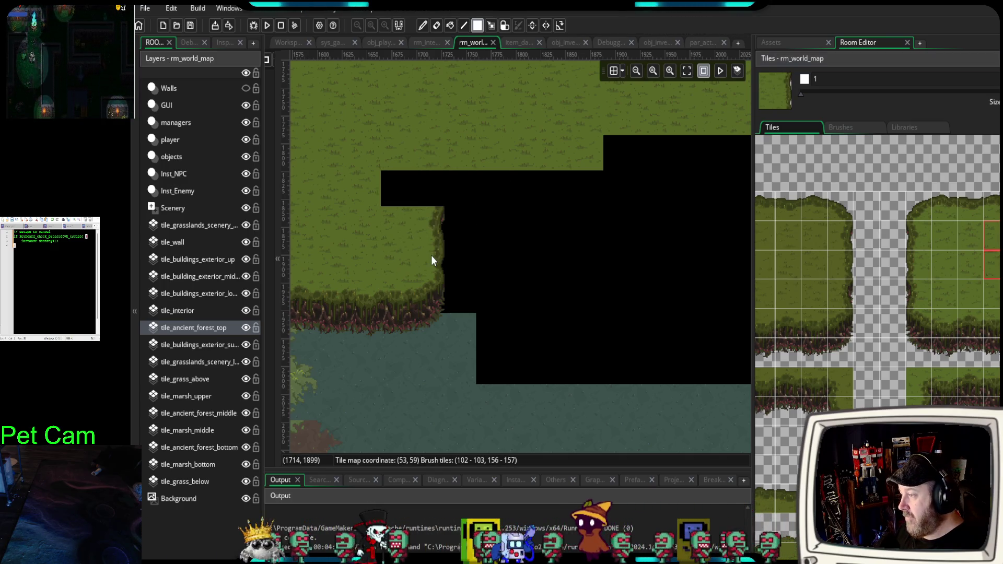
scroll(959, 333, up, 2)
scroll(959, 333, up, 1)
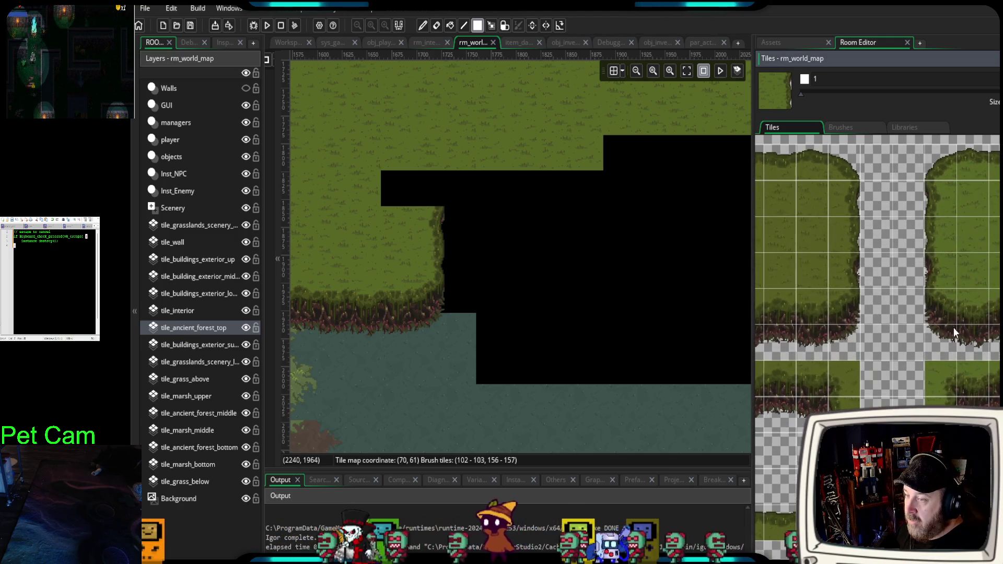
- Paint a grass cliff-edge ledge across the gap's top, then stamp a larger cliff-edge block
scroll(935, 348, up, 2)
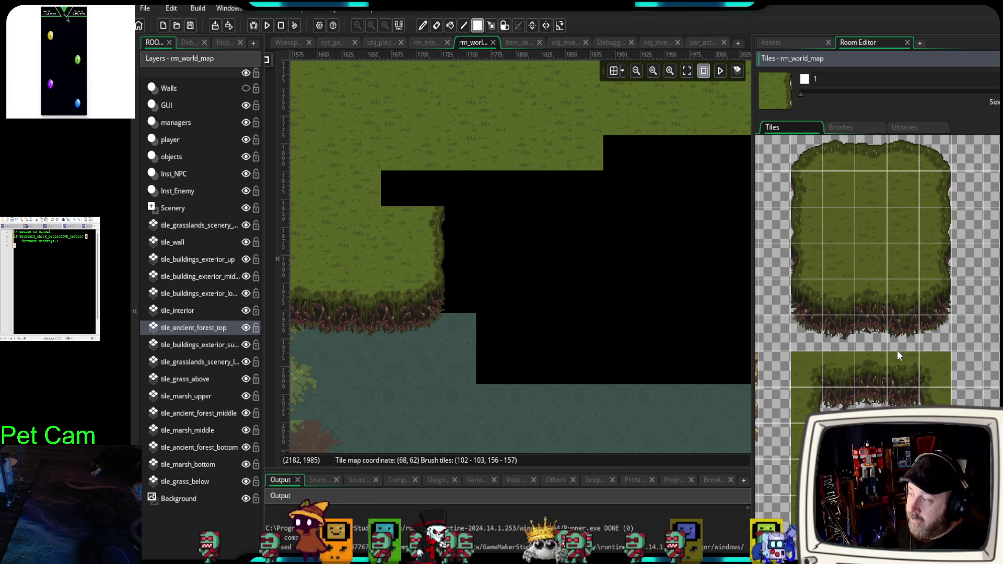
drag(857, 439, 919, 502)
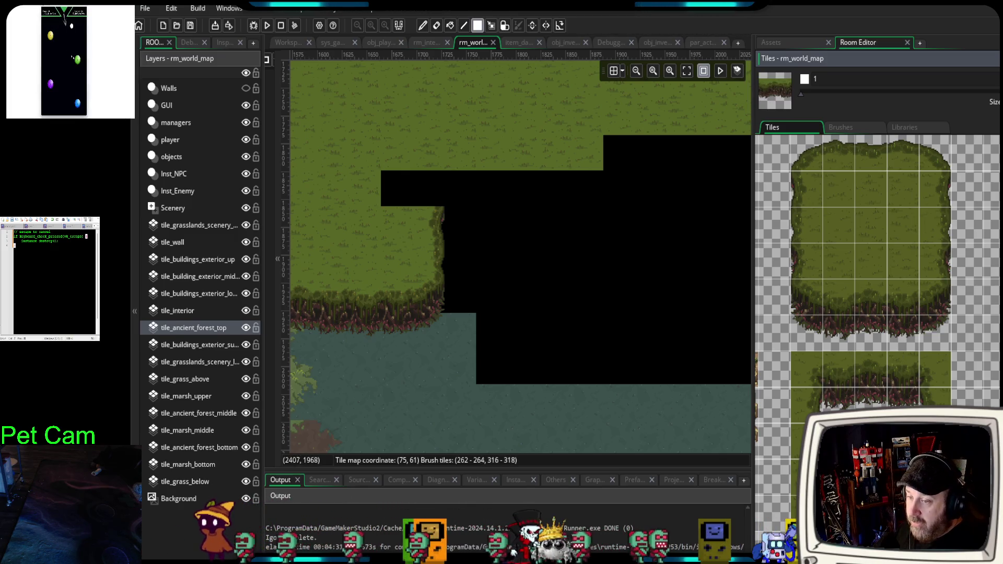
drag(465, 229, 493, 230)
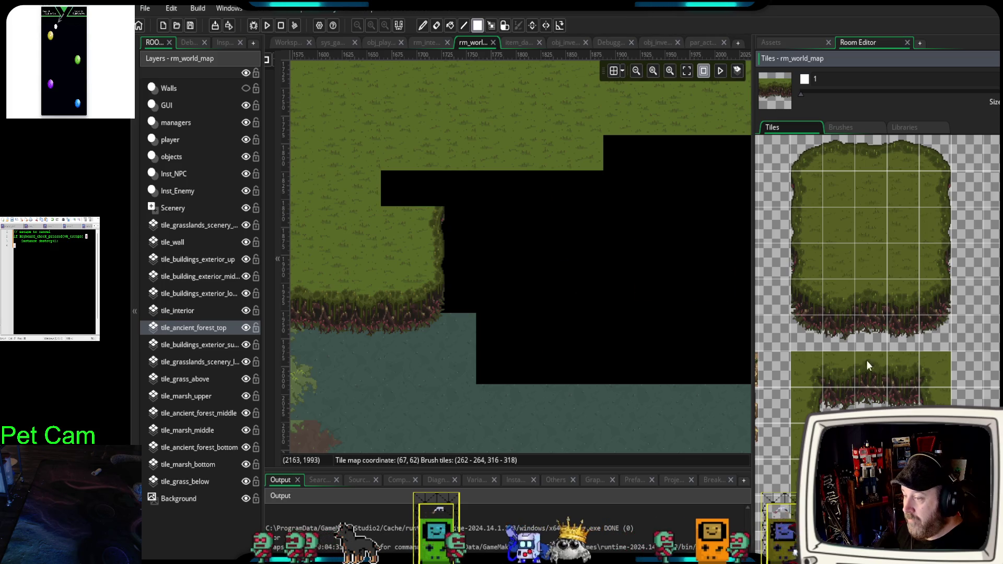
drag(811, 363, 898, 465)
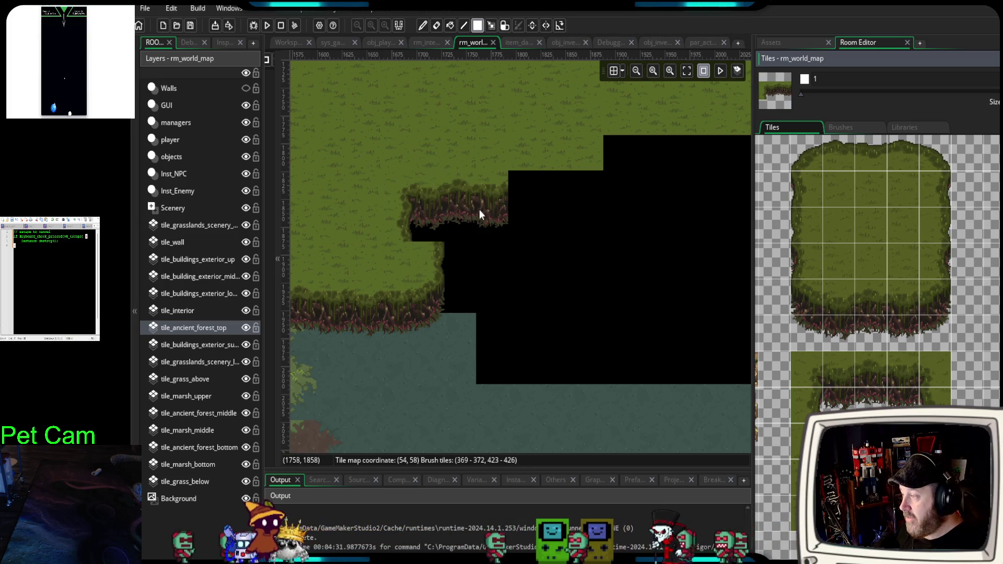
click(487, 209)
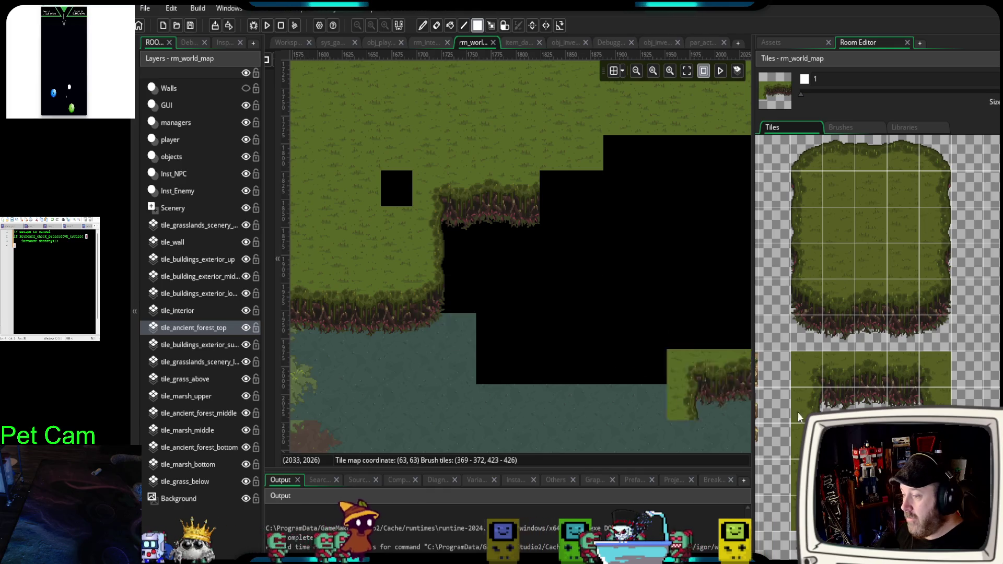
- Fill the small leftover black hole with plain grass tile 154
click(805, 371)
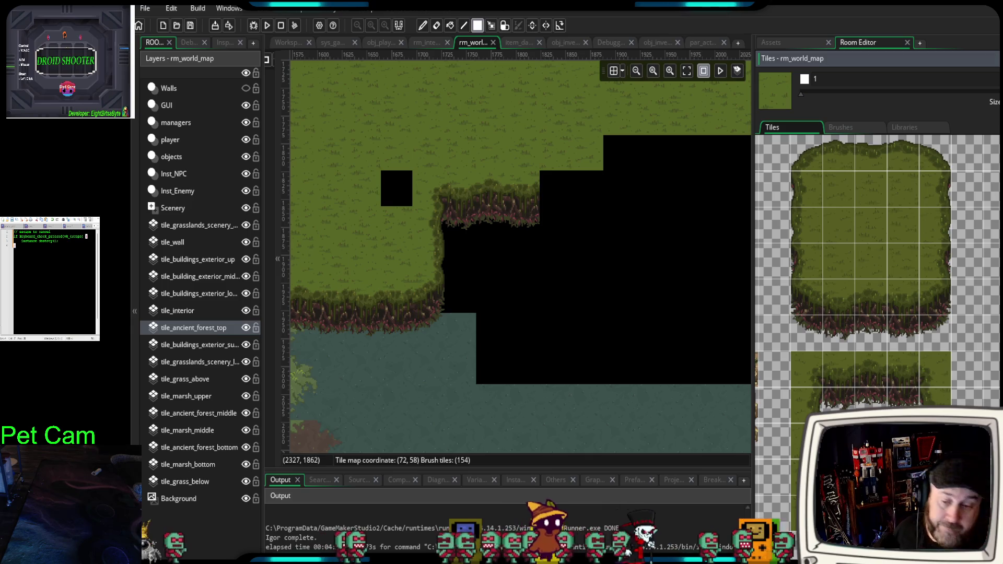
click(392, 191)
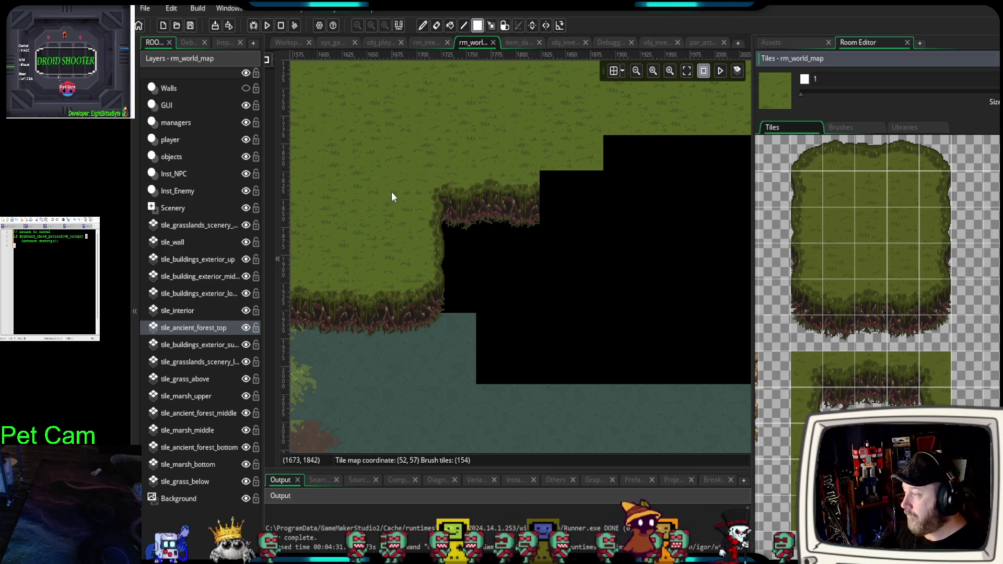
scroll(470, 261, right, 2)
scroll(490, 300, up, 1)
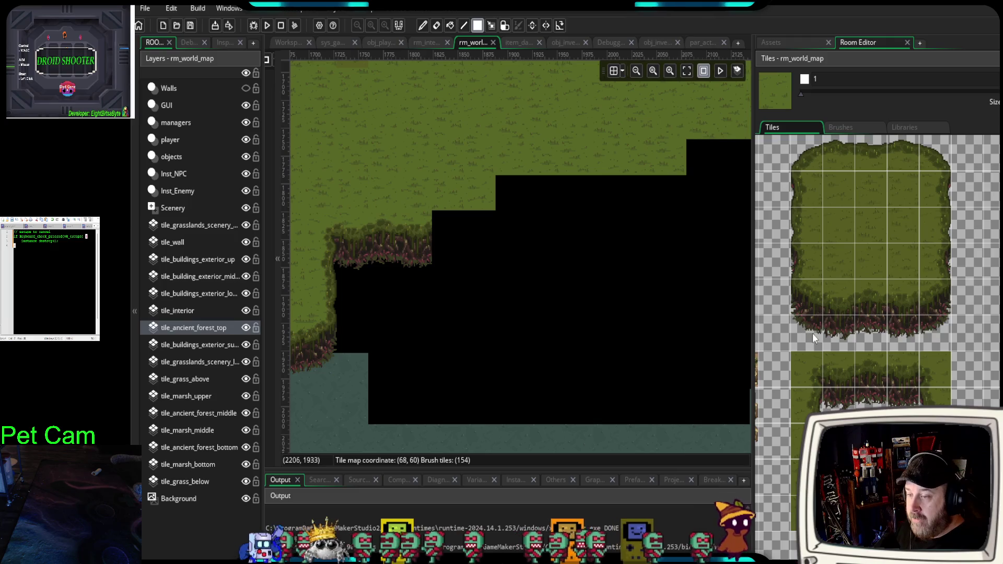
- Paint a grass cliff-edge ledge beside the existing one along the black gap
scroll(981, 231, right, 3)
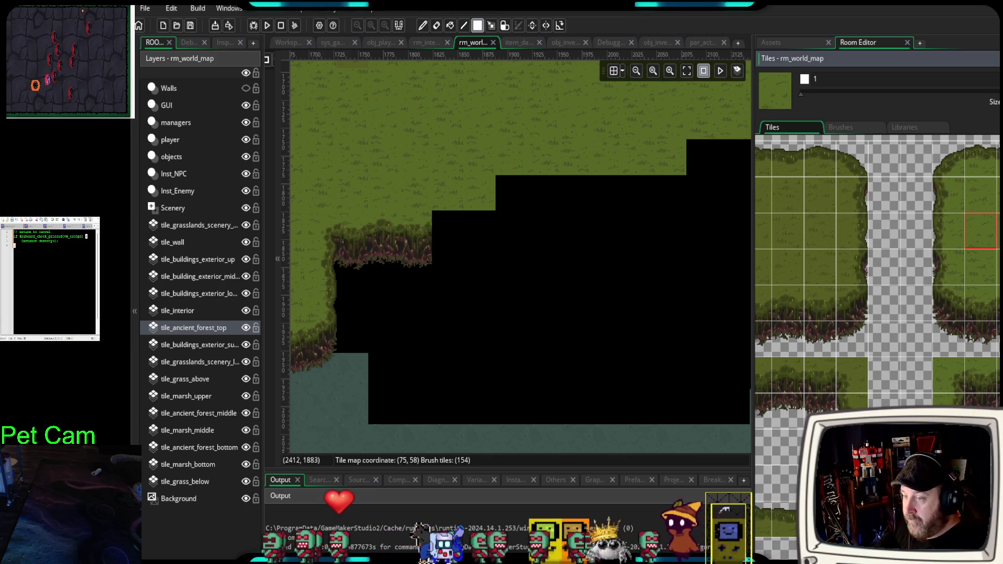
drag(999, 290, 1002, 353)
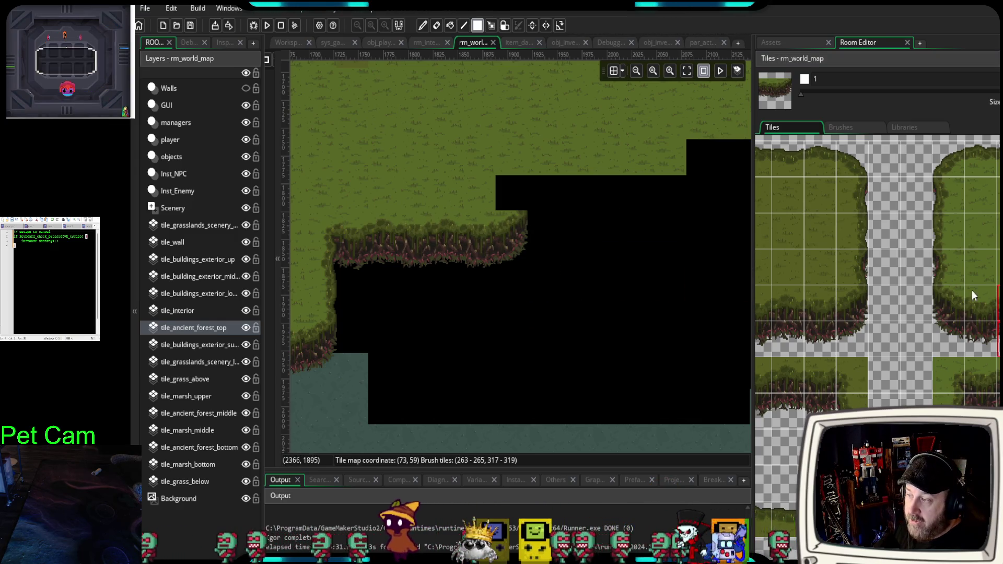
drag(911, 330, 926, 339)
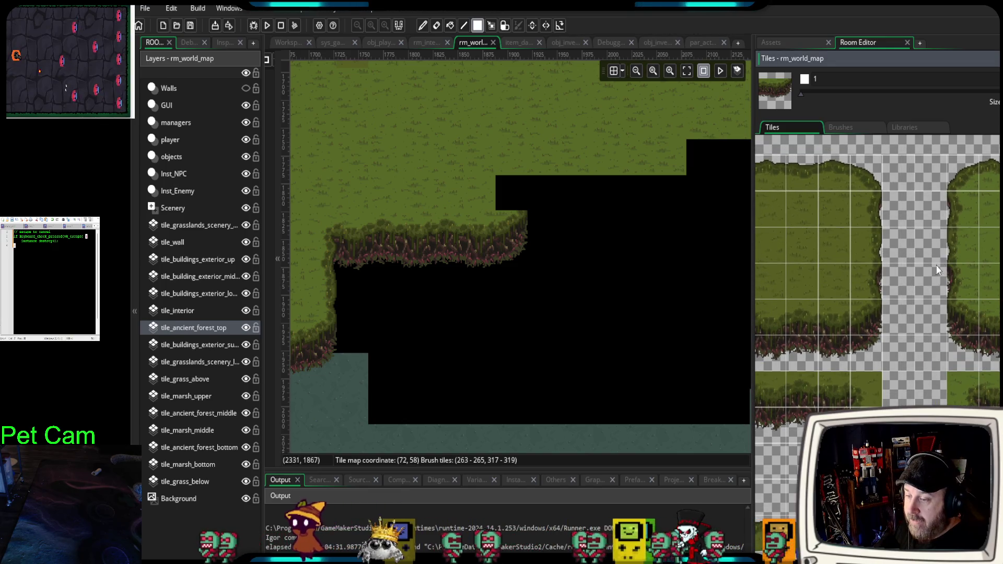
drag(956, 379, 1002, 412)
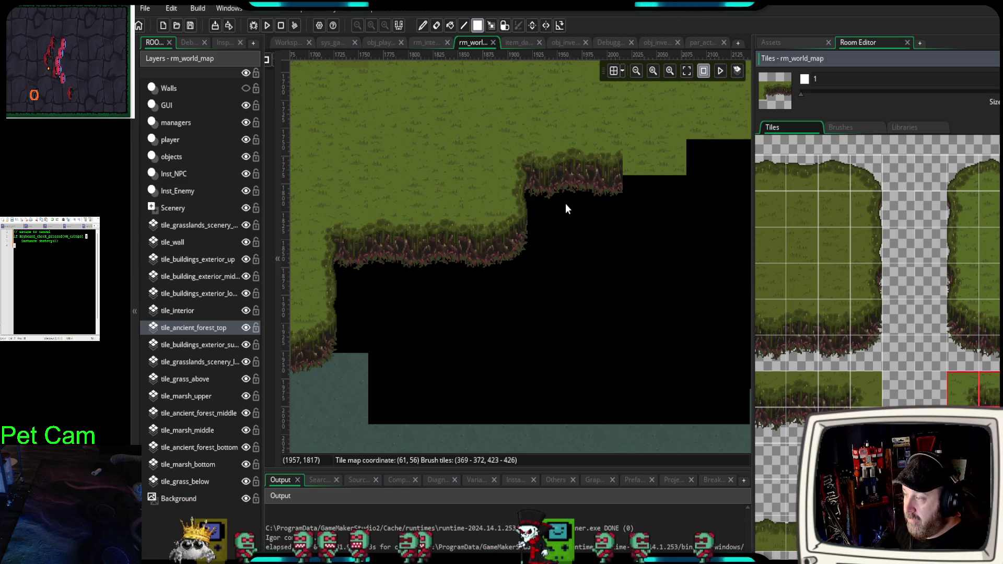
click(995, 387)
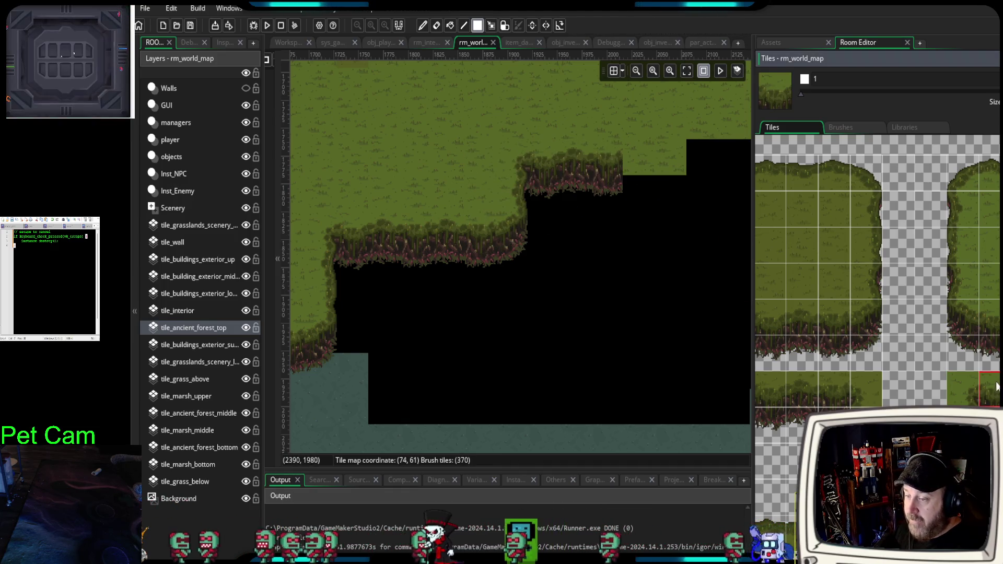
drag(989, 311, 1002, 361)
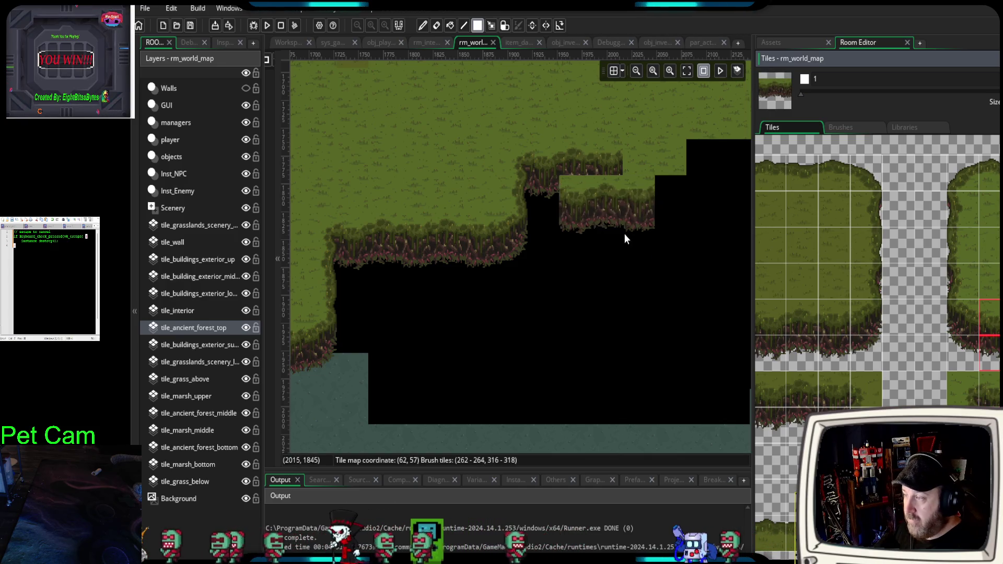
click(626, 199)
- Stamp a small grass plateau with a cliff face above the marsh
drag(631, 224, 386, 263)
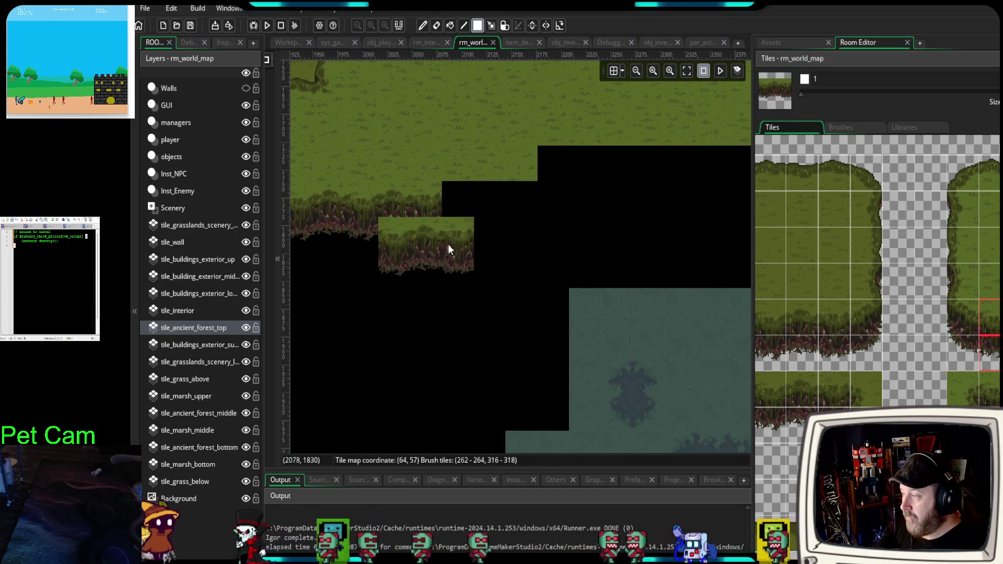
drag(1002, 283, 1002, 353)
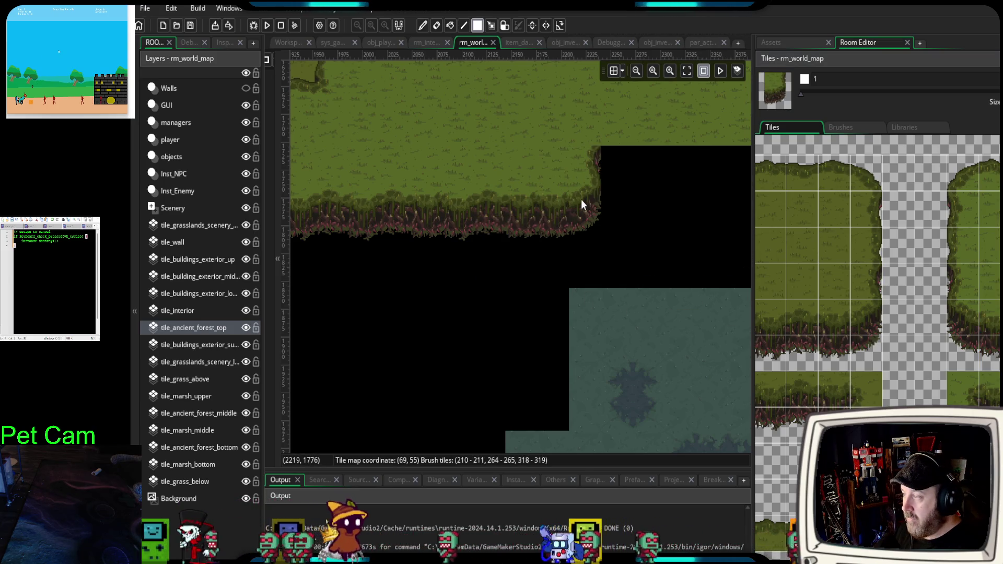
click(581, 199)
drag(575, 262, 452, 355)
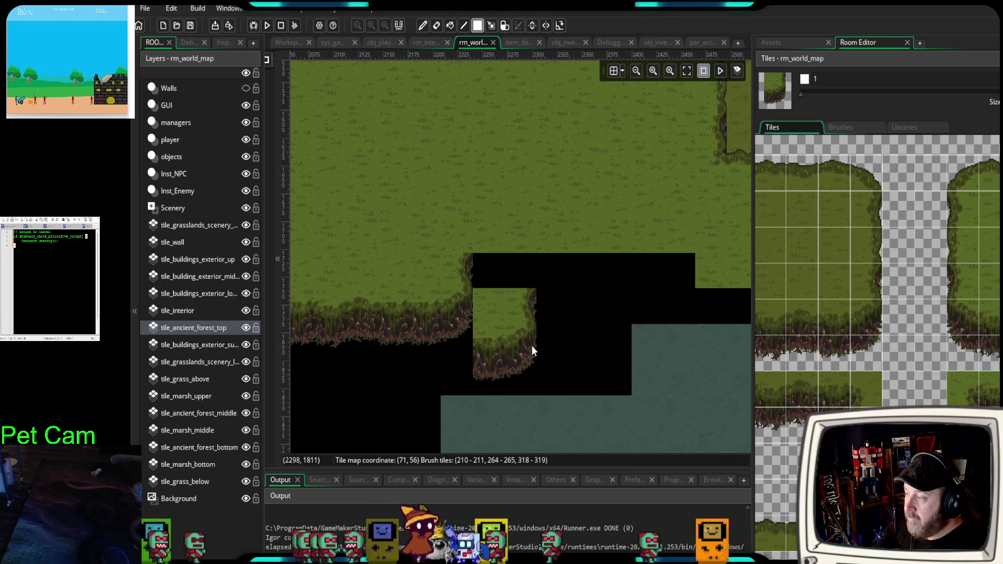
scroll(533, 349, up, 2)
drag(553, 371, 552, 282)
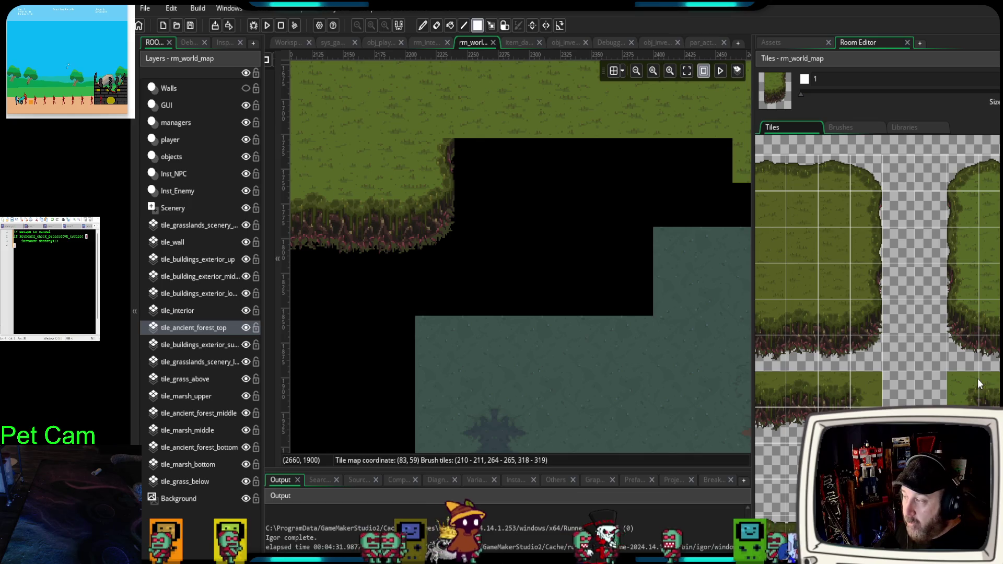
- Stamp a cliff-edge strip and a 3x2 block along the gap's top, extending rightward
drag(970, 391, 998, 418)
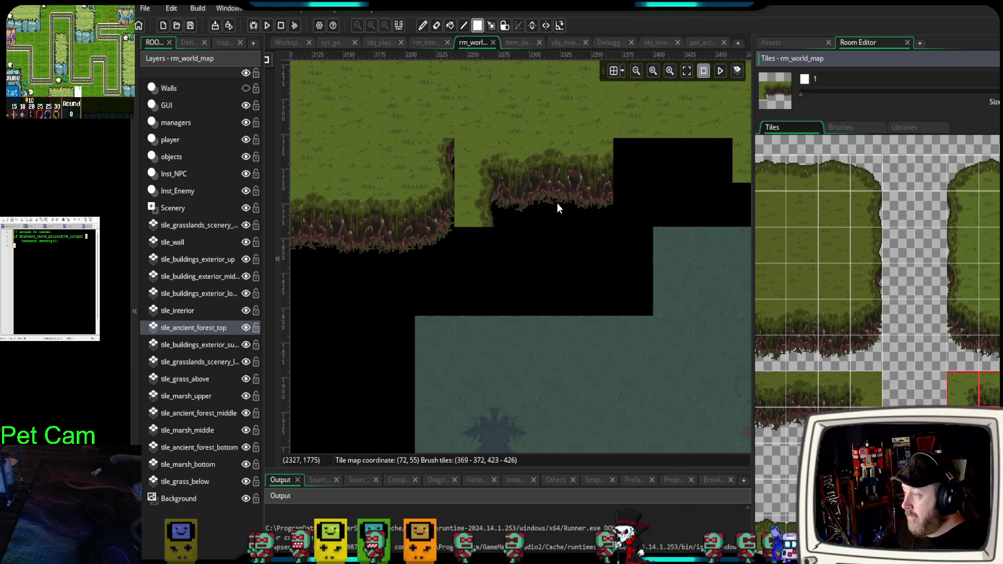
click(513, 155)
drag(995, 330, 982, 303)
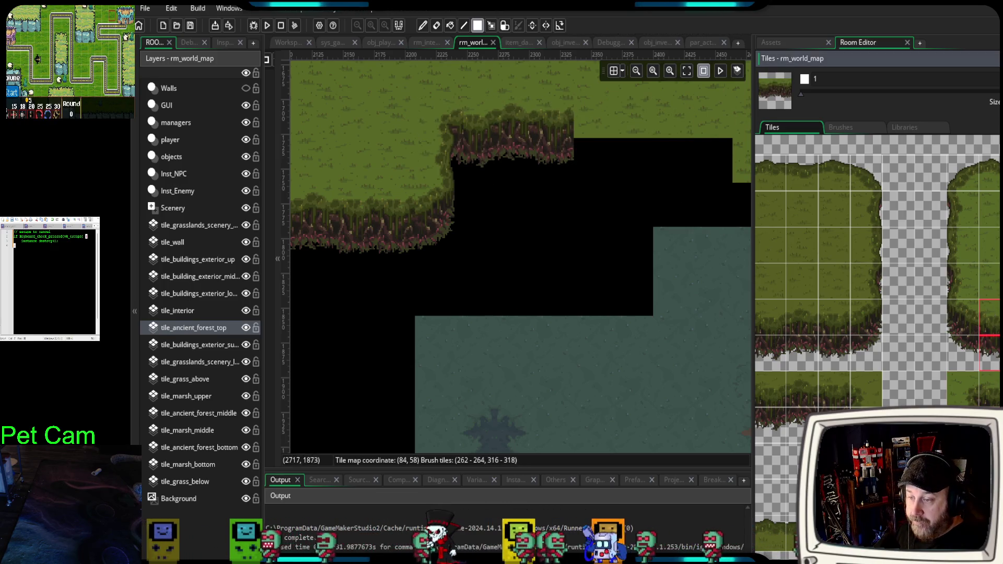
click(619, 166)
click(666, 155)
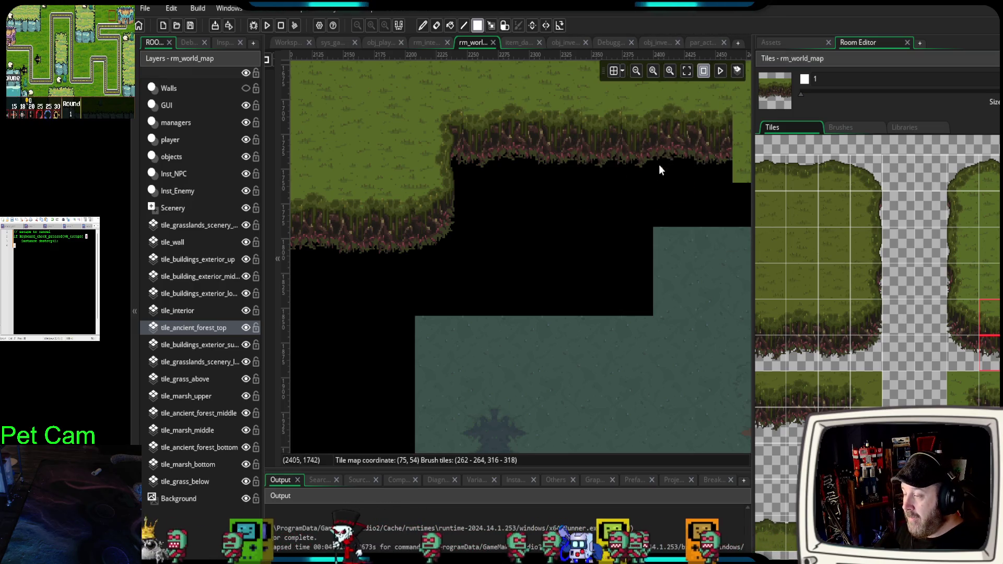
- Fill the small black gap with cliff tiles and stamp a grass-topped cliff block near the marsh
drag(659, 165, 422, 229)
scroll(455, 296, up, 1)
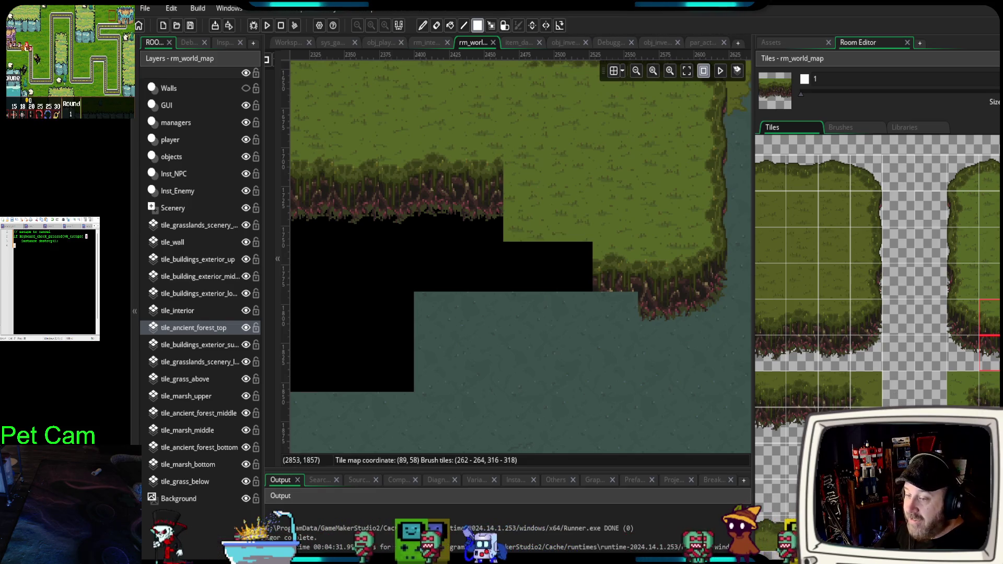
drag(999, 376, 1000, 407)
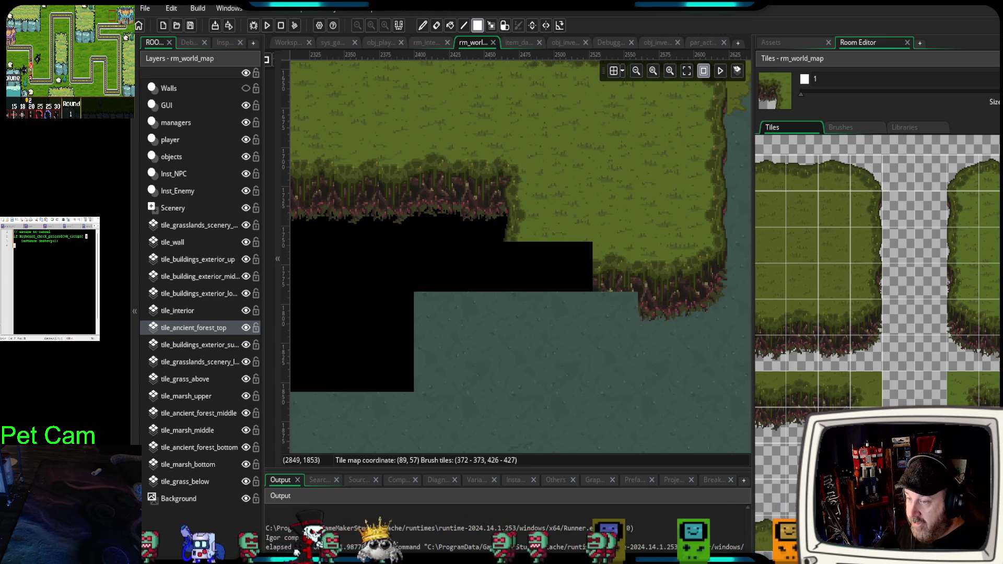
mouse_move(982, 288)
mouse_down()
mouse_move(963, 318)
mouse_move(982, 347)
mouse_up()
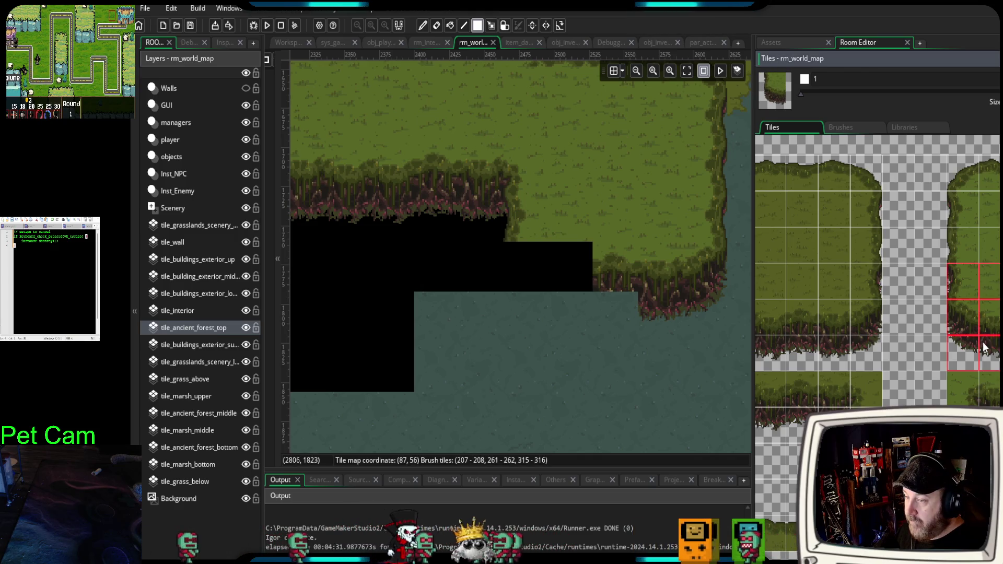
click(964, 279)
drag(963, 280, 963, 353)
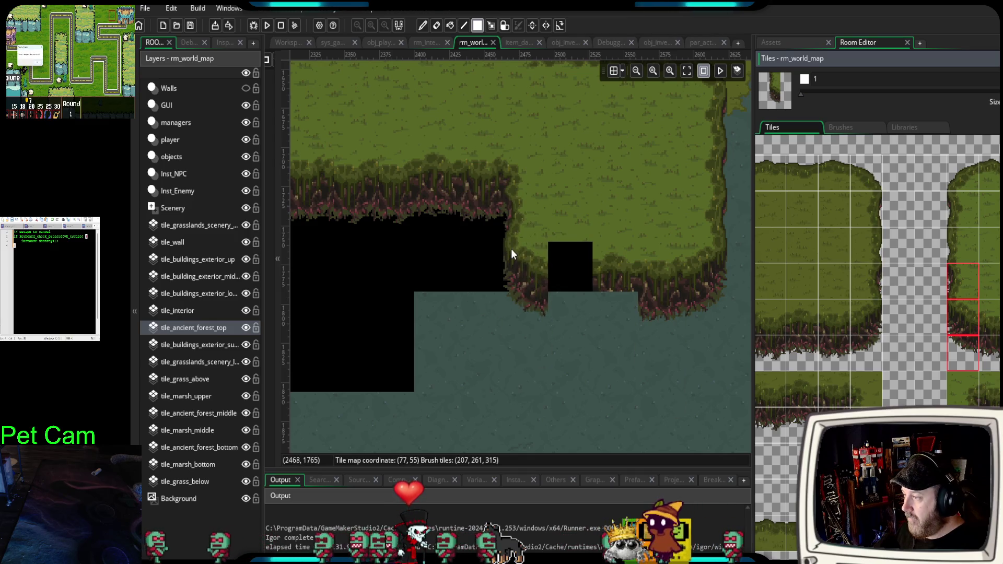
drag(985, 314, 999, 355)
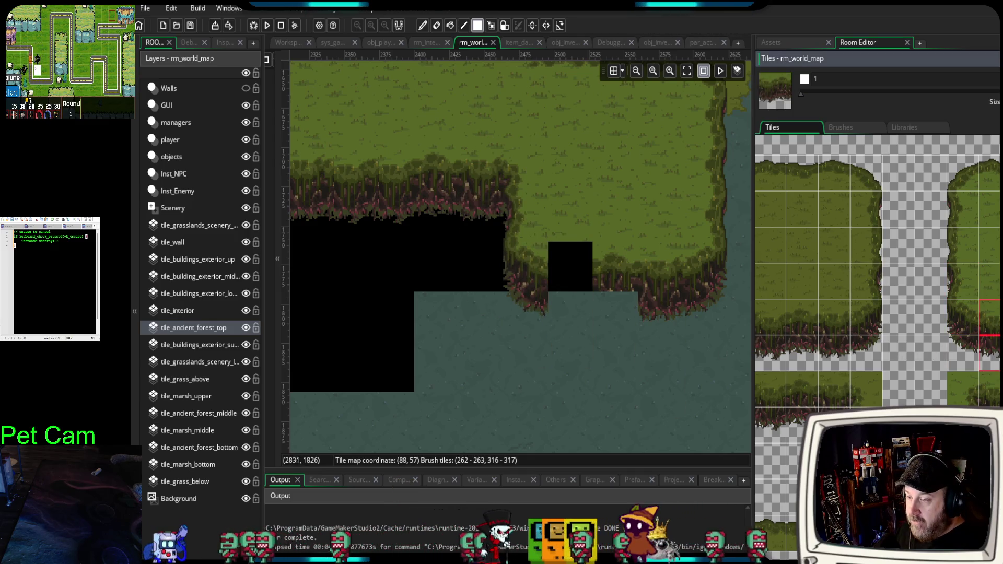
click(608, 298)
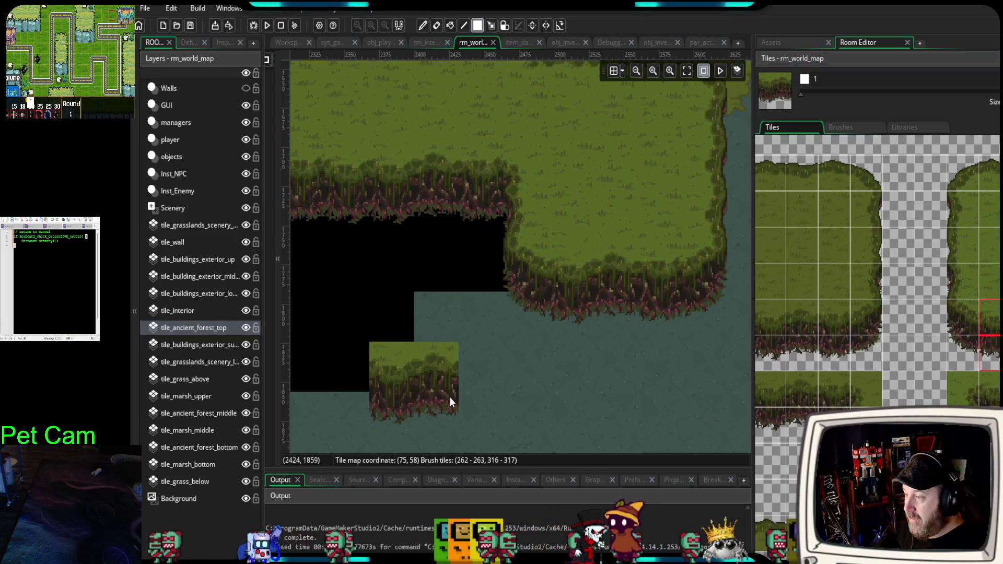
scroll(451, 393, down, 2)
- Paint grass tile 47 over the stray cliff piece in the upper grass field
drag(399, 401, 635, 237)
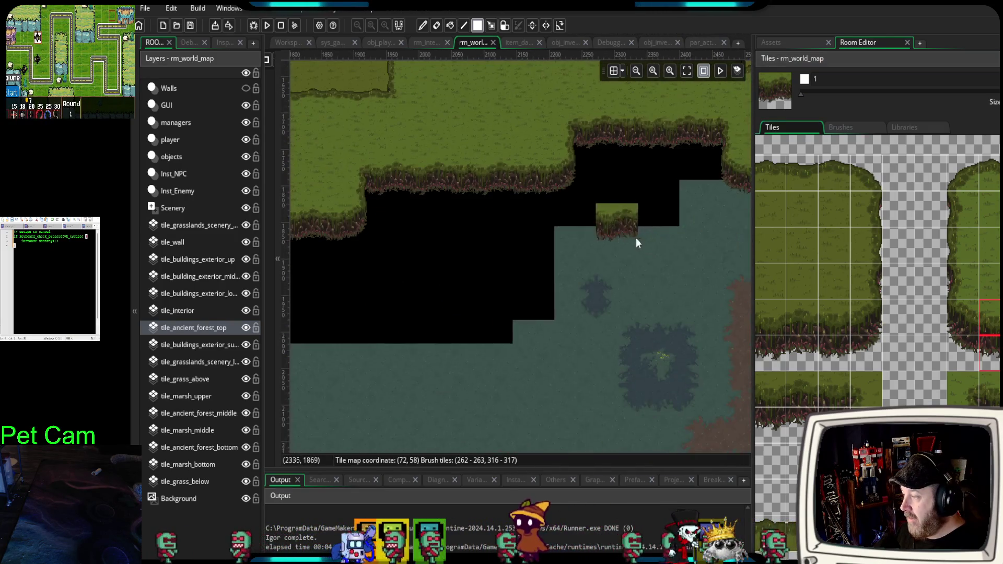
scroll(566, 280, down, 1)
drag(555, 295, 409, 328)
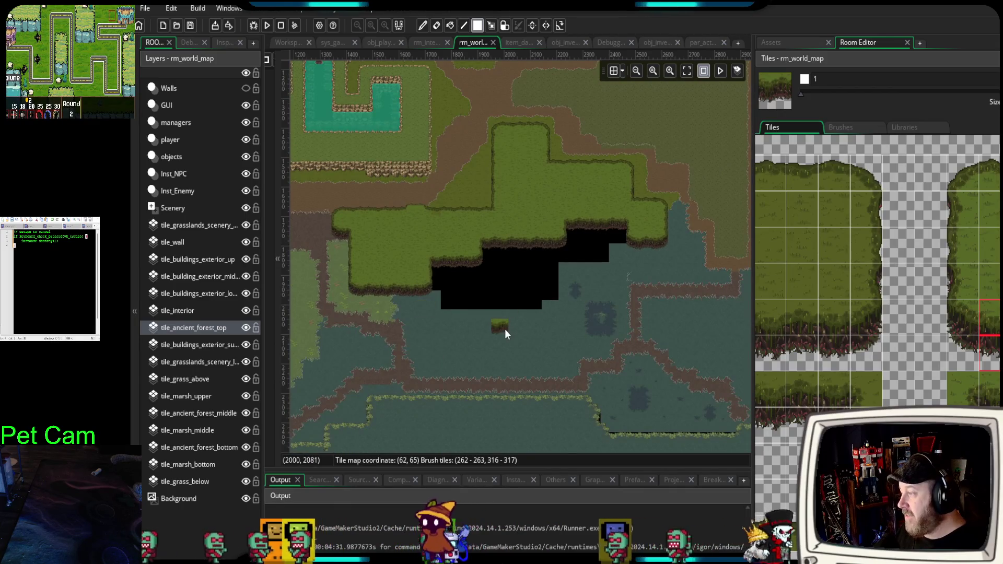
scroll(504, 329, up, 4)
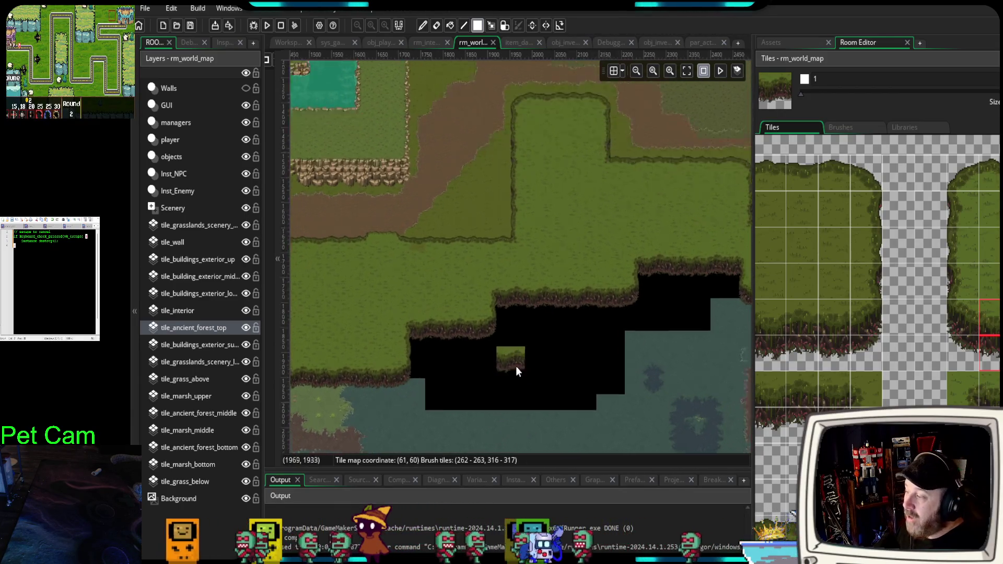
scroll(516, 366, up, 2)
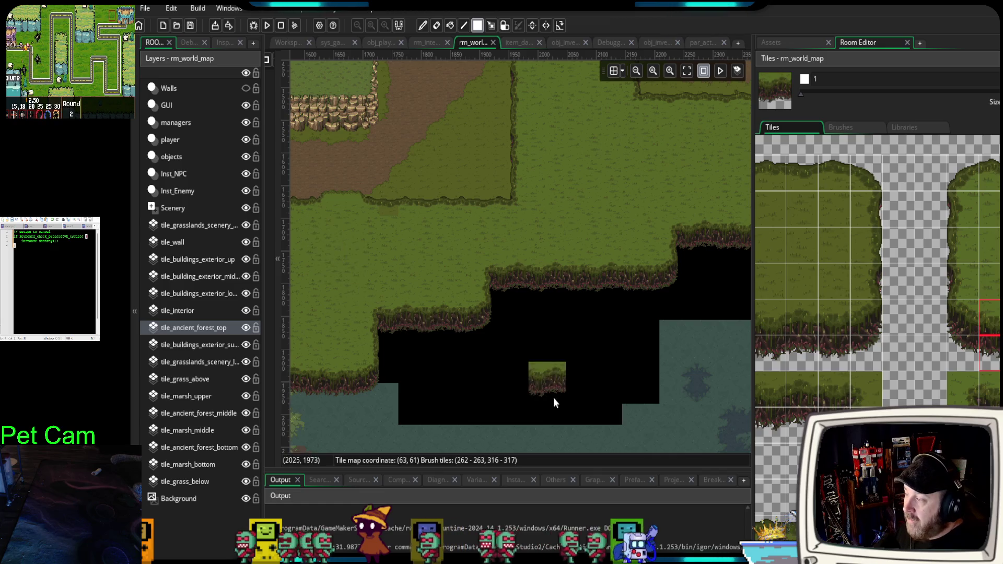
drag(553, 397, 638, 399)
scroll(444, 214, up, 7)
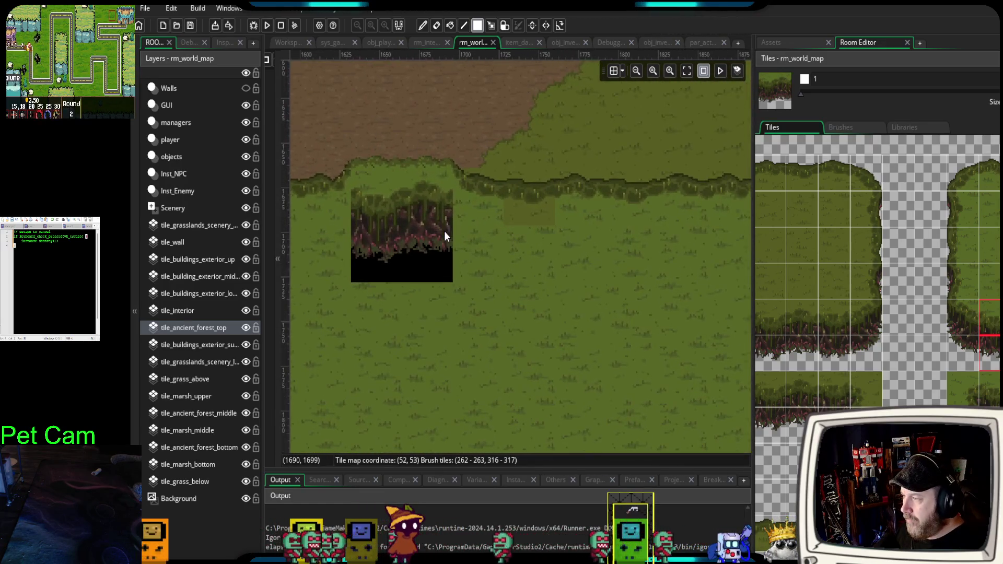
scroll(444, 236, up, 1)
click(951, 228)
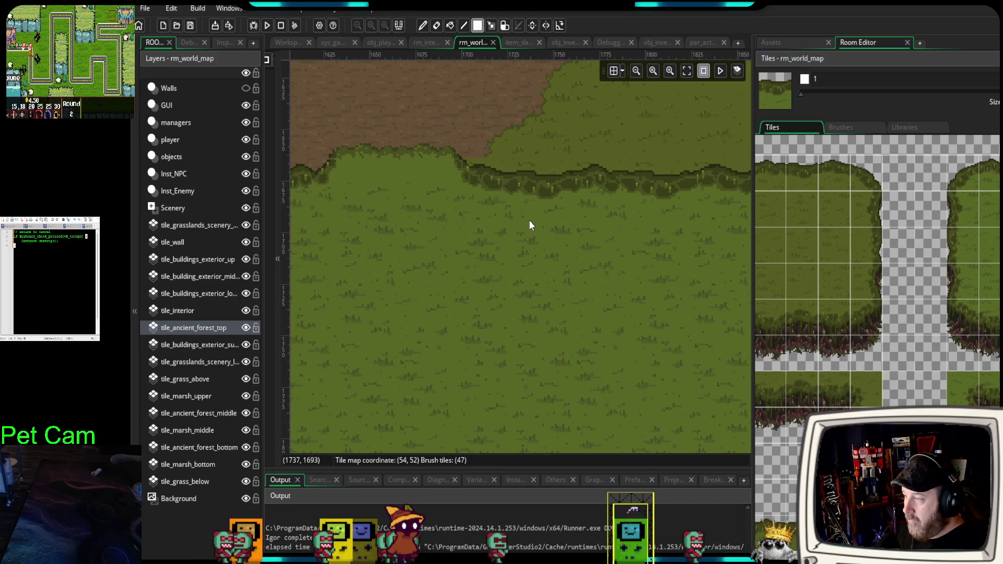
scroll(552, 349, down, 8)
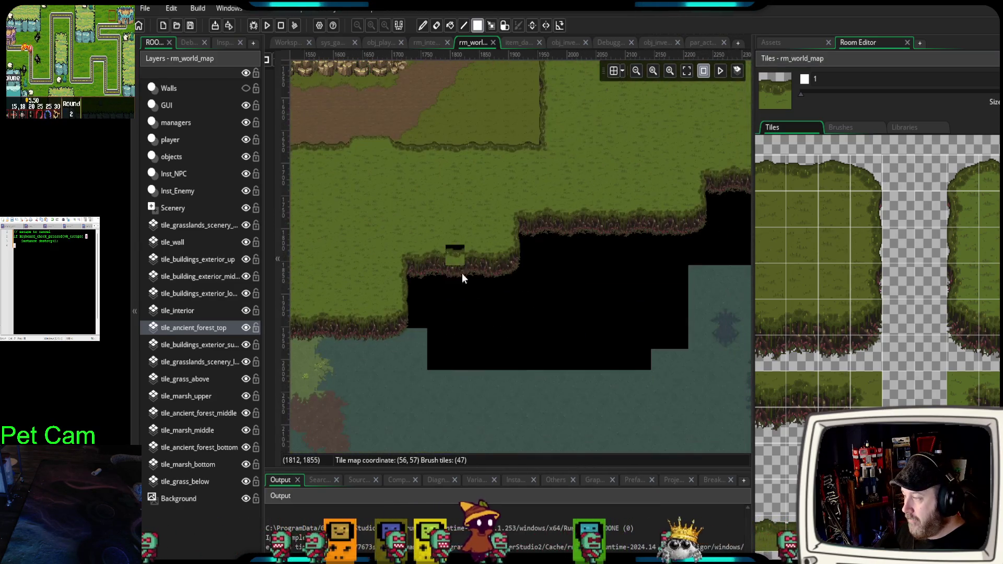
drag(546, 353, 462, 362)
scroll(462, 363, up, 1)
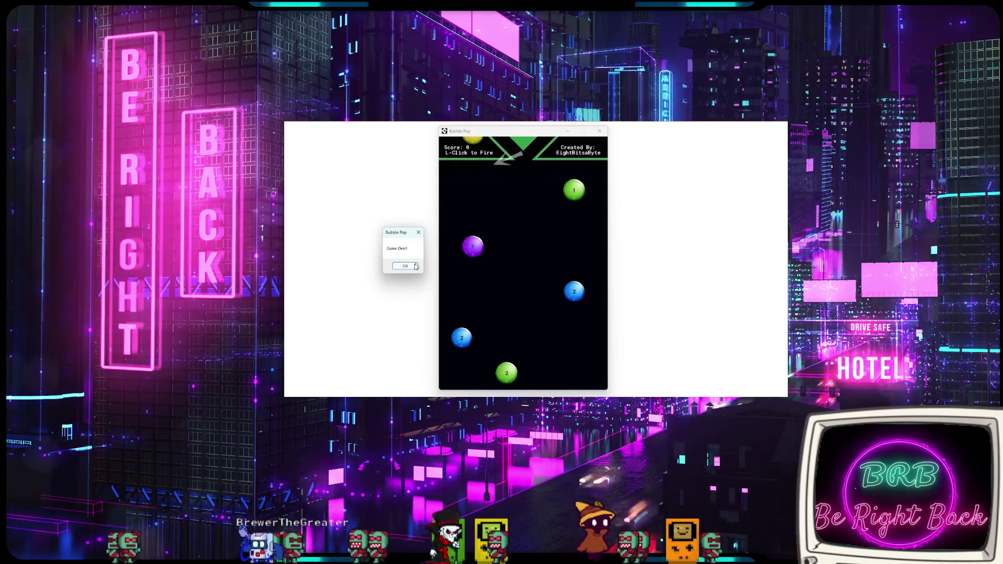
- Dismiss Bubble Pop's Game Over message and fire balls at the bubbles
click(405, 266)
click(473, 204)
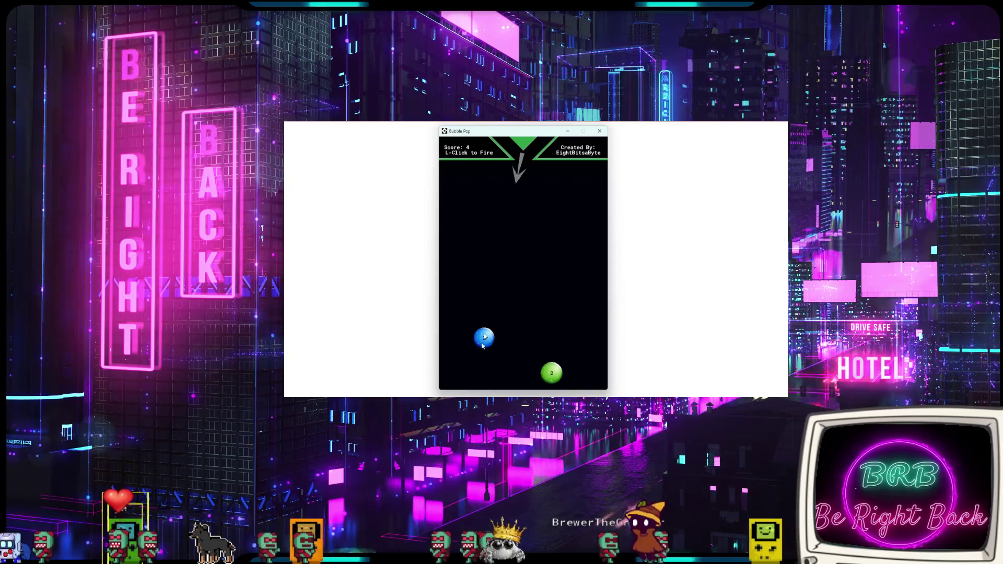
click(483, 345)
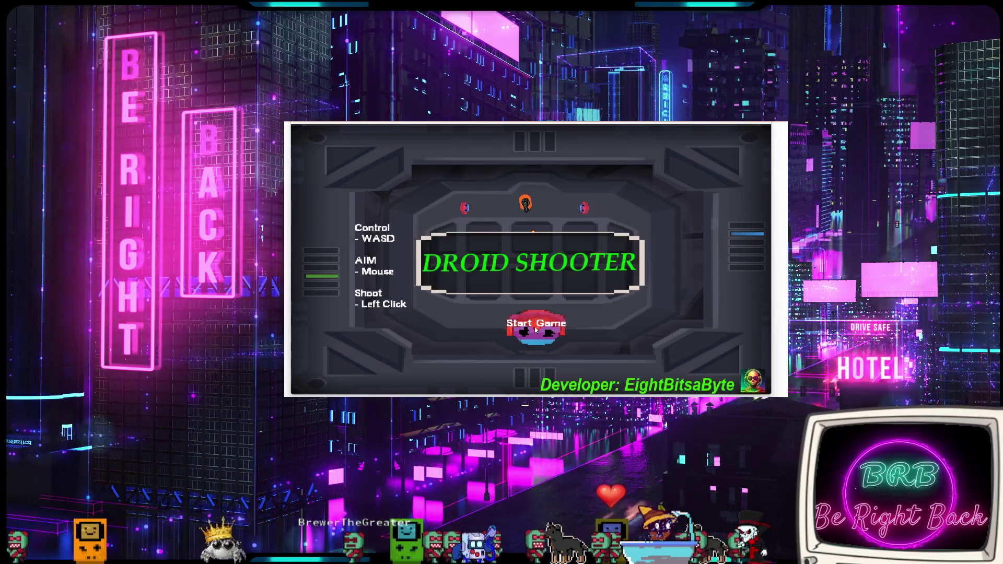
- Start Droid Shooter and drive the tank with WASD to clear the level
click(535, 330)
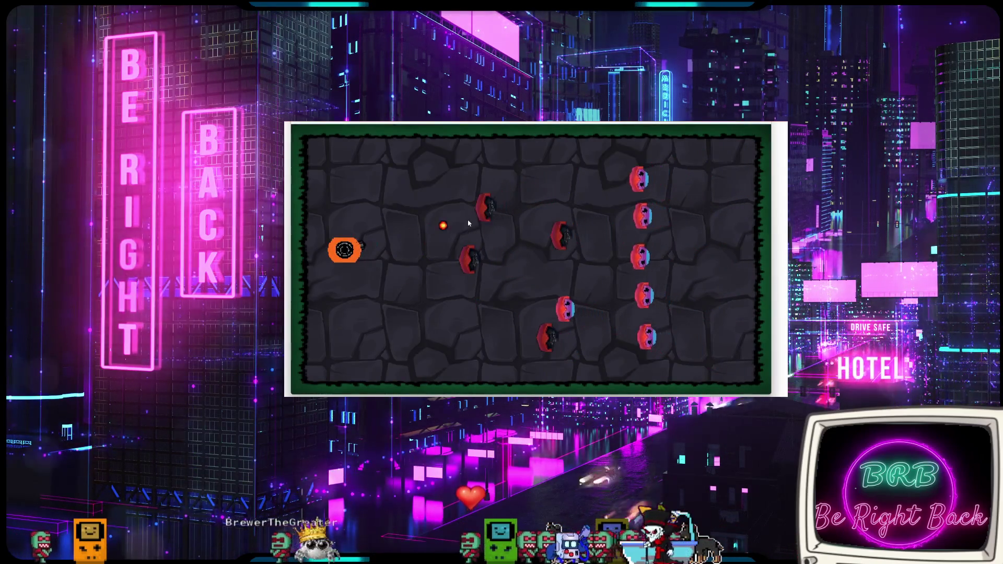
key(s)
key(d)
key(w)
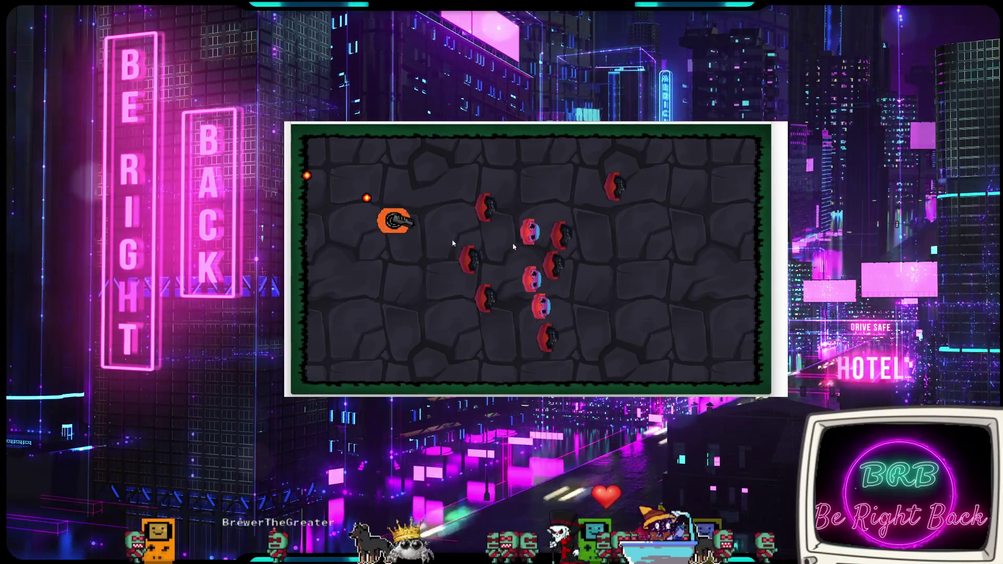
key(s)
key(d)
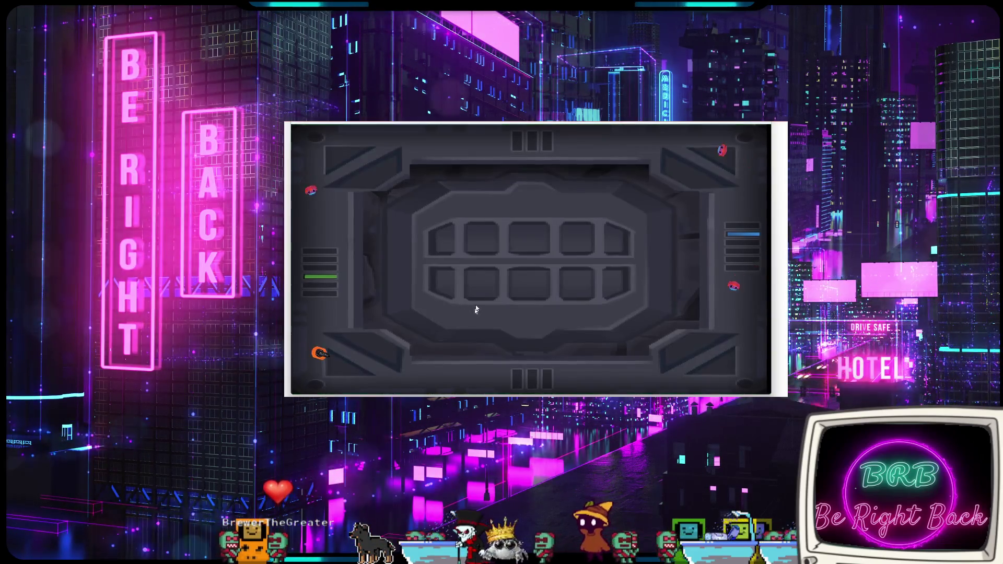
key(s)
key(d)
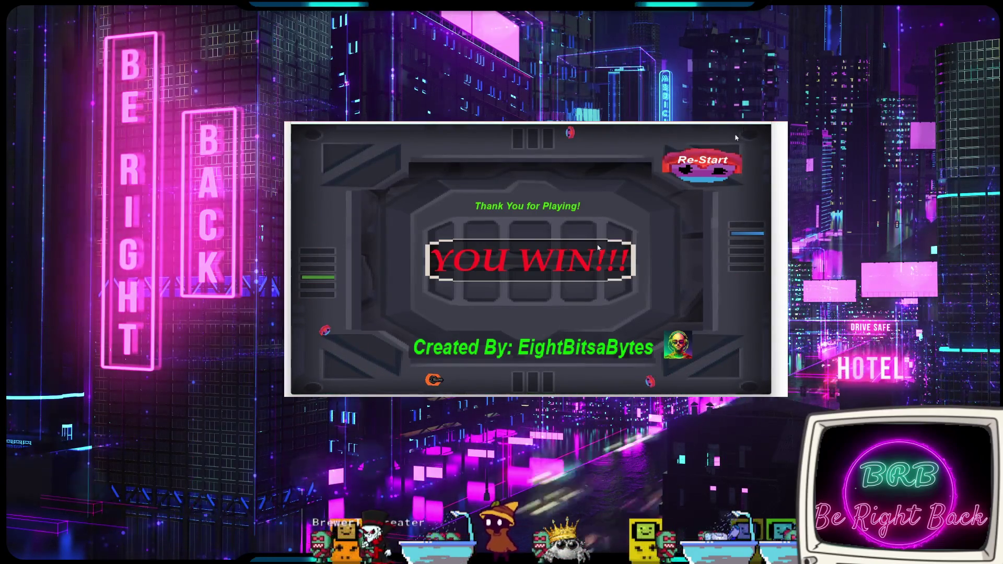
- Play a new Droid Shooter round, dodging and shooting droids, then fire the cannon
click(705, 168)
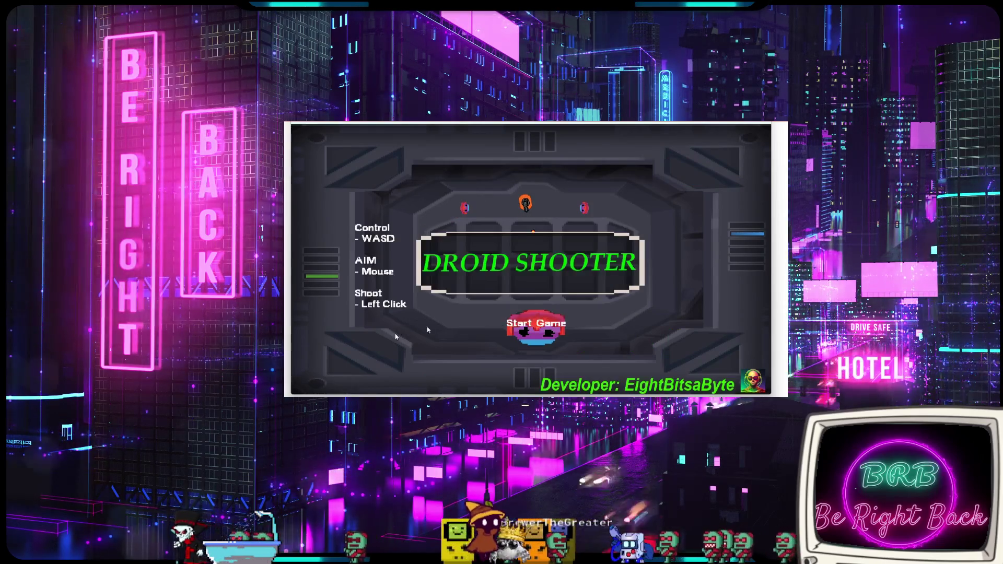
click(528, 328)
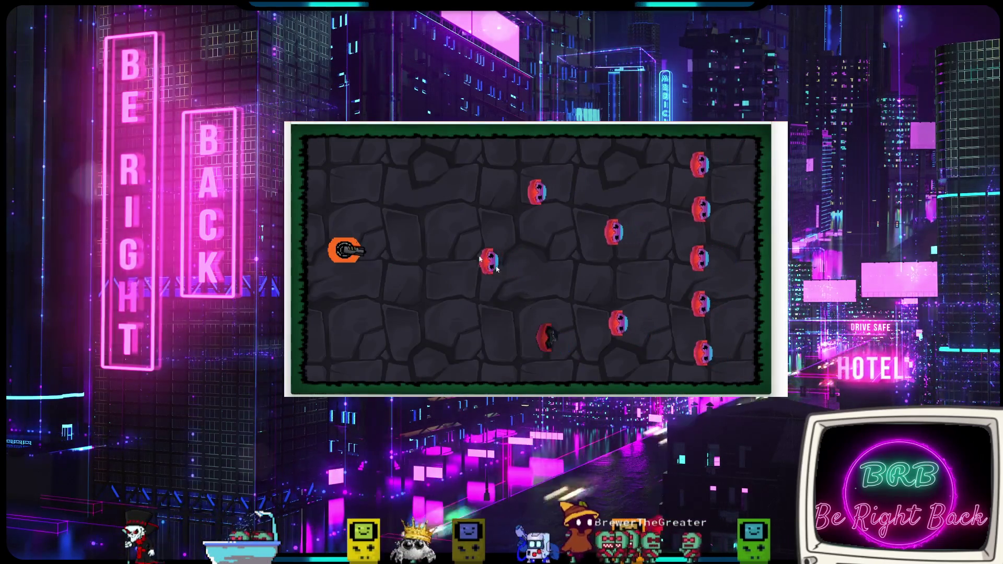
key(d)
key(s)
click(476, 230)
key(w)
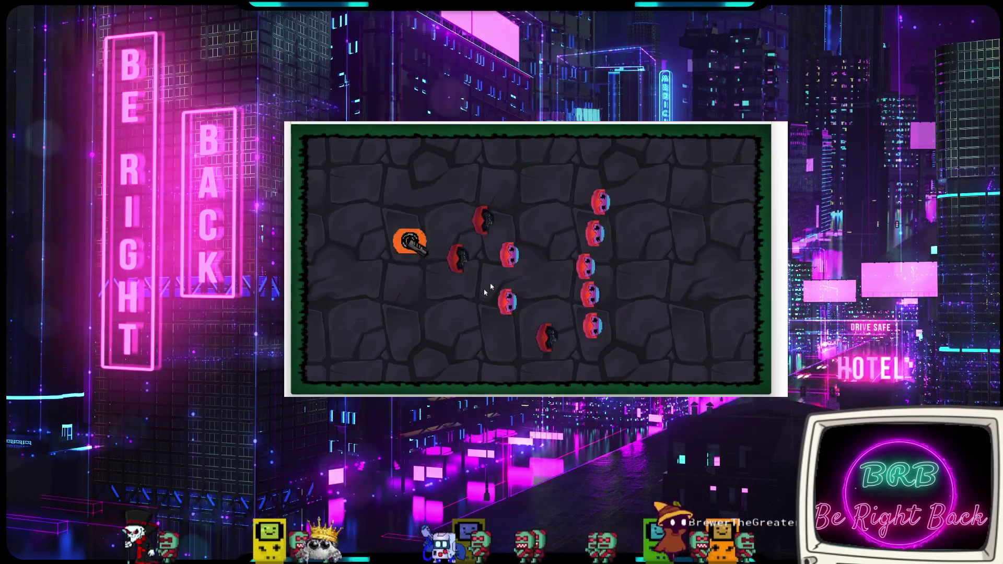
key(a)
key(s)
key(d)
key(a)
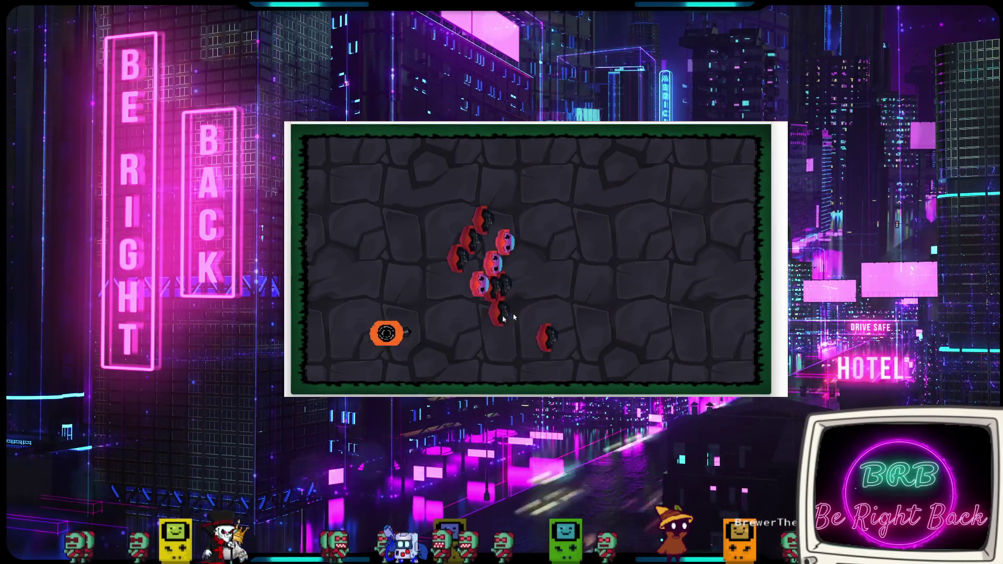
key(w)
click(461, 265)
key(d)
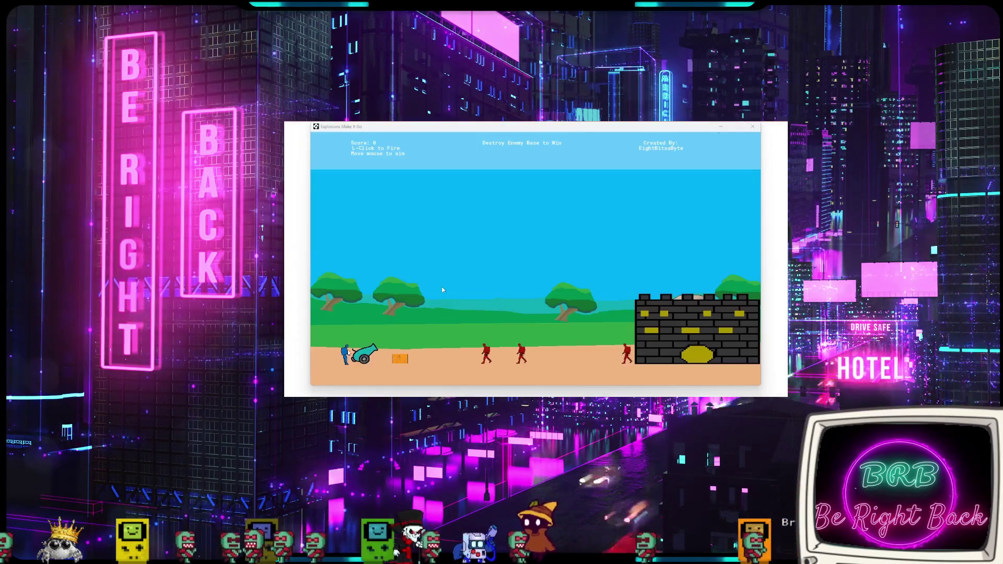
click(389, 360)
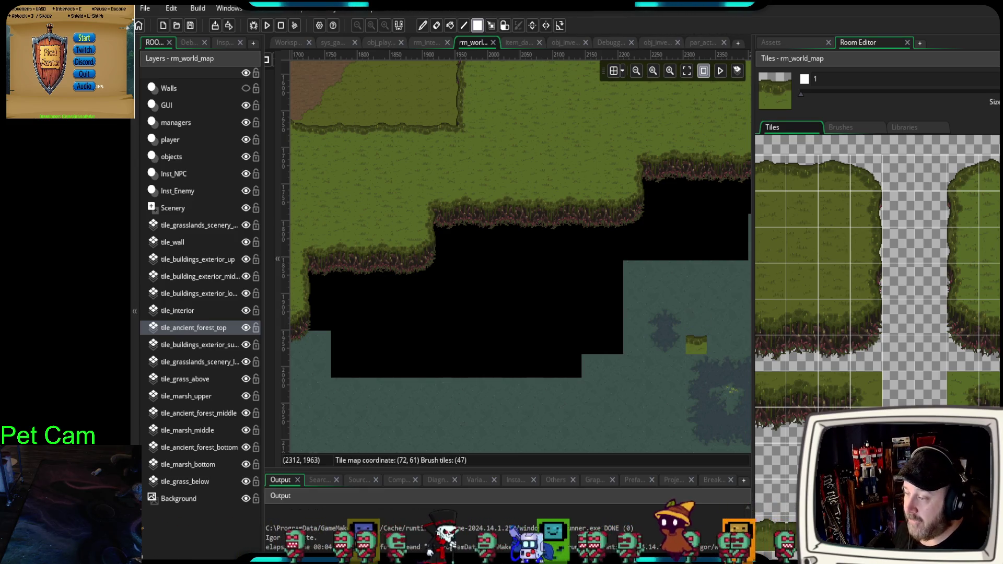
- Browse the grass and rocky cliff tiles, then switch to the tile_marsh_upper layer
drag(833, 364, 888, 327)
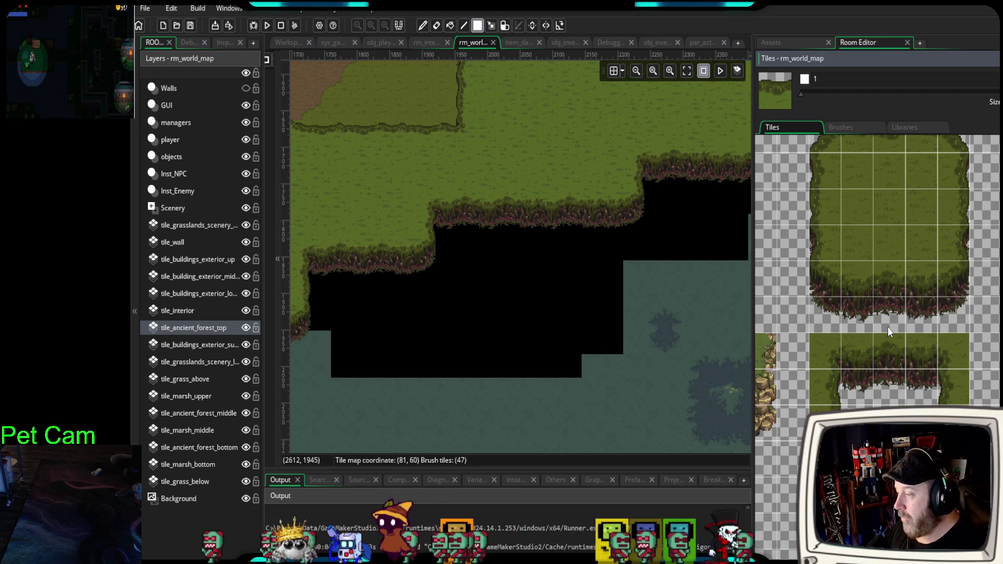
drag(905, 368, 1000, 402)
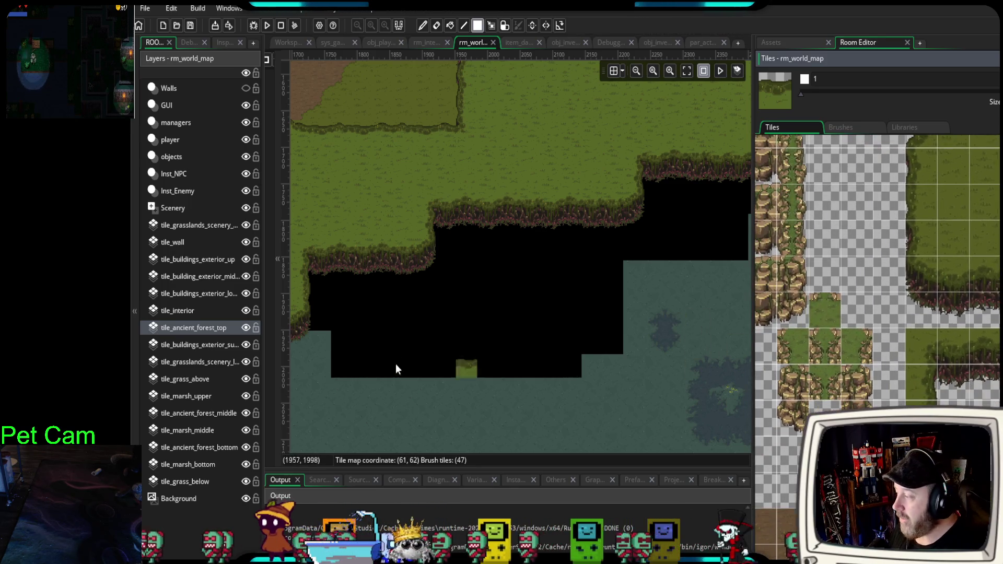
click(192, 397)
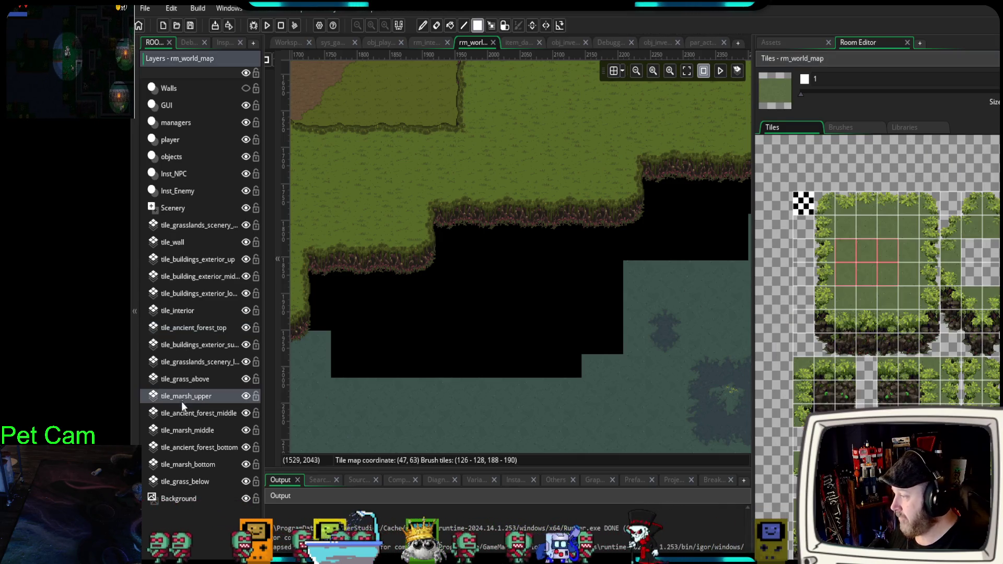
mouse_move(891, 343)
mouse_down()
mouse_move(952, 339)
mouse_move(935, 340)
mouse_up()
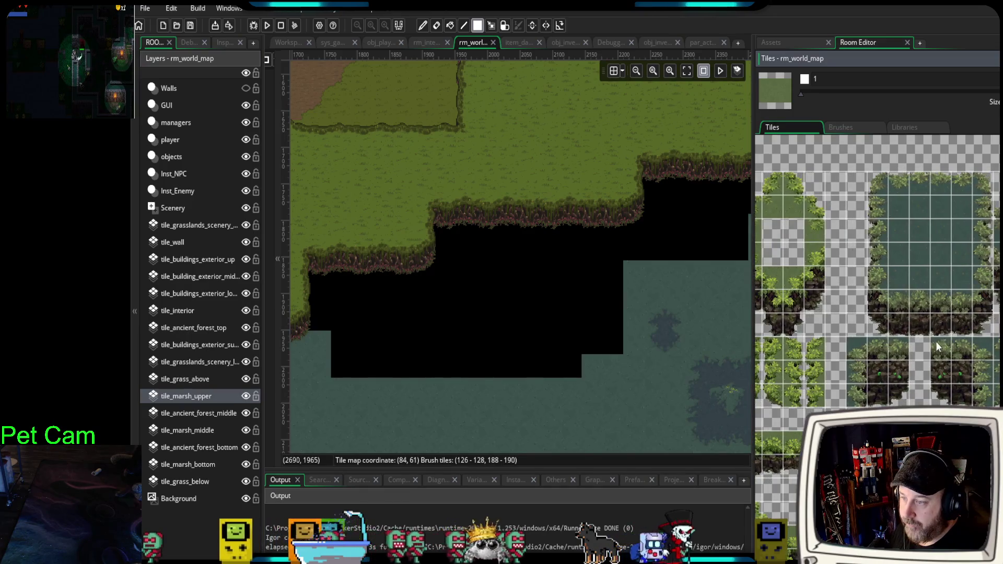
scroll(540, 306, down, 5)
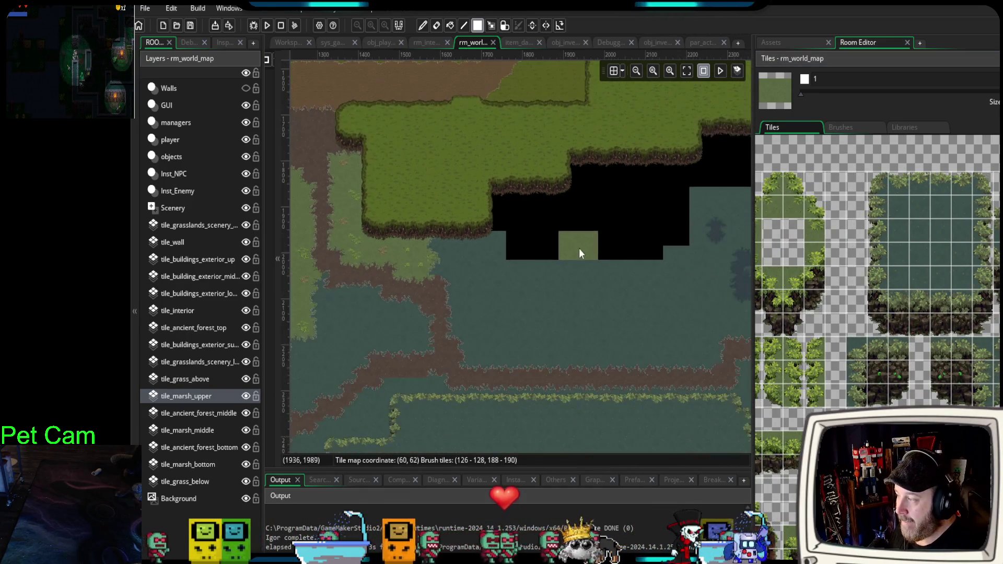
scroll(572, 278, up, 5)
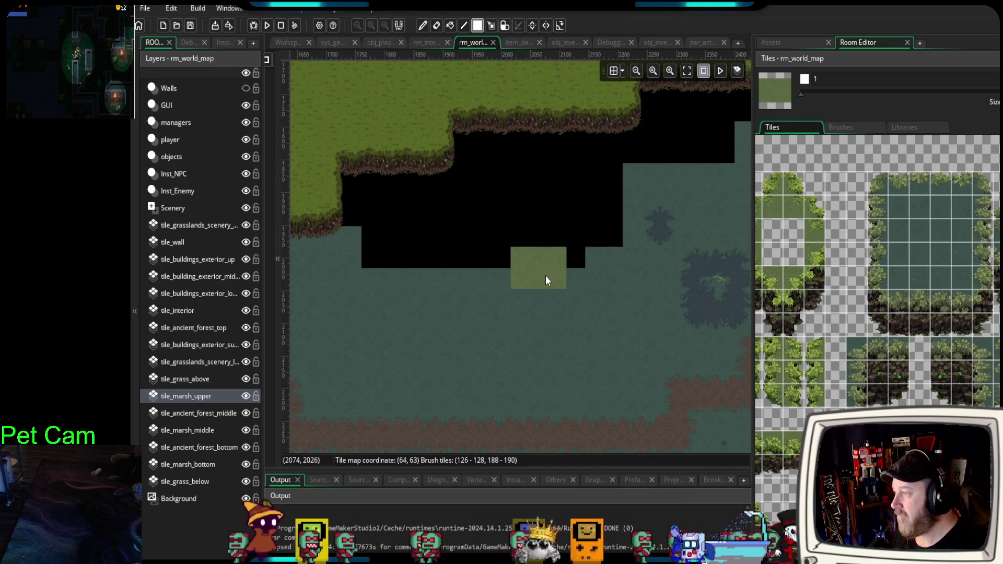
mouse_move(545, 271)
mouse_down()
mouse_move(552, 251)
mouse_move(537, 322)
mouse_move(462, 352)
mouse_move(442, 334)
mouse_up()
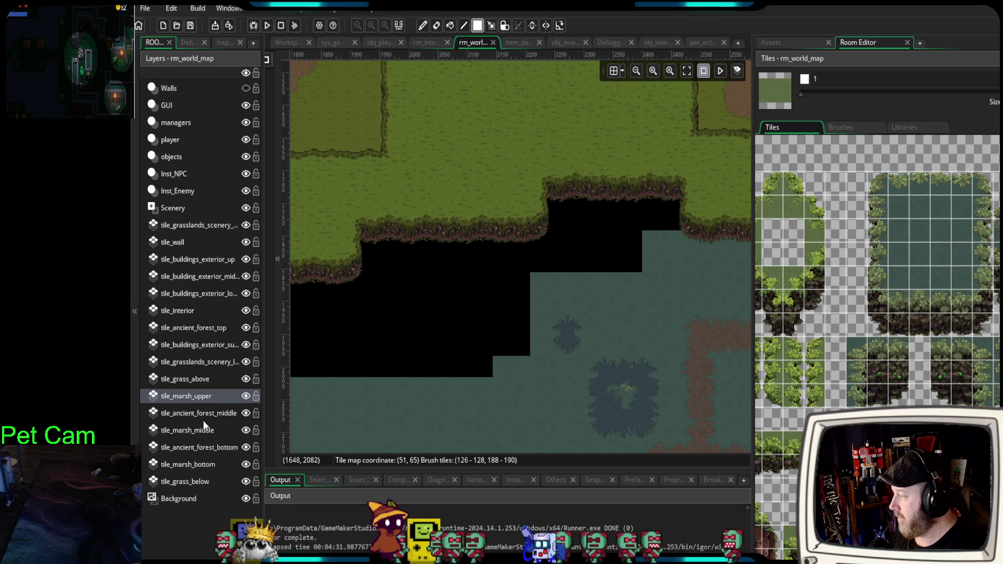
- Switch to the tile_ancient_forest_top layer and scroll through its tileset
click(195, 328)
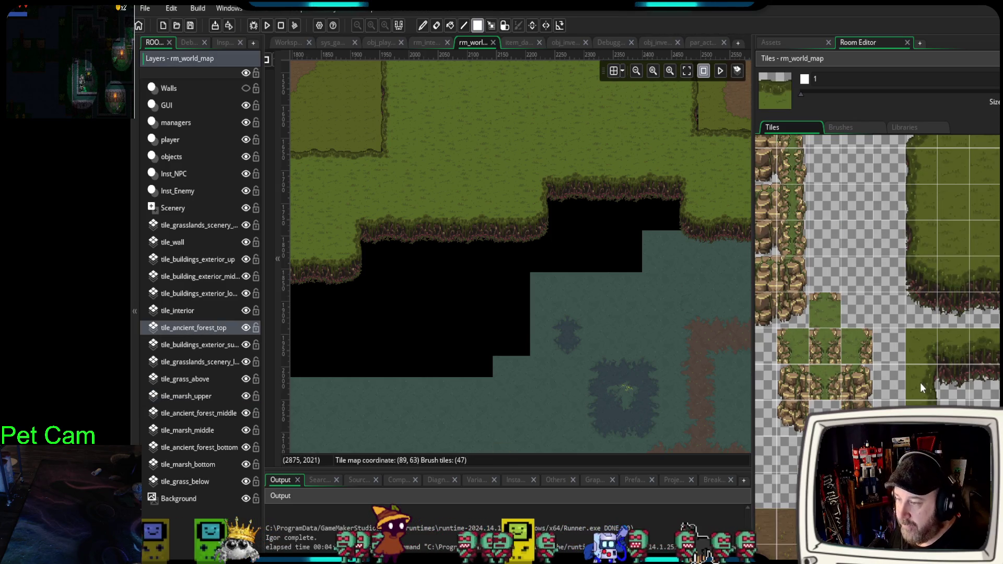
scroll(919, 388, down, 4)
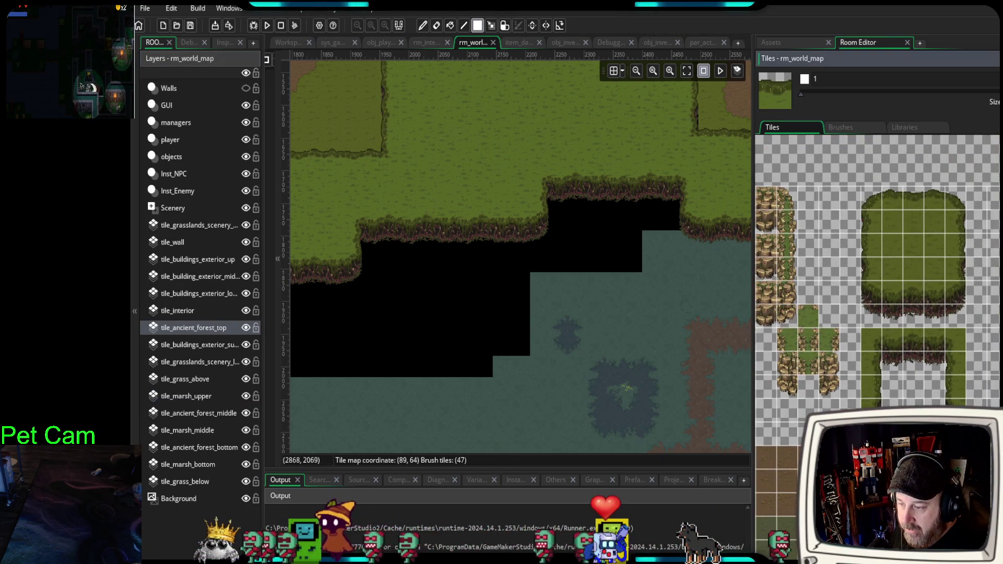
scroll(927, 340, down, 3)
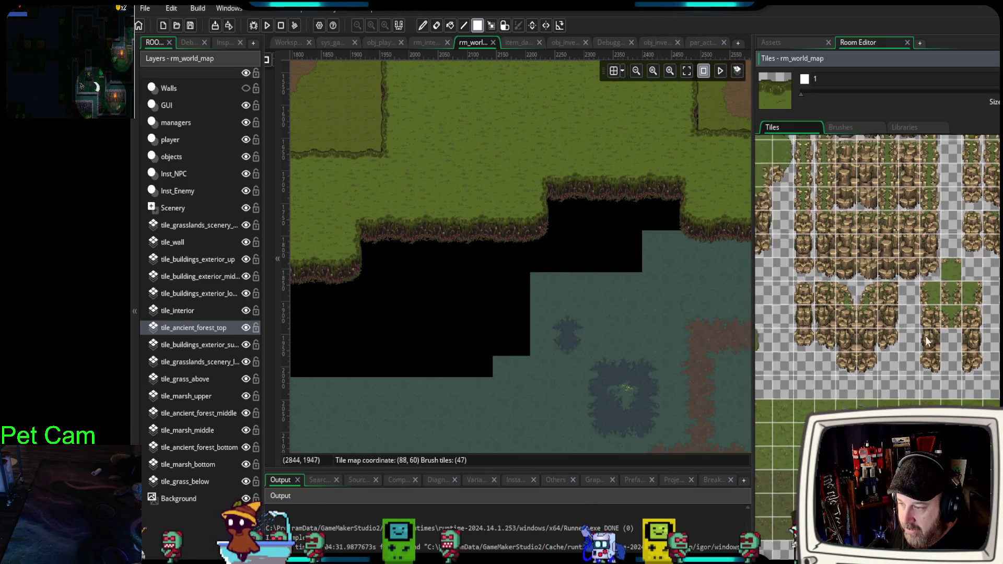
scroll(927, 341, down, 5)
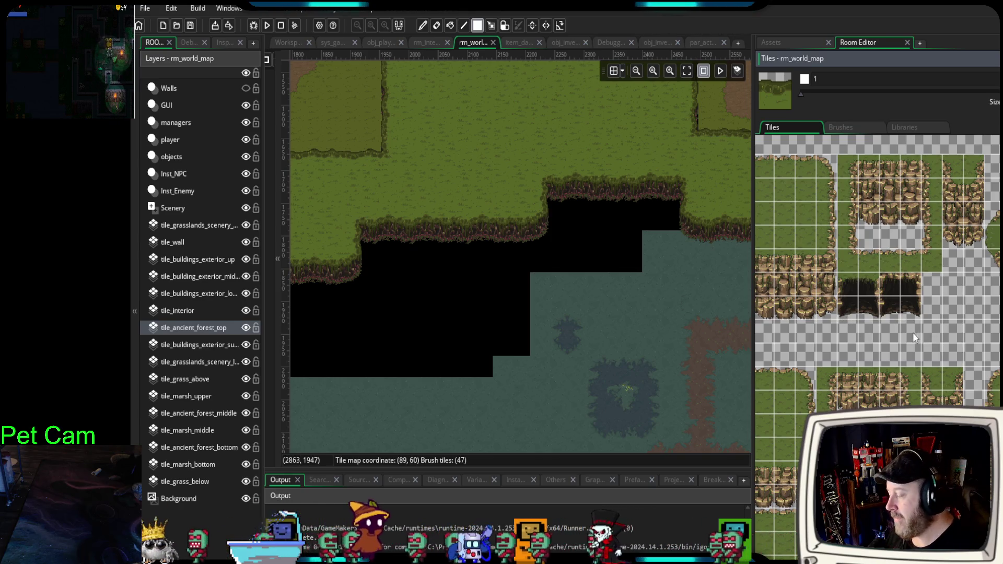
scroll(987, 374, down, 2)
scroll(987, 375, down, 6)
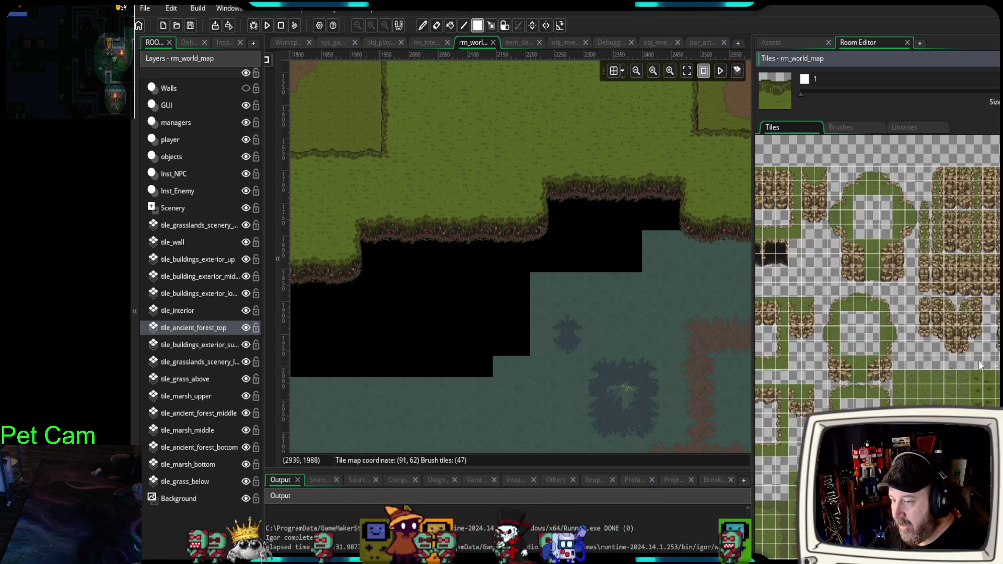
scroll(870, 355, right, 3)
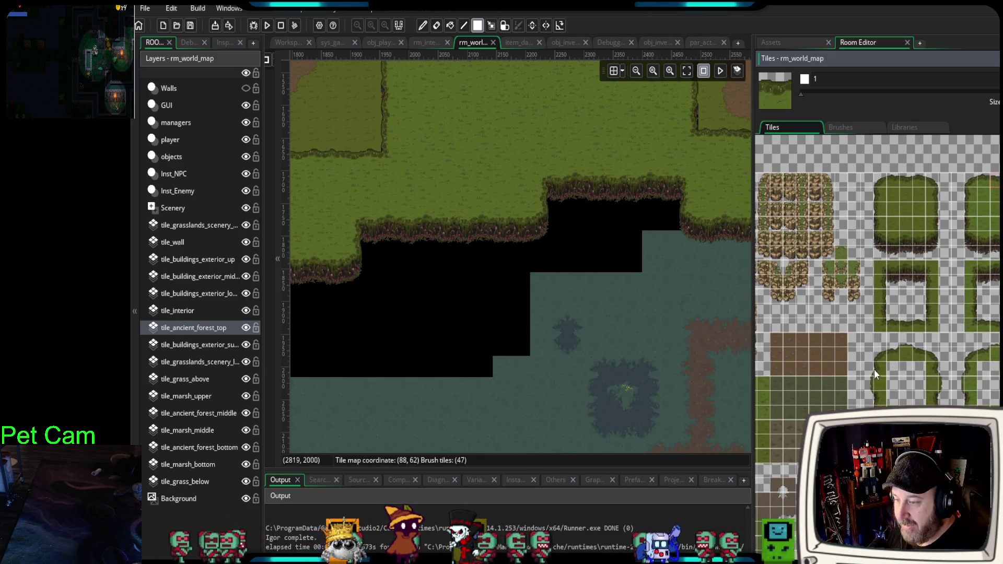
- Return to tile_marsh_upper and select the 2x3 cave-entrance arch tiles as the brush
click(201, 396)
scroll(935, 295, down, 3)
scroll(926, 355, down, 5)
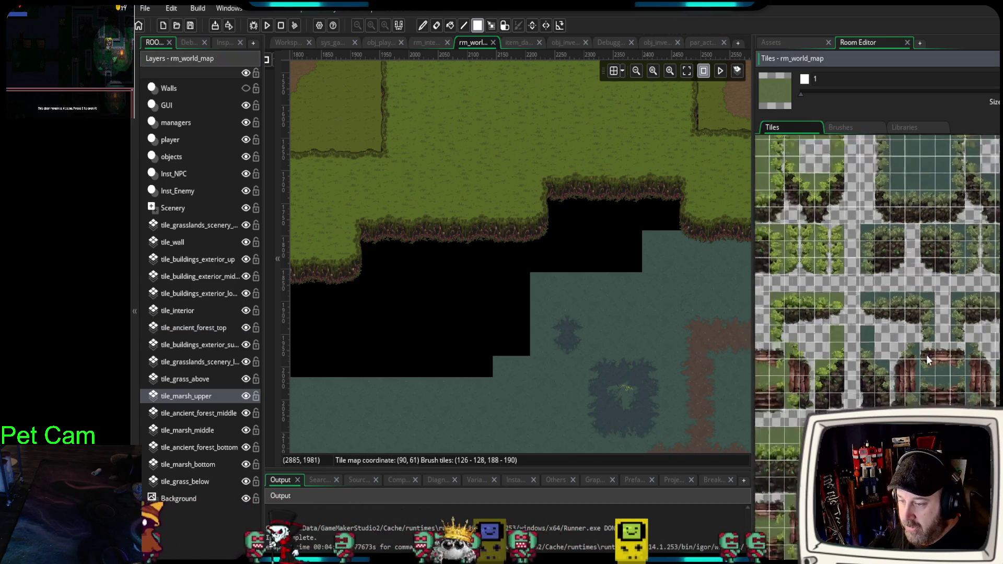
scroll(877, 271, up, 3)
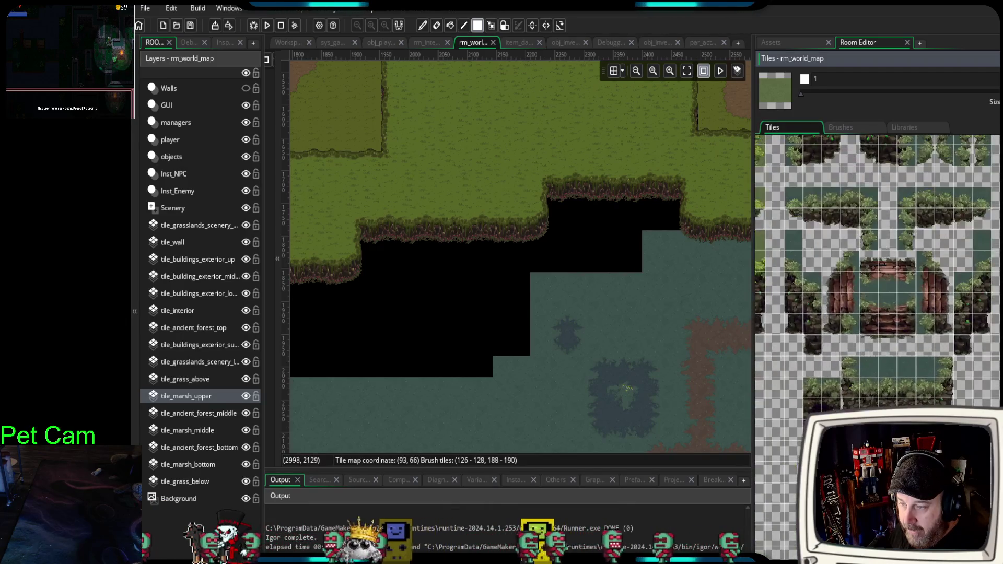
scroll(878, 272, up, 2)
scroll(945, 366, down, 2)
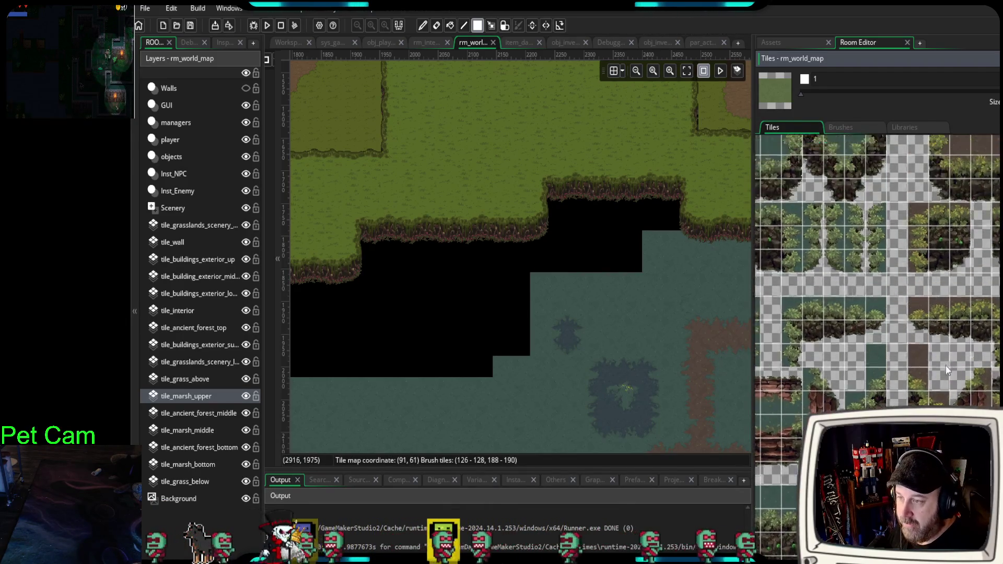
scroll(940, 346, up, 3)
scroll(925, 184, down, 2)
scroll(924, 184, down, 1)
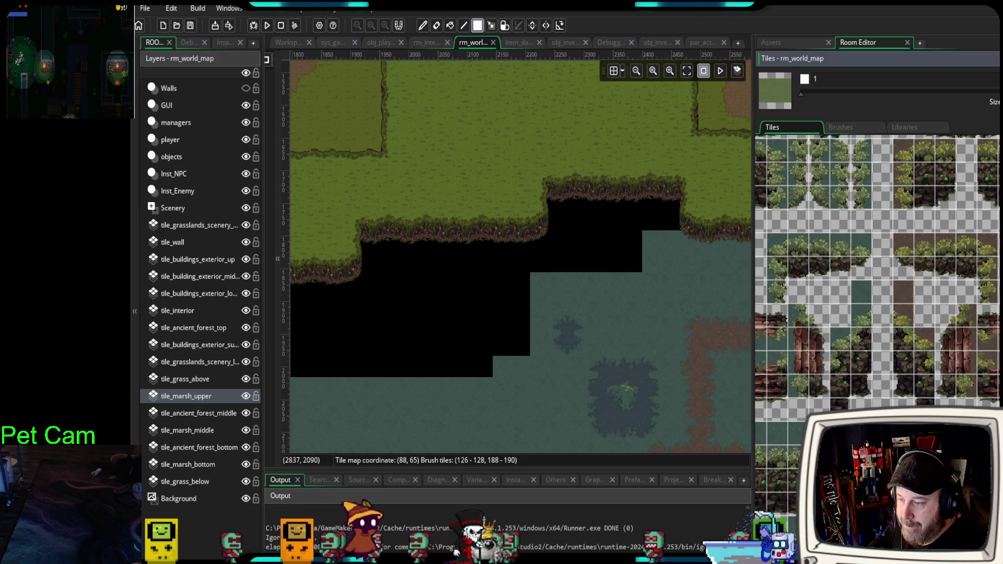
scroll(894, 389, down, 5)
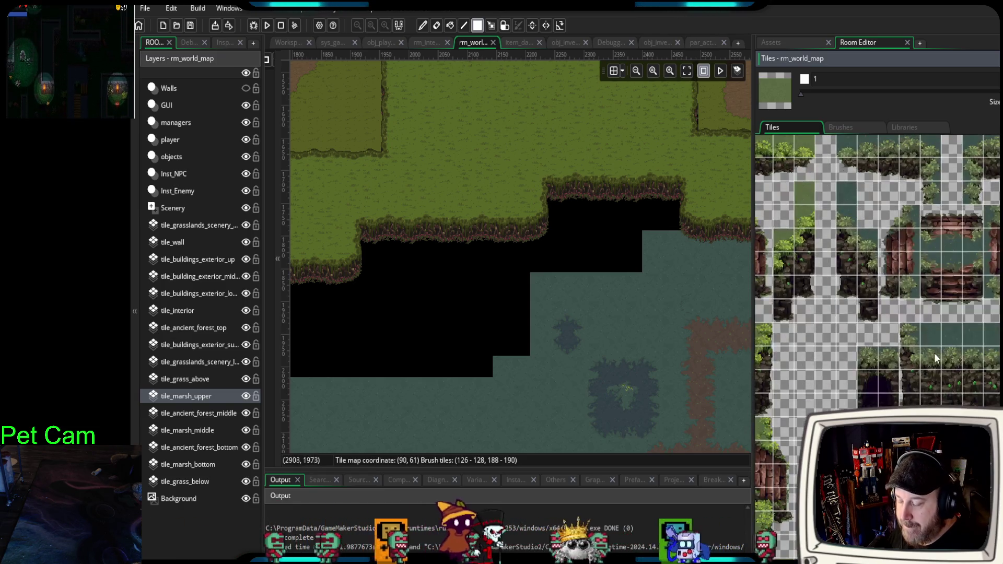
scroll(894, 388, up, 2)
mouse_move(670, 391)
mouse_down()
mouse_move(726, 278)
mouse_move(756, 286)
mouse_up()
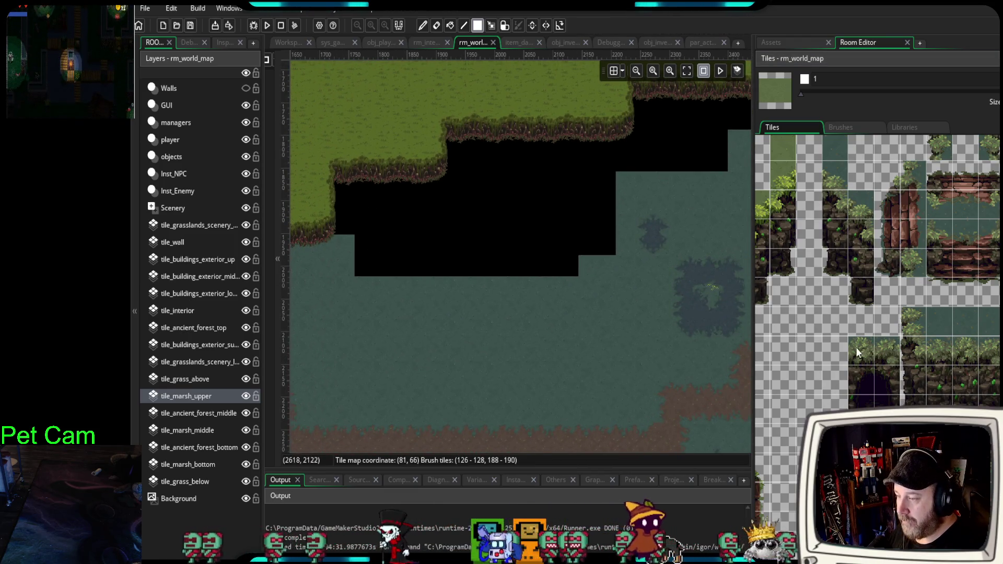
drag(856, 353, 891, 396)
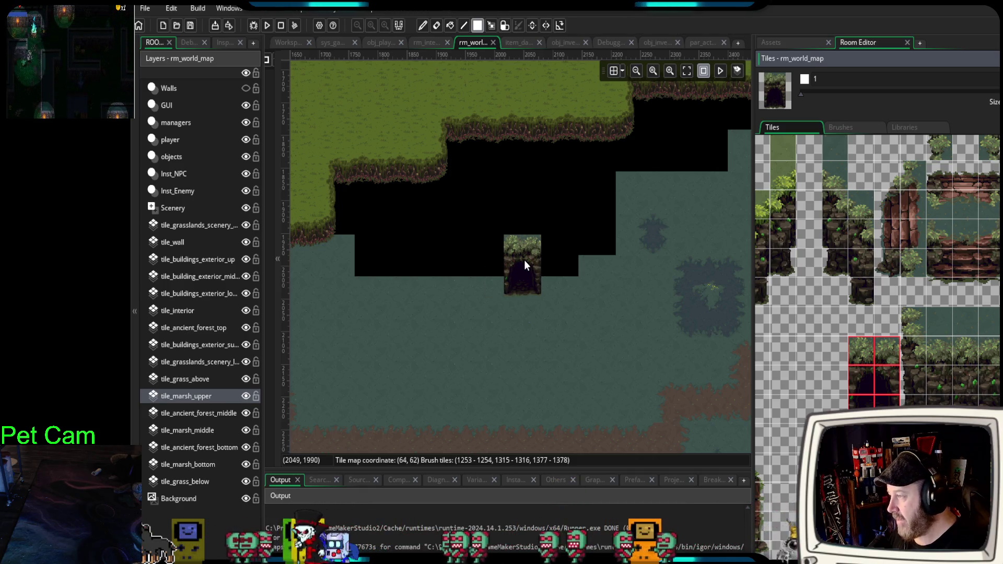
- Stamp the cave-entrance arch into the marsh below the black gap
click(524, 261)
scroll(918, 334, up, 3)
scroll(918, 334, up, 6)
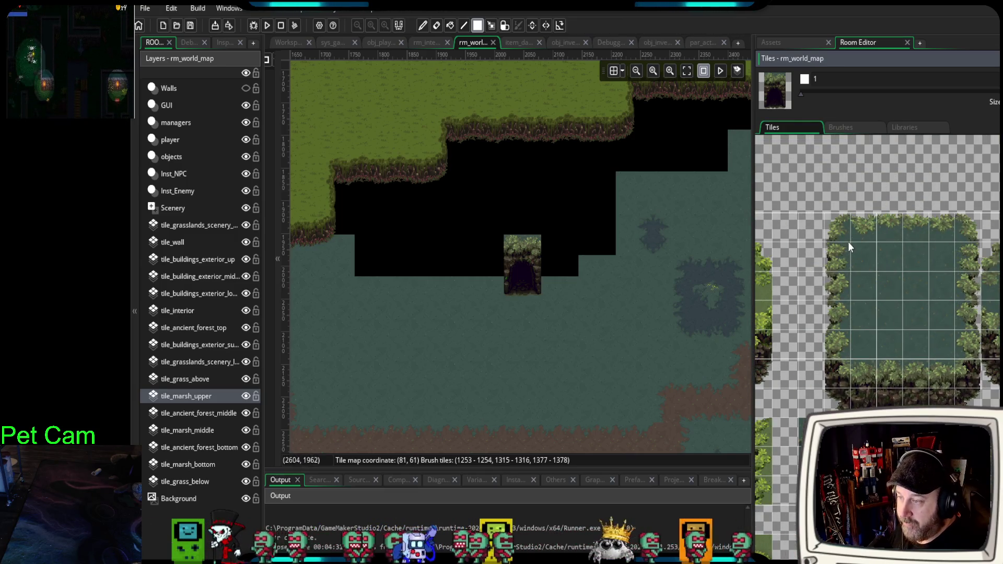
- Select the leafy top-edge marsh tiles and move tile_marsh_upper above tile_ancient_forest_top
drag(856, 221, 935, 225)
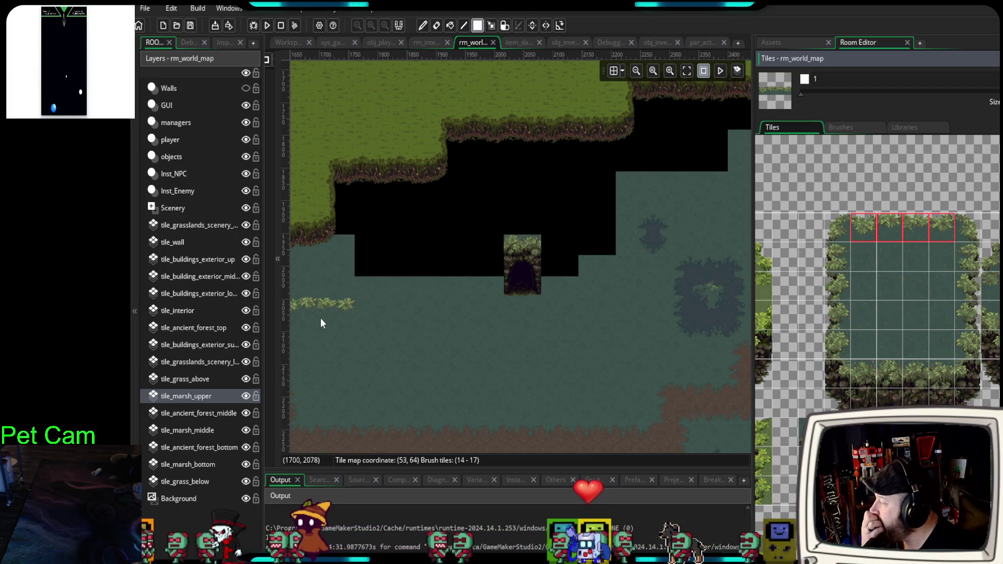
mouse_move(201, 397)
mouse_down()
mouse_move(184, 397)
mouse_move(191, 327)
mouse_up()
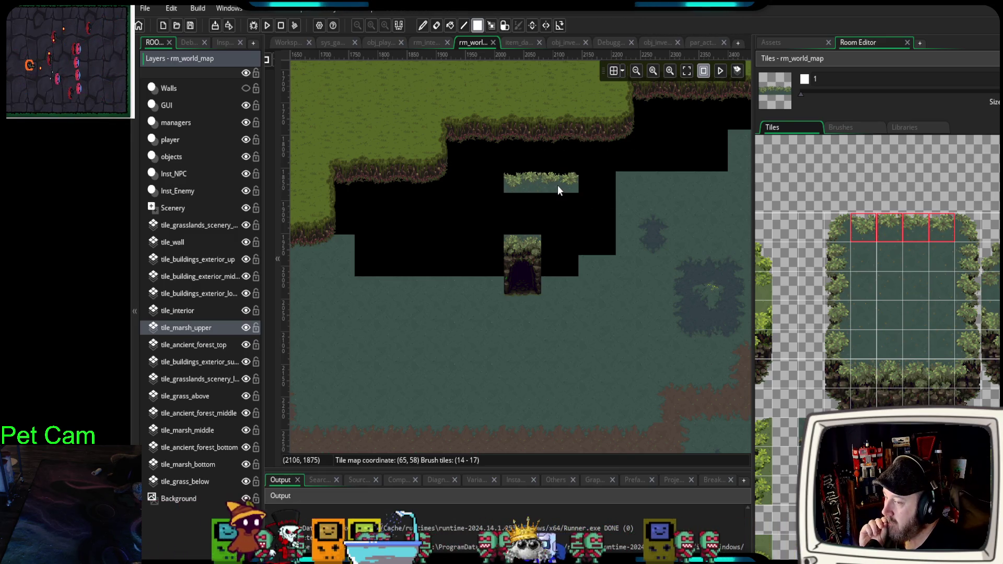
- Select the wooden bridge tiles and lay a plank bridge across the gap's cliff lip
scroll(973, 296, down, 3)
scroll(963, 337, down, 10)
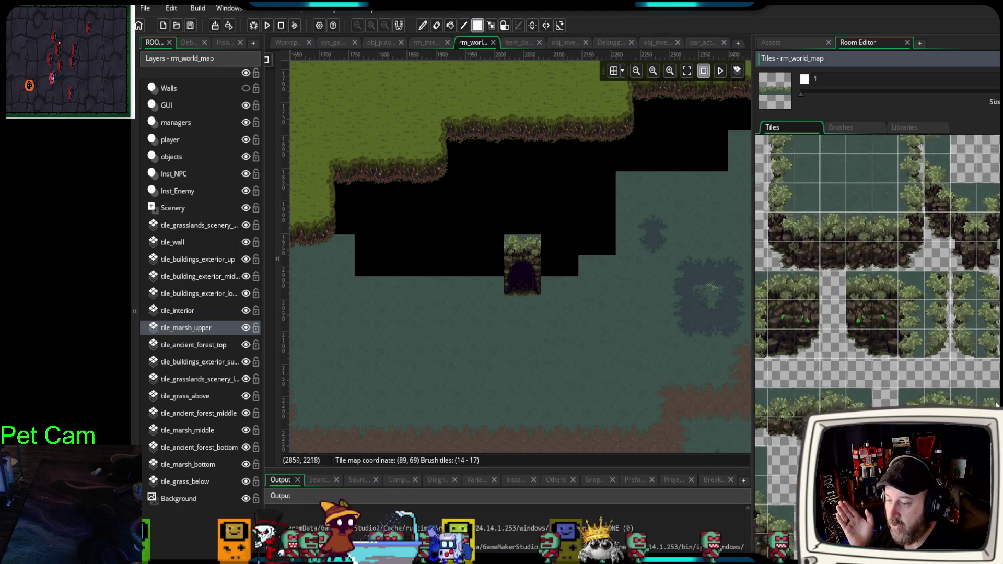
scroll(964, 337, down, 8)
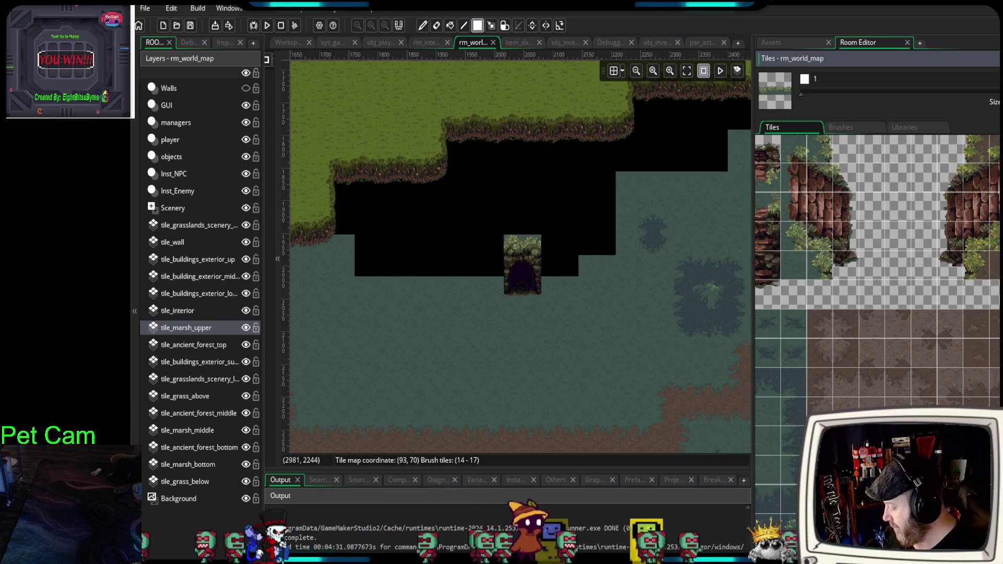
scroll(877, 305, down, 10)
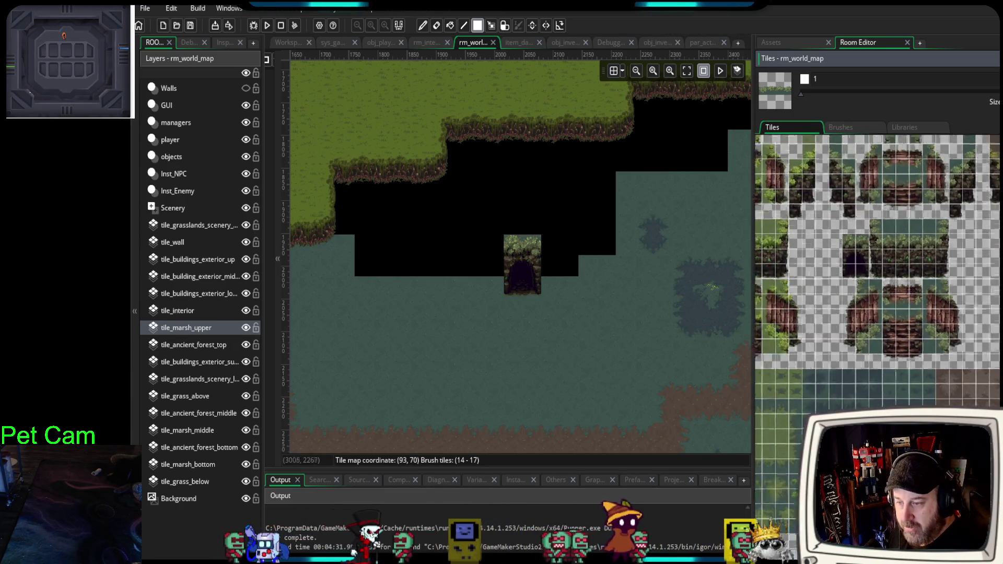
scroll(878, 306, down, 3)
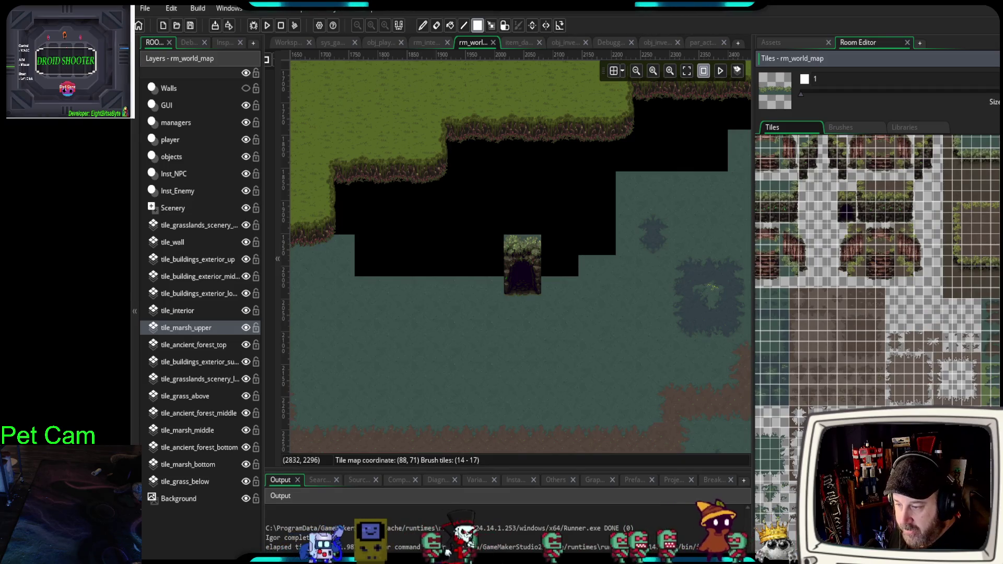
scroll(877, 305, down, 8)
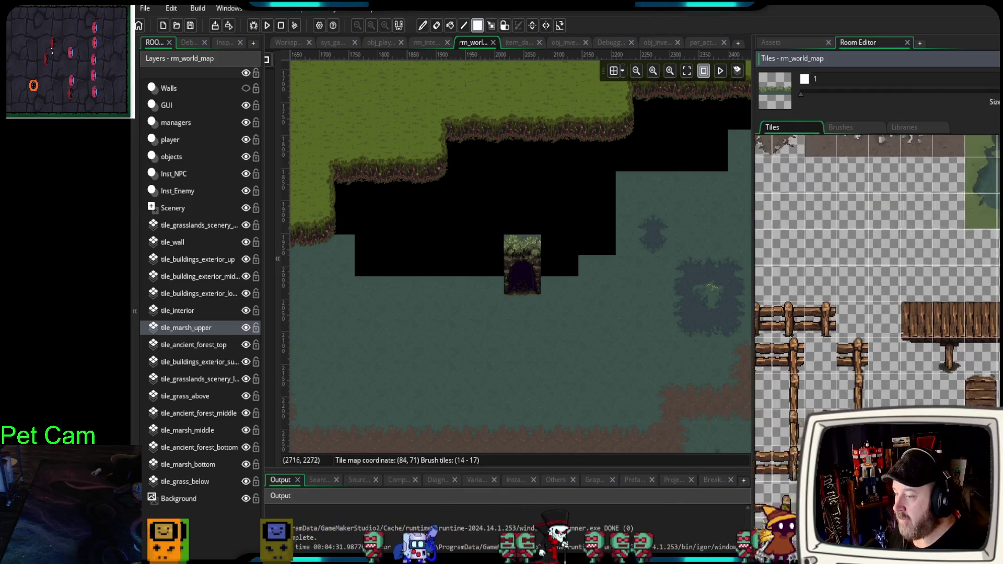
scroll(878, 305, right, 1)
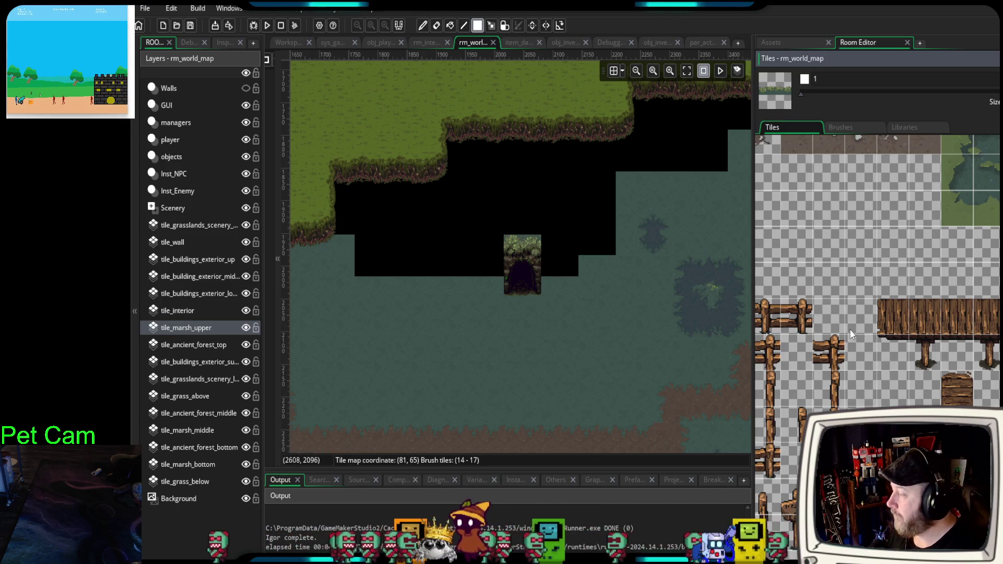
drag(890, 320, 995, 355)
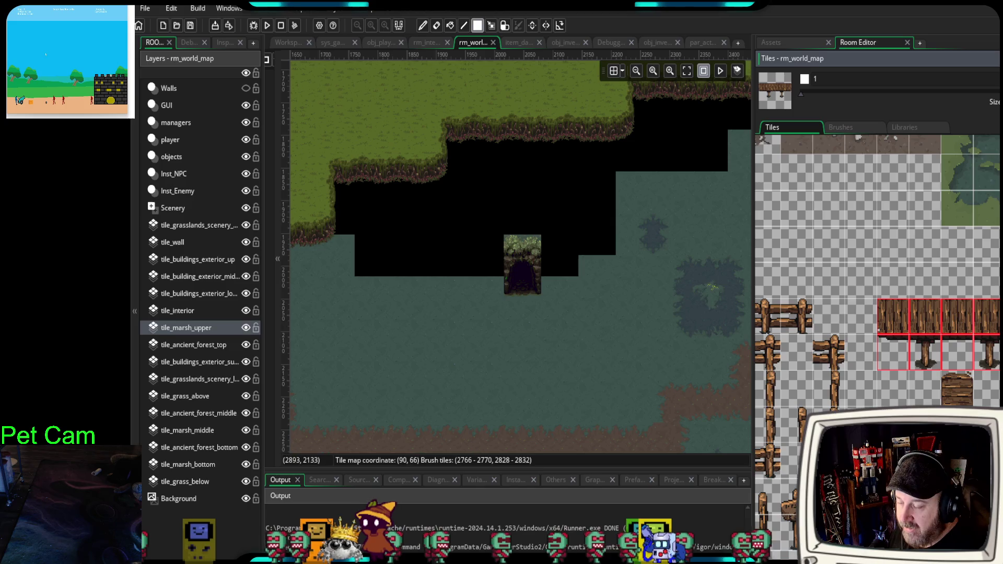
click(468, 174)
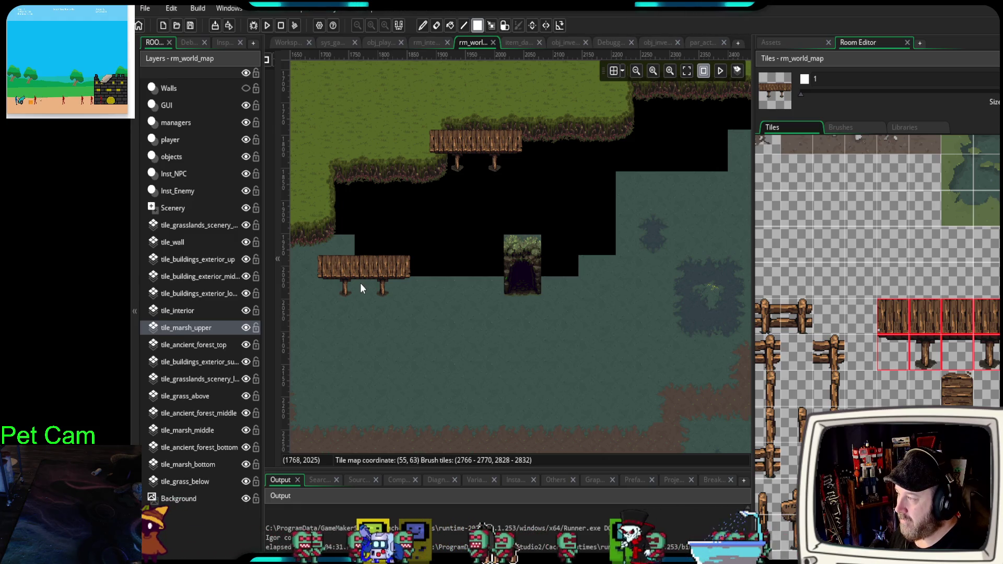
mouse_move(366, 282)
mouse_down()
mouse_move(503, 265)
mouse_move(437, 298)
mouse_move(422, 336)
mouse_up()
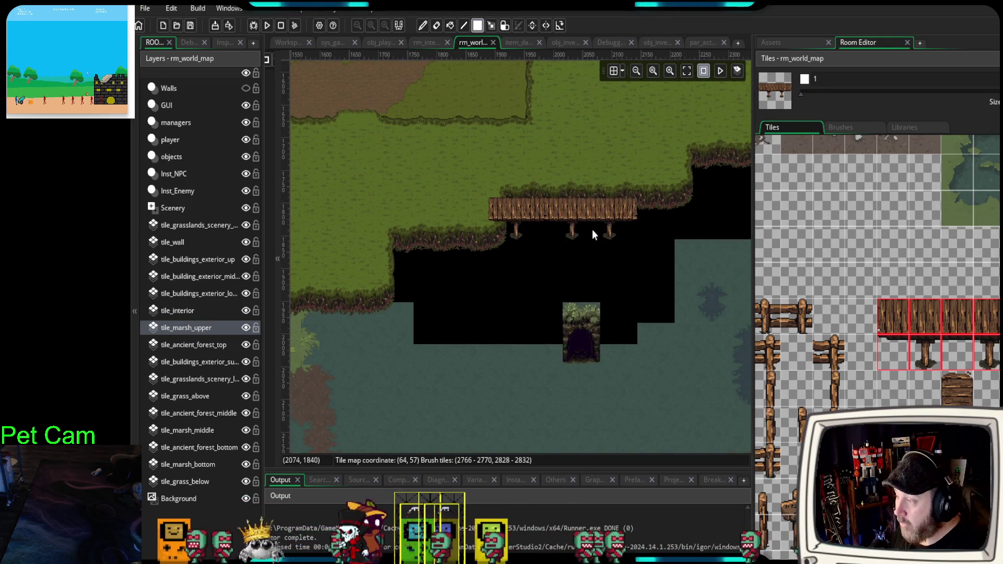
scroll(886, 327, down, 10)
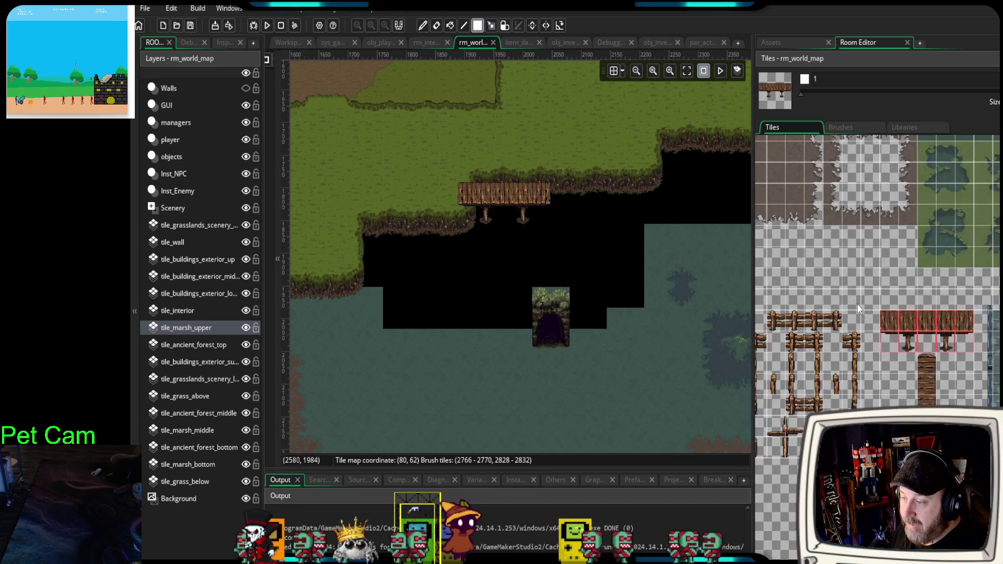
- Pick a 3x2 block of bush marsh tiles and bring the whole bridge into view
scroll(893, 310, up, 5)
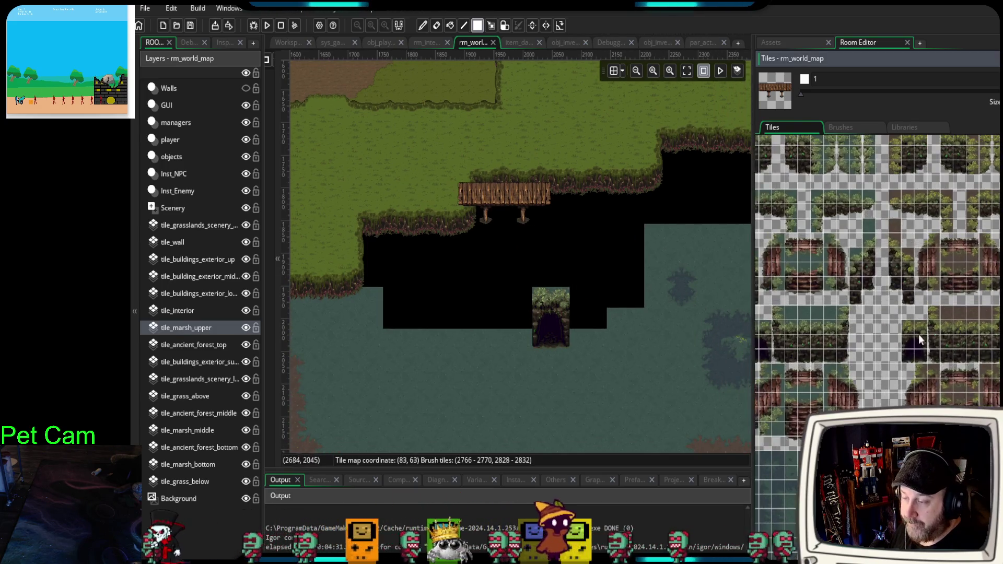
ctrl+scroll(888, 240, up, 3)
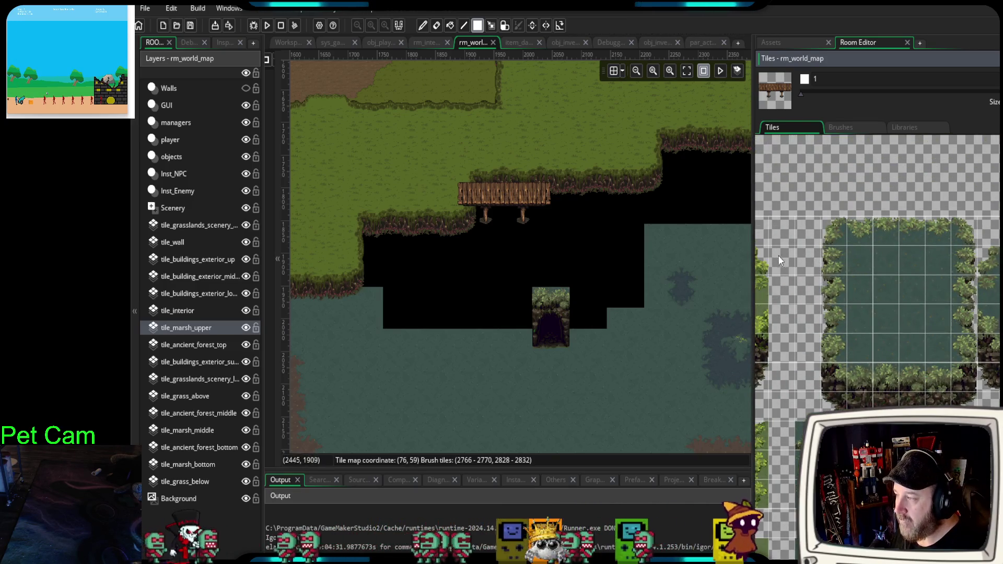
mouse_move(834, 228)
mouse_down()
mouse_move(856, 256)
mouse_move(879, 261)
mouse_up()
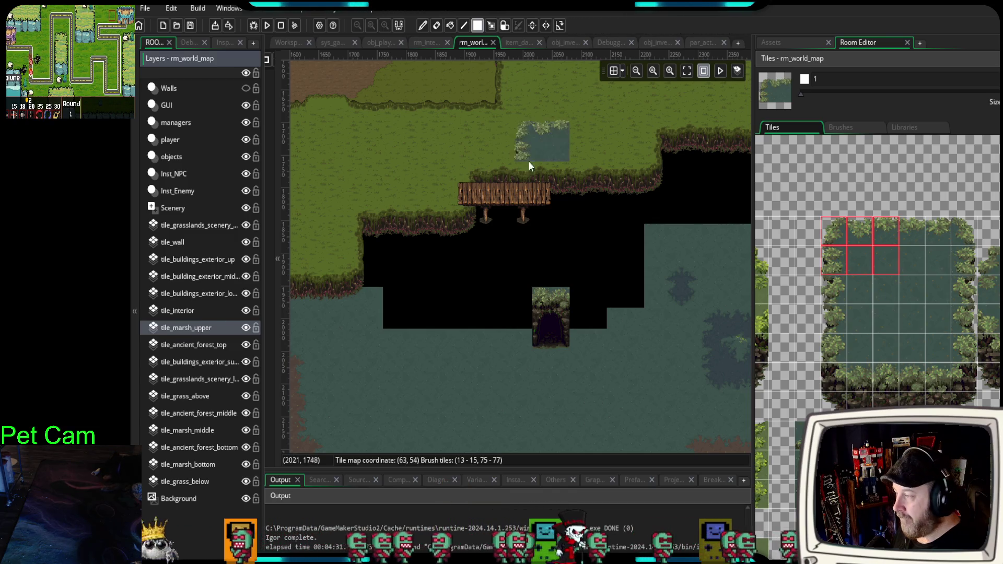
scroll(546, 218, up, 4)
drag(549, 215, 502, 289)
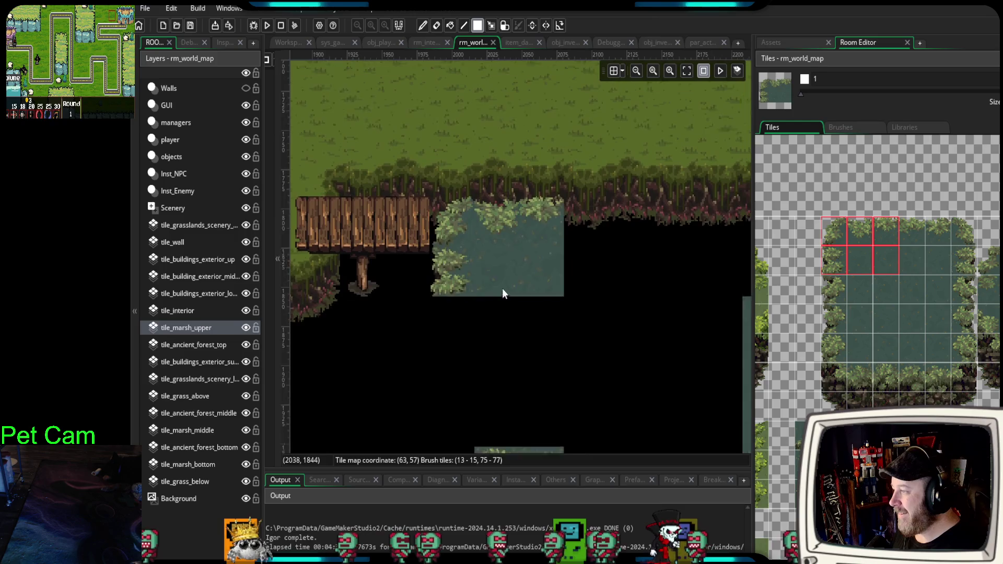
drag(552, 349, 563, 317)
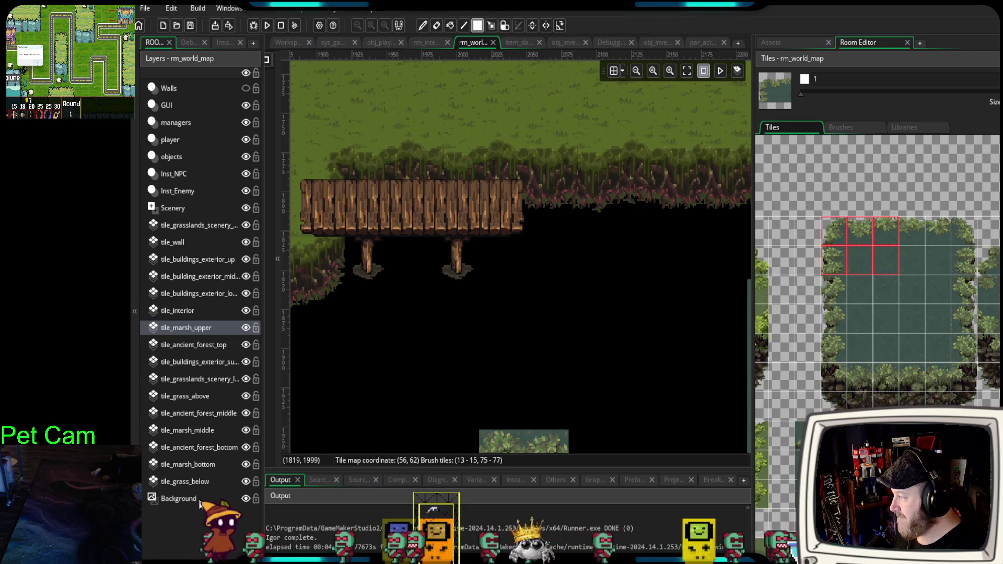
- Reselect tile_marsh_upper, erase the bridge posts with the empty tile, and undo the last stroke
click(187, 518)
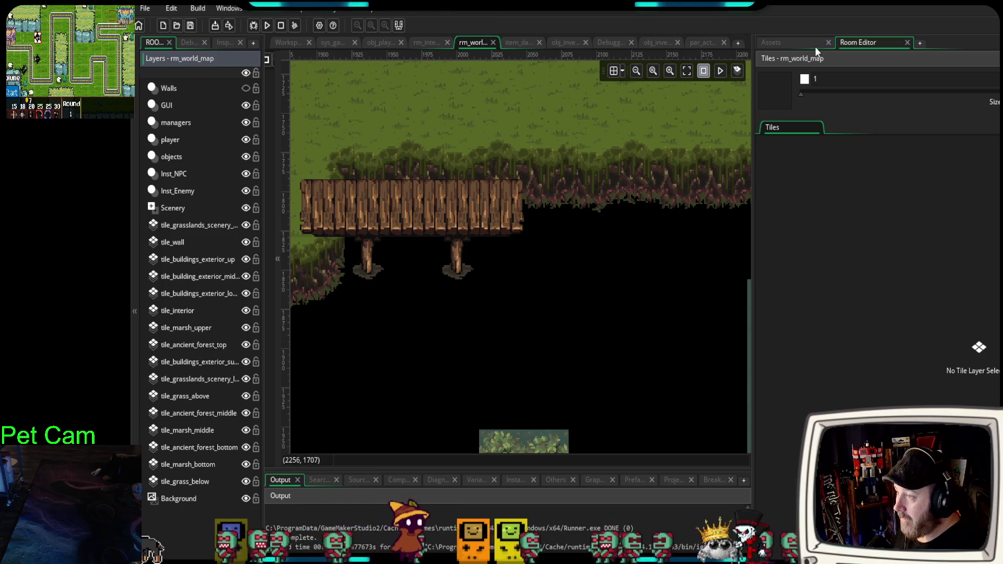
click(788, 43)
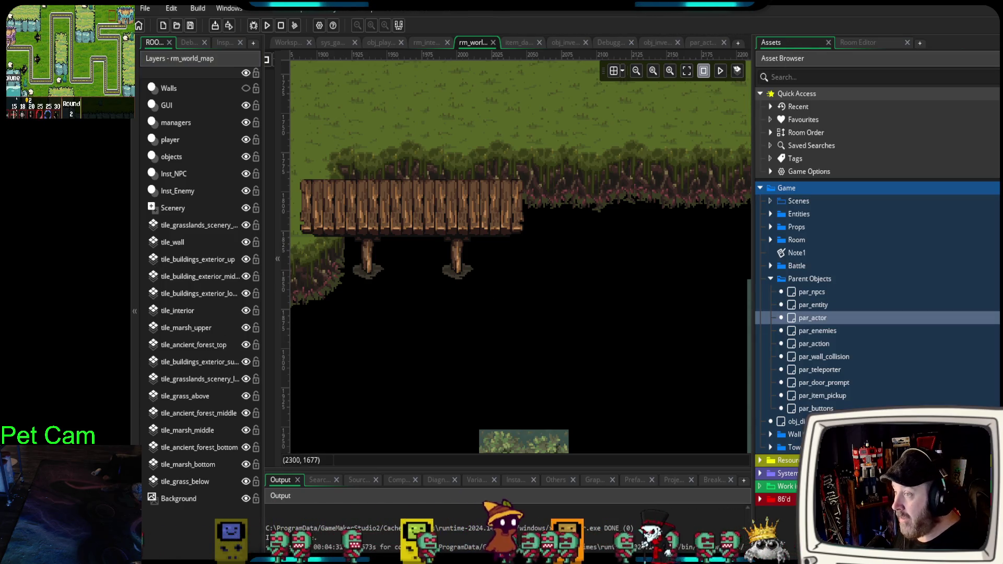
click(877, 44)
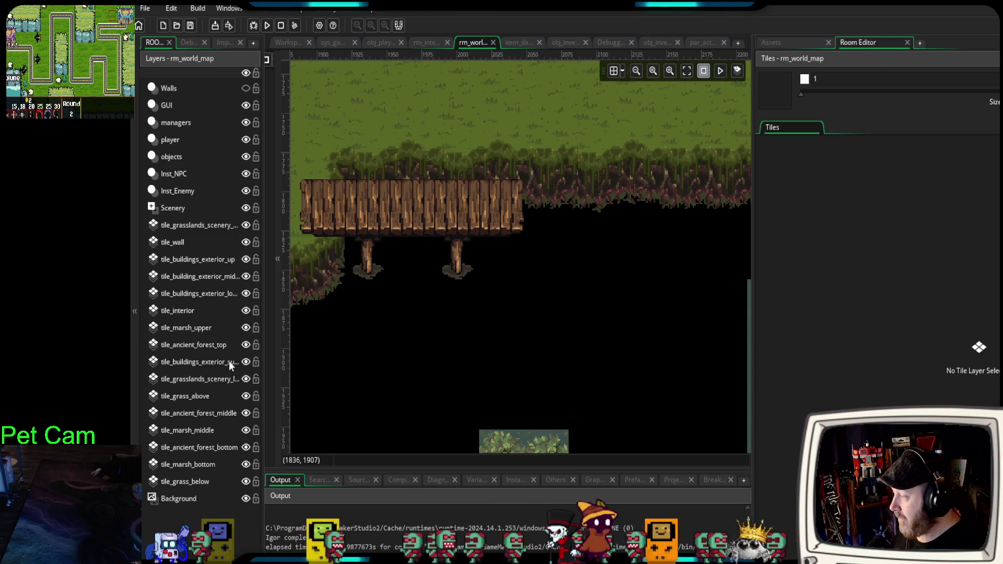
click(205, 328)
scroll(857, 297, up, 10)
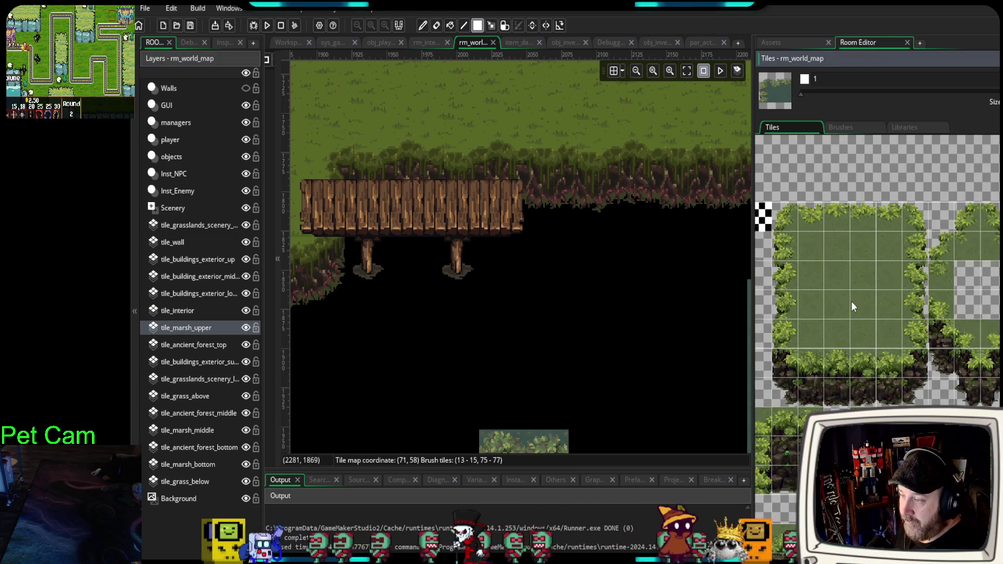
click(821, 222)
scroll(530, 249, left, 2)
mouse_move(529, 249)
mouse_down()
mouse_move(471, 266)
mouse_move(364, 238)
mouse_move(535, 231)
mouse_move(389, 217)
mouse_move(528, 223)
mouse_move(422, 318)
mouse_up()
key(ctrl+z)
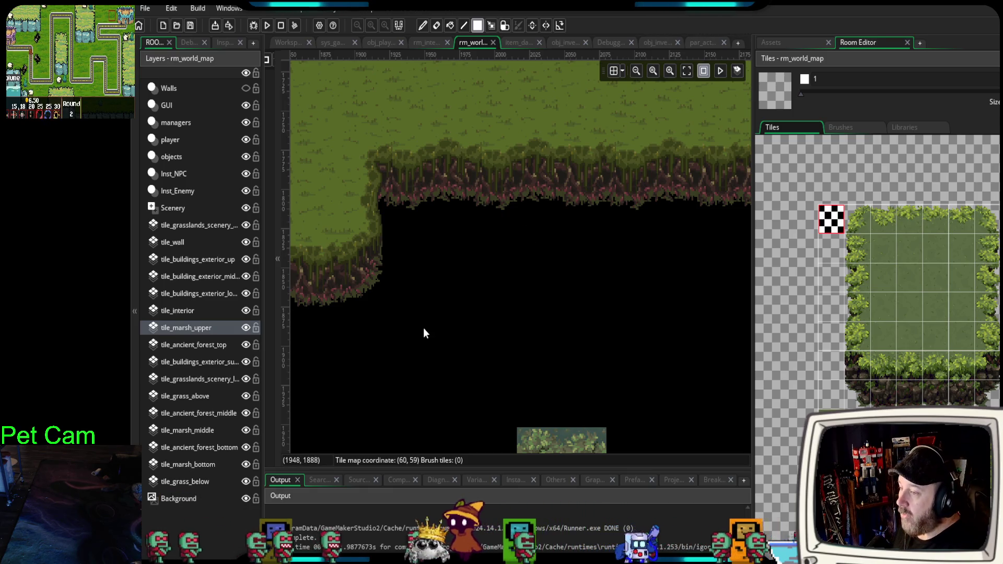
- Create a new tile layer named tile_marsh_top
click(177, 517)
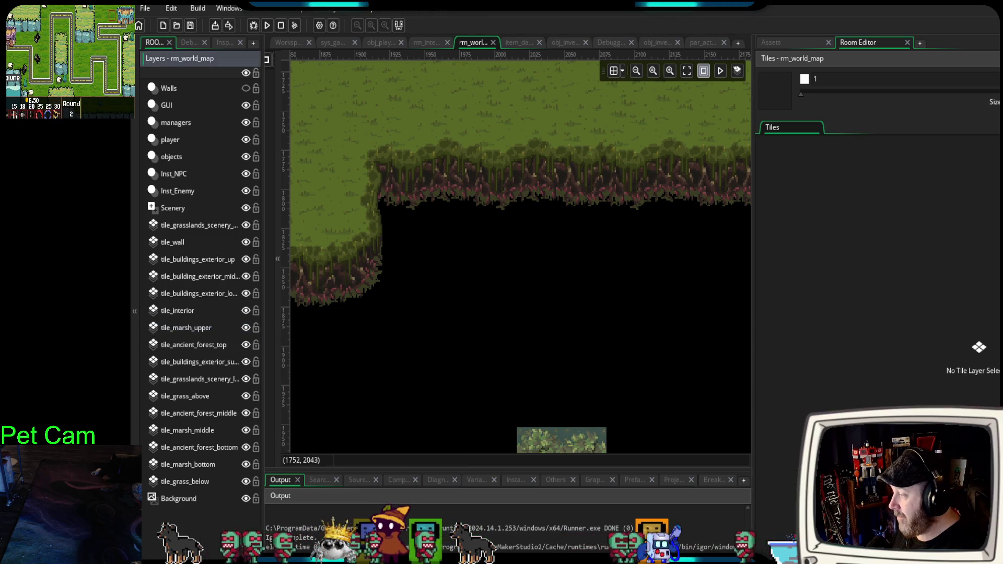
click(151, 546)
click(256, 449)
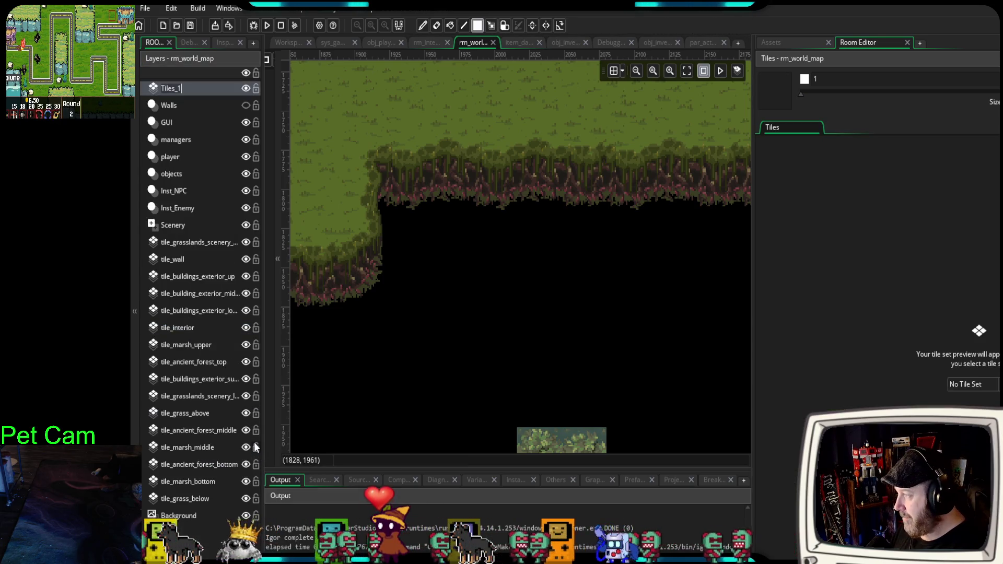
text(M)
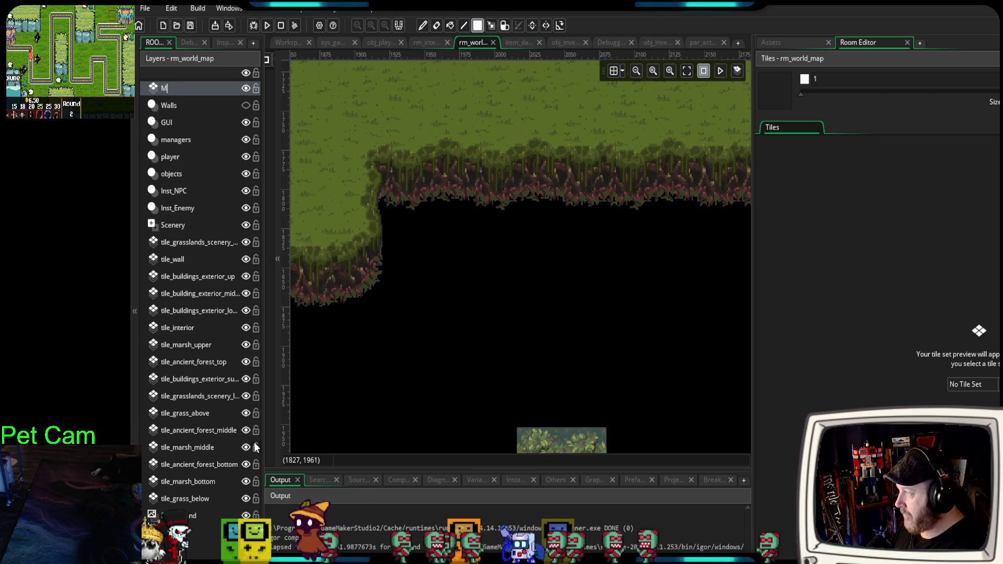
key(BackSpace)
text(tile)
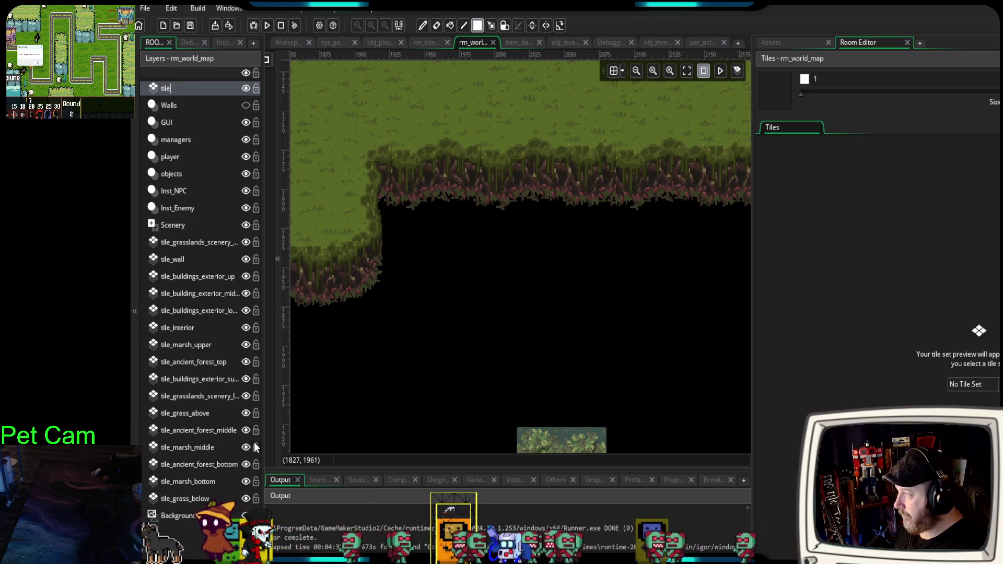
text(_marsh_top)
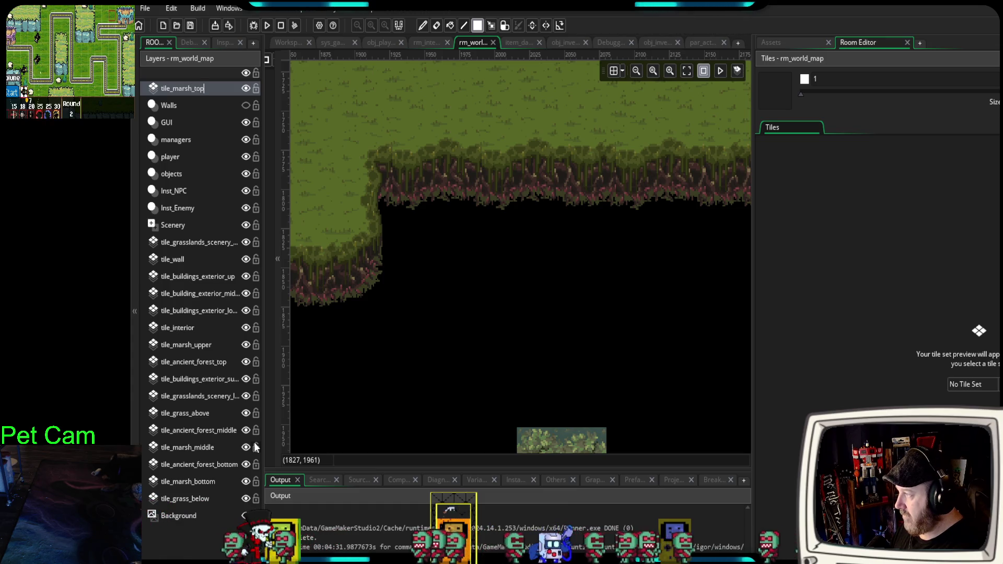
key(Return)
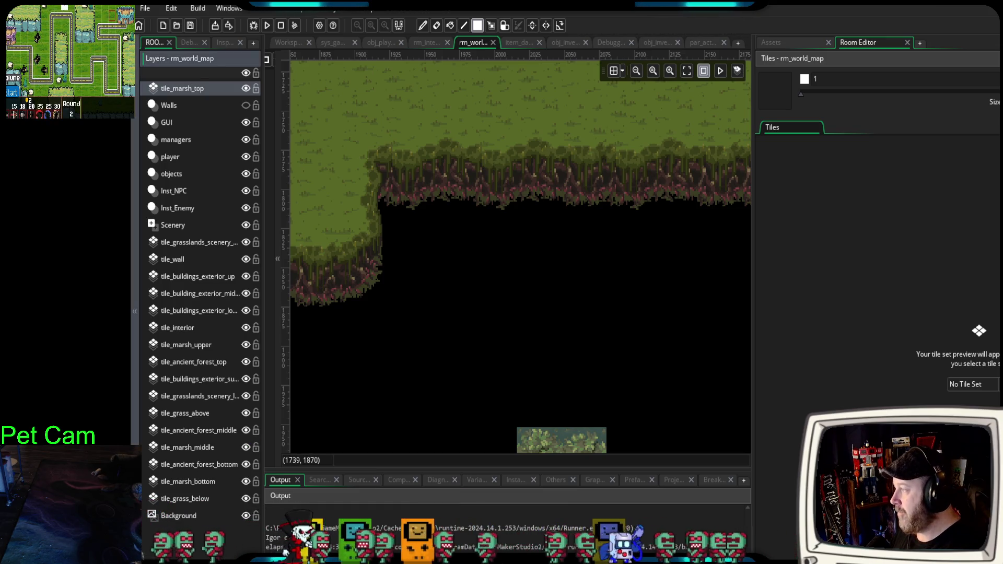
- Move tile_marsh_top just below tile_interior and show its properties in the Inspector
mouse_move(154, 93)
mouse_down()
mouse_move(206, 320)
mouse_move(186, 369)
mouse_up()
click(182, 346)
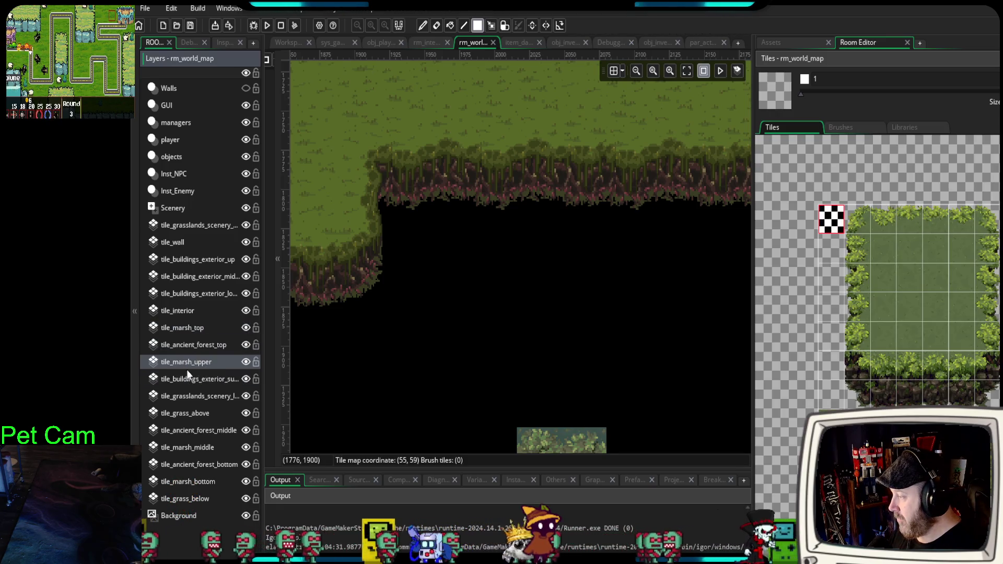
click(197, 334)
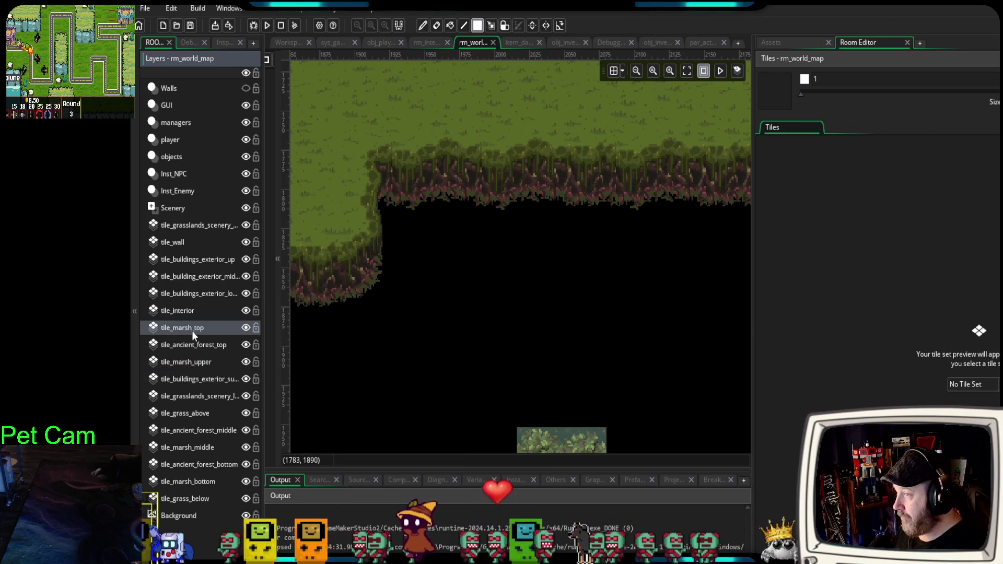
click(217, 43)
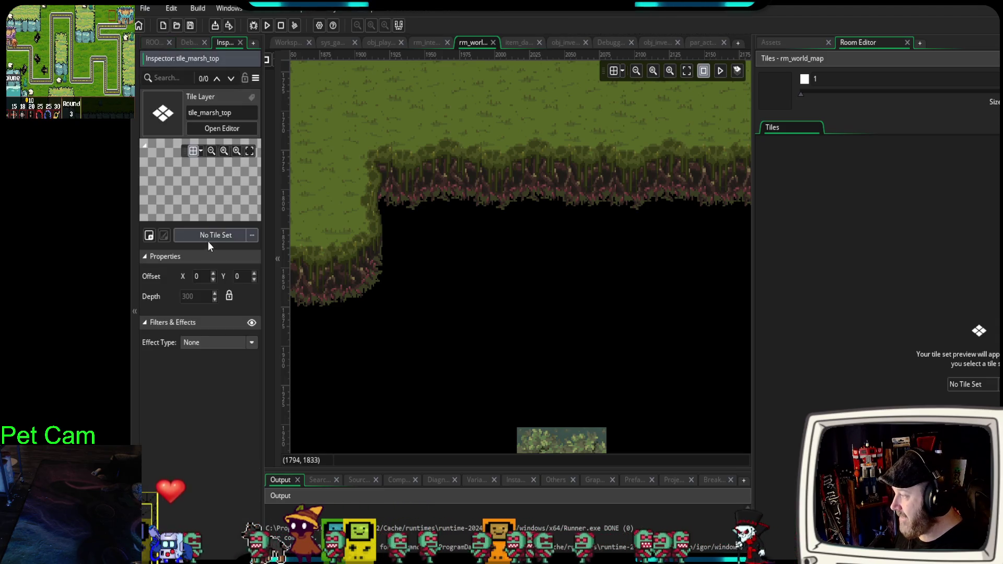
- Assign the tile_marsh_main tile set via a 'mar' search and scroll the palette to the bridge tiles
click(210, 238)
text(ar)
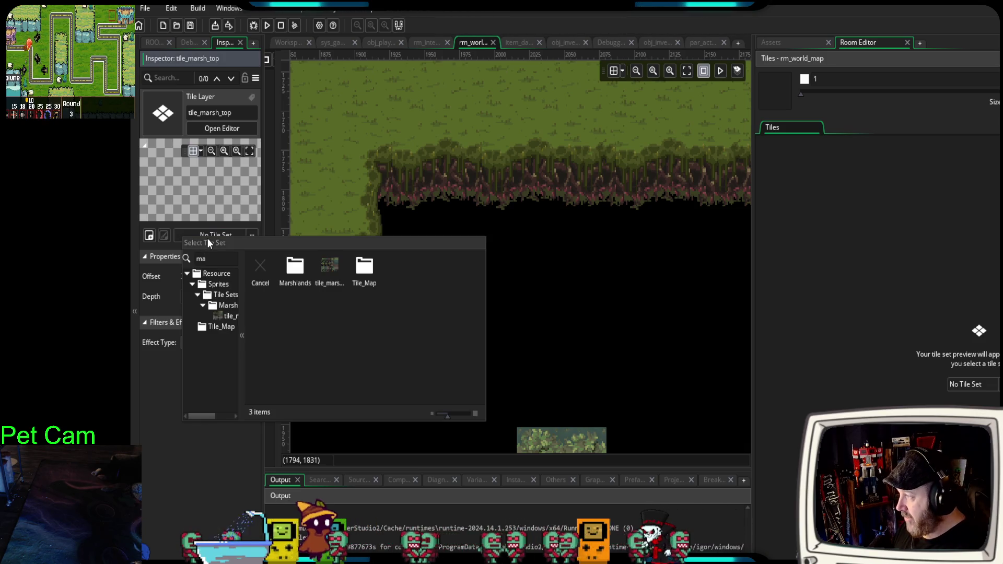
click(329, 267)
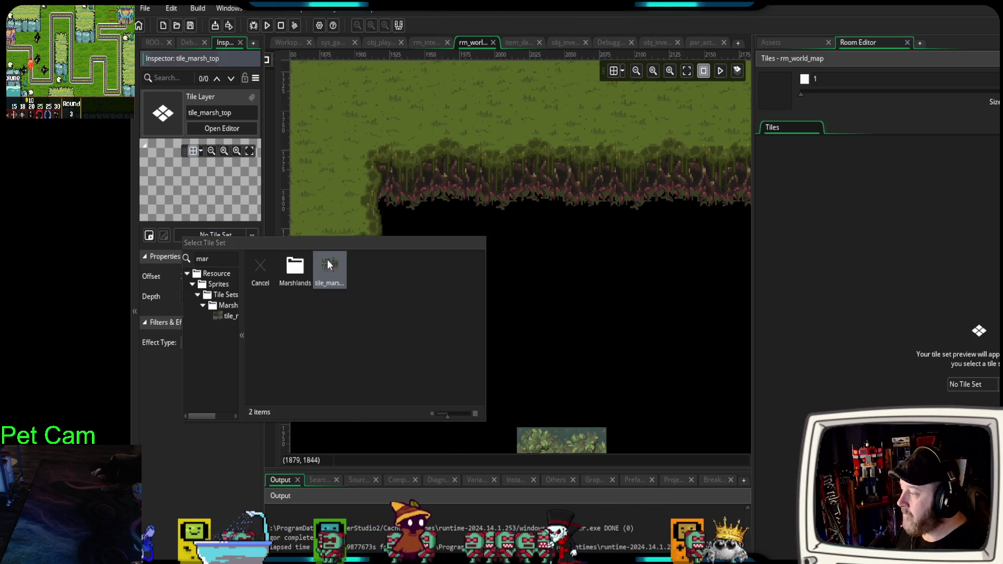
scroll(878, 314, down, 10)
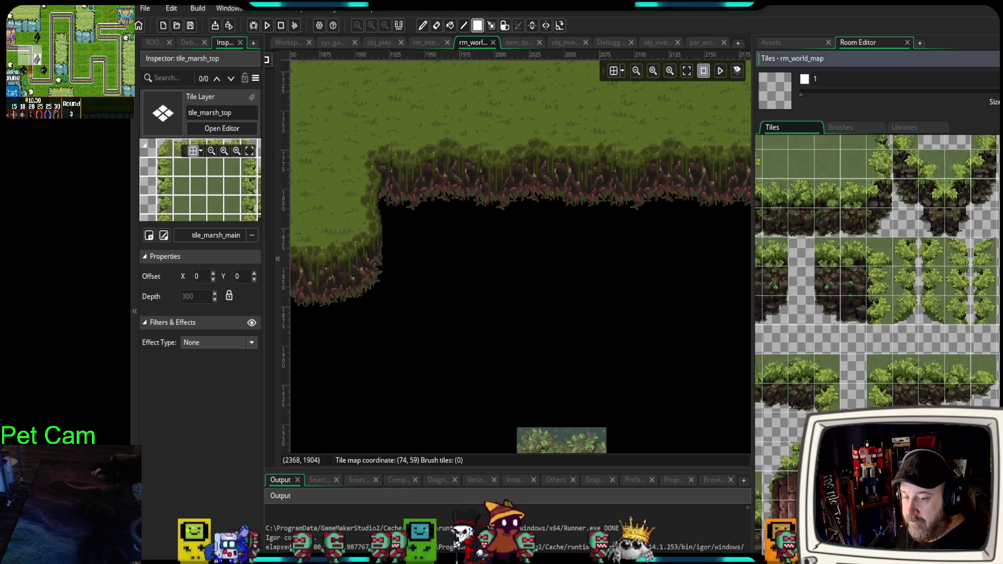
scroll(877, 313, down, 10)
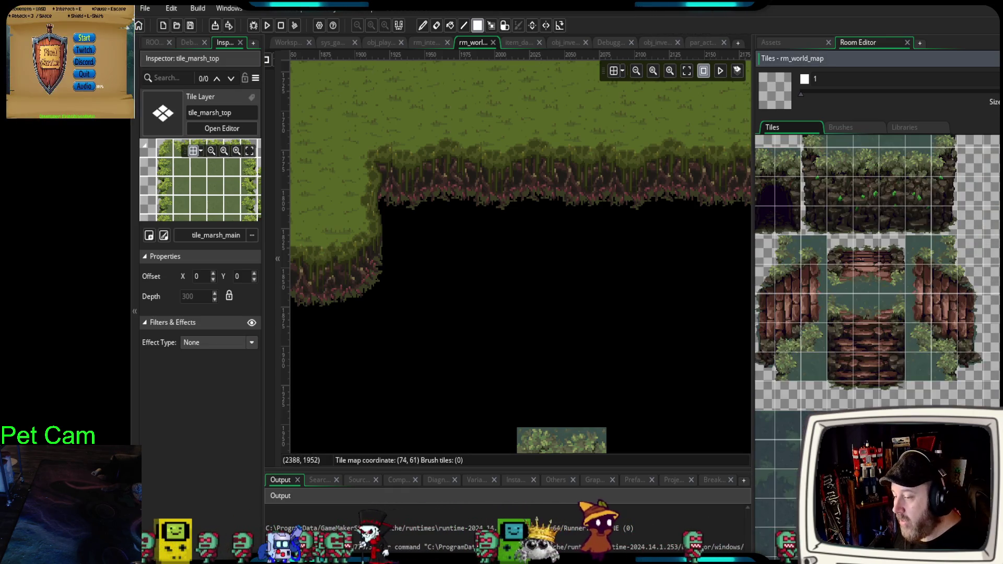
scroll(878, 313, down, 10)
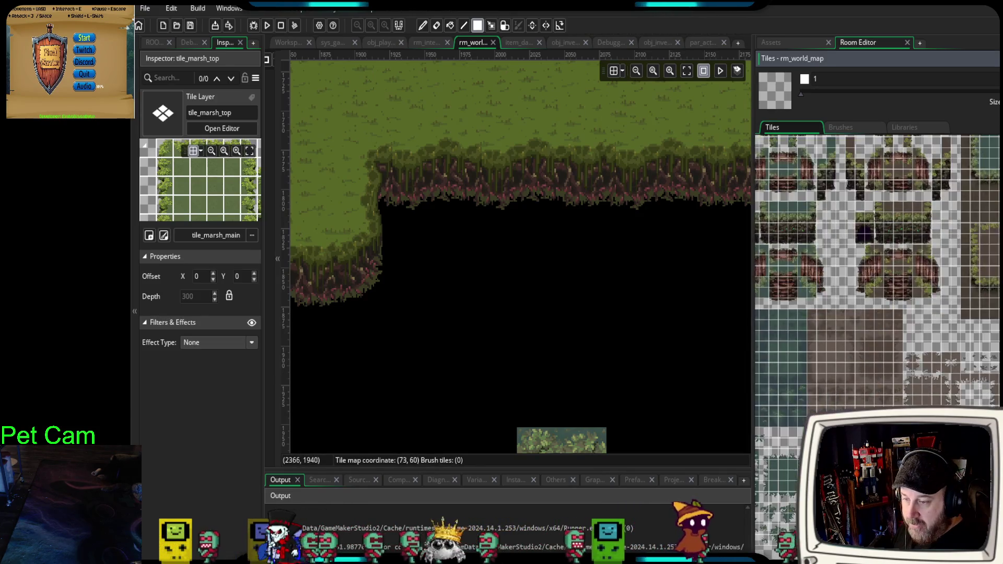
scroll(933, 401, down, 5)
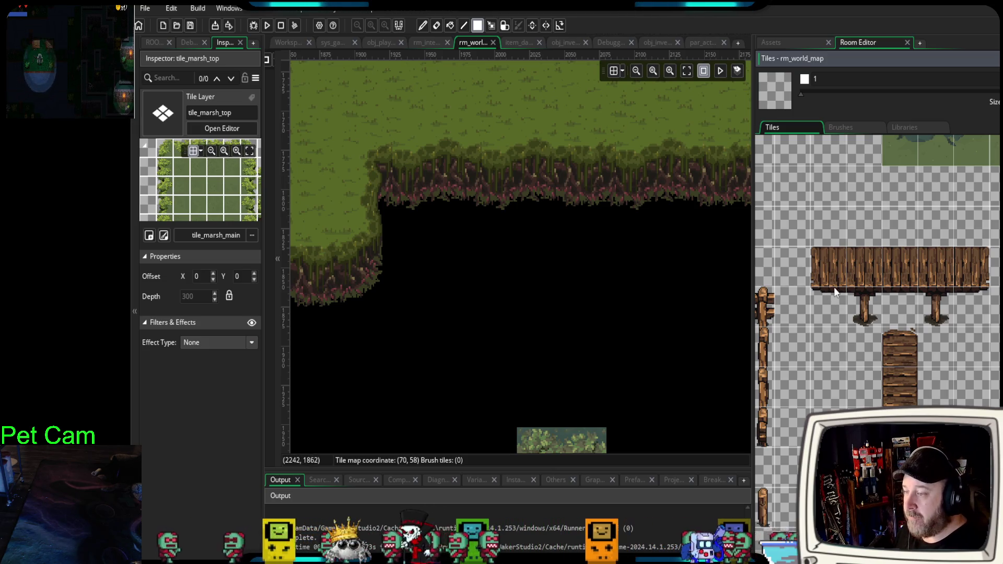
- Stamp a 5x2 wooden bridge with posts across the gap under the grass cliff
drag(832, 252, 963, 307)
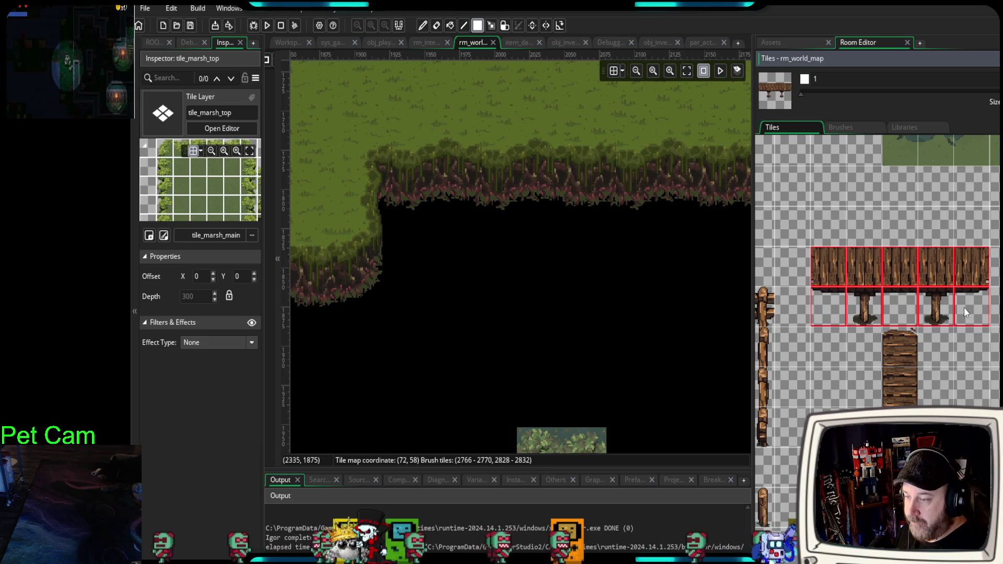
click(435, 273)
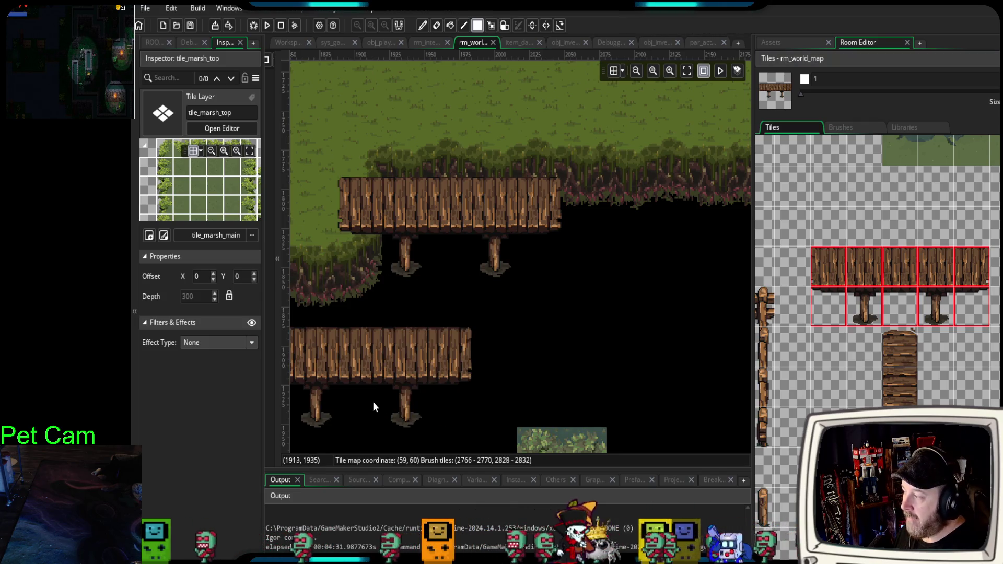
click(160, 46)
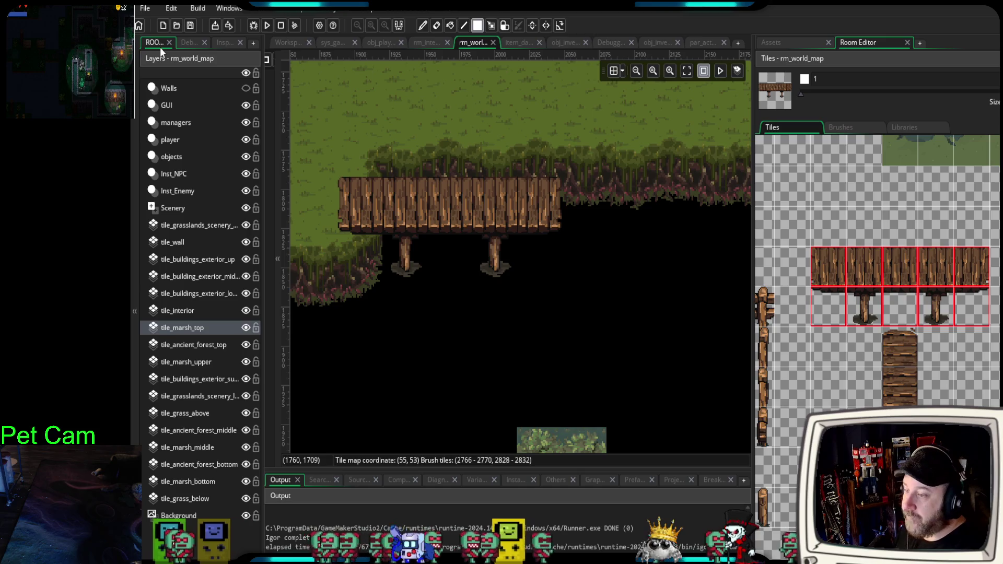
- Move tile_ancient_forest_top below tile_marsh_upper and make tile_marsh_upper the active painting layer
scroll(896, 353, down, 3)
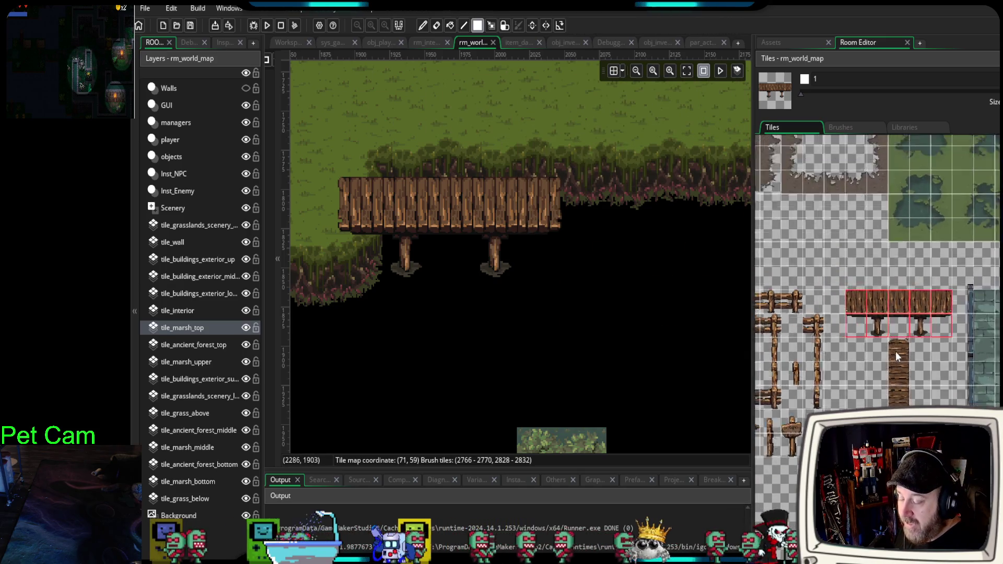
click(883, 277)
scroll(888, 346, down, 10)
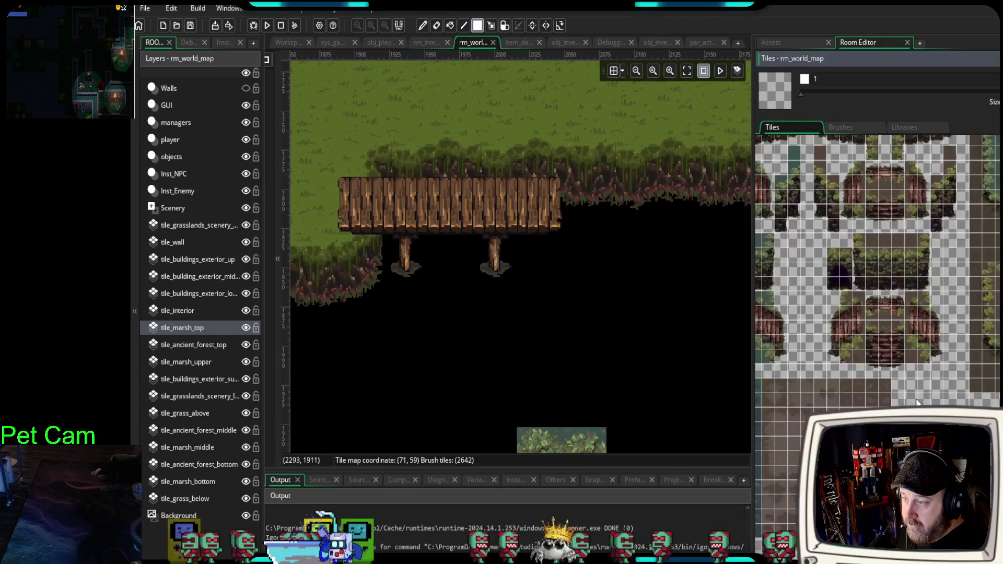
scroll(931, 249, down, 8)
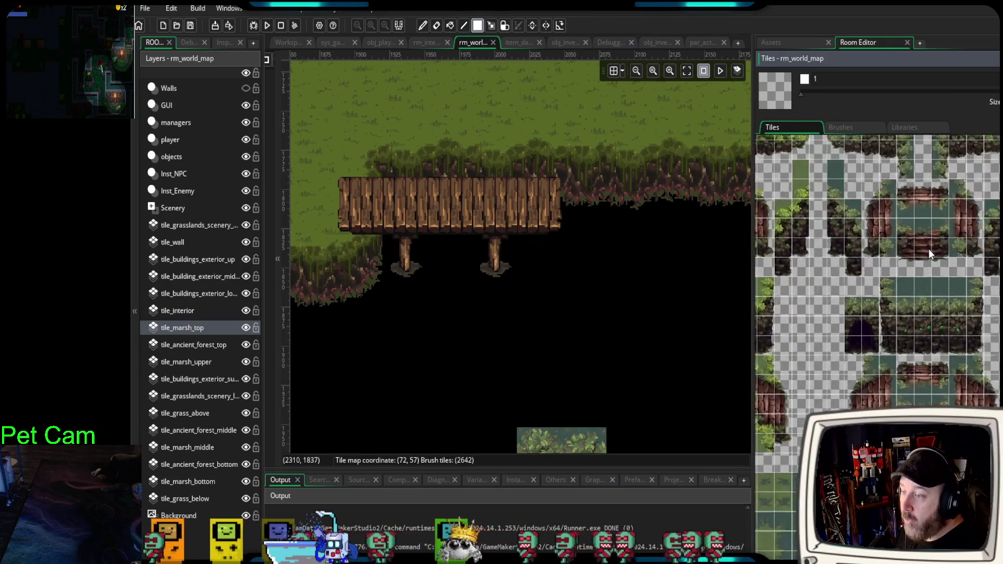
scroll(914, 315, down, 10)
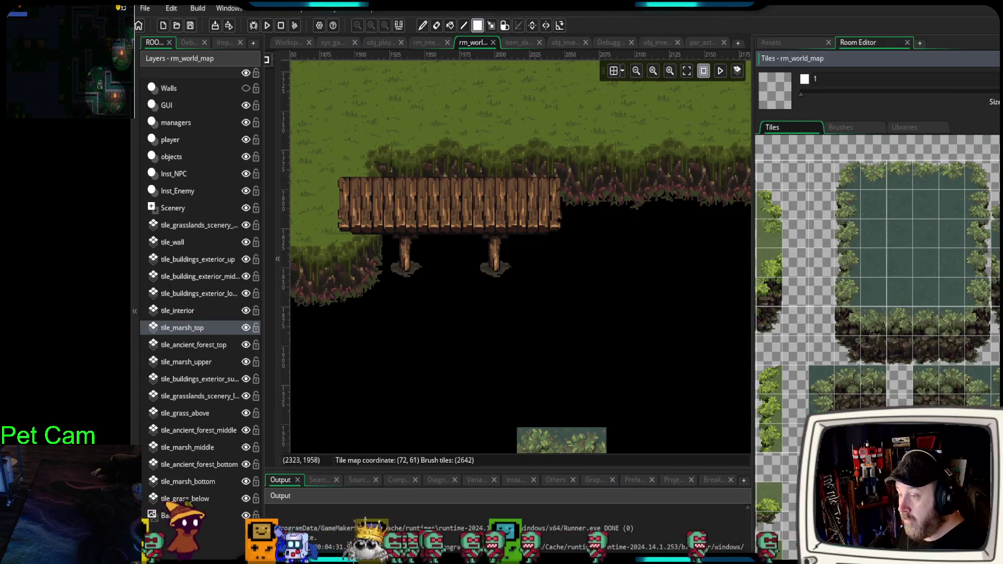
scroll(873, 229, up, 1)
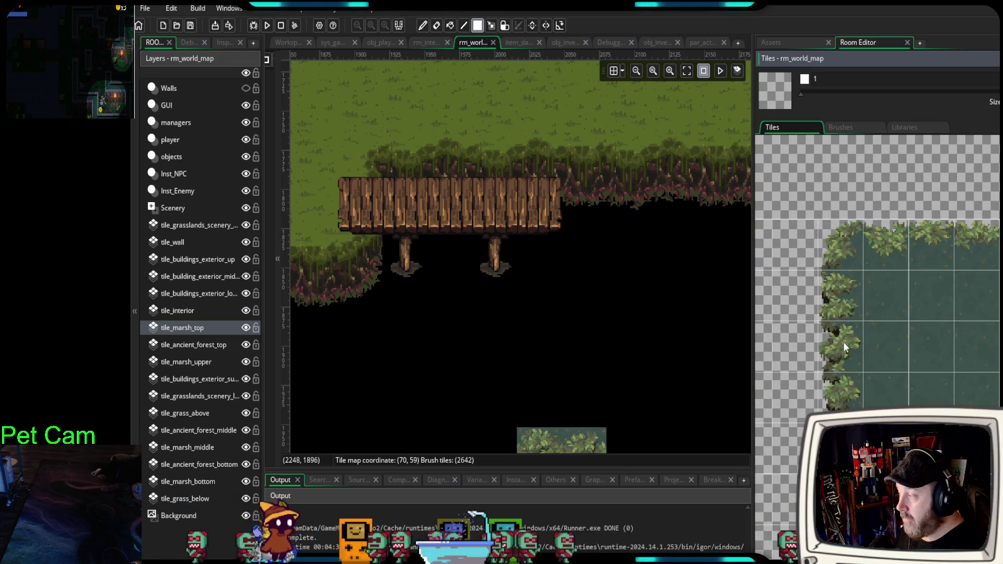
click(192, 361)
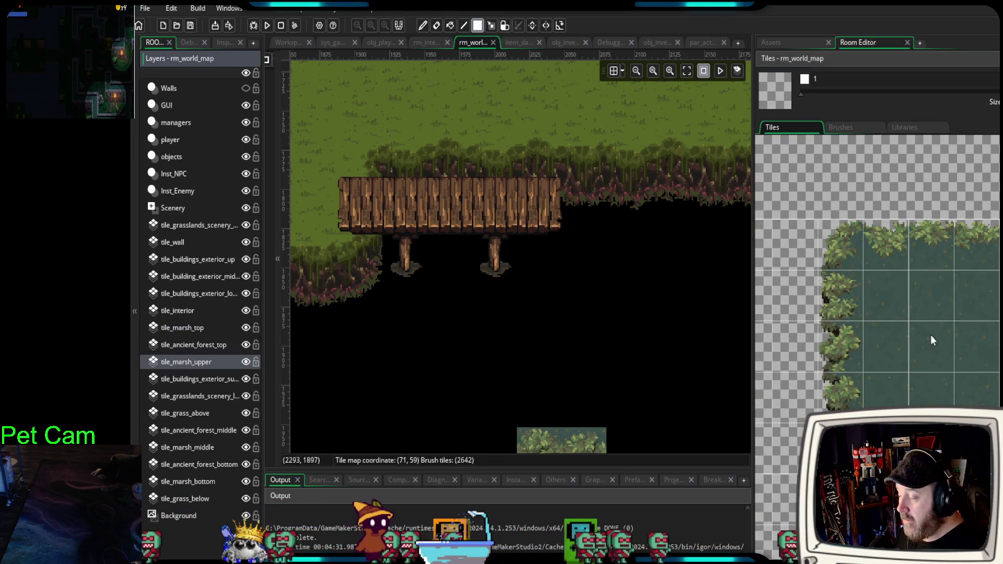
click(842, 246)
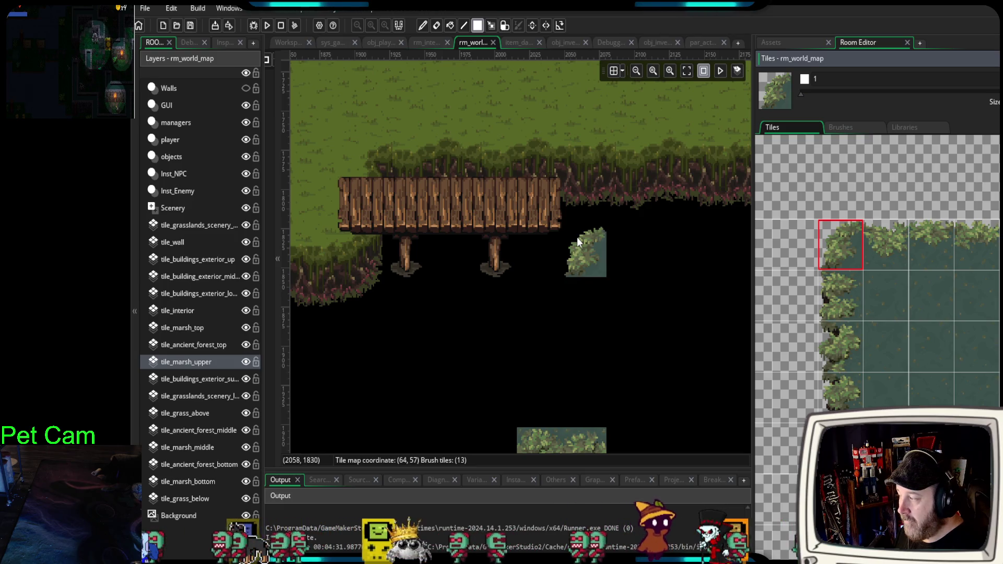
click(797, 255)
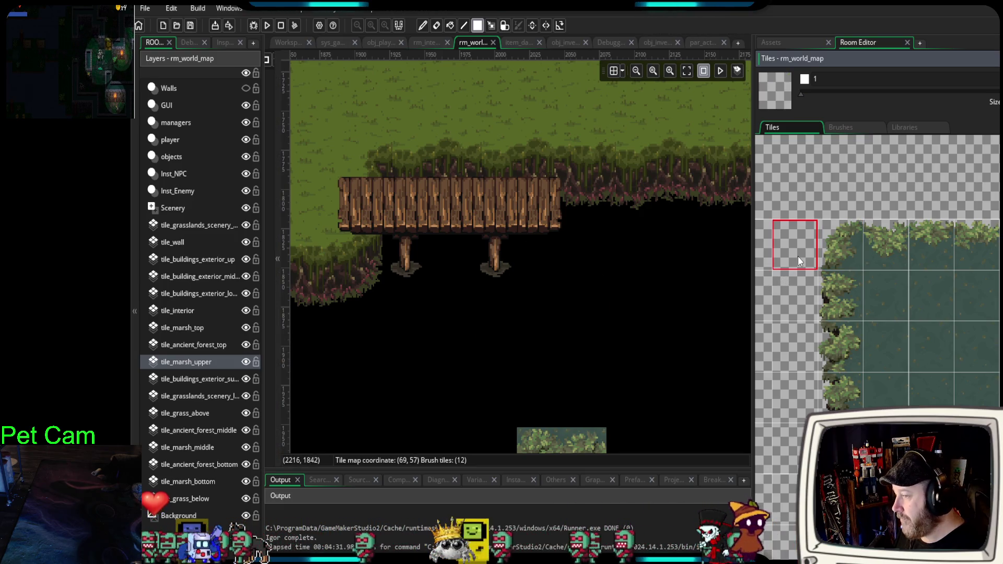
drag(170, 350, 171, 375)
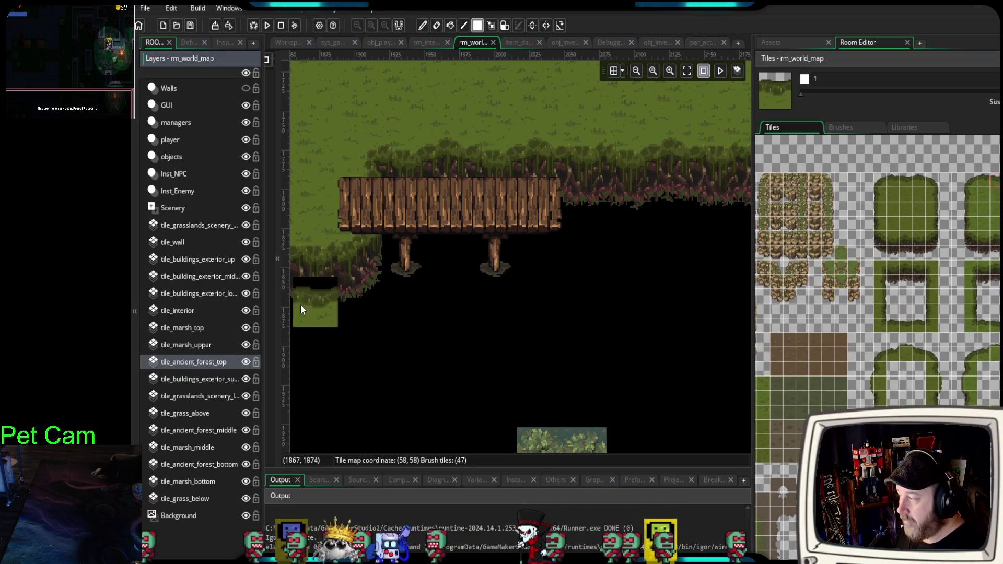
click(198, 347)
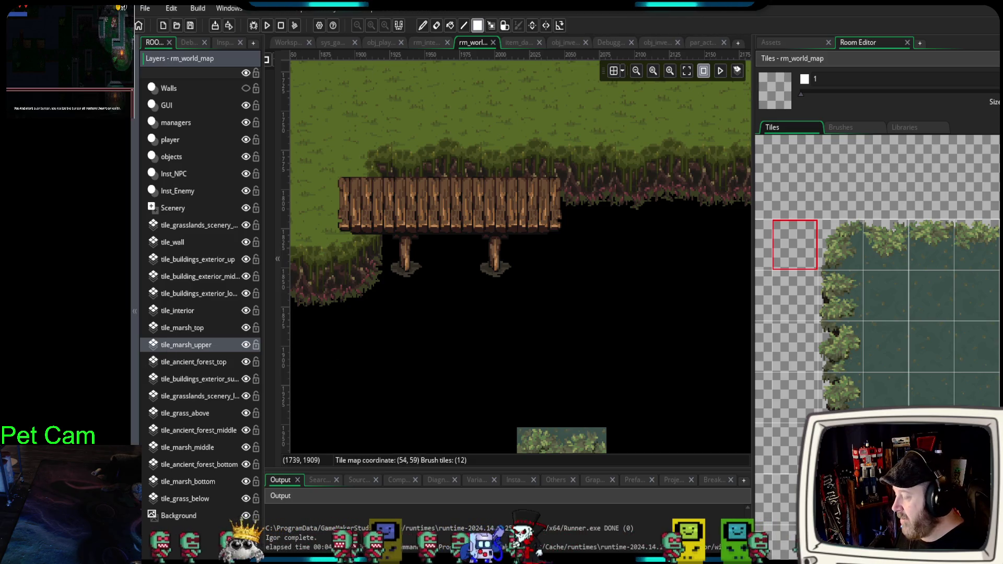
- Paint a 2x2 leafy marsh water block and leafy edges beside the bridge's right end
drag(847, 251, 875, 283)
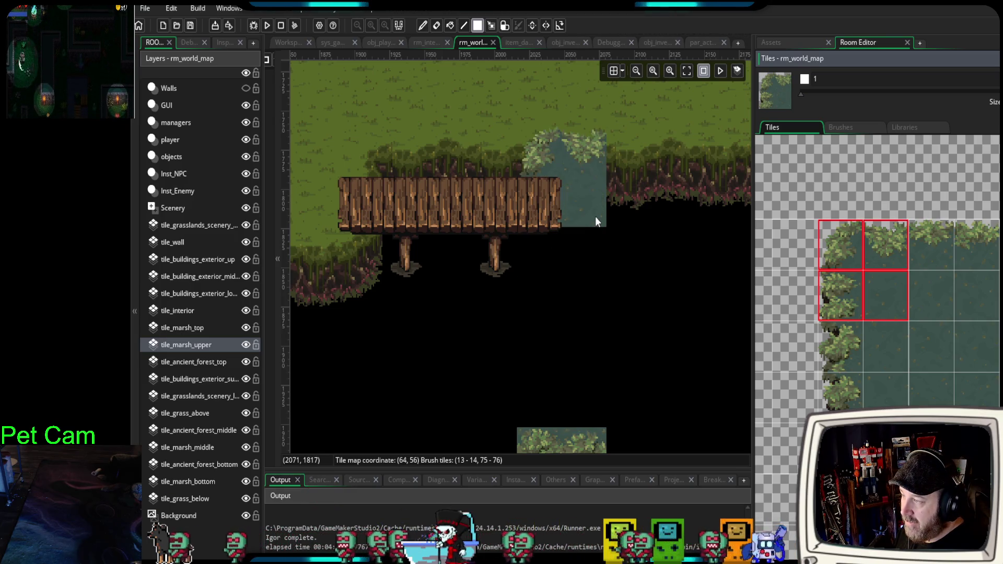
scroll(610, 240, down, 1)
scroll(614, 243, down, 2)
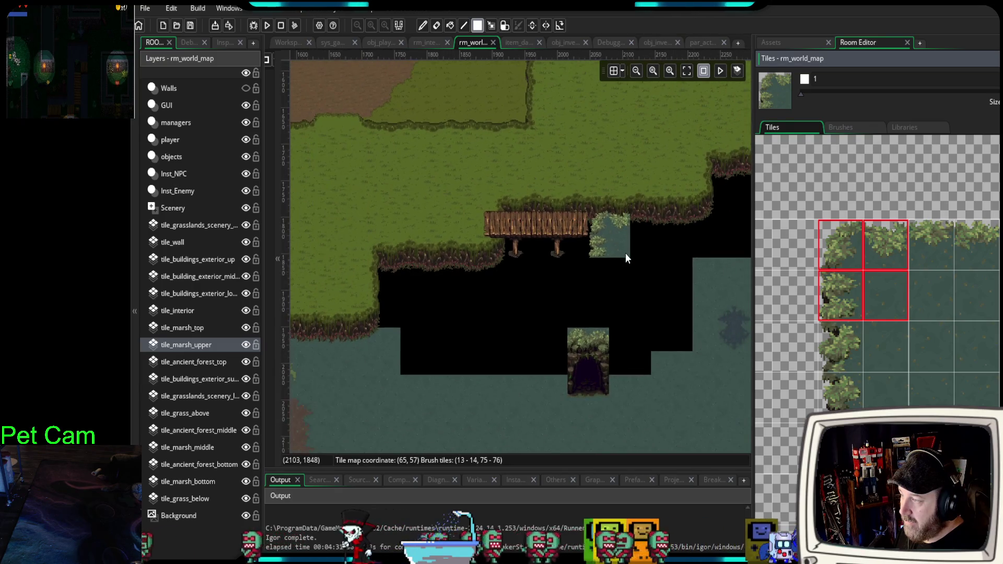
scroll(625, 253, up, 2)
drag(622, 252, 714, 230)
mouse_move(578, 294)
mouse_down()
mouse_move(652, 284)
mouse_move(578, 284)
mouse_move(526, 307)
mouse_up()
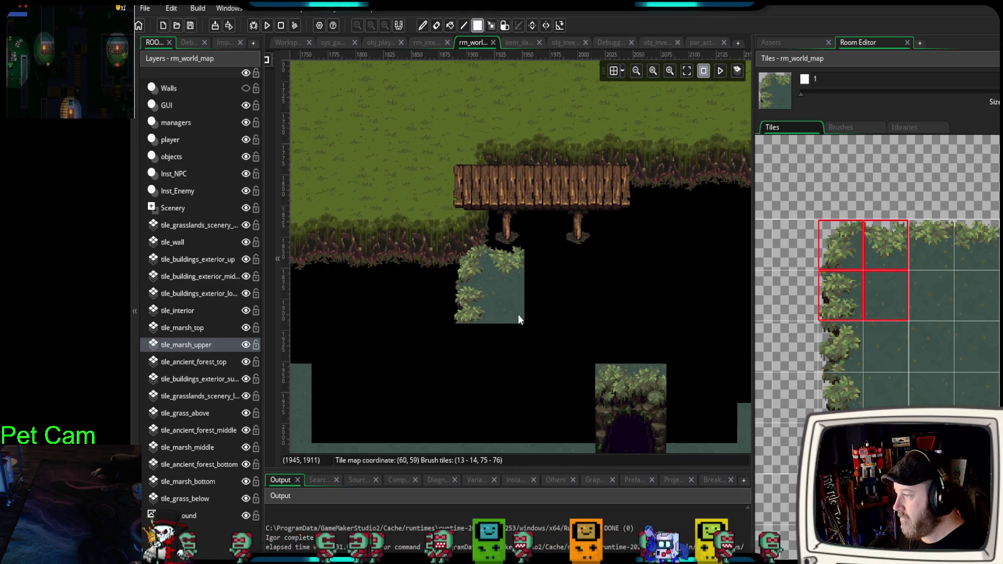
drag(835, 337, 852, 328)
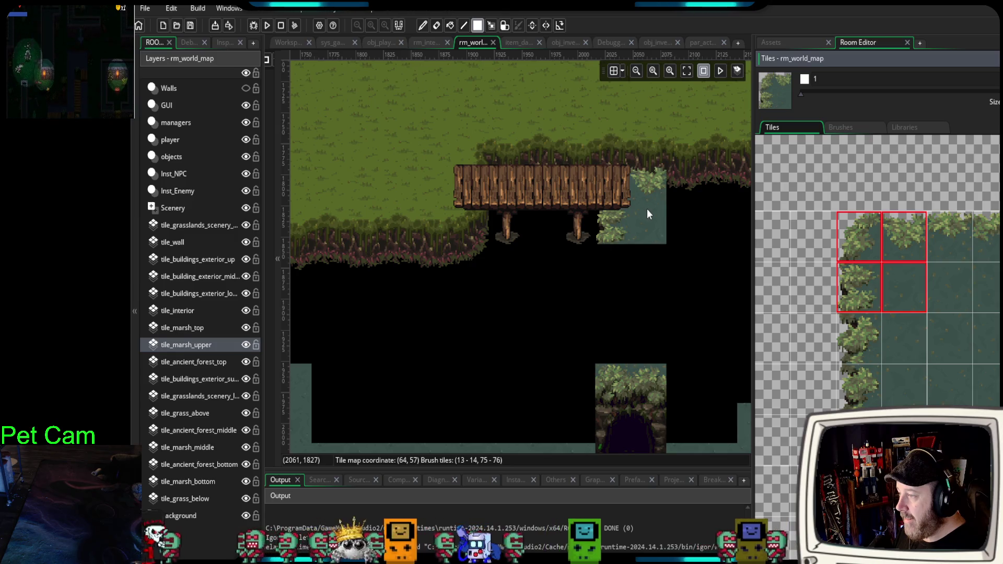
click(647, 210)
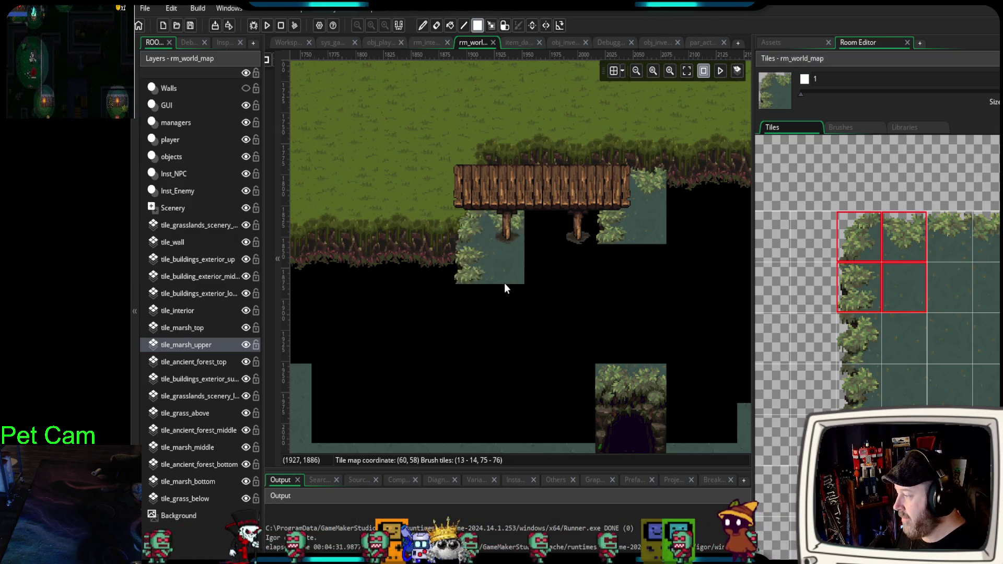
drag(934, 218, 982, 230)
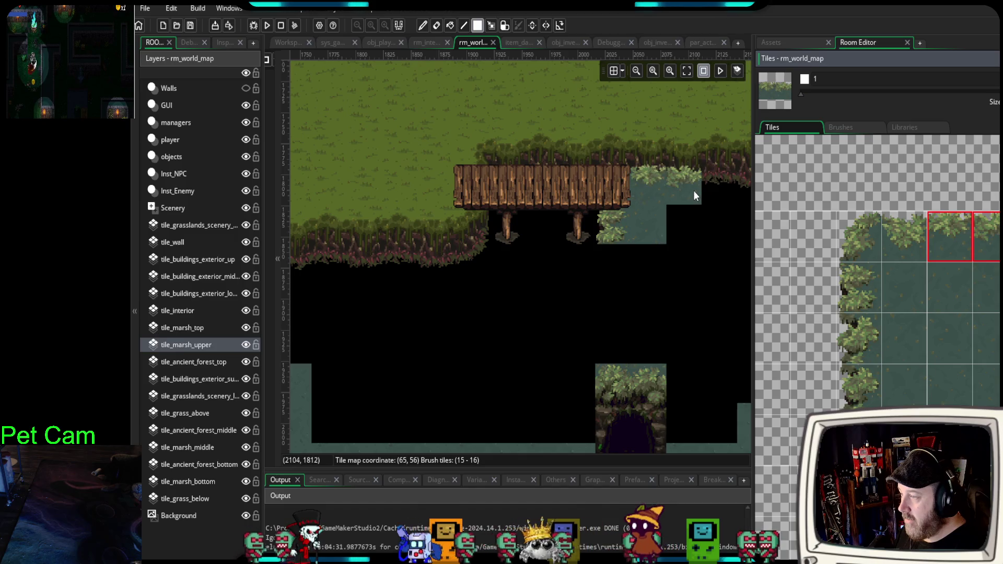
drag(693, 190, 722, 187)
click(337, 380)
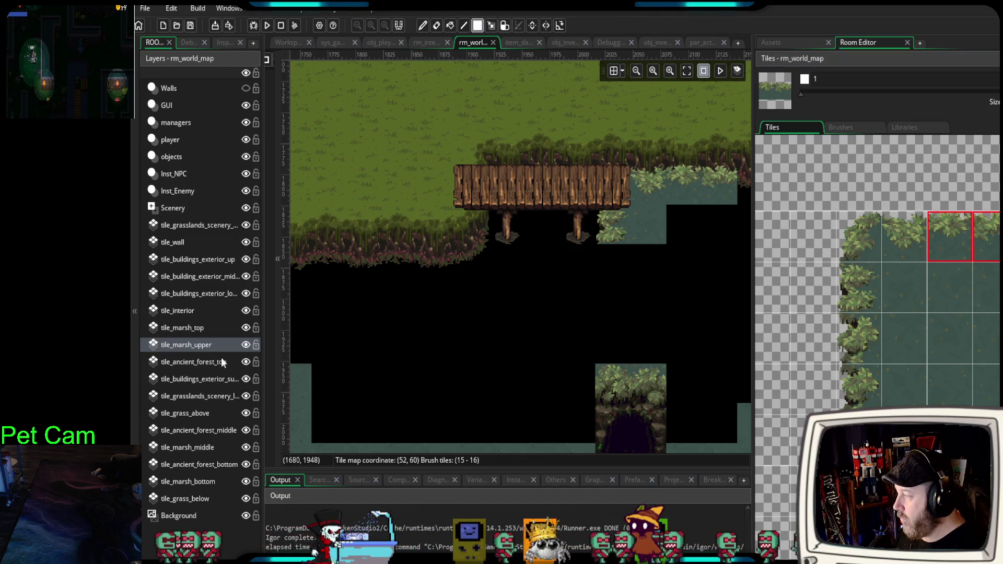
click(200, 331)
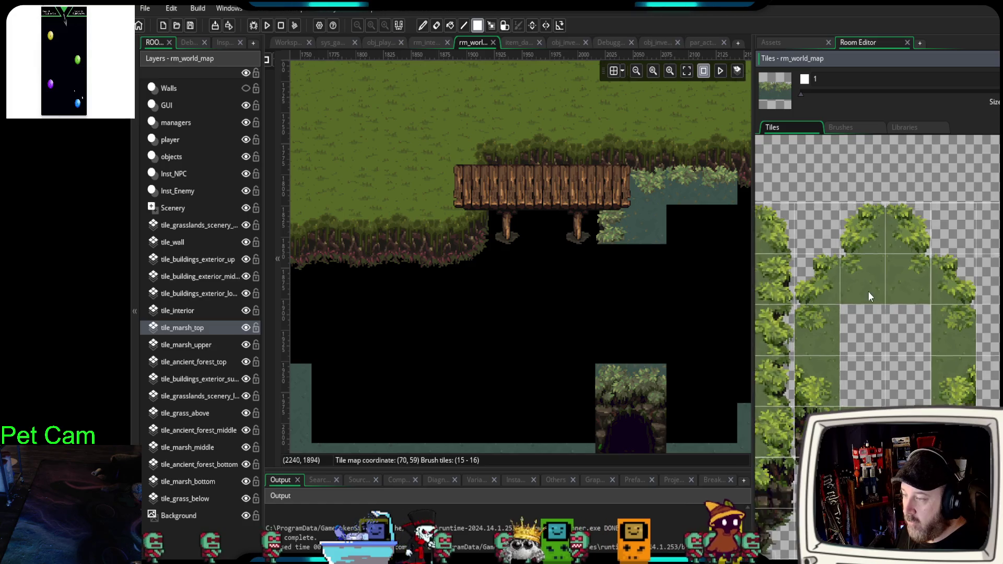
- Erase the wooden bridge and stamp a grass-topped cliff block into the gap on tile_ancient_forest_top
mouse_move(595, 177)
mouse_down()
mouse_move(622, 193)
mouse_move(548, 226)
mouse_up()
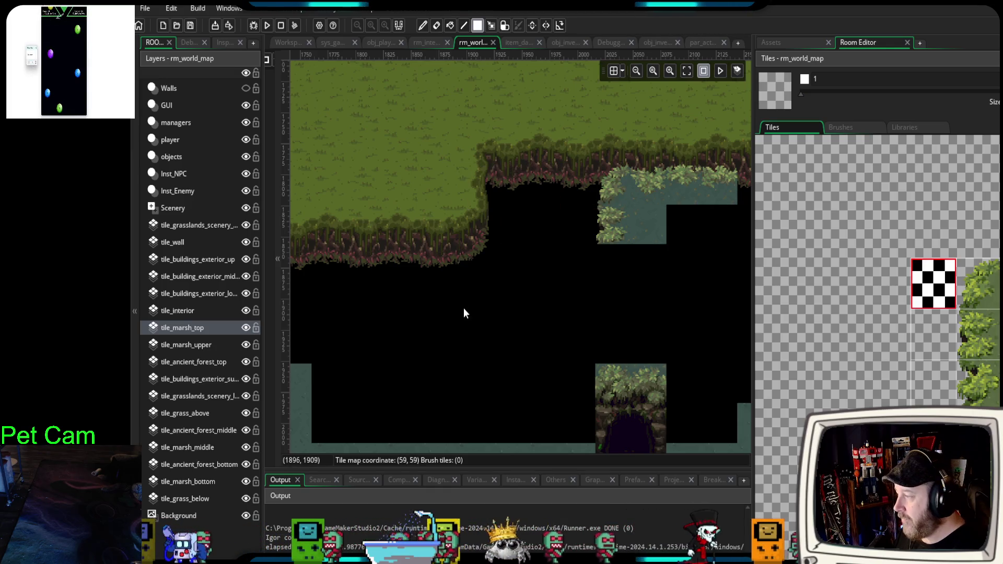
drag(442, 312, 526, 311)
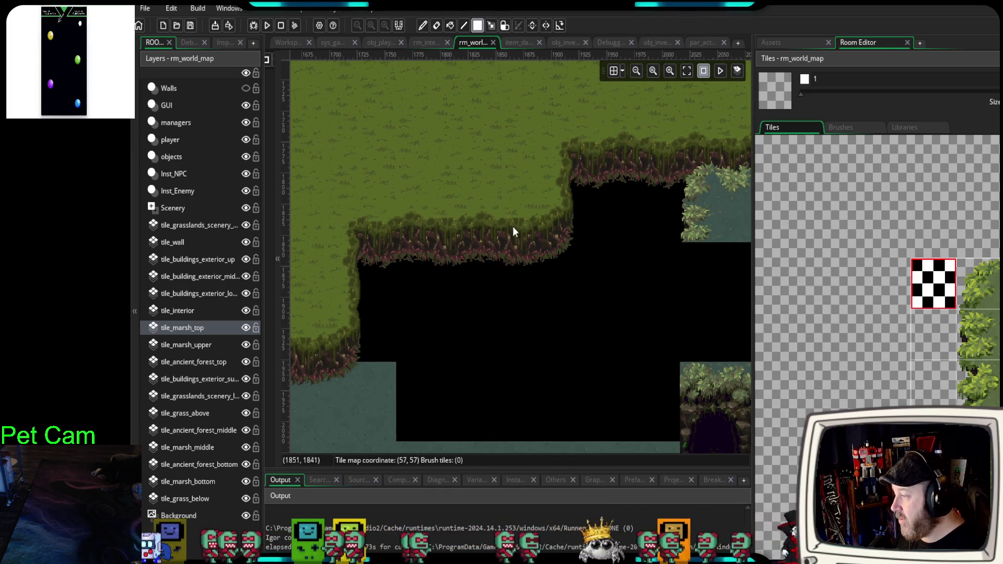
click(192, 362)
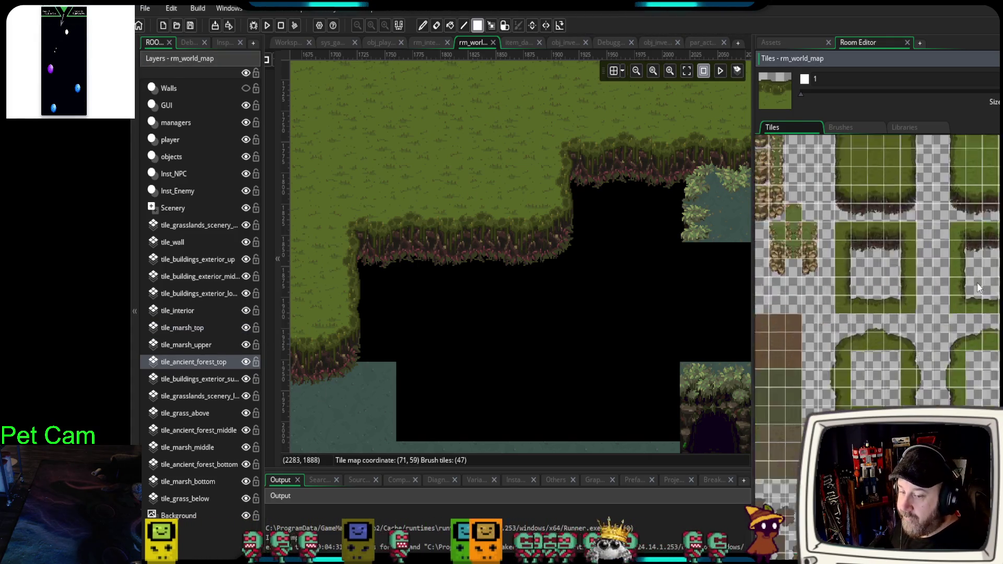
scroll(856, 362, up, 3)
scroll(878, 306, up, 3)
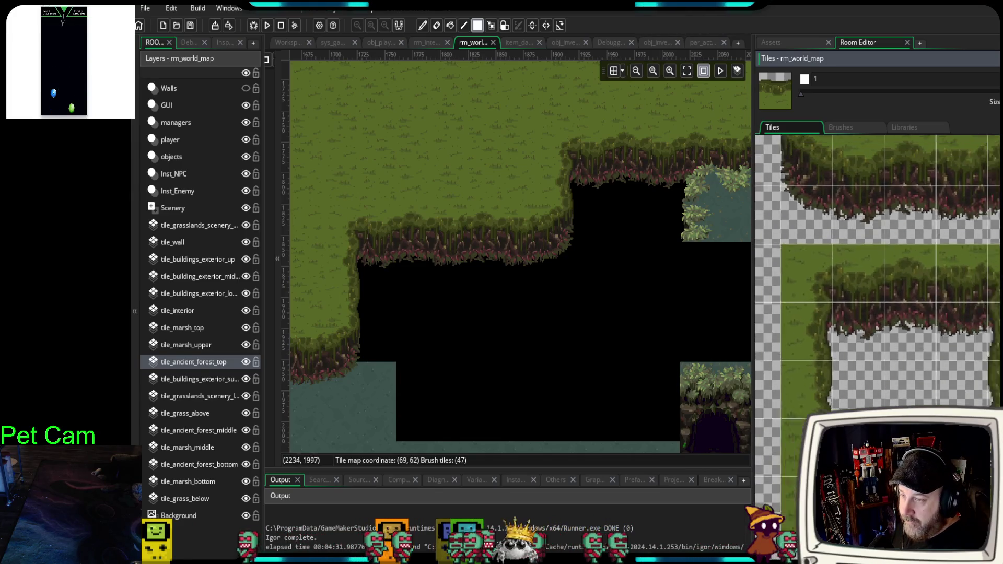
scroll(926, 372, down, 3)
mouse_move(981, 178)
mouse_down()
mouse_move(997, 285)
mouse_move(958, 283)
mouse_up()
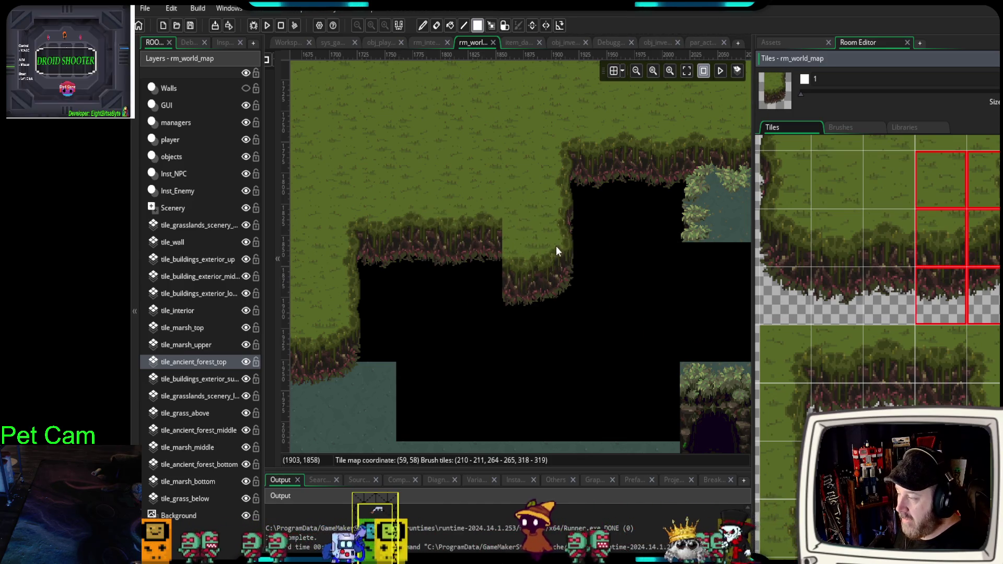
click(554, 251)
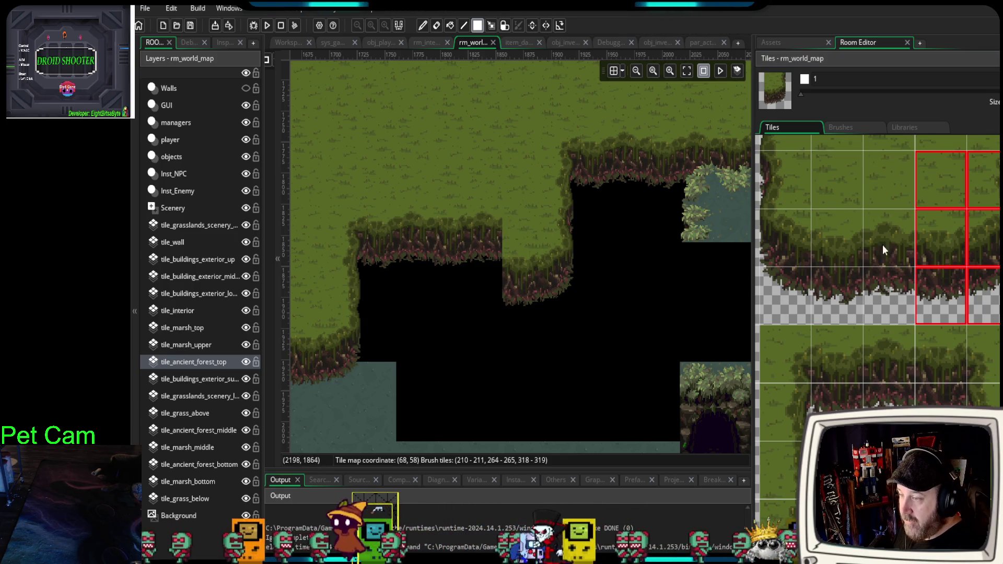
- Extend two rows of cliff-edge ledge tiles leftward across the gap
drag(838, 238, 877, 292)
drag(466, 296, 397, 295)
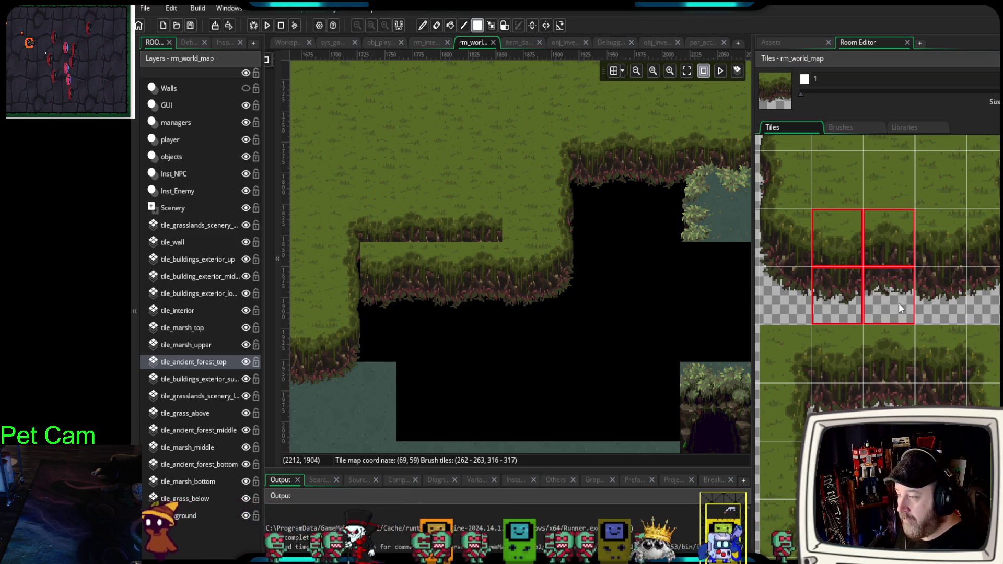
scroll(841, 293, down, 2)
drag(803, 306, 827, 337)
drag(489, 301, 381, 289)
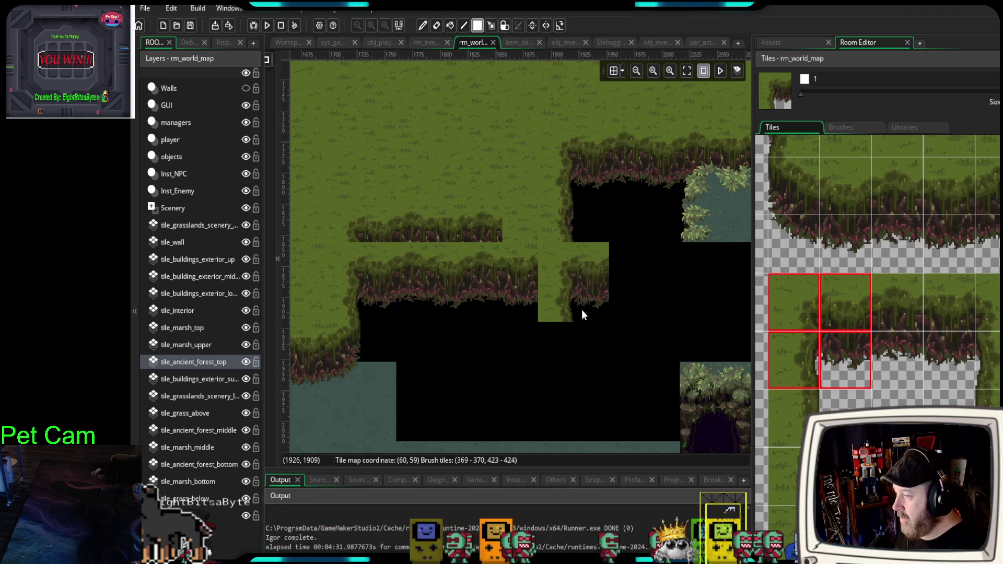
- Cover the ledge and the small cliff block with plain grass tiles
scroll(910, 272, up, 5)
drag(862, 206, 941, 240)
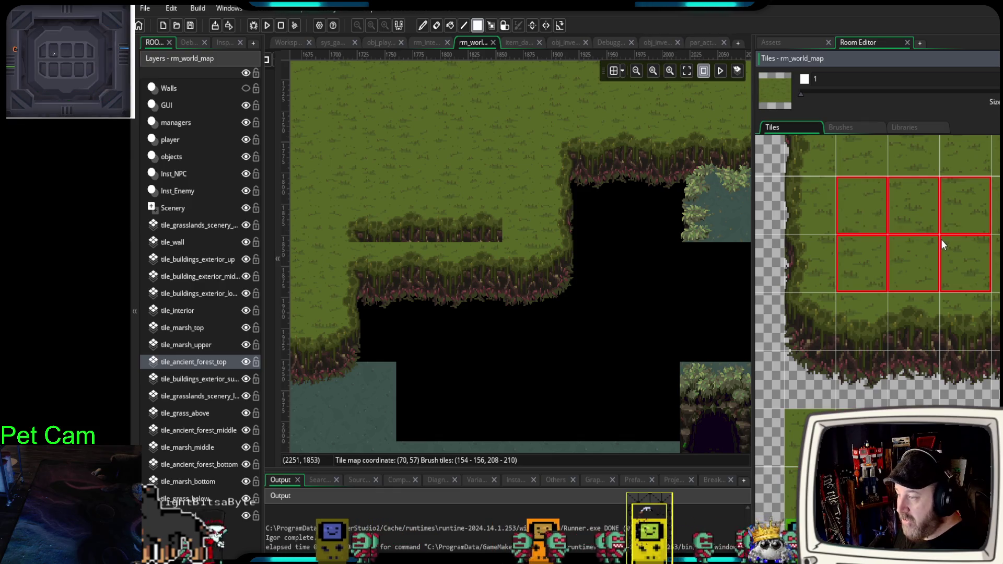
mouse_move(350, 196)
mouse_down()
mouse_move(377, 209)
mouse_move(453, 201)
mouse_move(470, 210)
mouse_up()
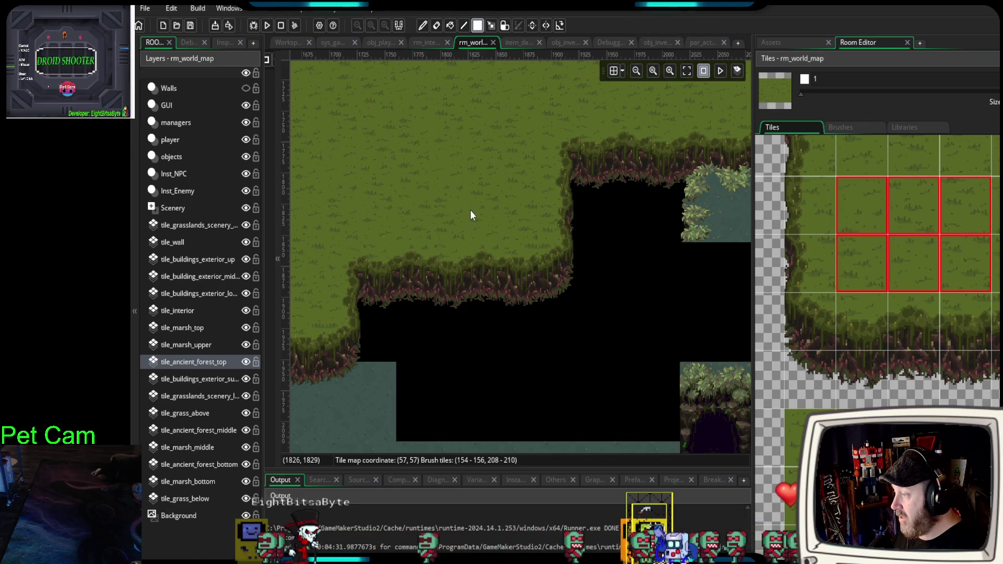
drag(621, 219, 604, 266)
scroll(604, 265, down, 1)
drag(626, 302, 487, 293)
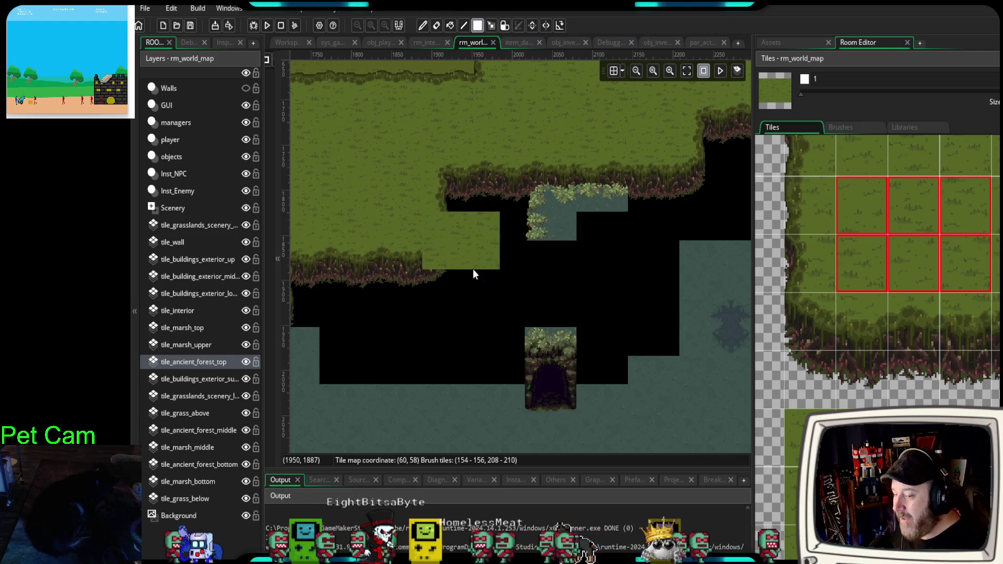
mouse_move(475, 267)
mouse_down()
mouse_move(452, 278)
mouse_move(441, 258)
mouse_up()
- Stamp the 5x2 wooden dock across the gap on the tile_marsh_top layer
click(195, 327)
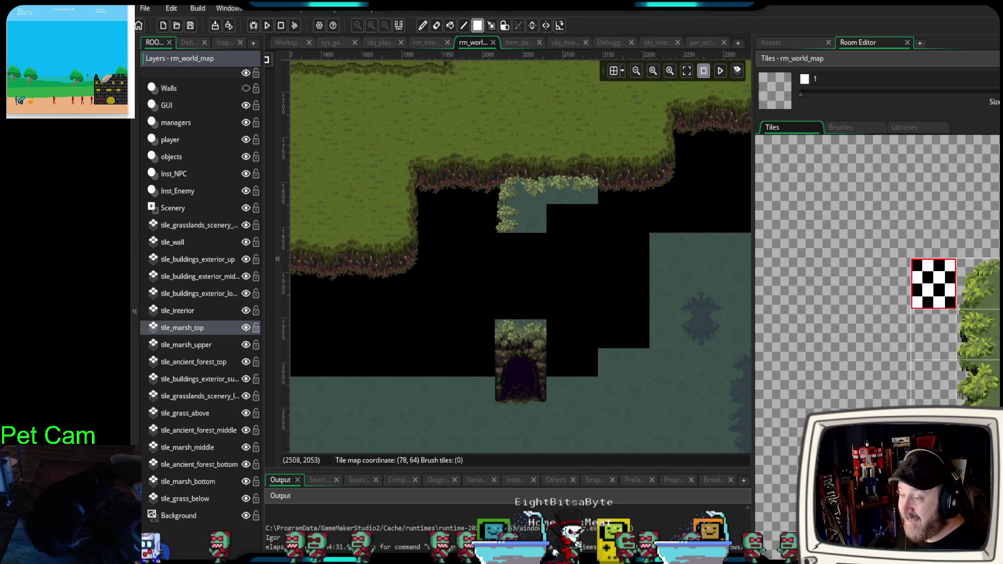
scroll(923, 342, down, 10)
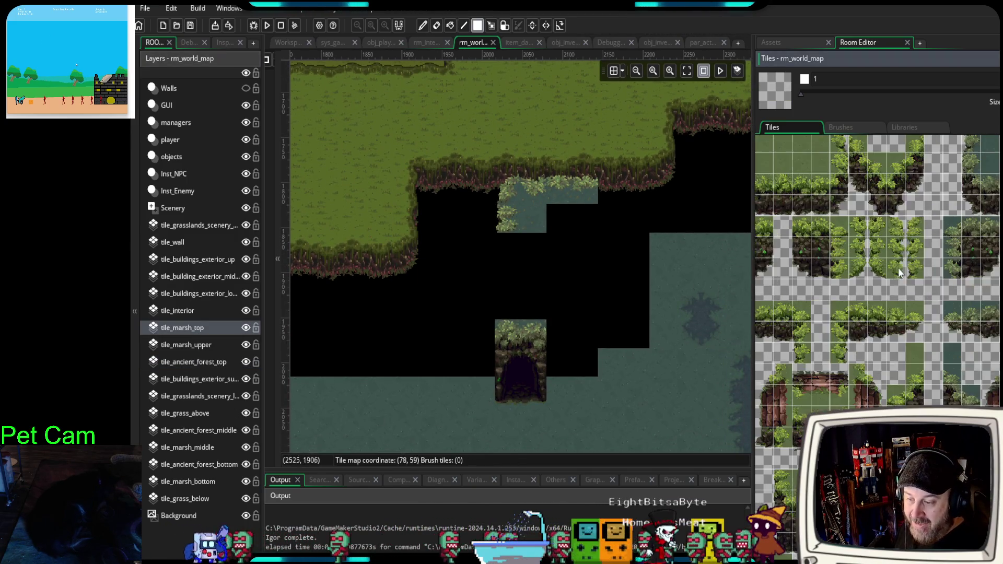
scroll(919, 324, down, 8)
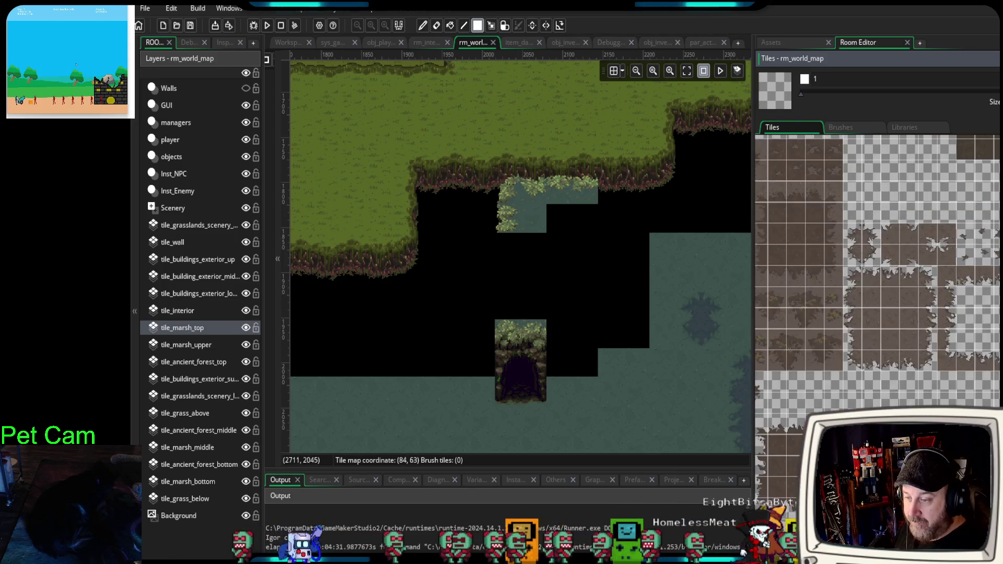
scroll(920, 313, up, 2)
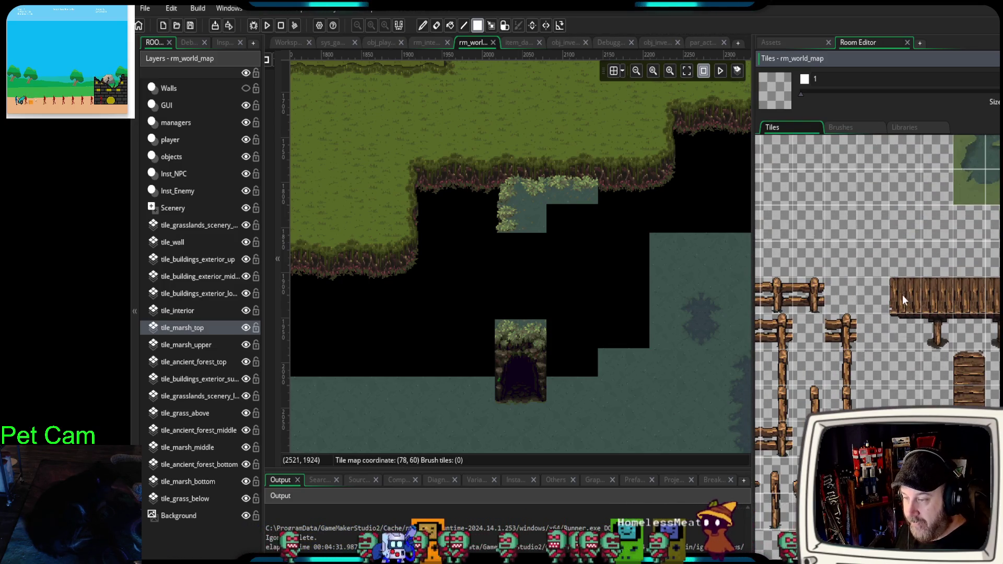
drag(903, 299, 998, 337)
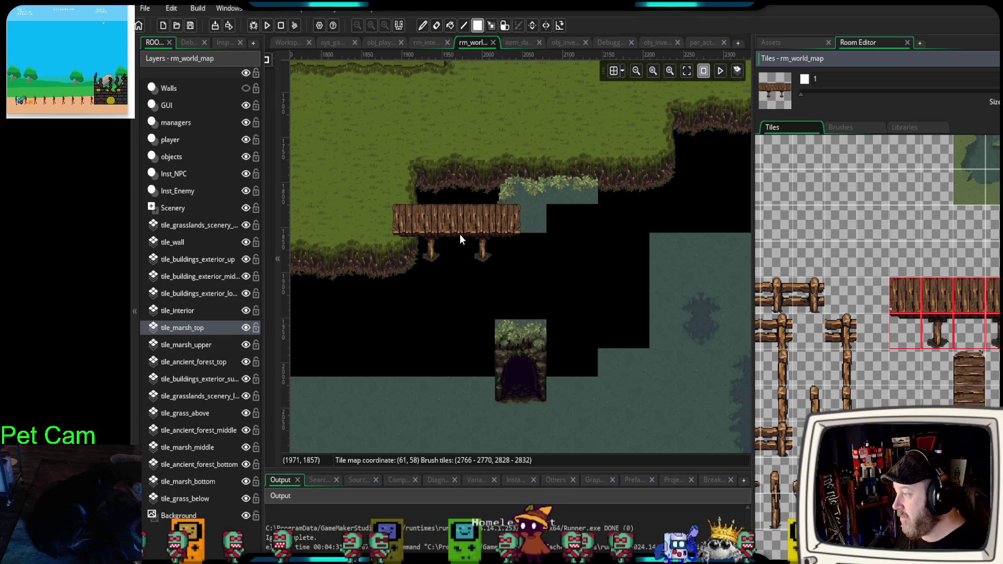
click(460, 238)
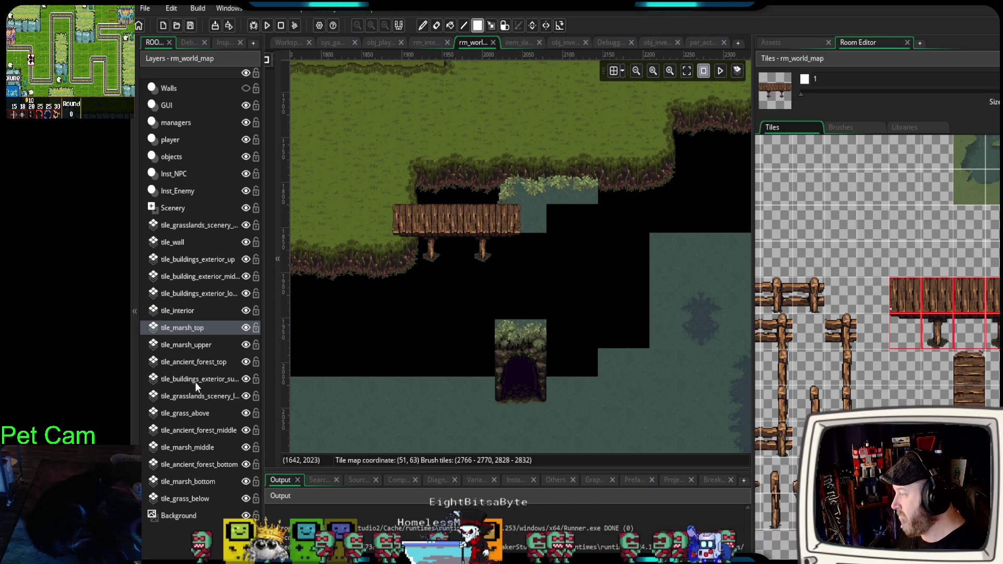
click(196, 348)
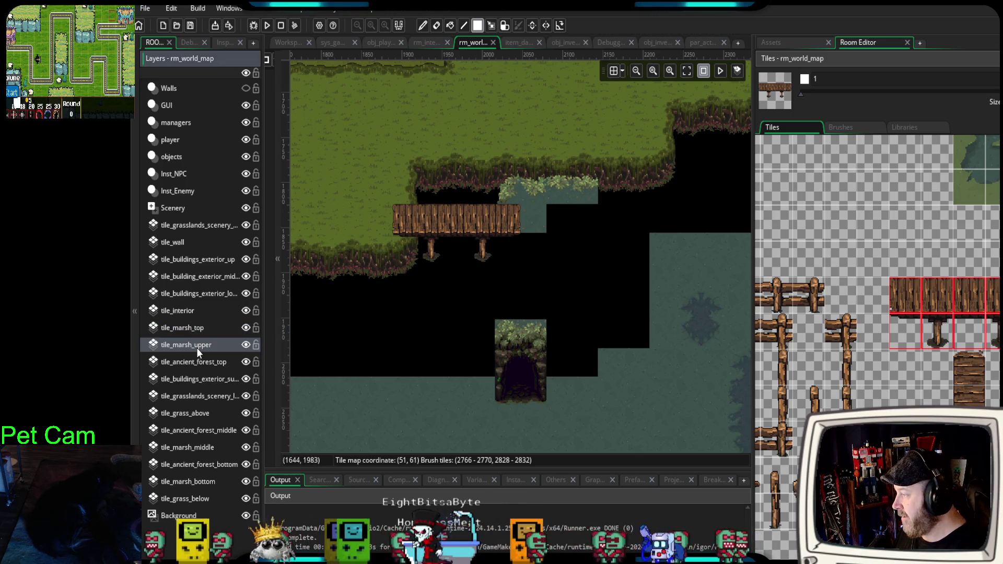
- Choose the leafy marsh corner tile and paint a corner into the black gap
click(929, 275)
scroll(870, 238, down, 10)
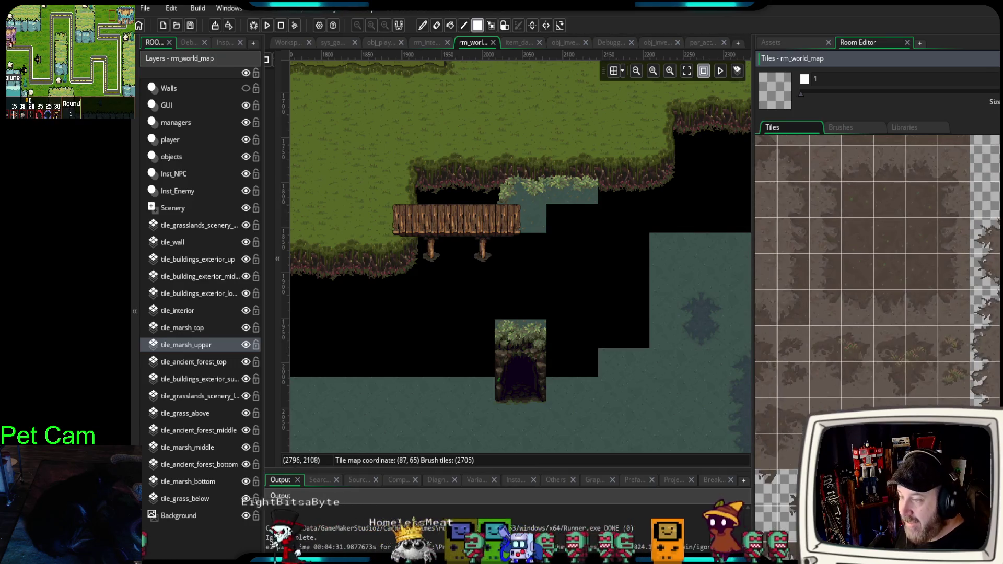
scroll(874, 349, down, 10)
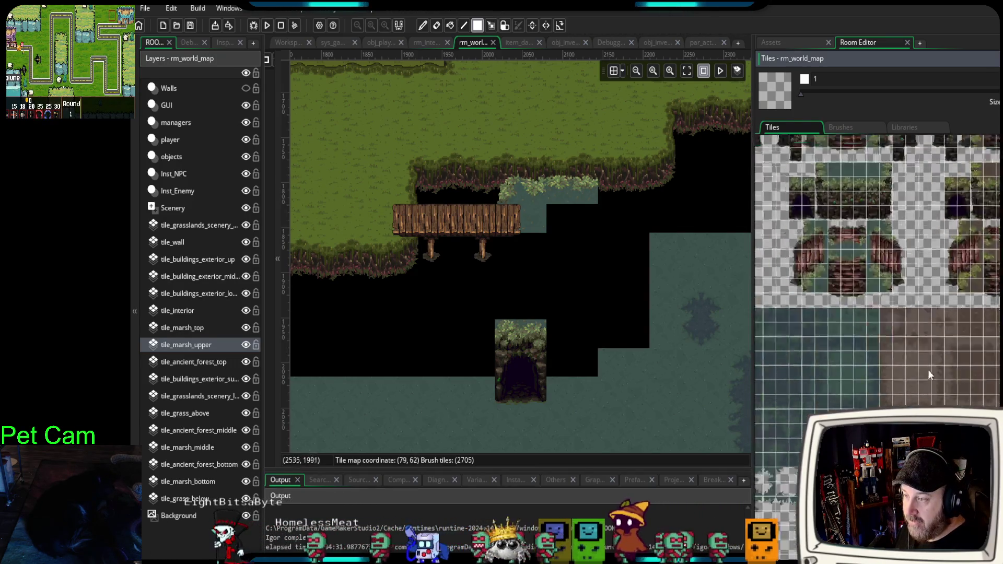
scroll(949, 224, down, 10)
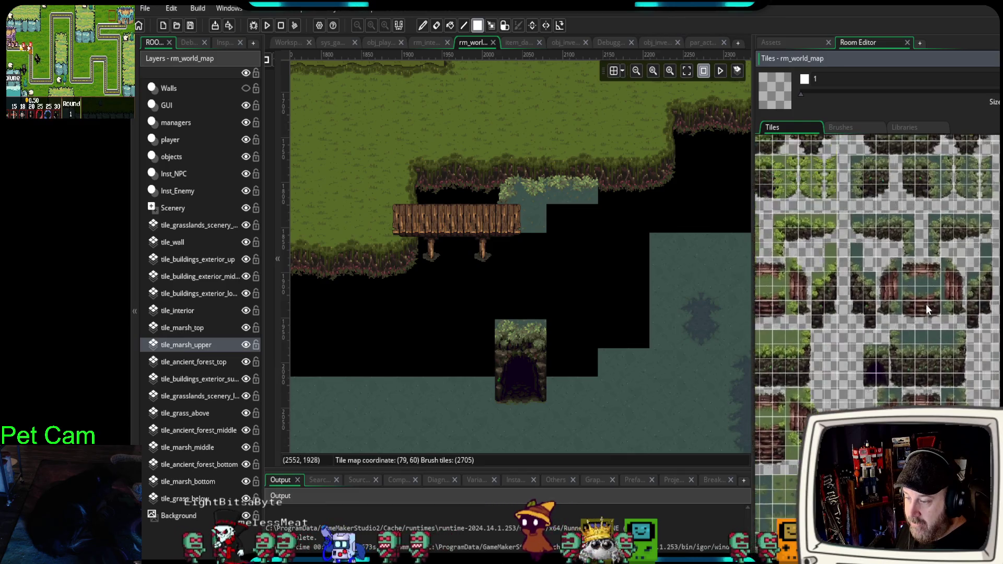
scroll(892, 296, up, 3)
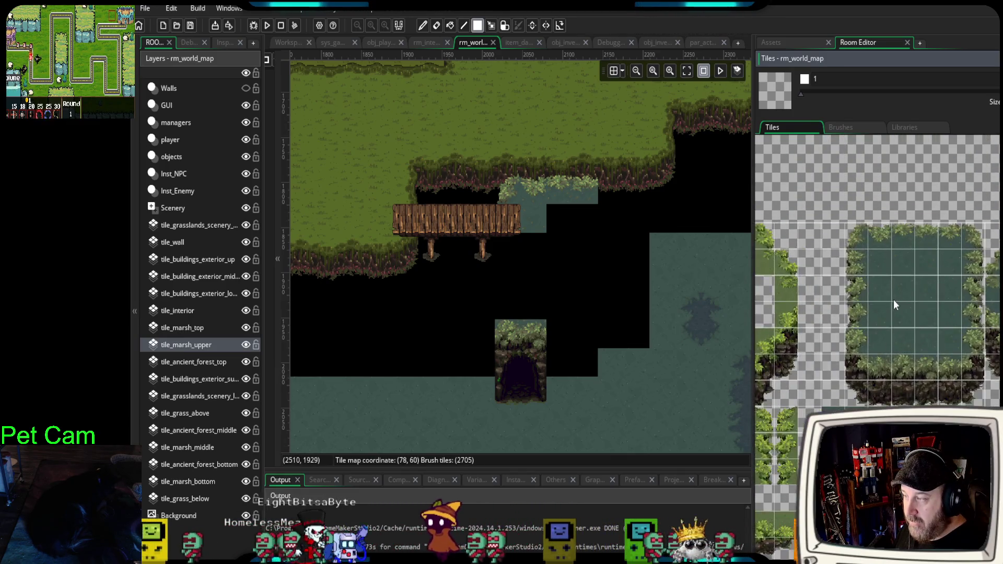
scroll(889, 310, up, 2)
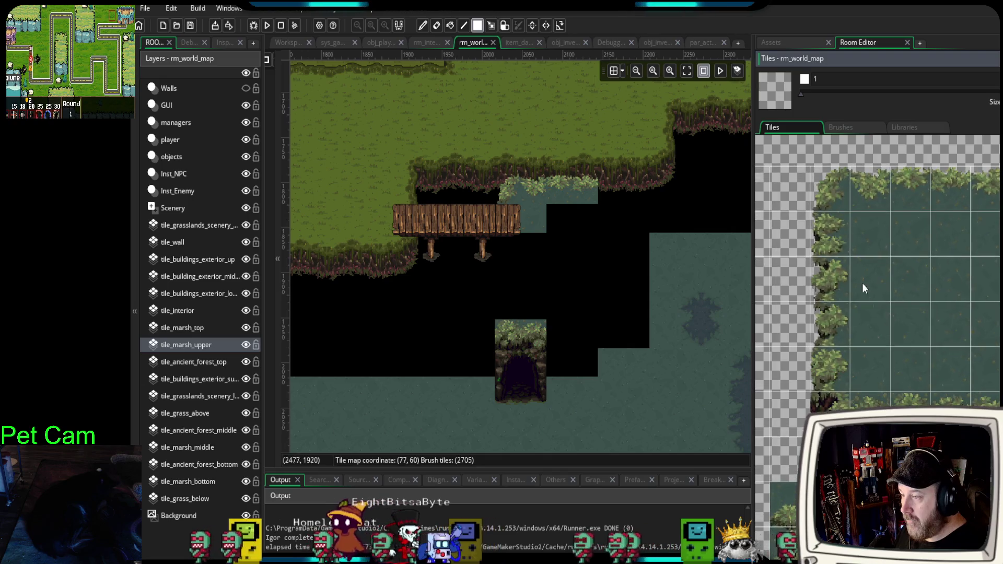
drag(836, 239, 855, 278)
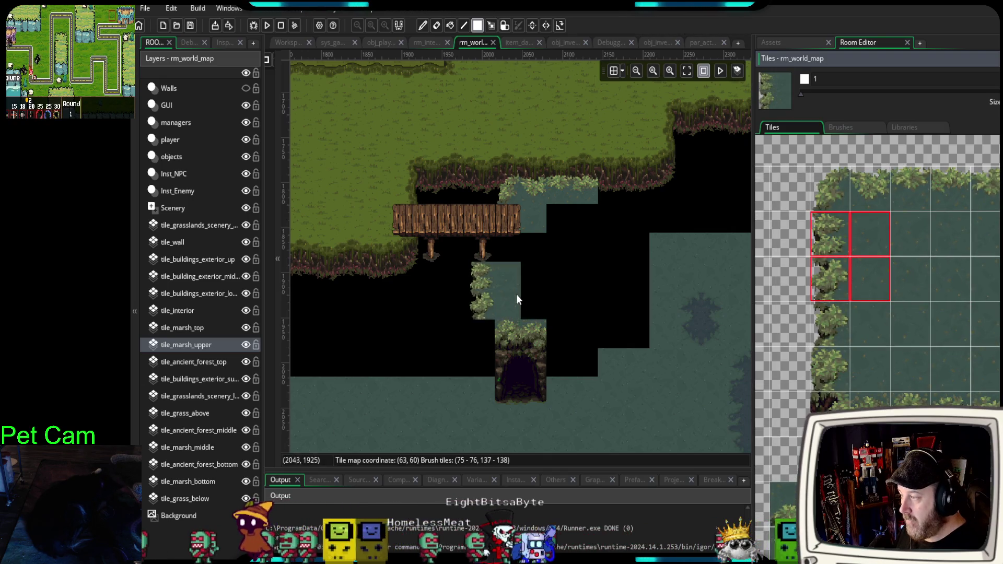
click(829, 234)
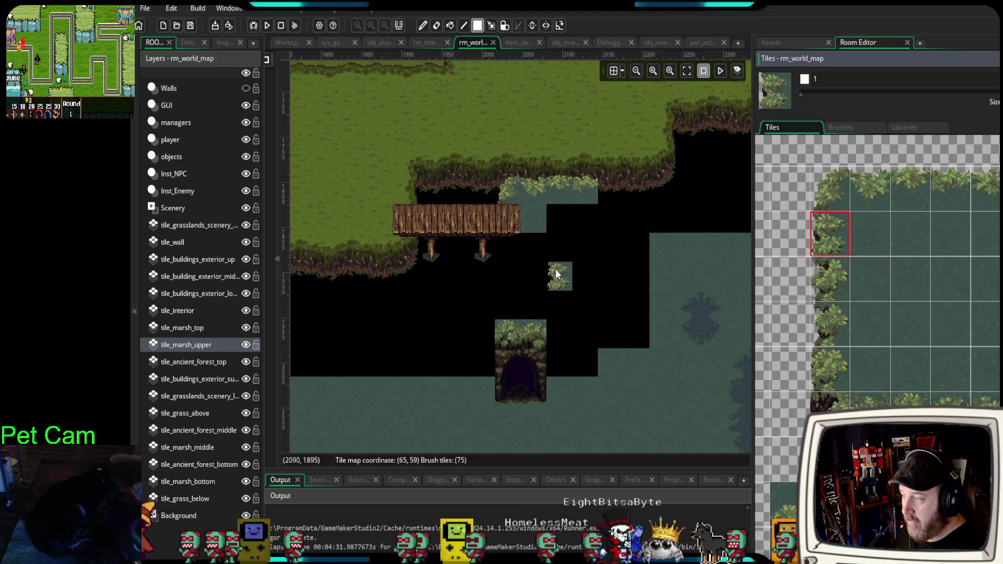
click(888, 234)
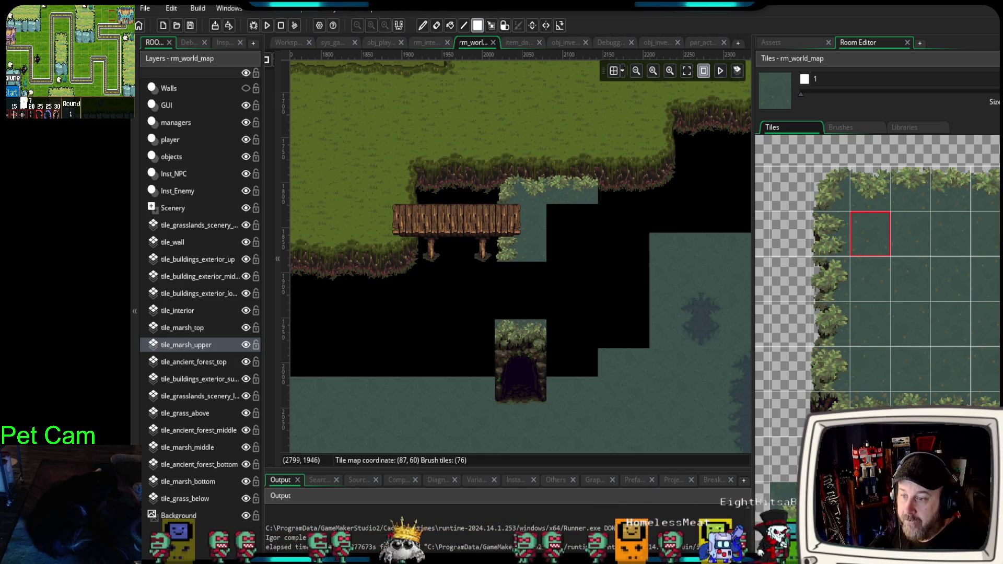
click(504, 238)
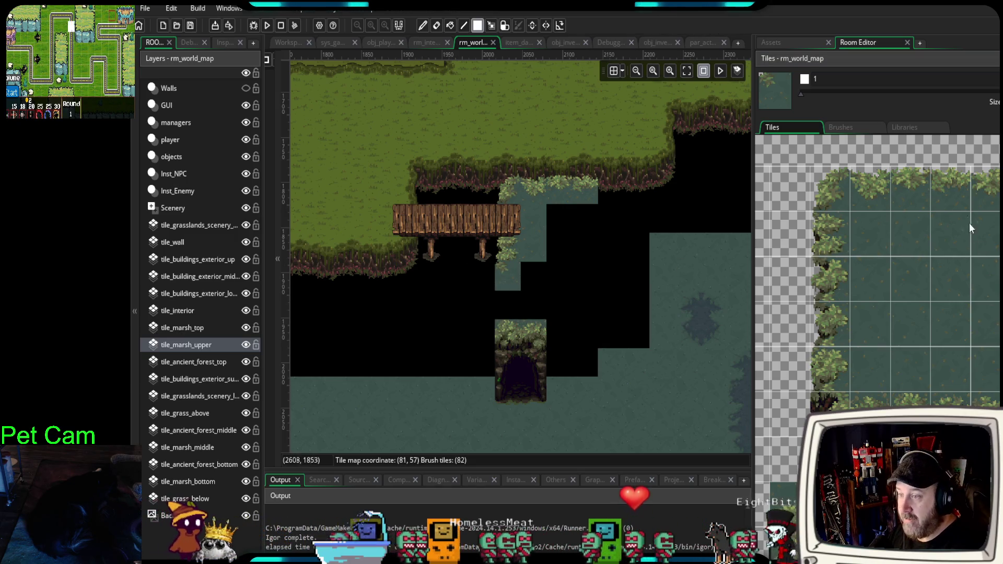
drag(952, 194, 980, 198)
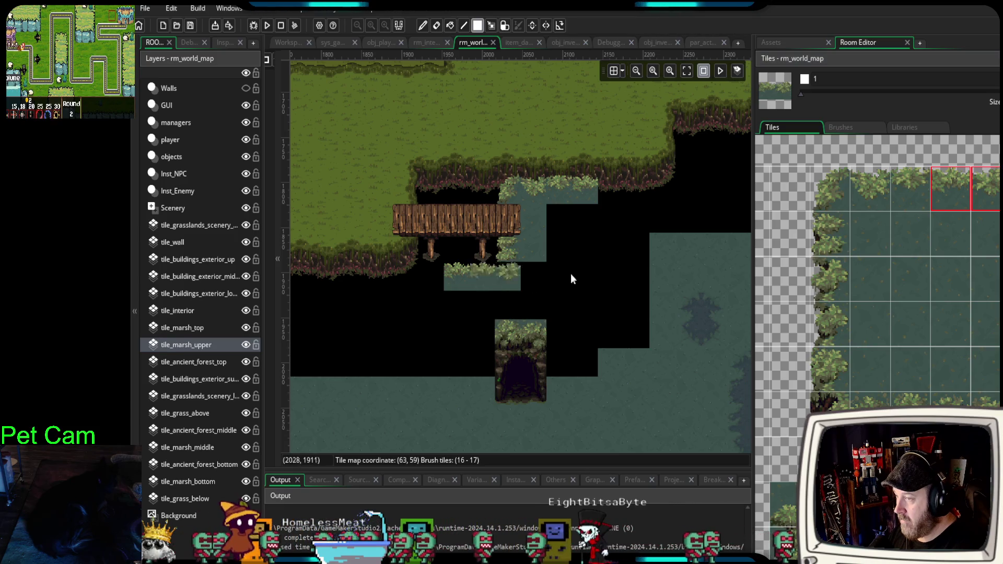
click(830, 188)
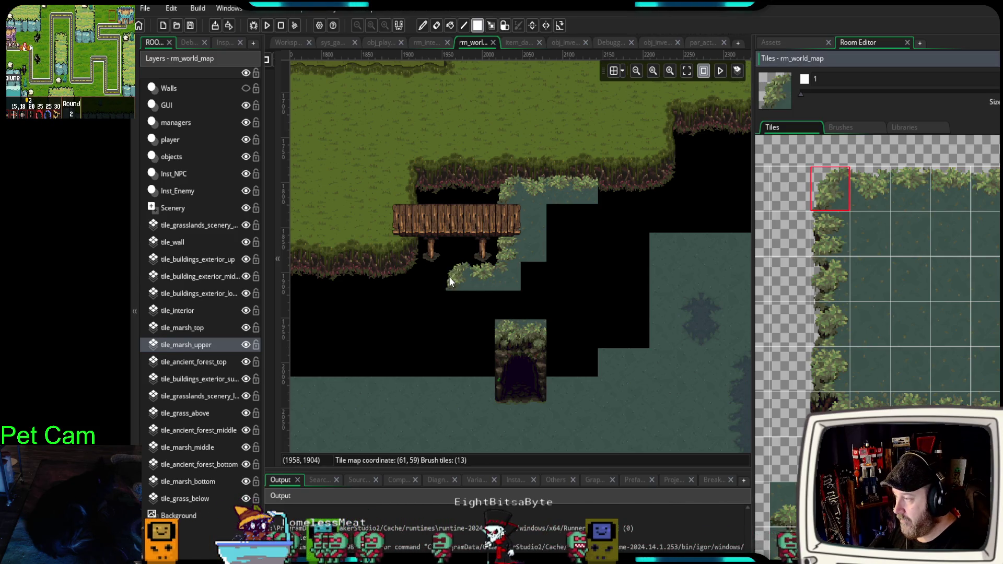
click(380, 335)
- Place another leafy corner at map cell (55,61) and continue the edge beside it
drag(406, 327, 453, 297)
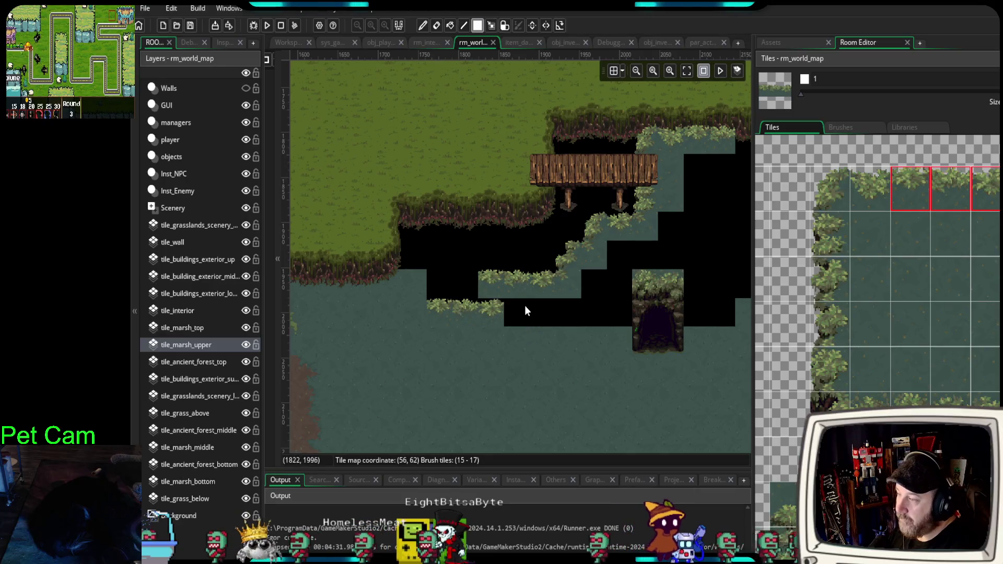
click(842, 190)
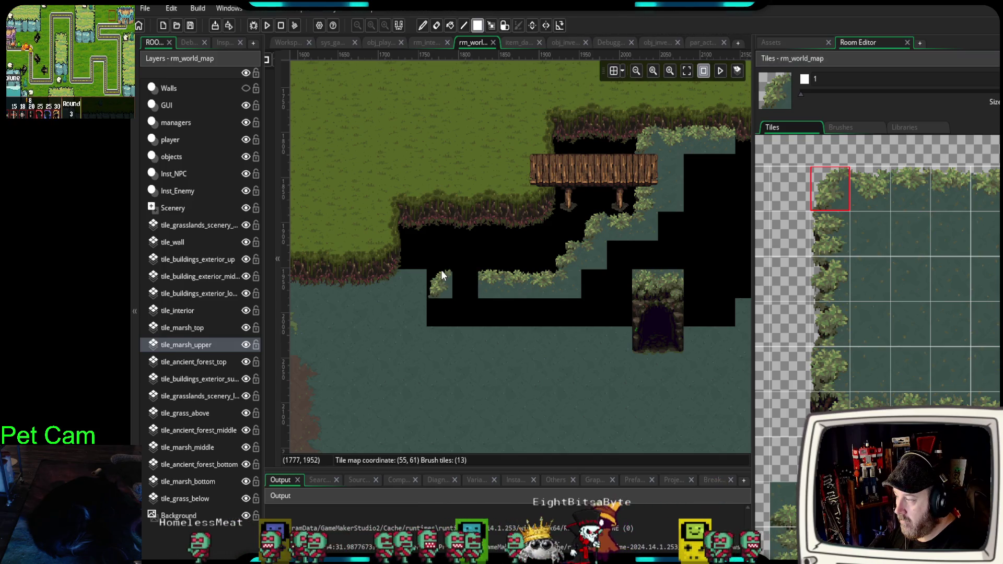
click(441, 271)
click(870, 188)
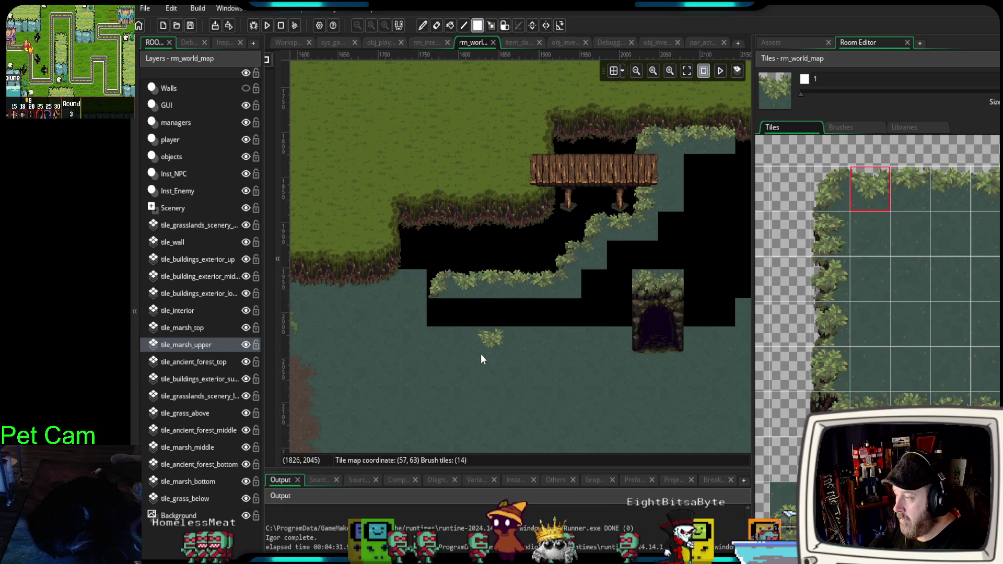
- Paint a column of leafy tree-trunk shore tiles down the marsh
scroll(480, 353, down, 1)
drag(836, 405, 833, 444)
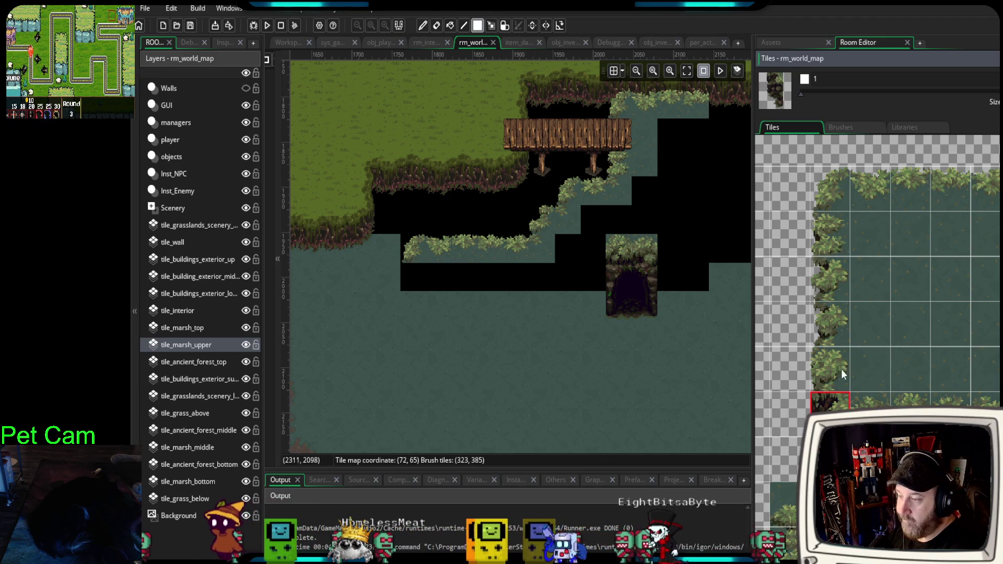
drag(842, 373, 836, 433)
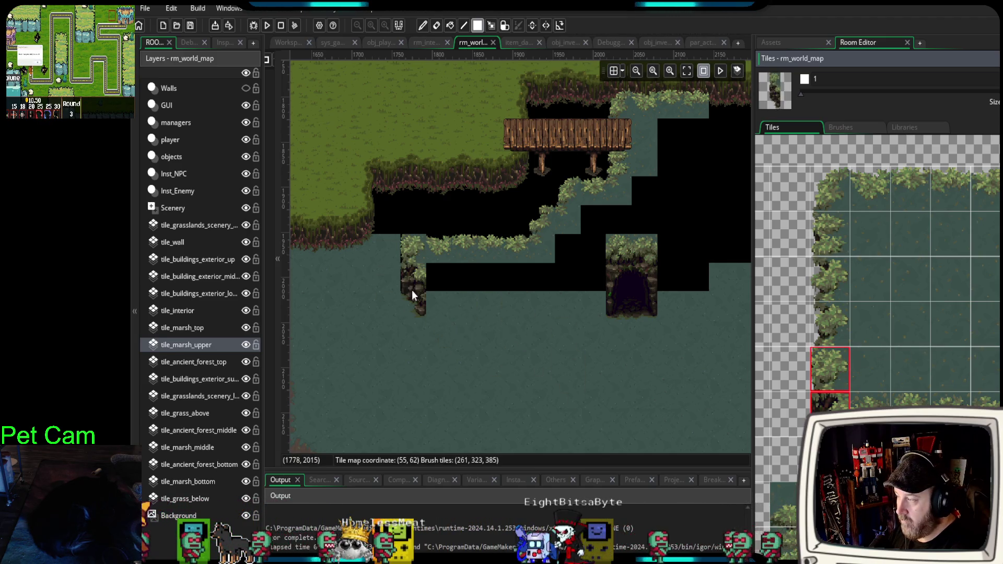
drag(409, 289, 411, 309)
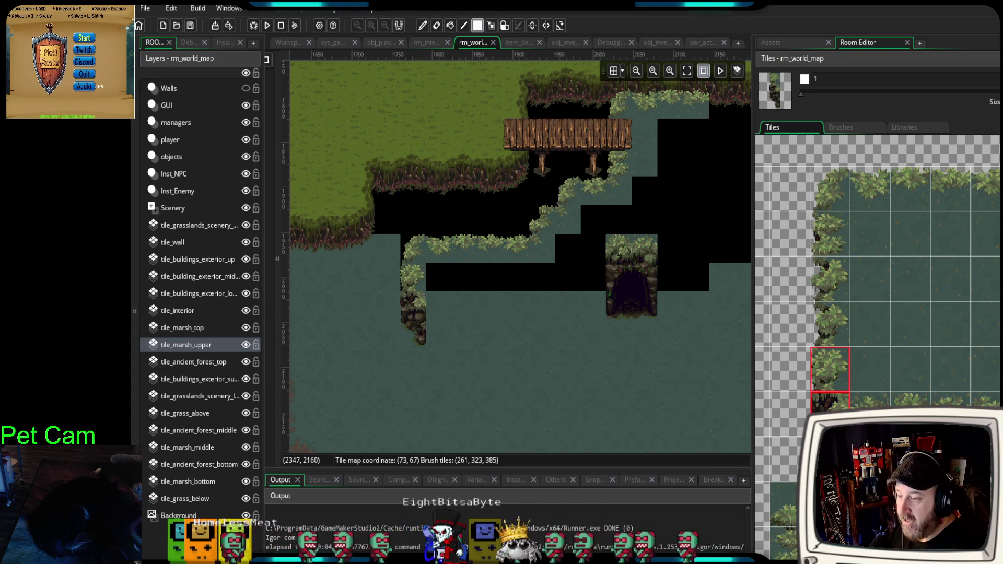
- Stamp a 3x2 rocky cliff block and a leafy edge strip left of the cave
drag(870, 412, 951, 455)
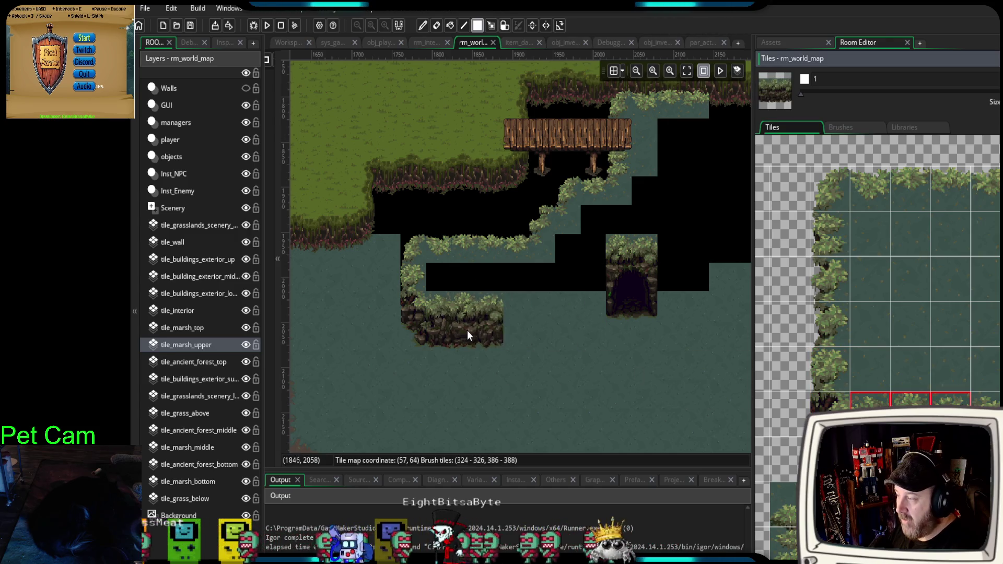
click(465, 334)
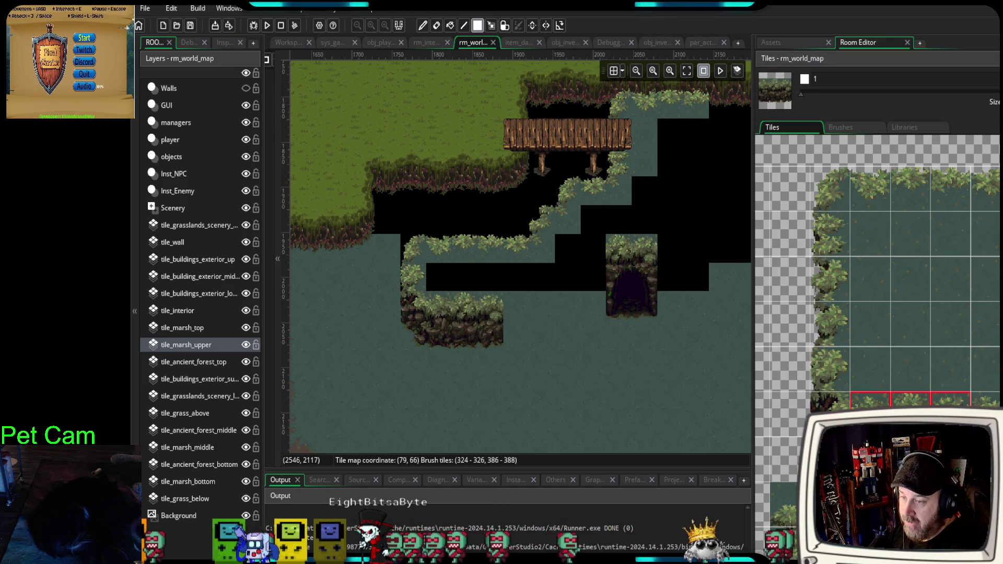
drag(1000, 380, 1000, 447)
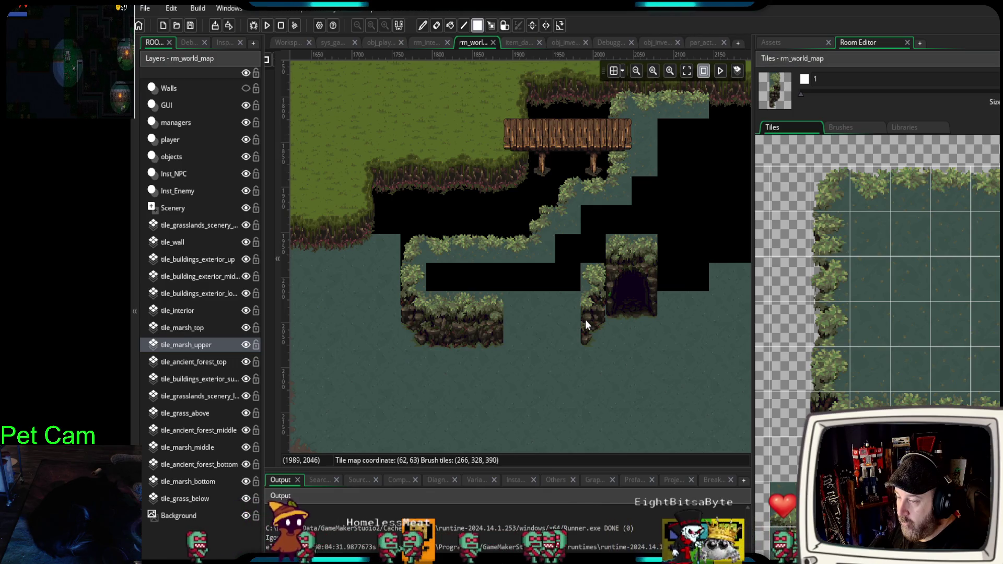
drag(582, 324, 579, 321)
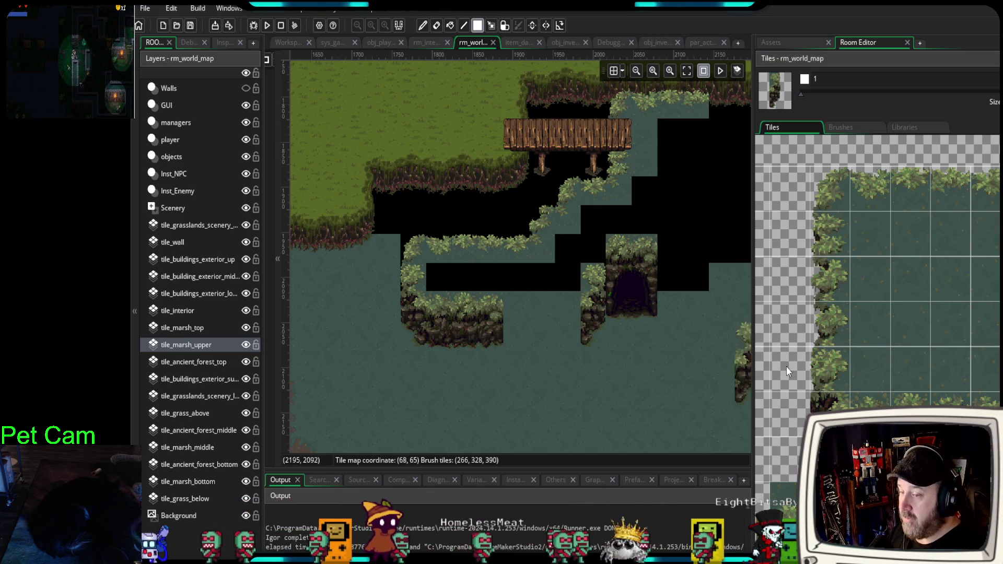
scroll(915, 360, right, 10)
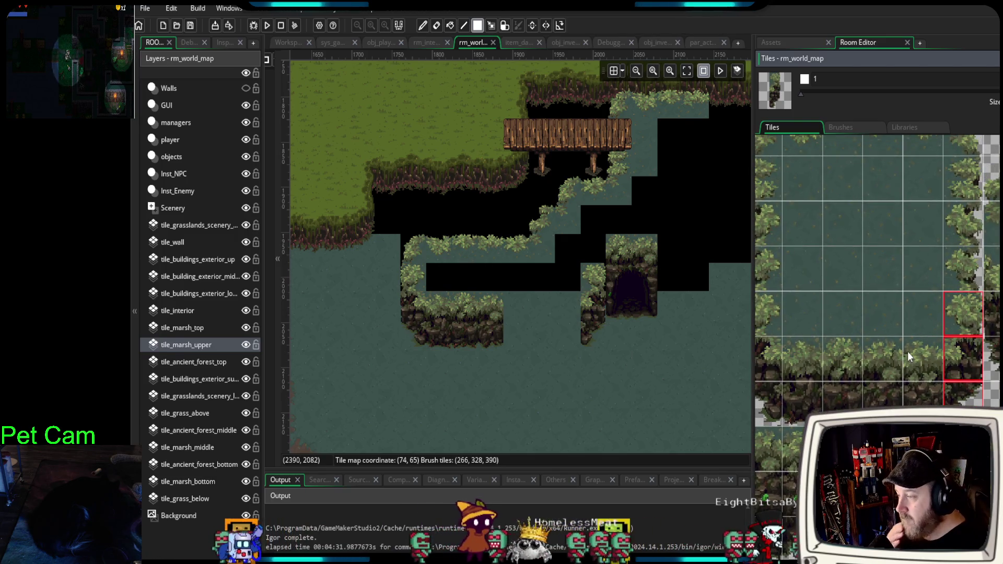
click(898, 308)
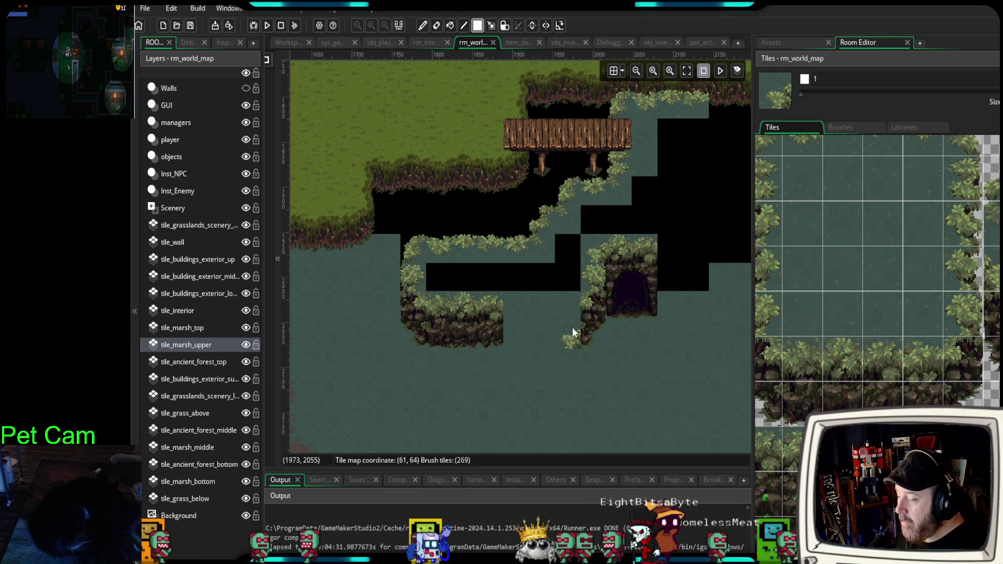
- Stamp a 3x2 grass-topped cliff block beside the left plateau
scroll(595, 251, up, 2)
mouse_move(526, 345)
mouse_down()
mouse_move(530, 316)
mouse_move(518, 308)
mouse_up()
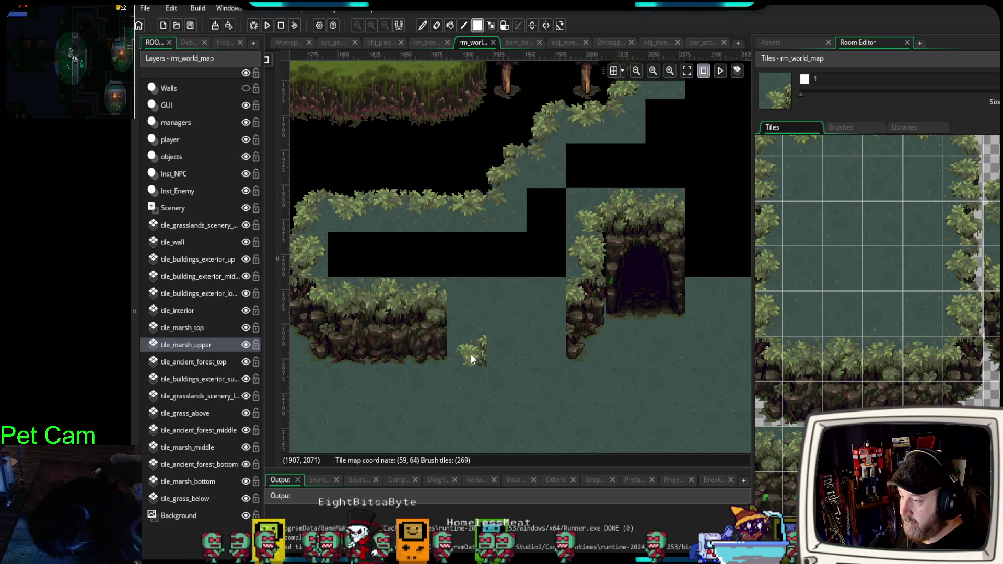
drag(844, 375, 922, 389)
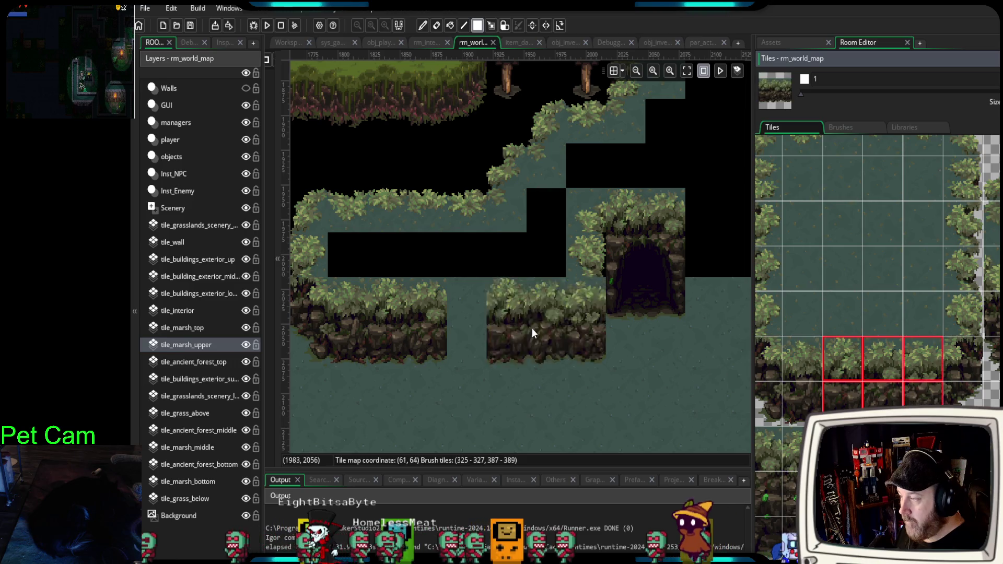
click(518, 334)
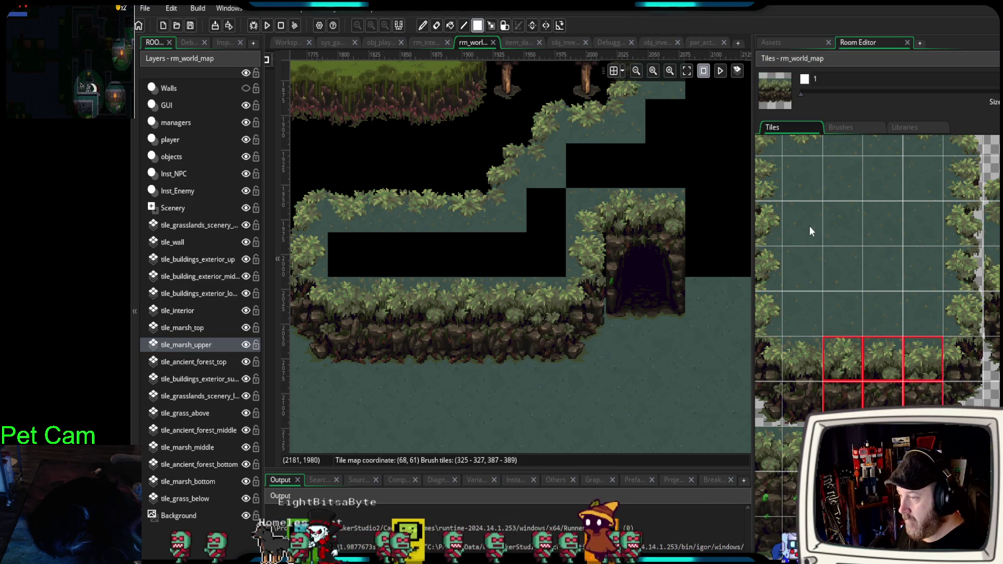
- Paint marsh floor tiles over the remaining black gaps above the cliff
mouse_move(807, 230)
mouse_down()
mouse_move(808, 253)
mouse_move(814, 218)
mouse_move(875, 225)
mouse_up()
mouse_move(356, 258)
mouse_down()
mouse_move(510, 251)
mouse_move(576, 226)
mouse_move(547, 218)
mouse_move(584, 171)
mouse_move(659, 174)
mouse_up()
click(842, 223)
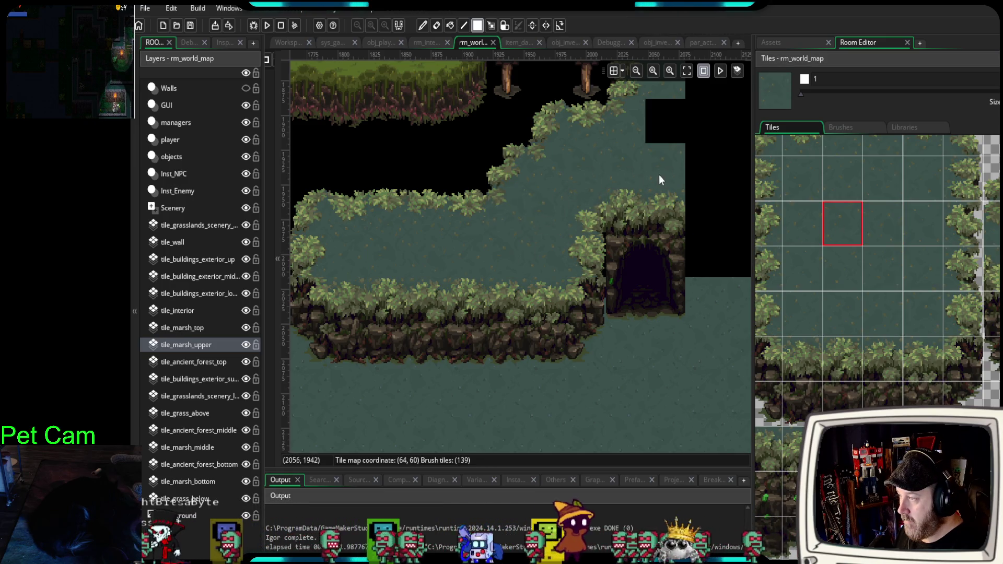
mouse_move(666, 231)
mouse_down()
mouse_move(525, 328)
mouse_move(512, 324)
mouse_up()
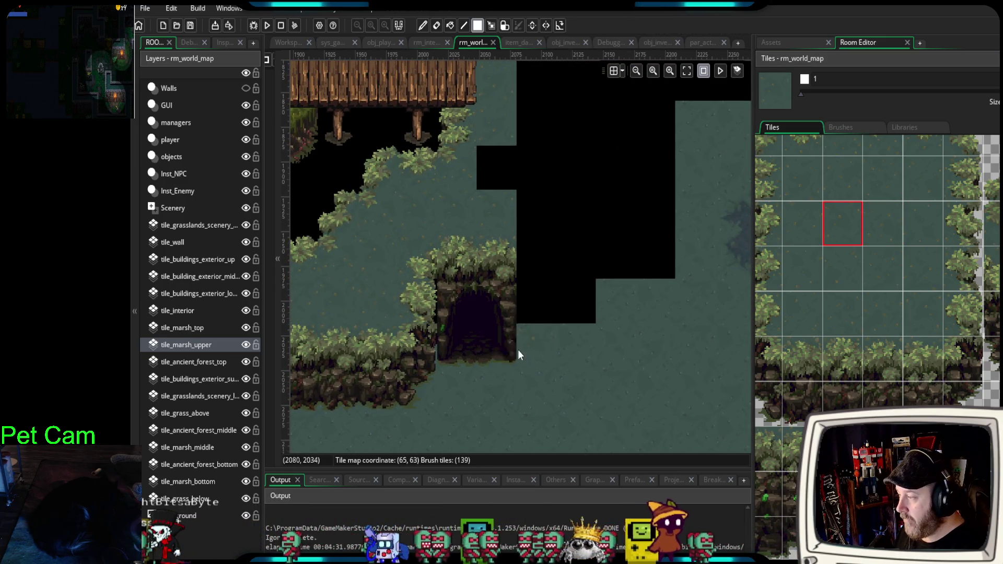
- Paint a three-tile rock column just left of the cave
mouse_move(879, 375)
mouse_down()
mouse_move(897, 315)
mouse_move(920, 306)
mouse_up()
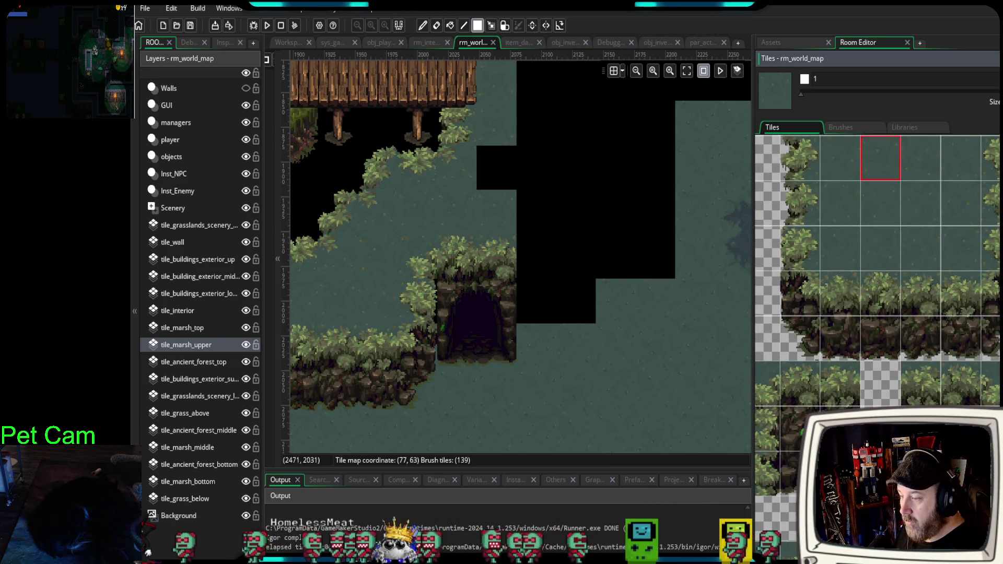
drag(634, 377, 640, 342)
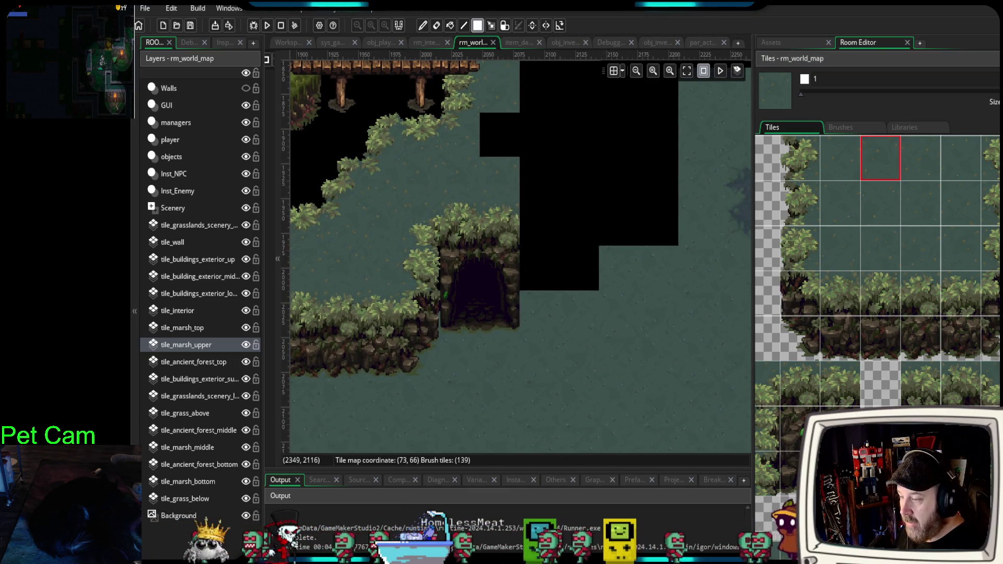
drag(659, 388, 687, 360)
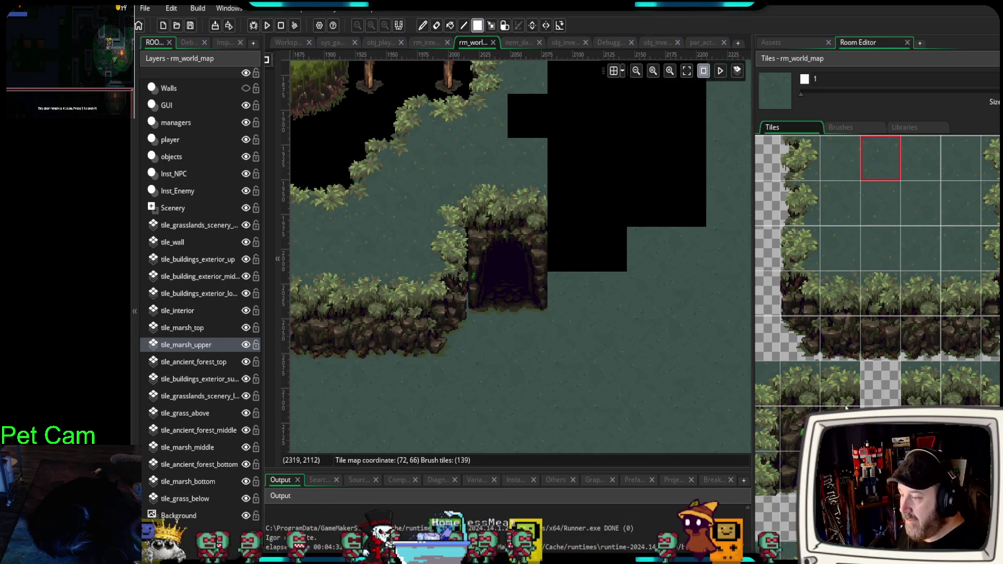
drag(840, 383, 840, 470)
click(472, 275)
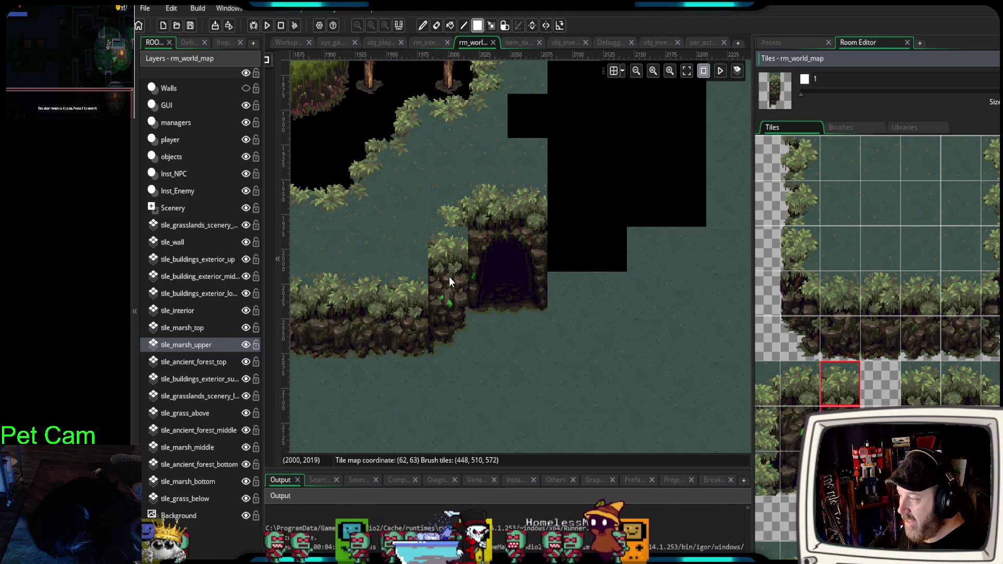
- Add a leafy three-tile cliff edge column left of the cave
drag(796, 386, 796, 470)
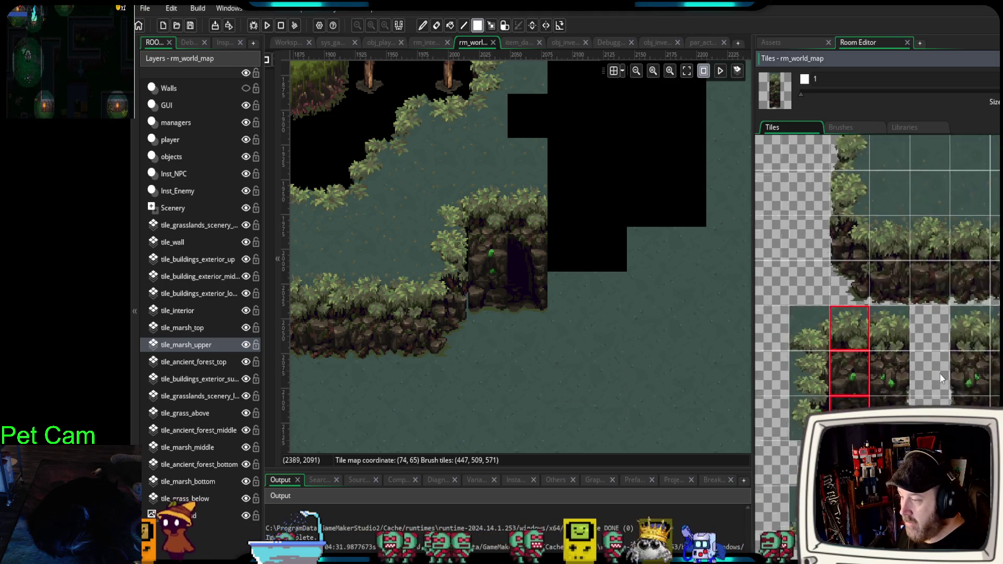
scroll(877, 313, down, 2)
drag(834, 318, 834, 397)
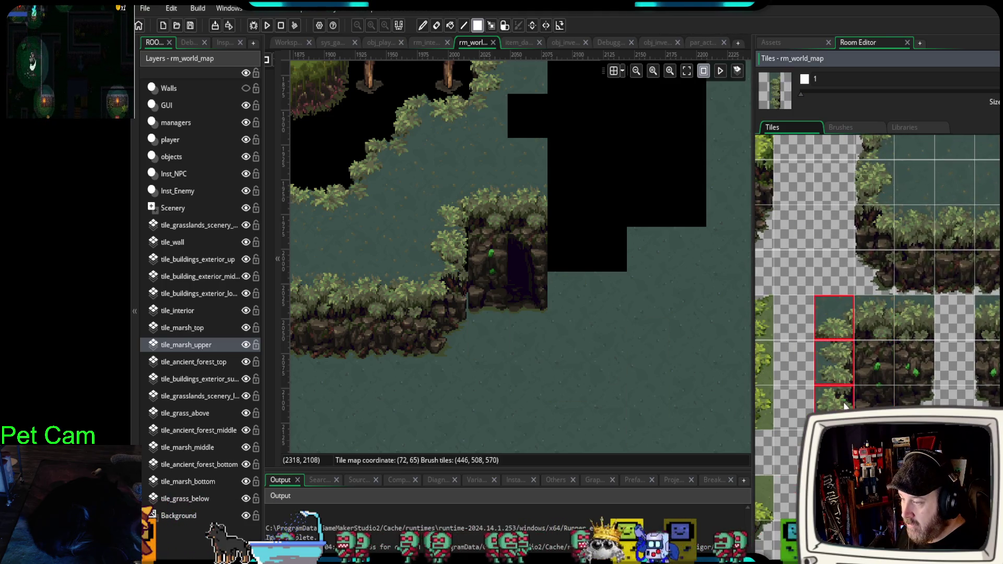
click(459, 246)
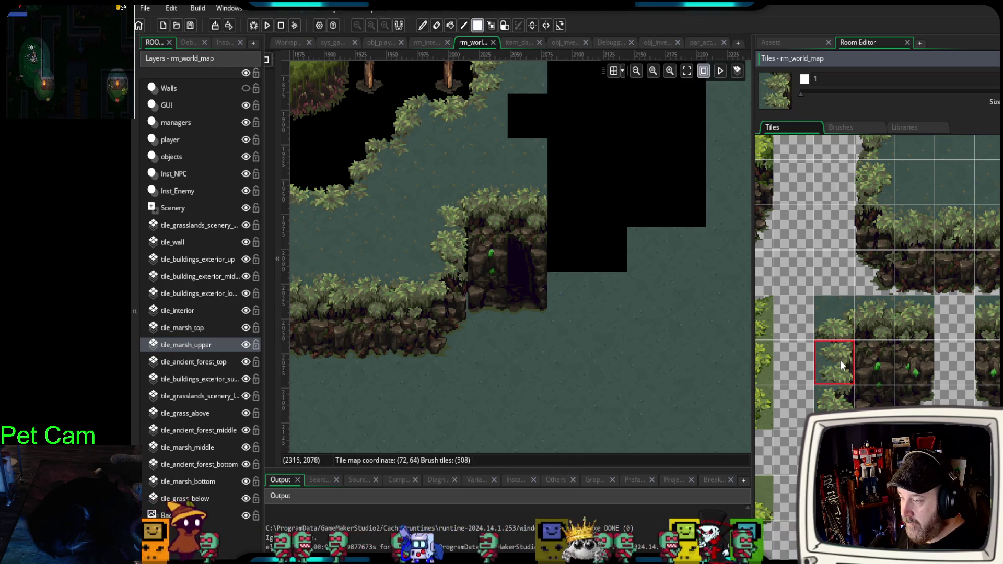
- Place a single sprouted rock tile on the map, then undo the misplaced tile
click(839, 320)
drag(839, 345, 839, 350)
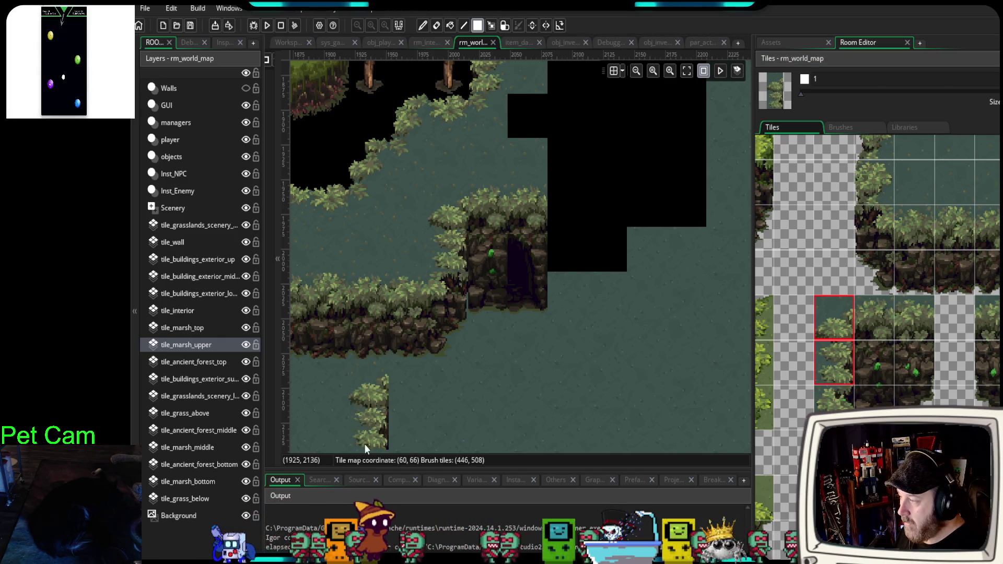
scroll(878, 303, right, 2)
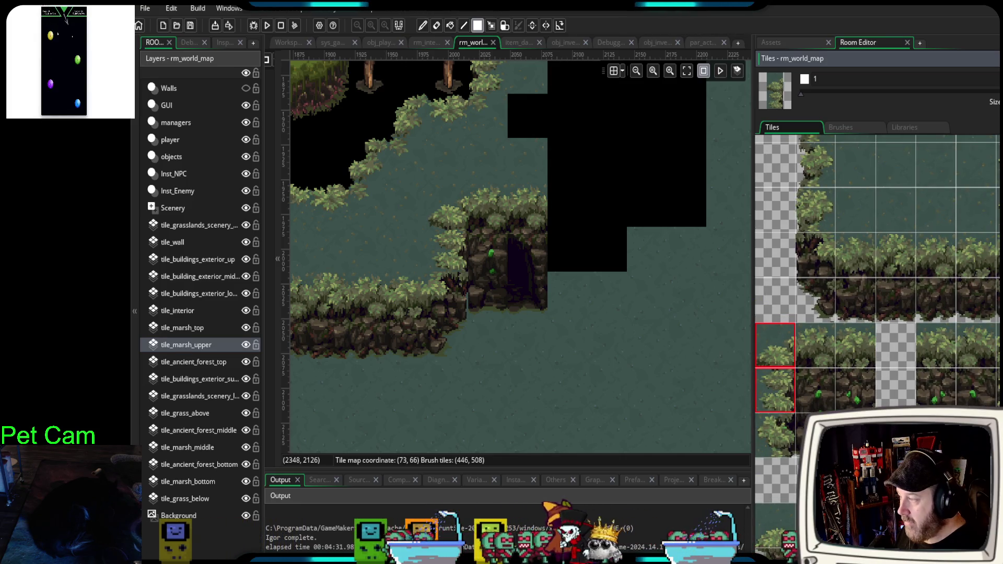
click(858, 400)
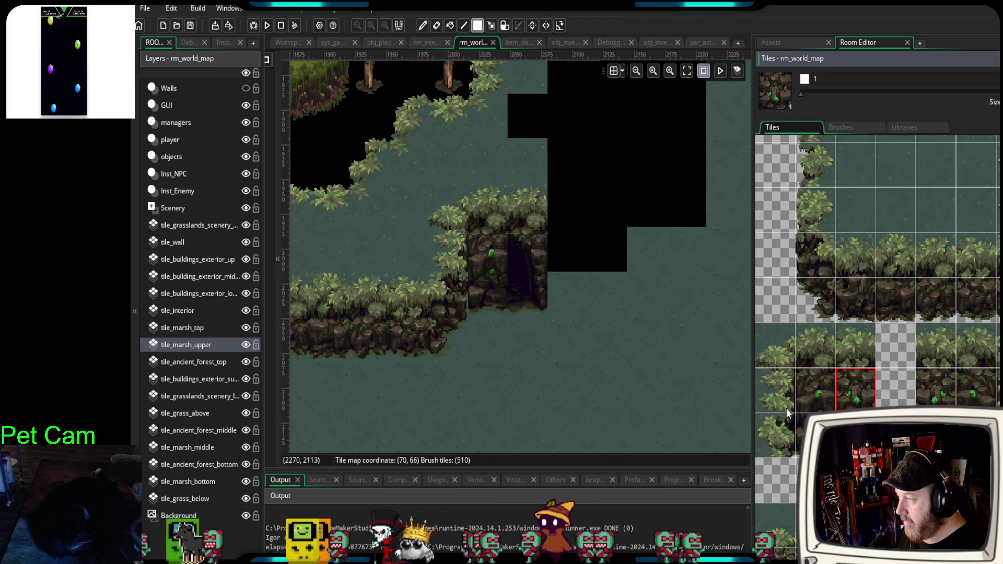
click(459, 322)
key(ctrl+z)
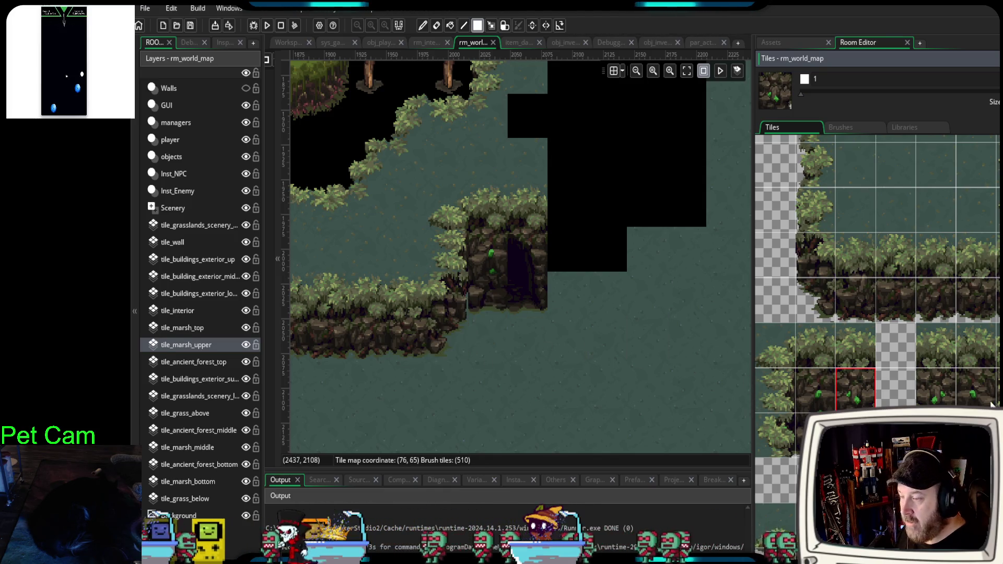
- Stamp a four-tile leafy cliff column left of the cave, joining it to the plateau
scroll(877, 334, down, 2)
scroll(878, 313, up, 2)
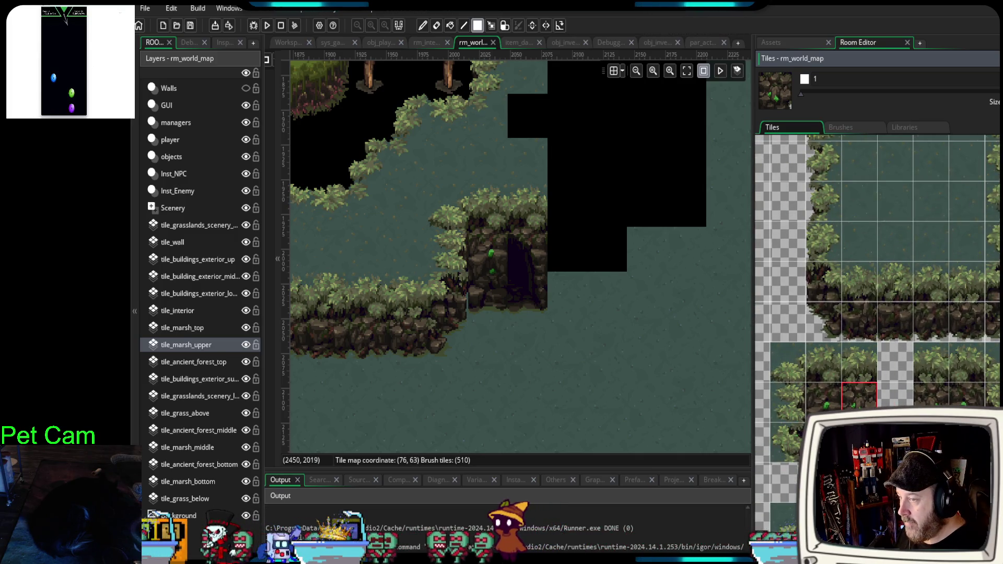
drag(912, 361, 935, 277)
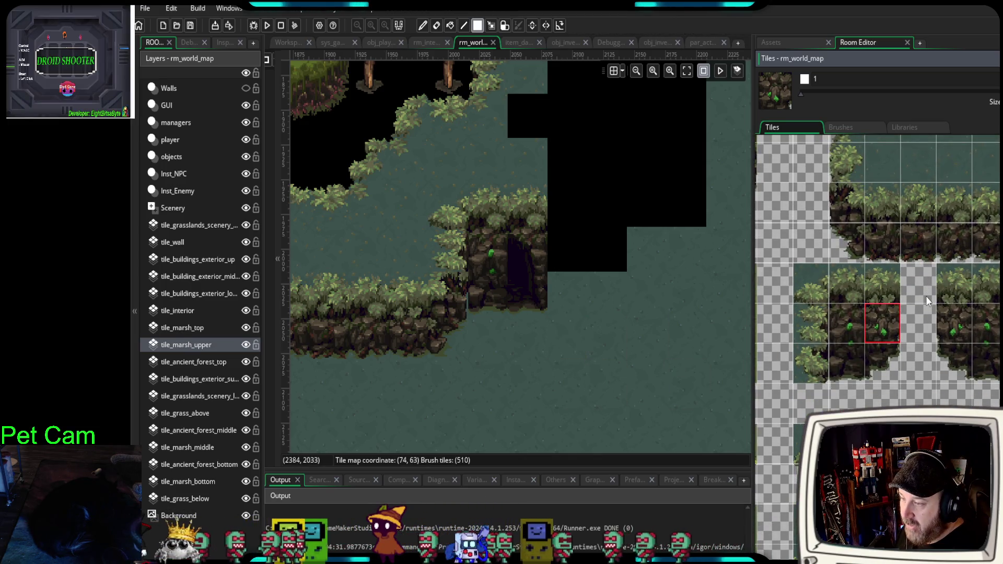
scroll(927, 301, down, 4)
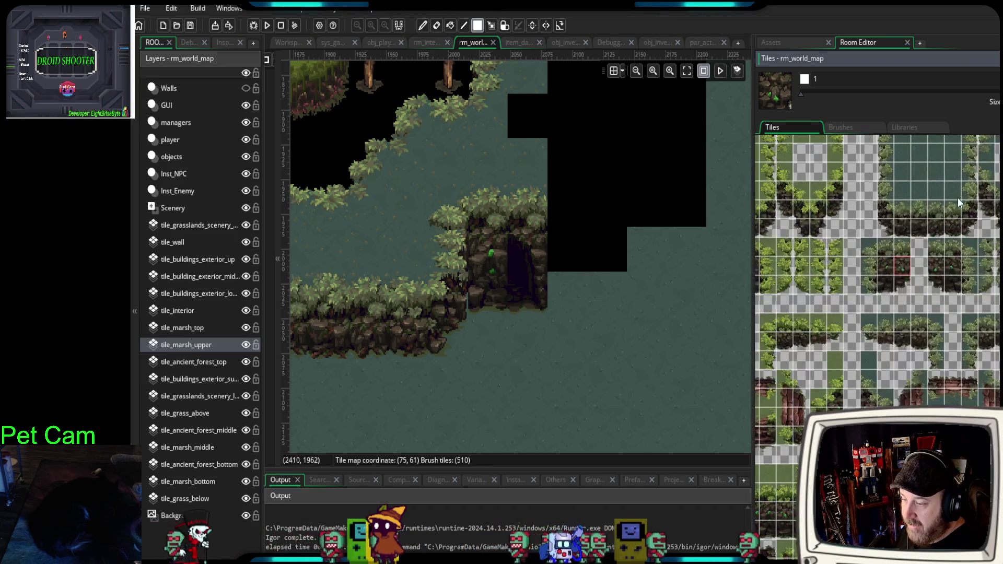
scroll(900, 370, up, 5)
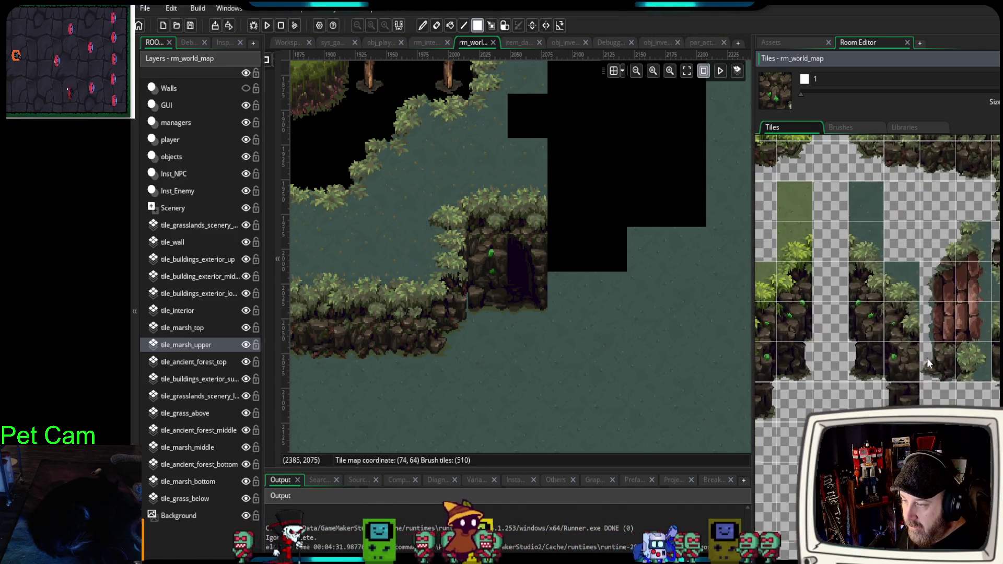
scroll(935, 389, down, 4)
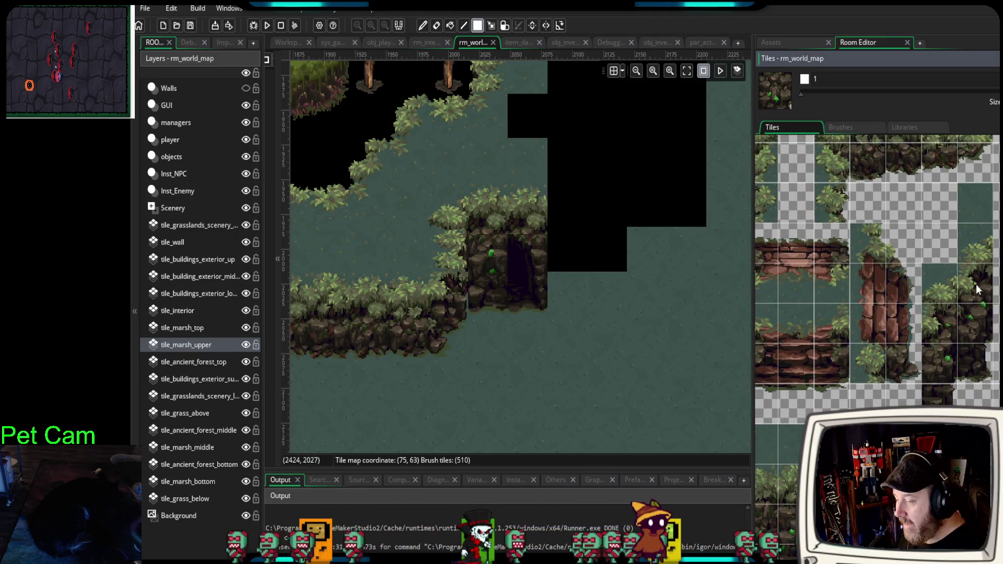
drag(979, 248, 980, 382)
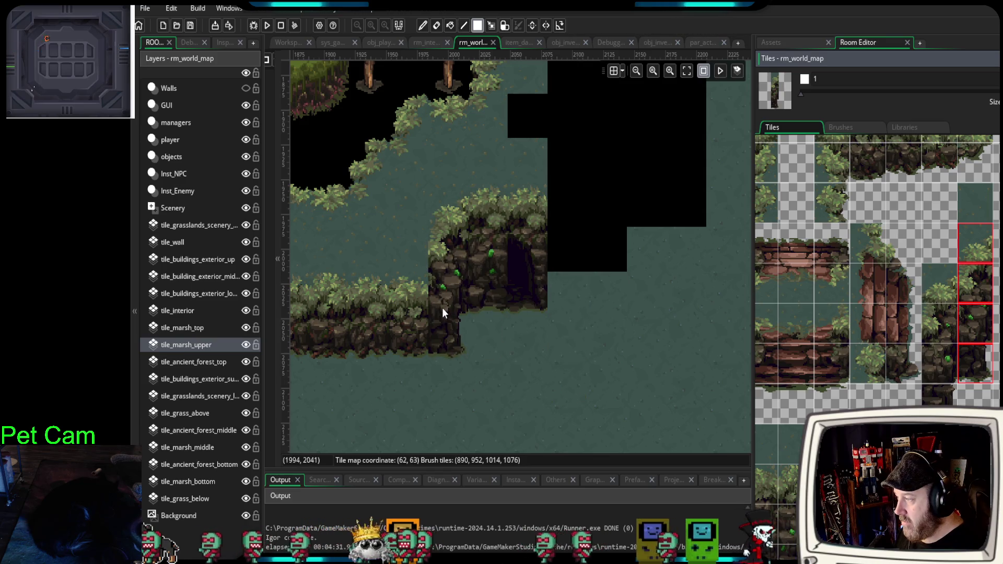
click(442, 308)
drag(525, 361, 692, 349)
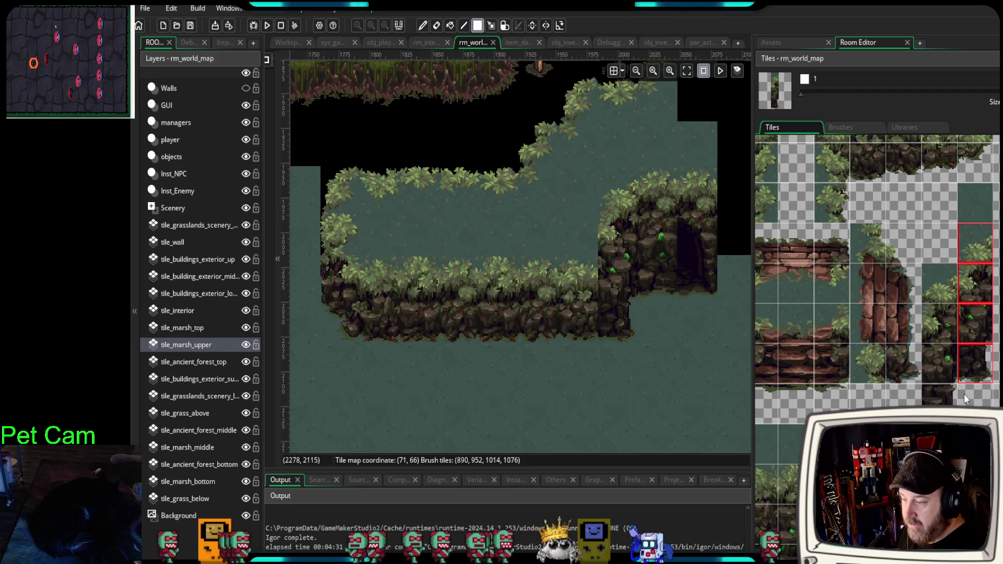
- Stamp a 4x3 grass-topped cliff block onto the marsh notch below
scroll(964, 393, down, 2)
scroll(963, 393, down, 3)
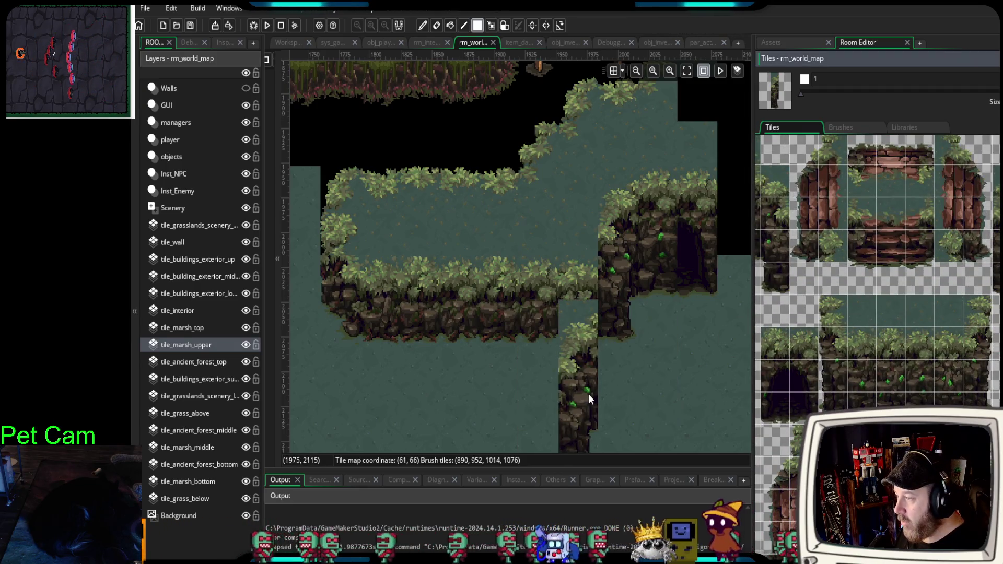
scroll(593, 390, up, 3)
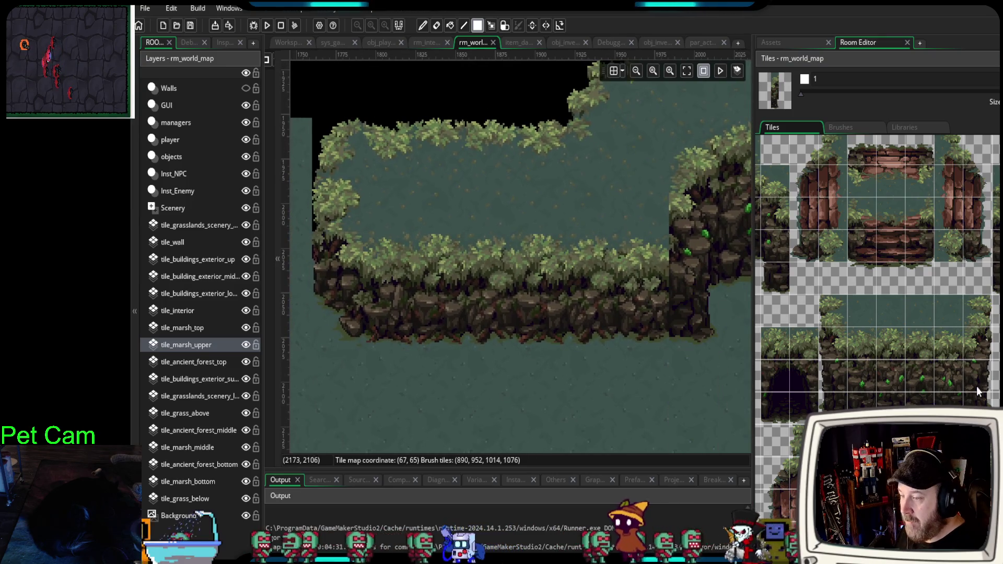
drag(982, 350, 980, 385)
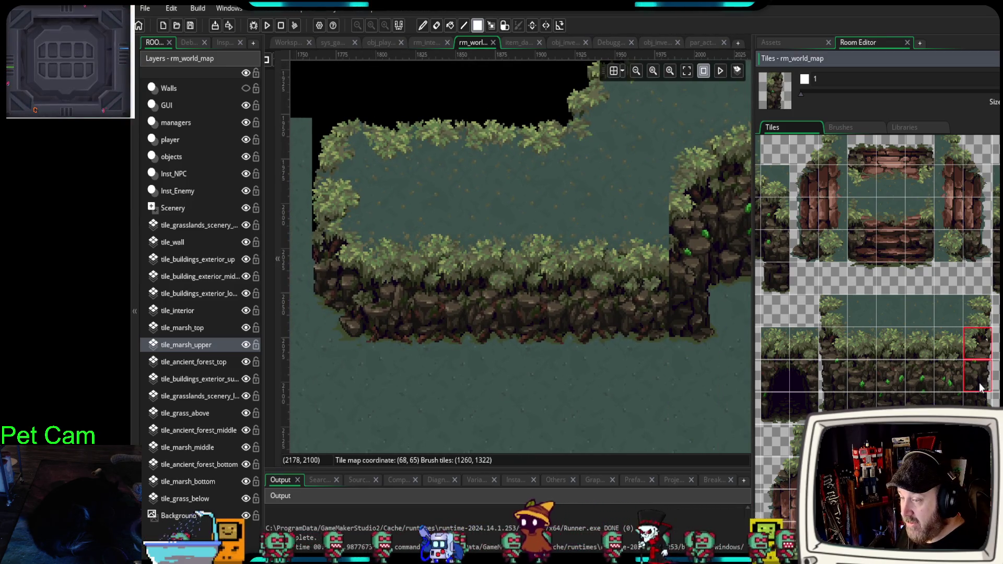
click(982, 349)
mouse_move(981, 349)
mouse_down()
mouse_move(982, 405)
mouse_move(859, 339)
mouse_up()
click(544, 322)
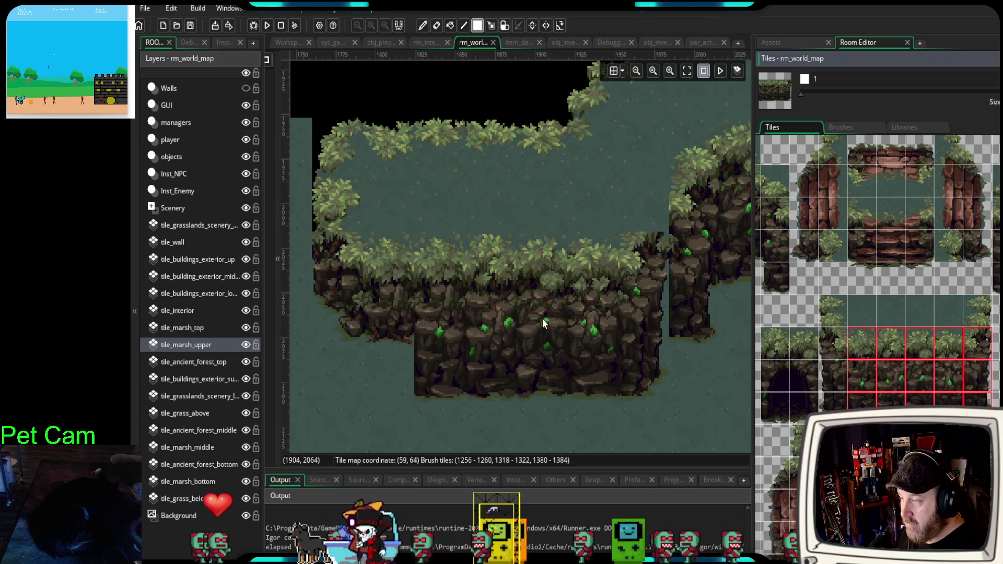
click(946, 347)
mouse_move(946, 343)
mouse_down()
mouse_move(948, 394)
mouse_move(862, 395)
mouse_up()
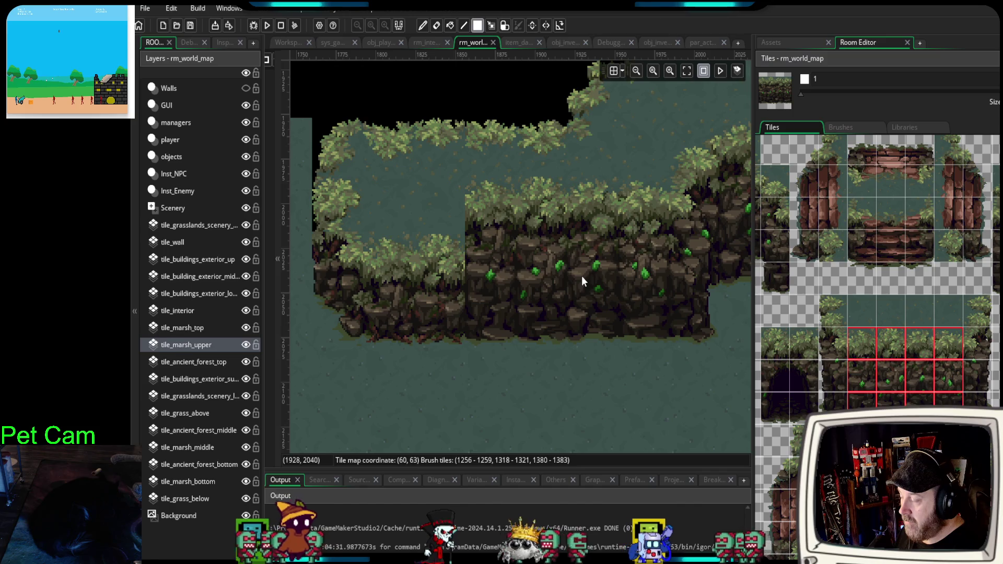
click(719, 436)
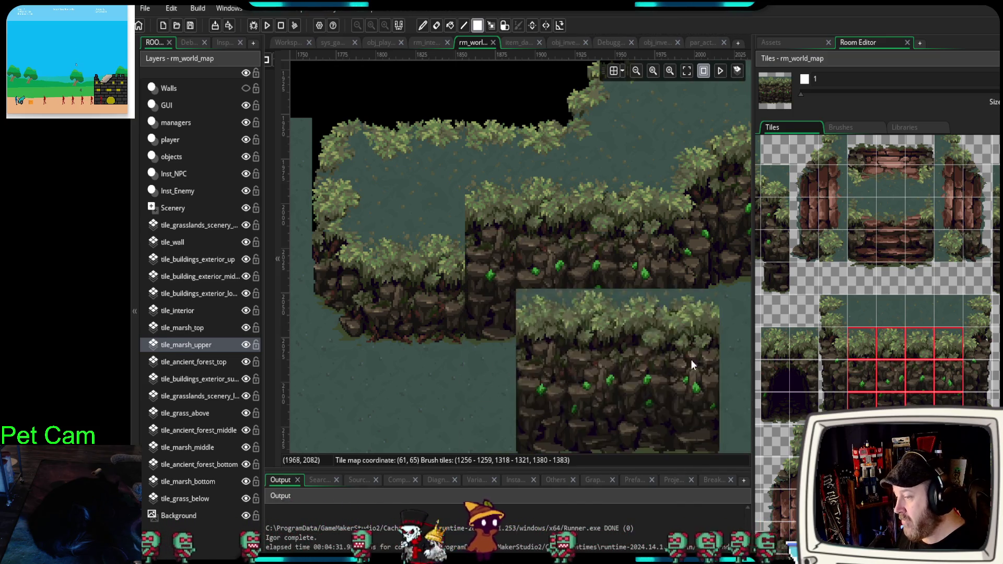
- Place a rock tile below the cliff and stamp a 2x3 cliff block onto its face
click(858, 375)
drag(860, 344, 948, 381)
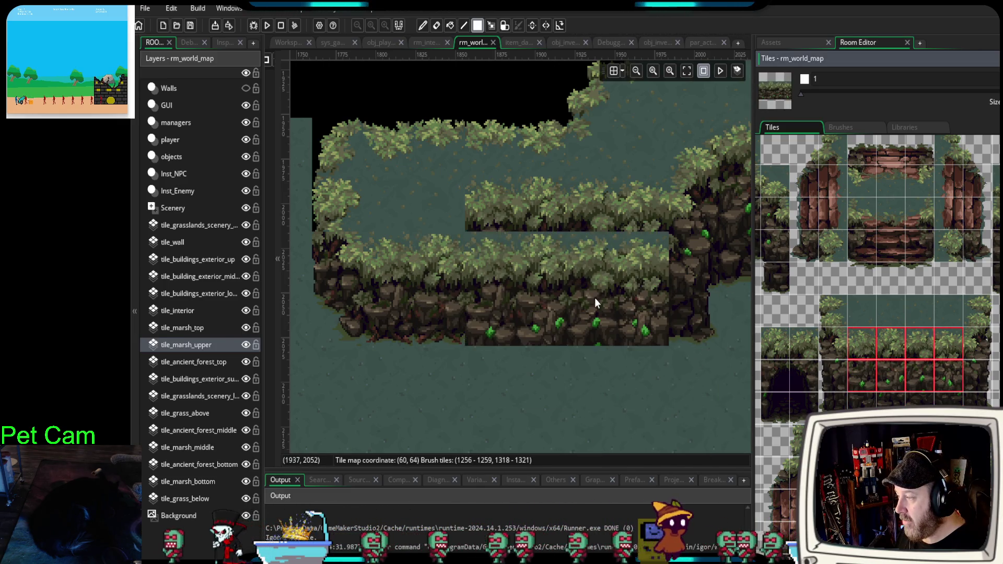
click(862, 406)
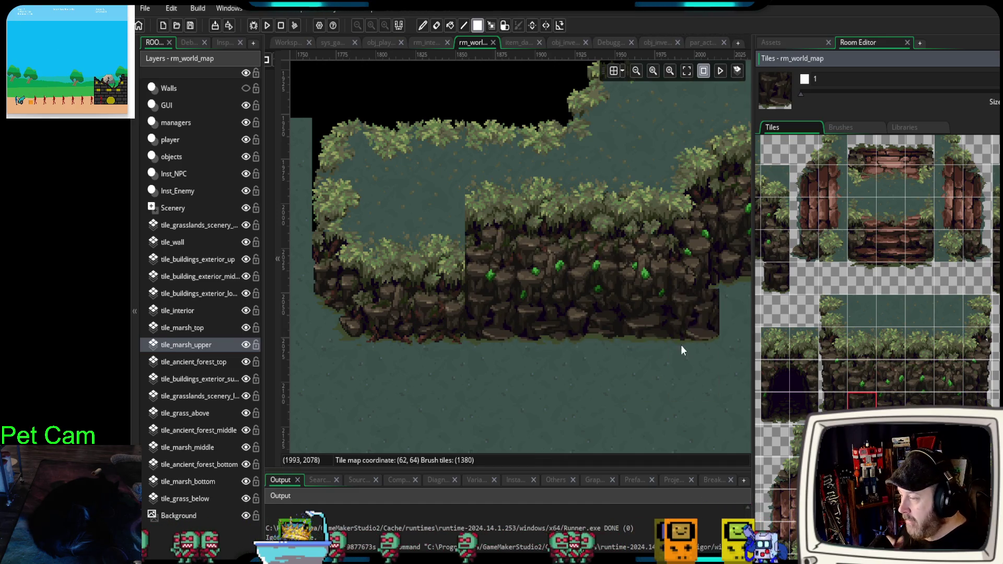
click(626, 365)
drag(836, 344, 862, 399)
click(513, 335)
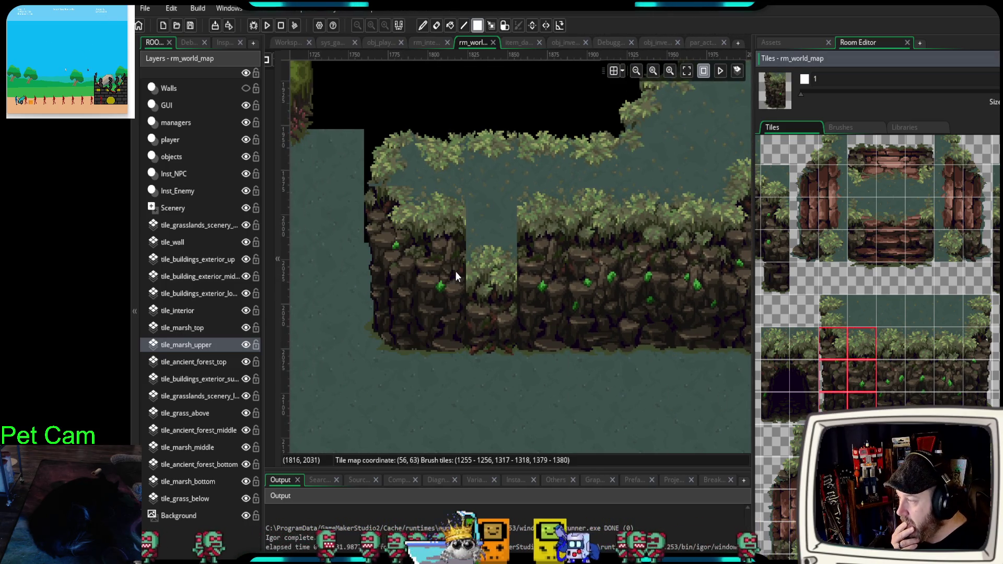
- Stamp three-tile cliff columns along the wall, undoing the extra one
mouse_move(850, 384)
mouse_down()
mouse_move(863, 386)
mouse_move(864, 406)
mouse_up()
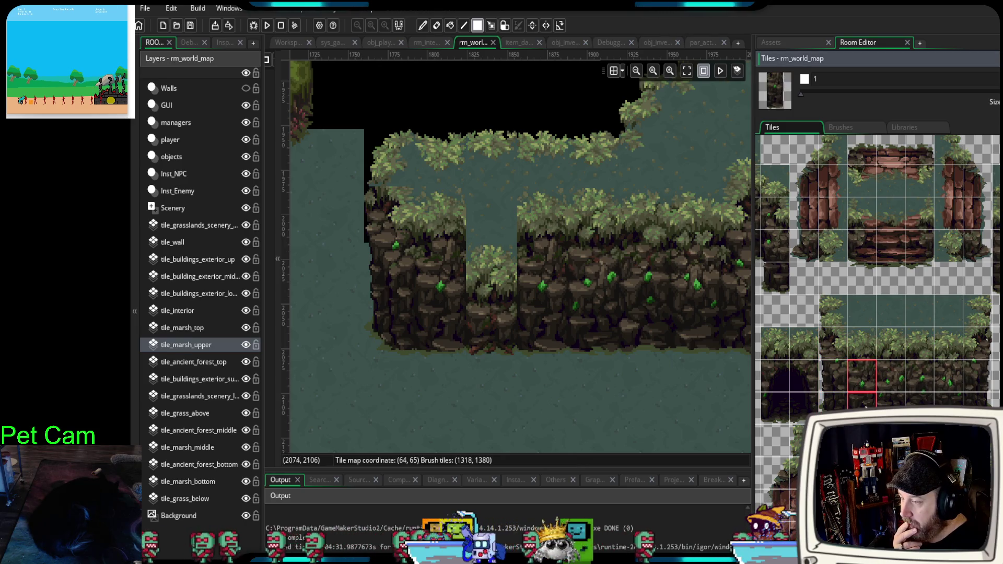
drag(867, 356, 863, 398)
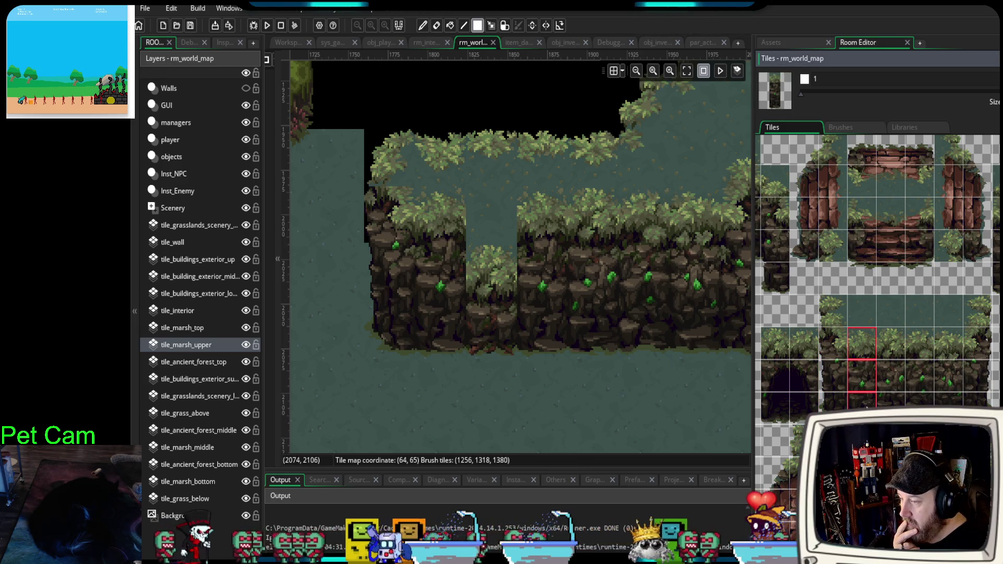
click(504, 287)
click(445, 308)
key(ctrl+z)
drag(445, 308, 405, 349)
click(834, 308)
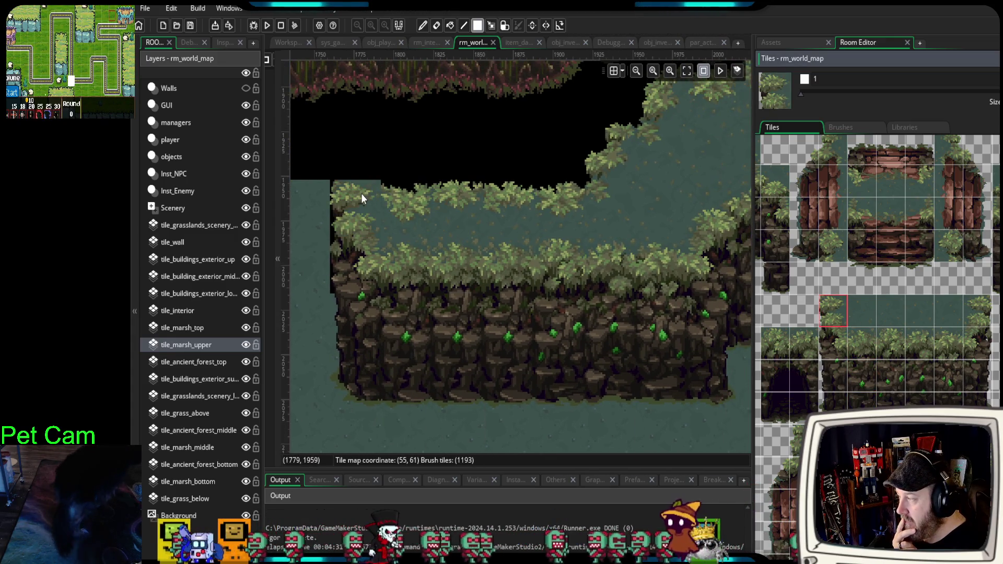
- Fill the empty cell beside the grass top and select the top-left grass border tile
click(362, 193)
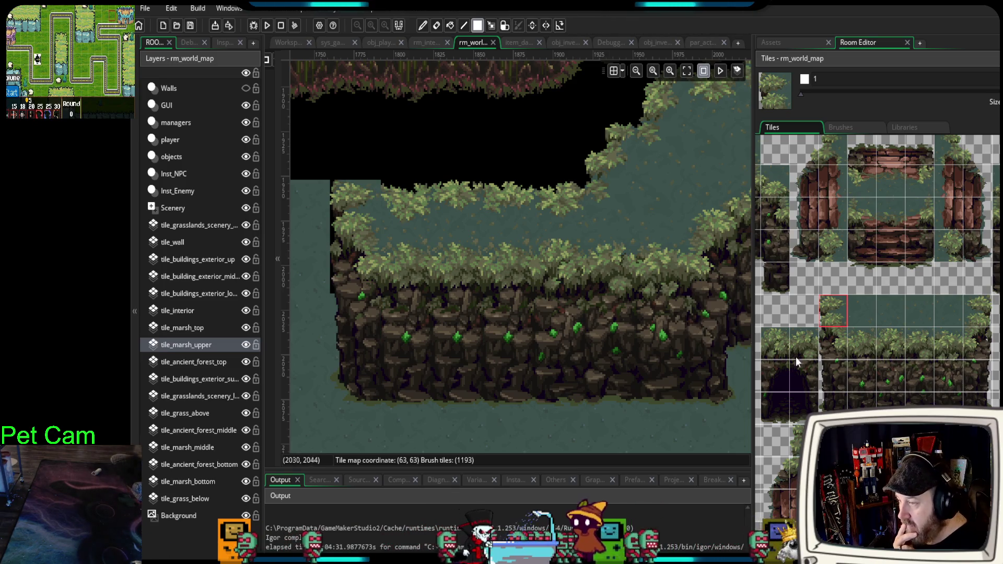
scroll(795, 357, up, 3)
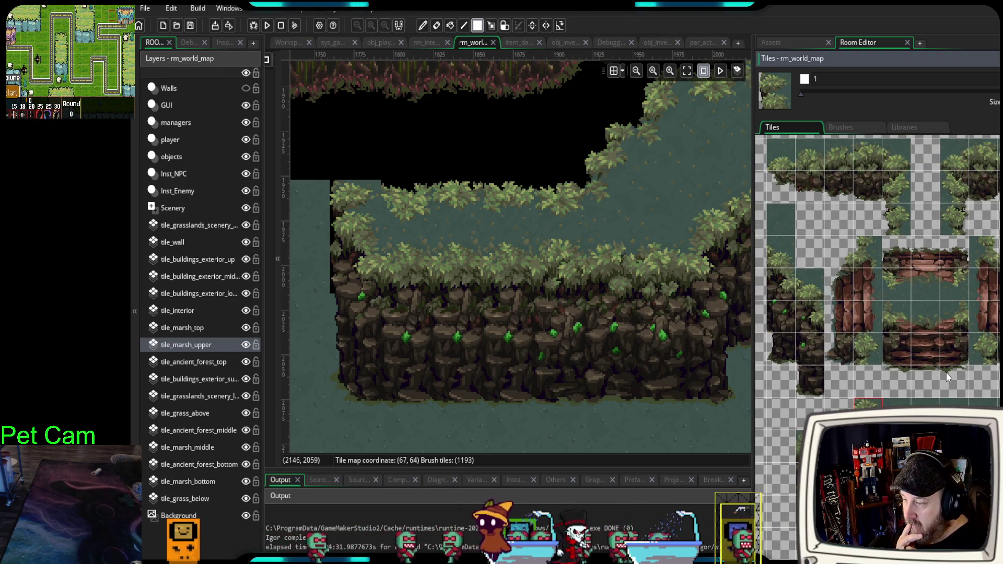
scroll(953, 384, up, 3)
scroll(908, 283, up, 5)
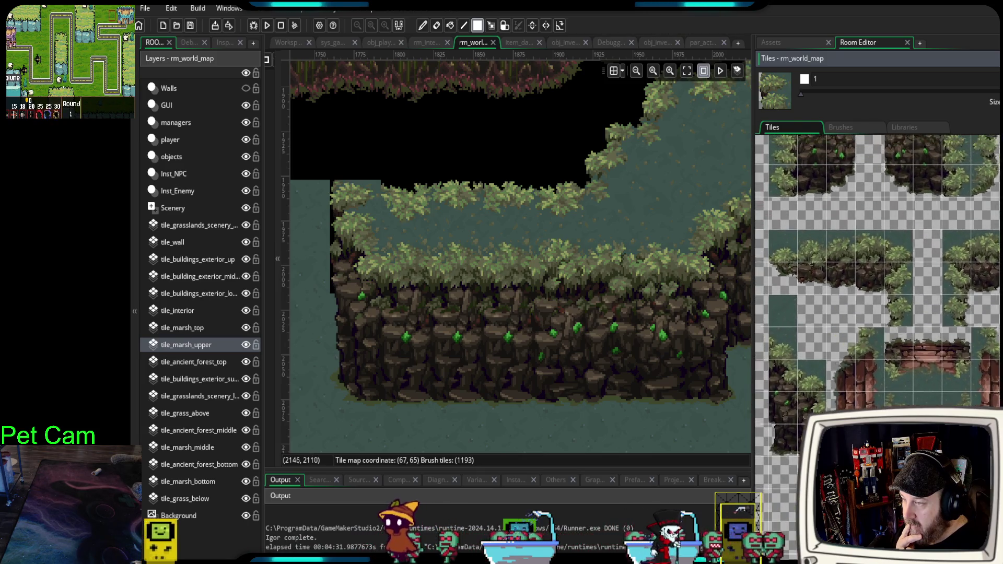
scroll(902, 337, up, 3)
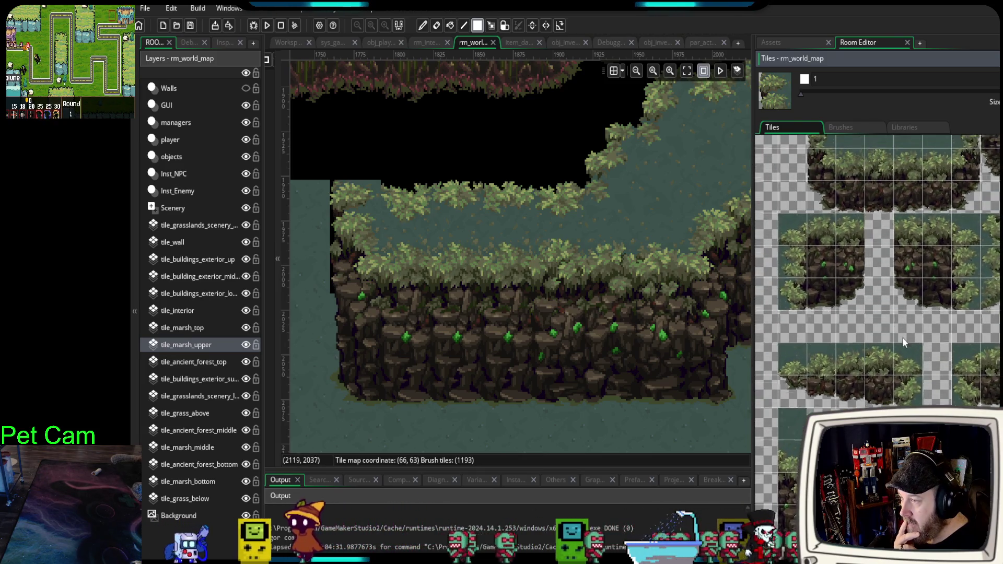
scroll(885, 261, up, 3)
scroll(878, 373, down, 5)
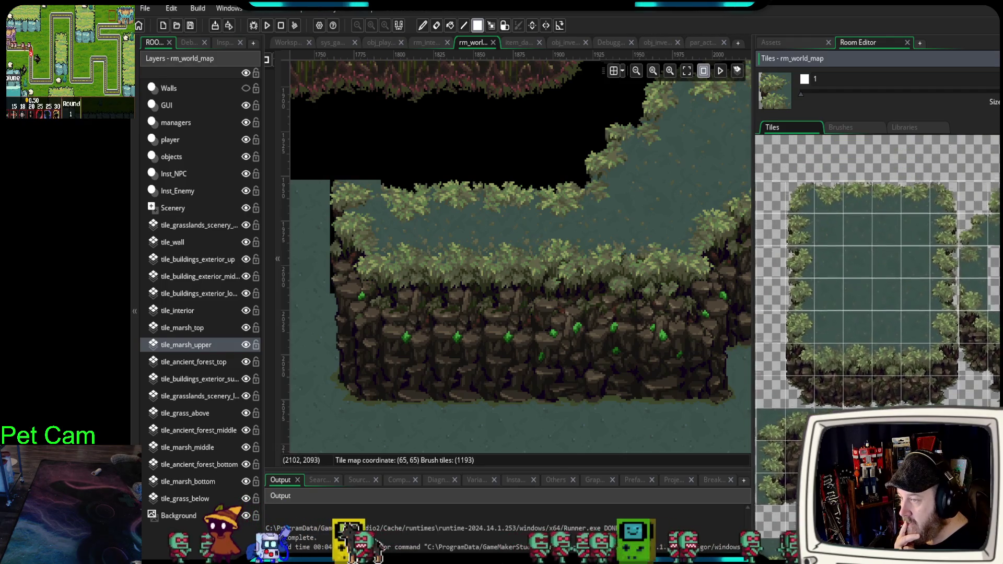
scroll(843, 250, up, 3)
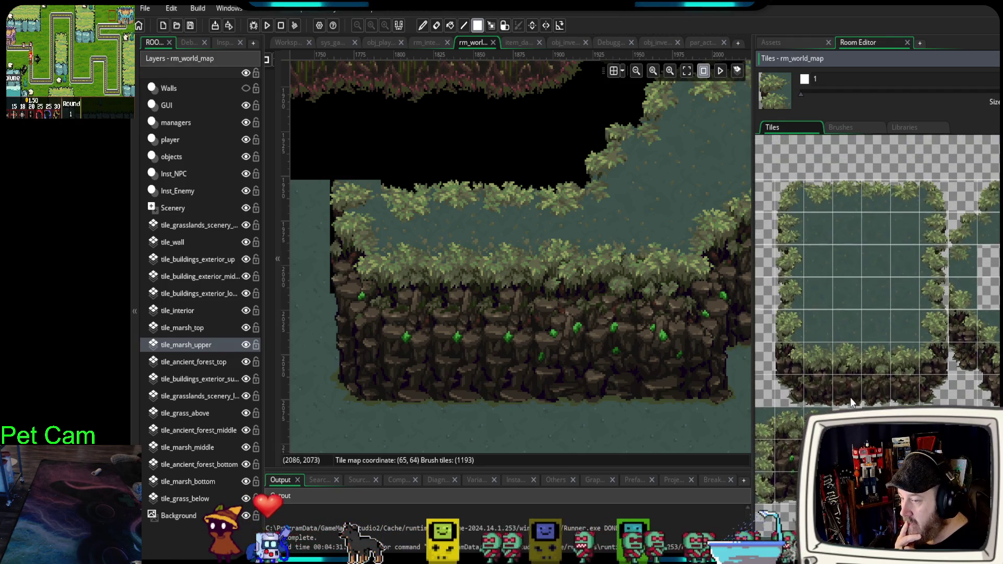
click(789, 195)
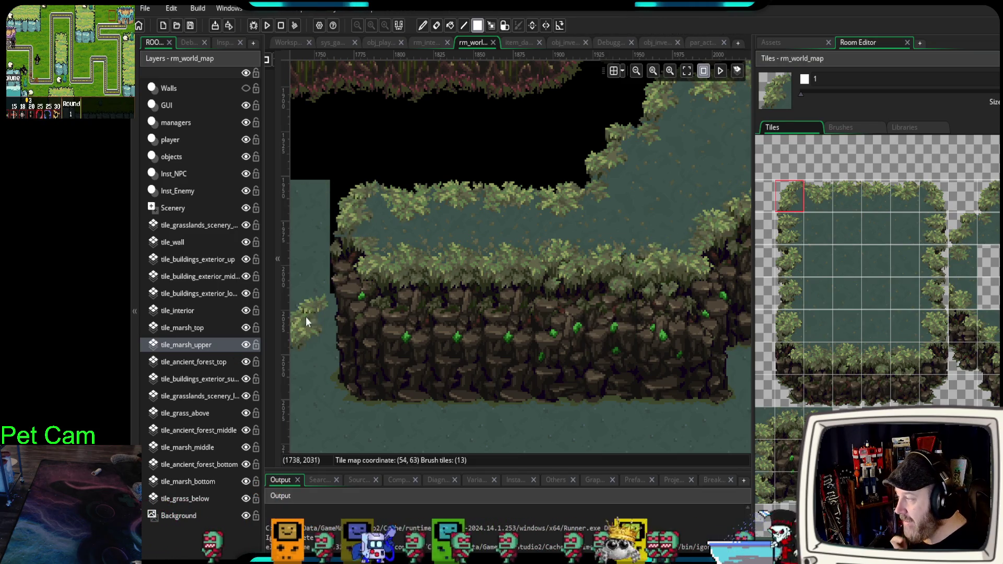
- Zoom and pan the room in on the cliff's left corner
scroll(305, 293, up, 1)
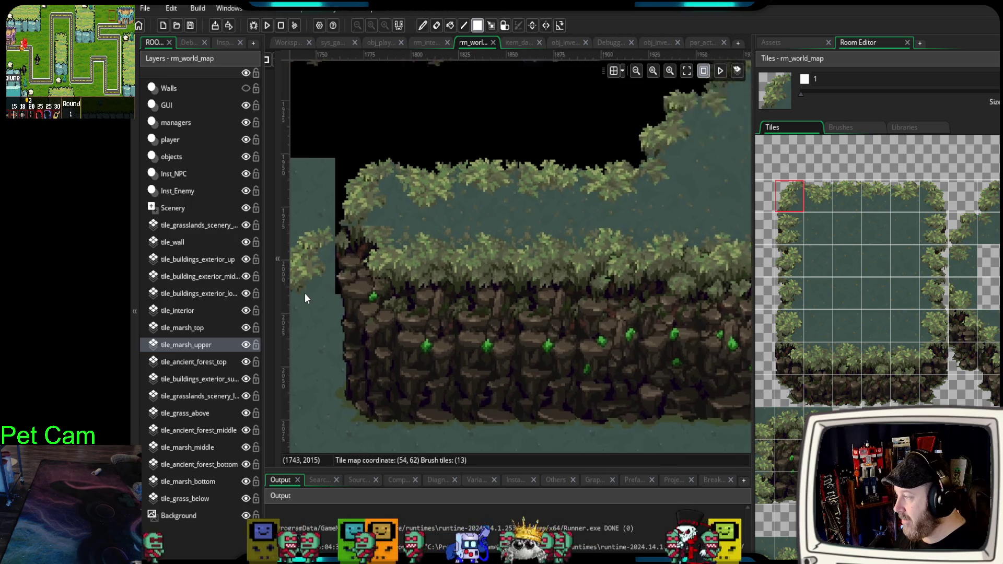
scroll(305, 293, up, 1)
scroll(383, 265, up, 1)
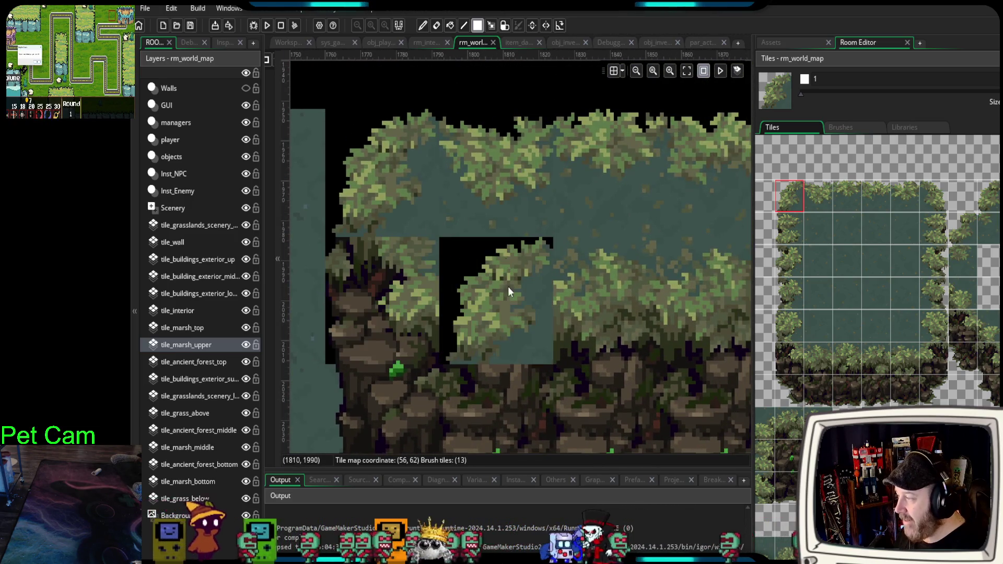
scroll(508, 286, down, 3)
scroll(920, 368, down, 5)
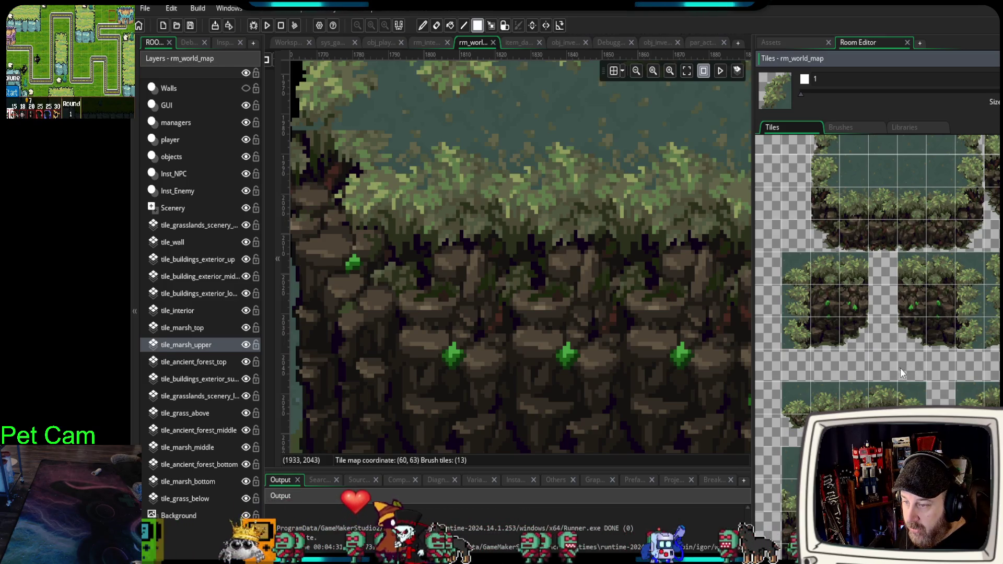
scroll(686, 393, up, 2)
drag(686, 393, 712, 421)
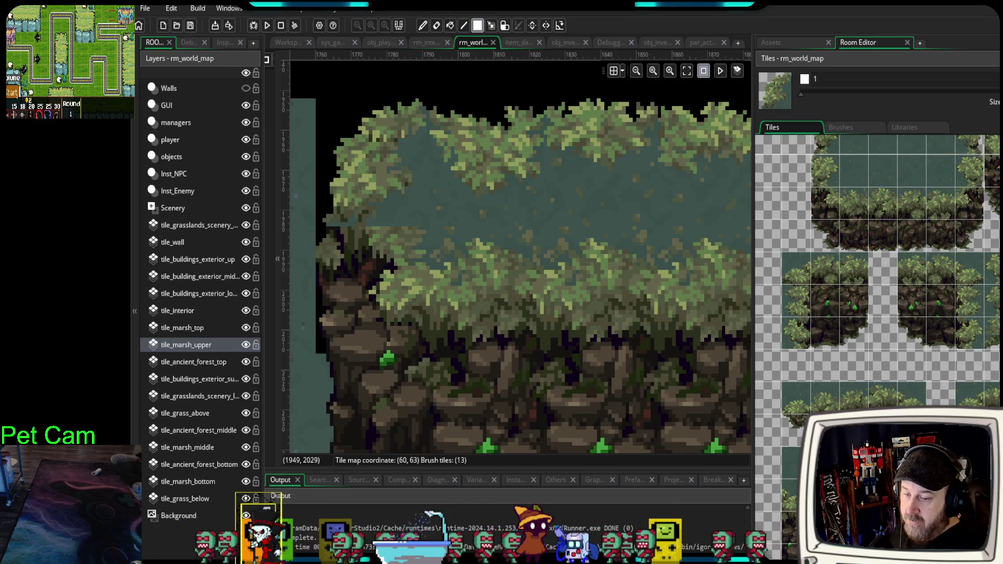
scroll(991, 403, up, 1)
scroll(977, 302, down, 5)
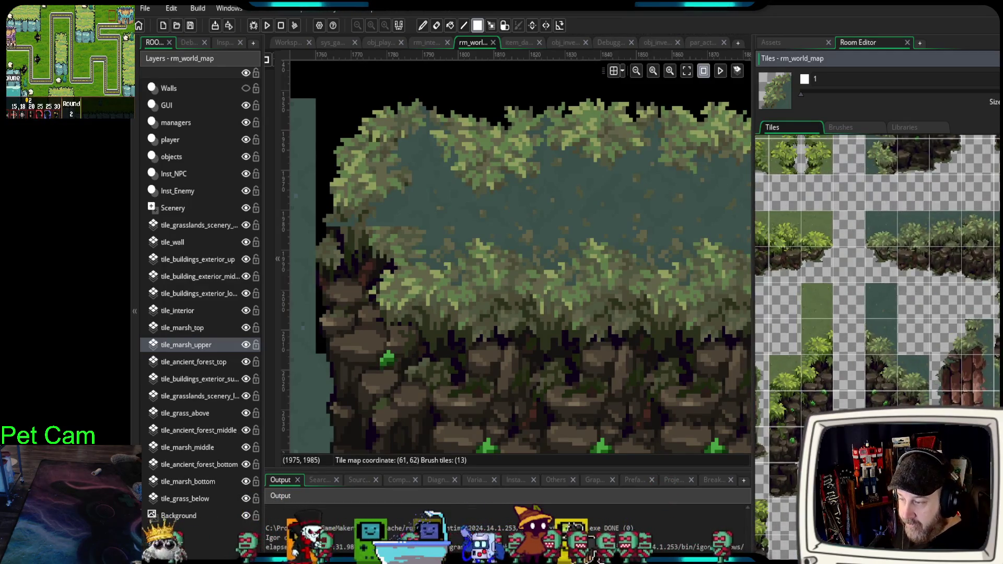
scroll(976, 297, down, 3)
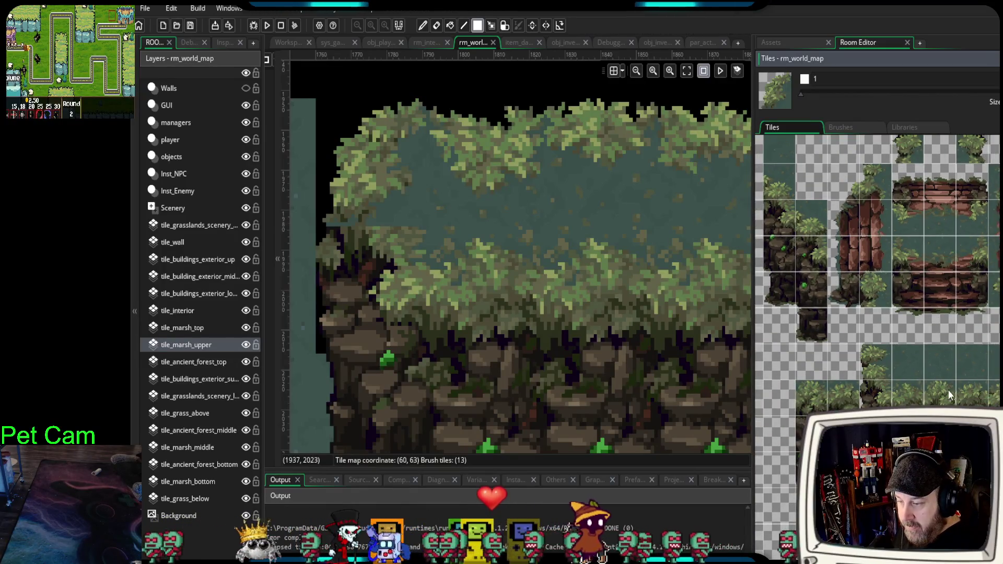
scroll(946, 253, down, 3)
scroll(906, 300, down, 2)
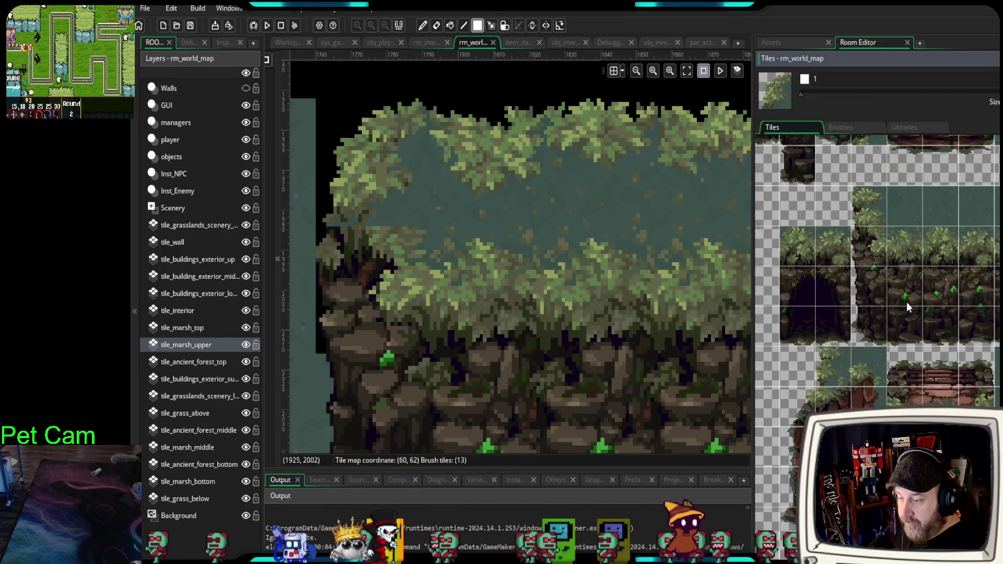
scroll(977, 303, down, 5)
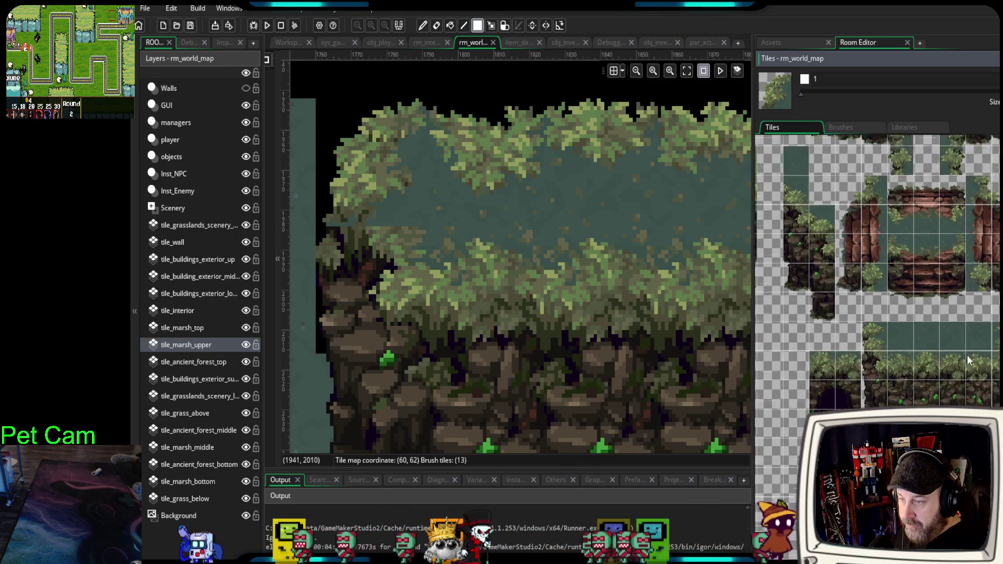
scroll(966, 315, up, 1)
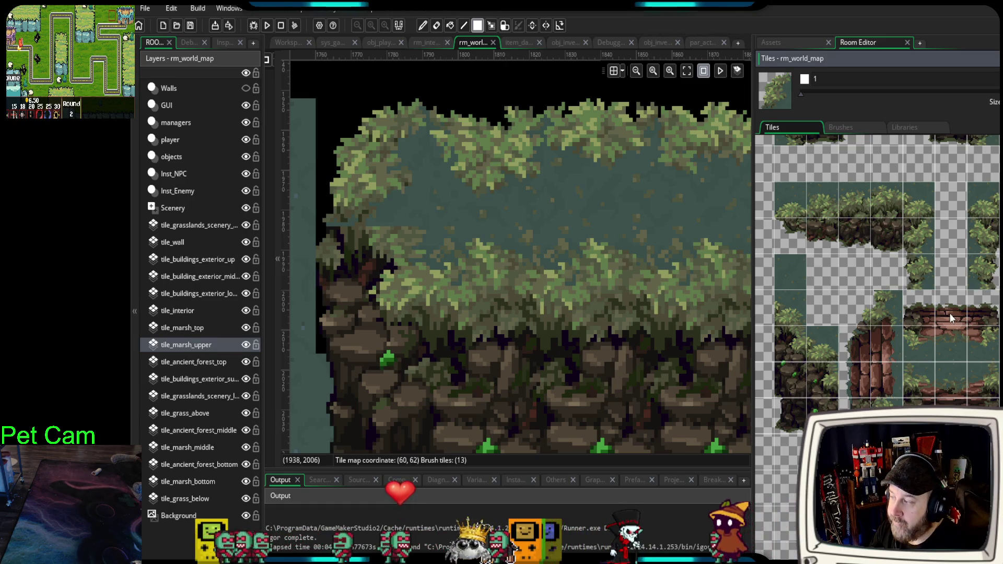
- Pan to the plateau's top-left corner and switch the brush to a leafy bush border tile
click(990, 216)
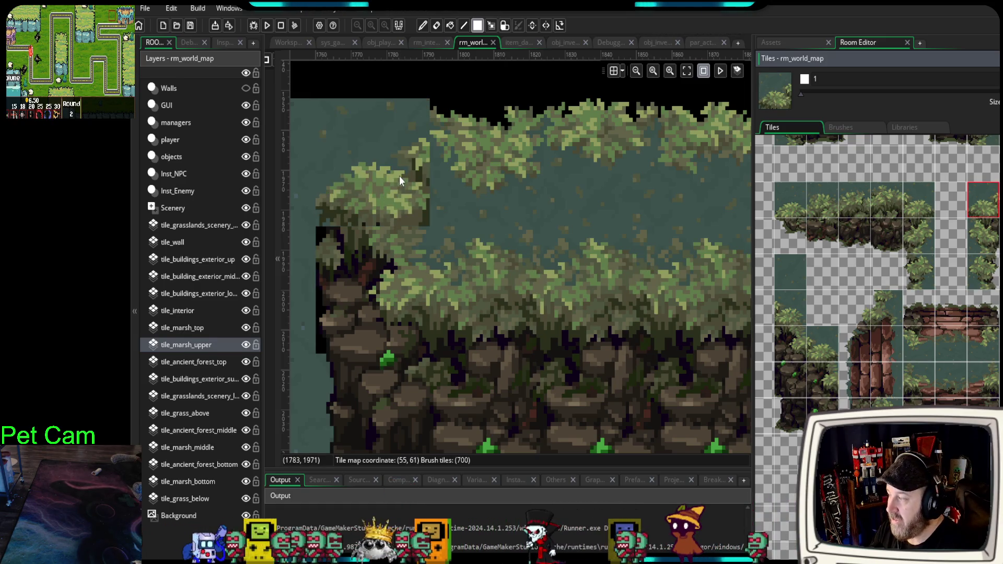
mouse_move(440, 214)
mouse_down()
mouse_move(511, 240)
mouse_move(510, 264)
mouse_up()
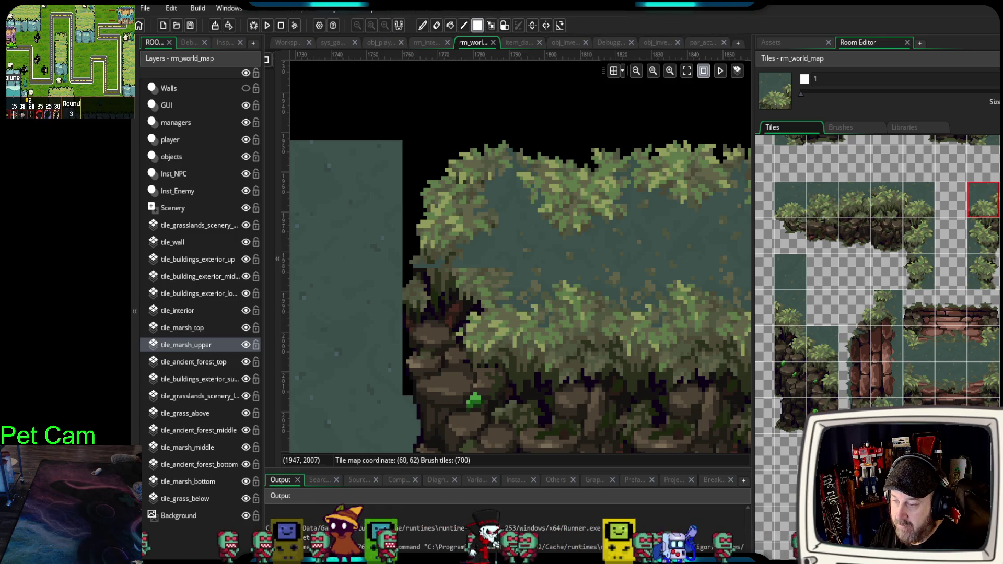
scroll(878, 313, up, 5)
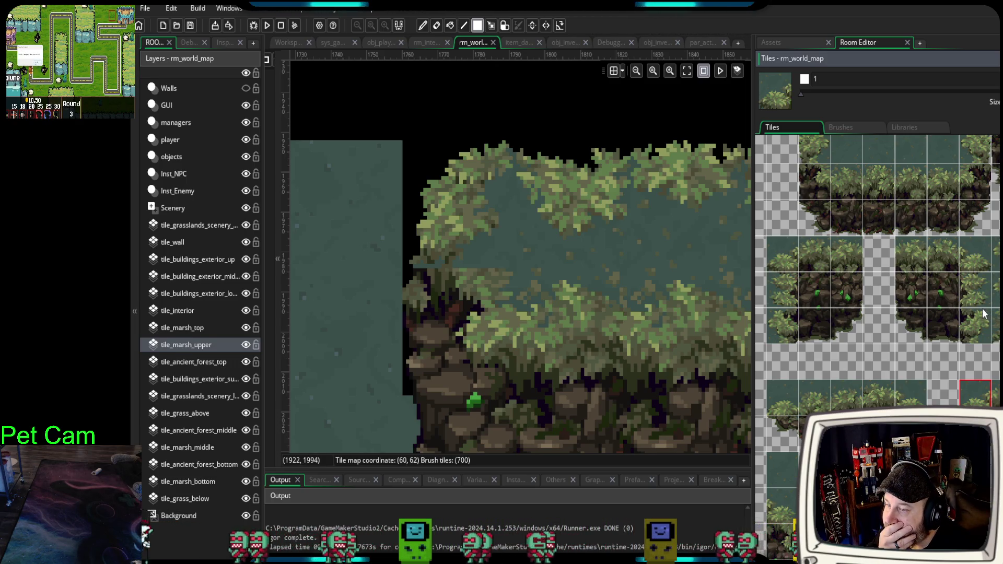
scroll(983, 313, up, 3)
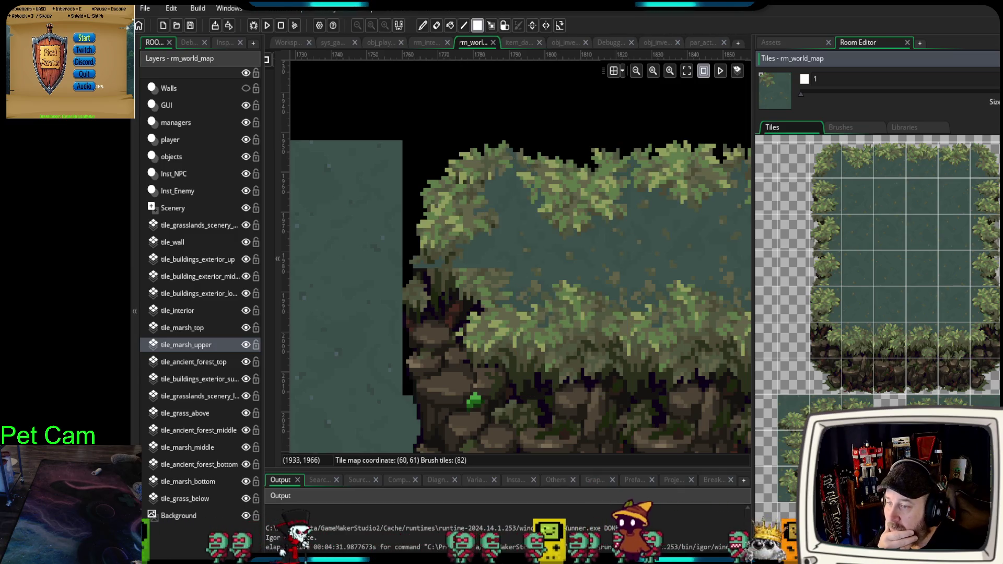
ctrl+click(679, 209)
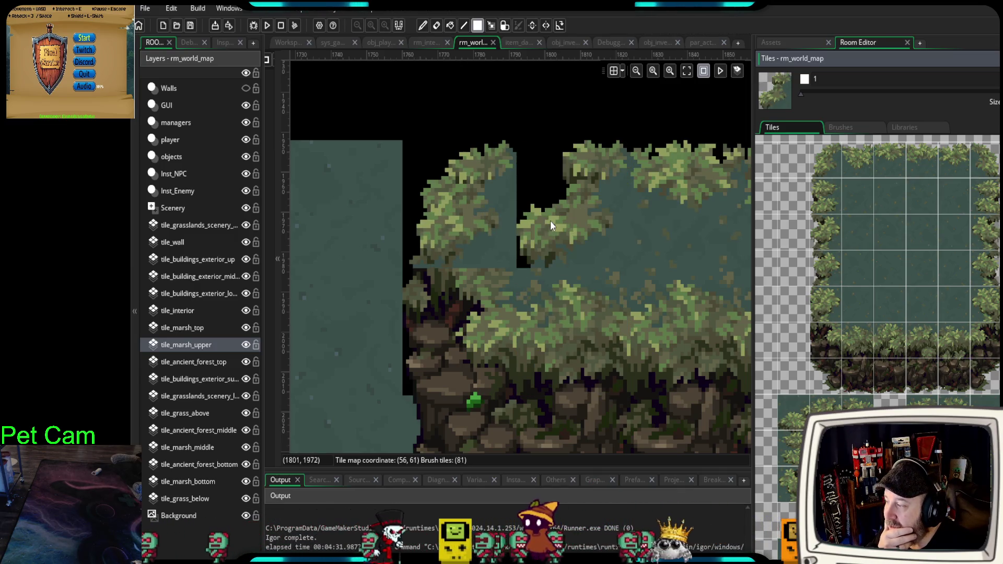
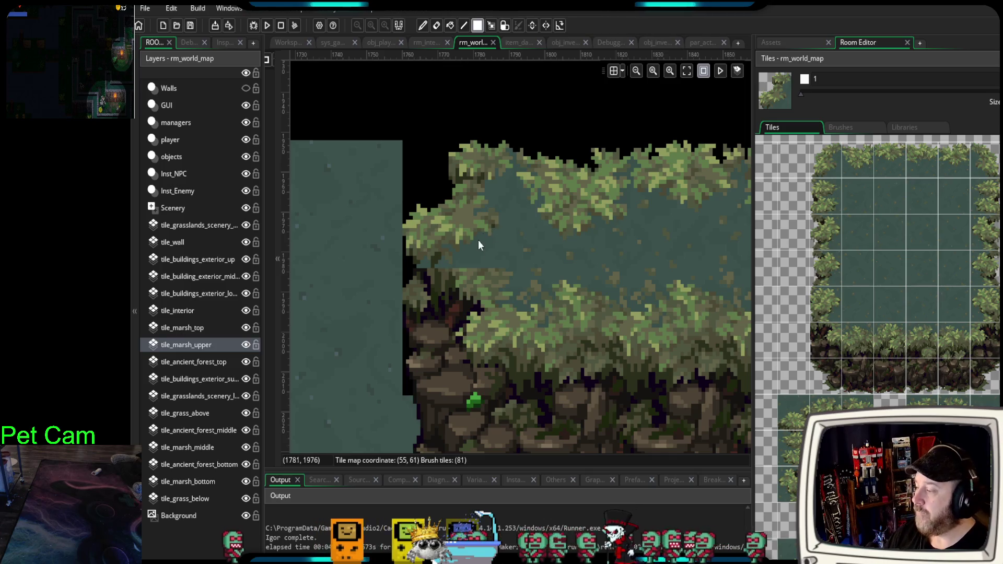
- Paint a foliage tile and a cliff-and-foliage tile into the black gaps at the platform's left edge
click(483, 270)
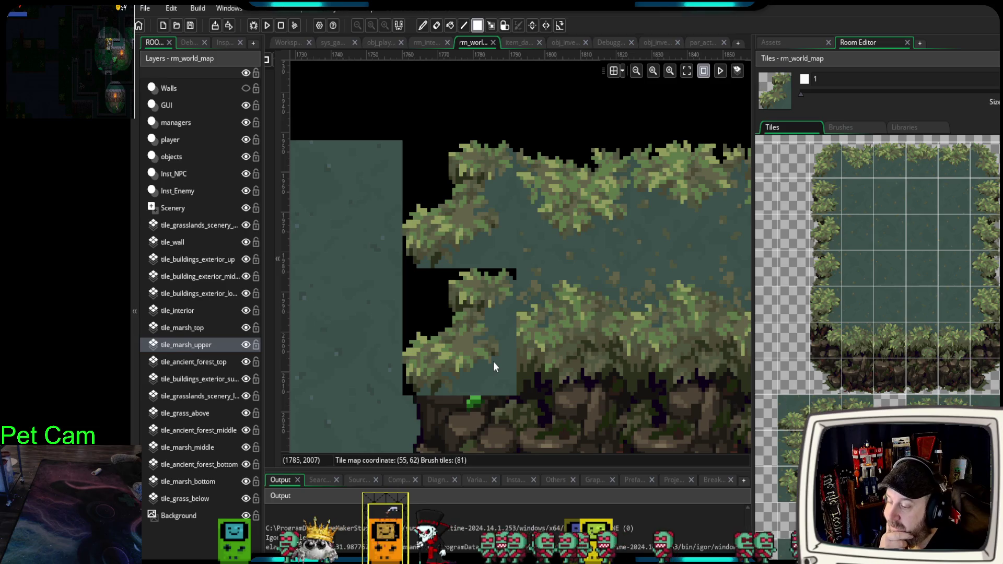
click(457, 411)
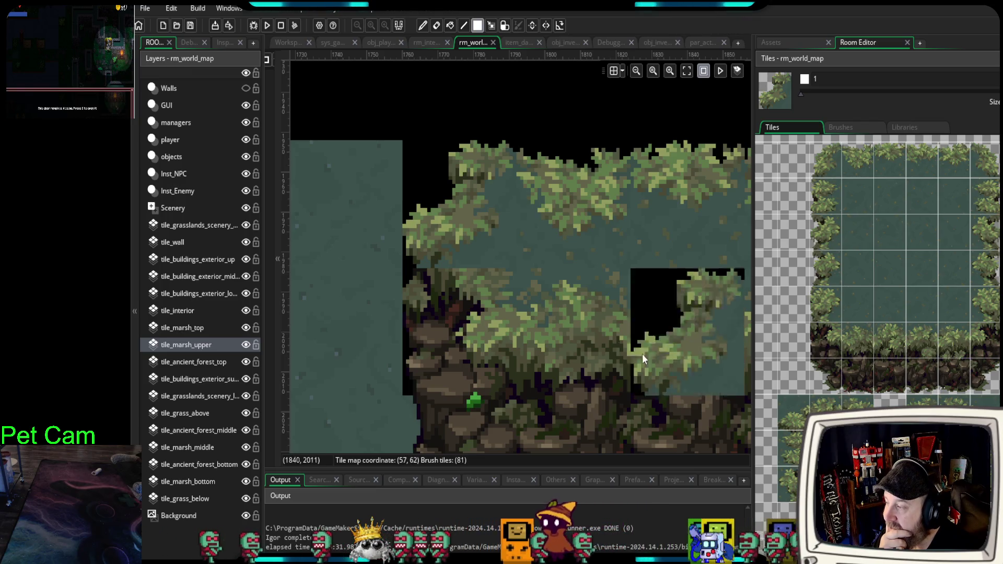
scroll(596, 304, down, 4)
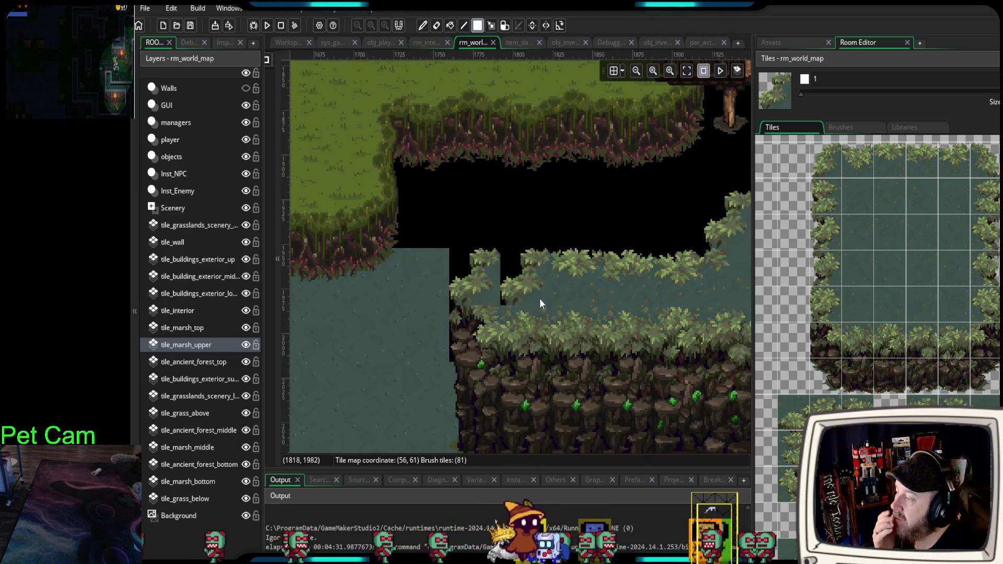
- Fill the black notch with marsh tiles and add foliage at the platform's edge
click(531, 301)
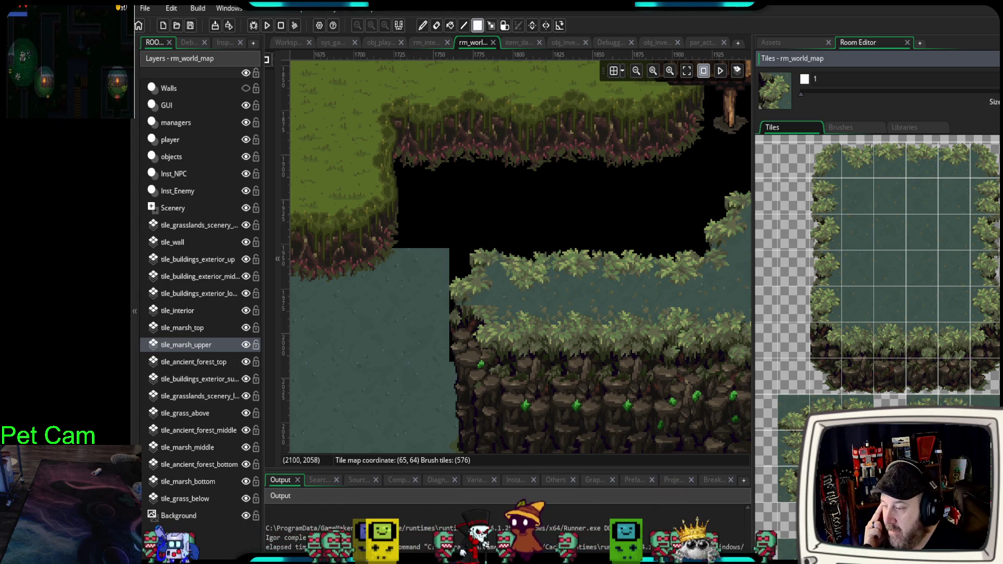
scroll(955, 264, down, 10)
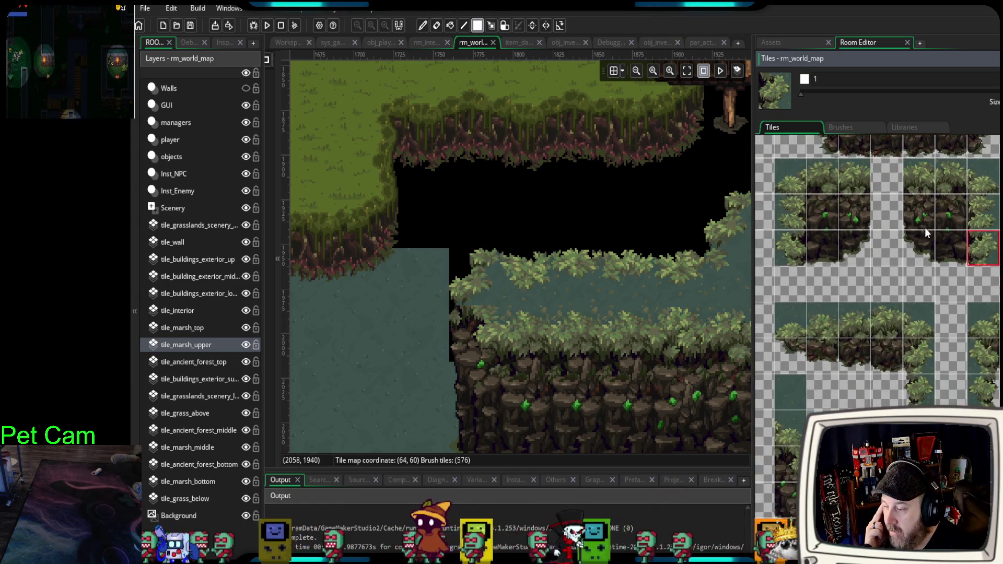
scroll(923, 227, down, 5)
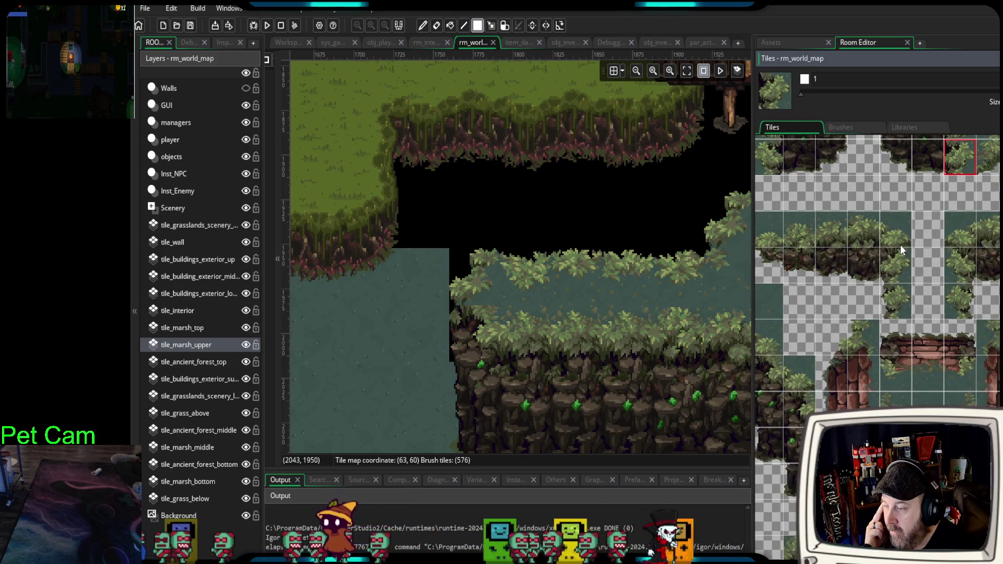
scroll(916, 236, right, 3)
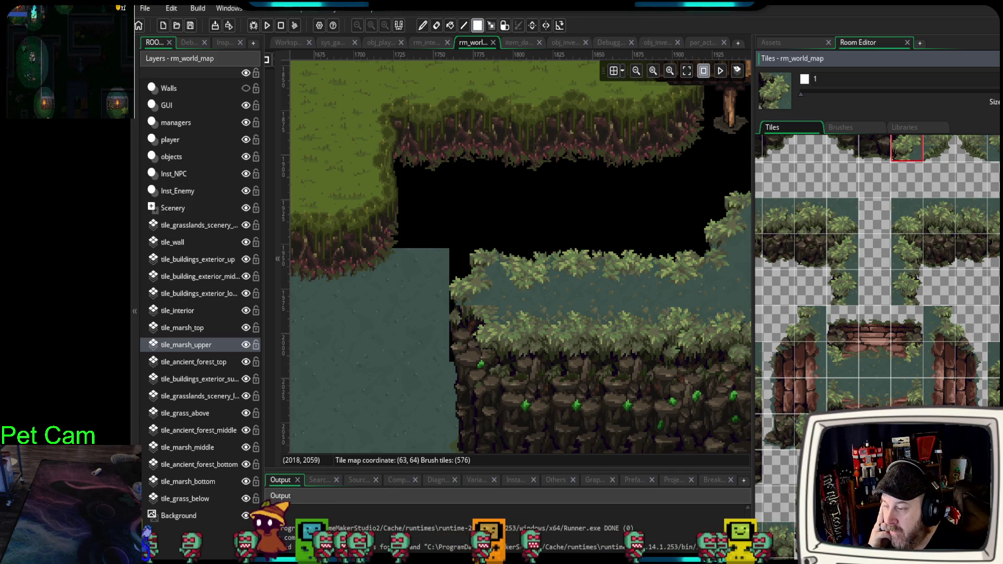
scroll(851, 246, left, 3)
scroll(928, 383, down, 3)
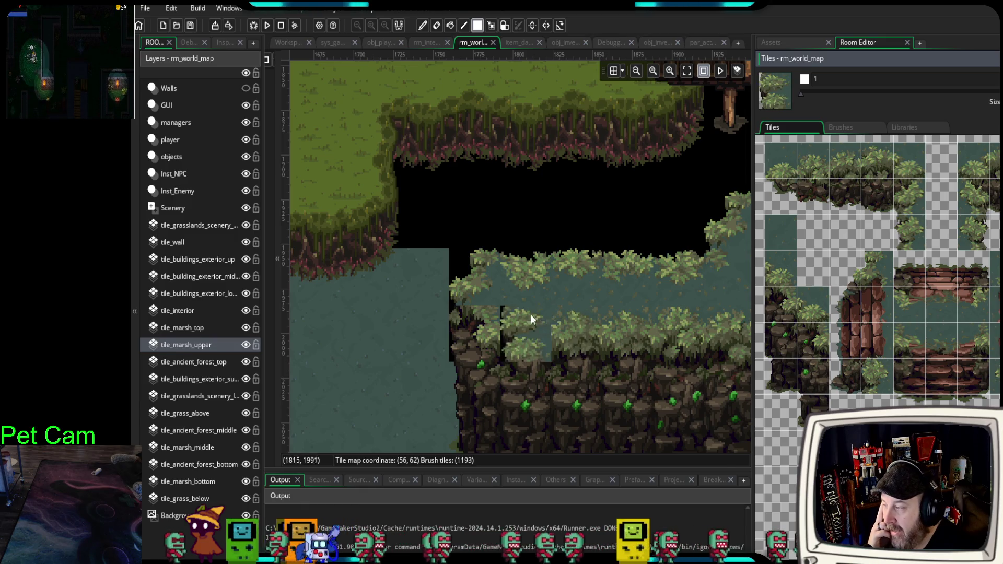
click(481, 288)
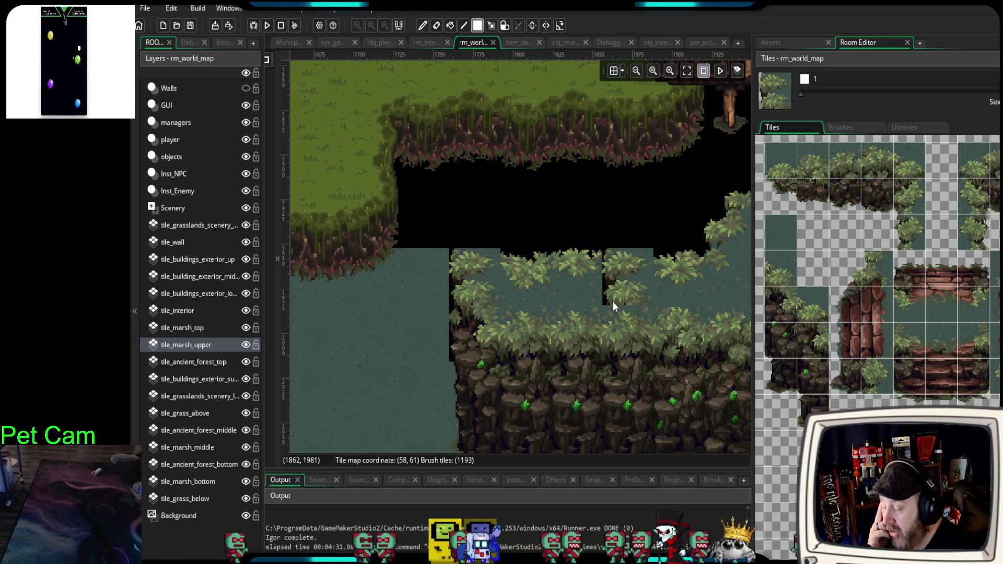
scroll(612, 301, up, 1)
scroll(960, 284, up, 5)
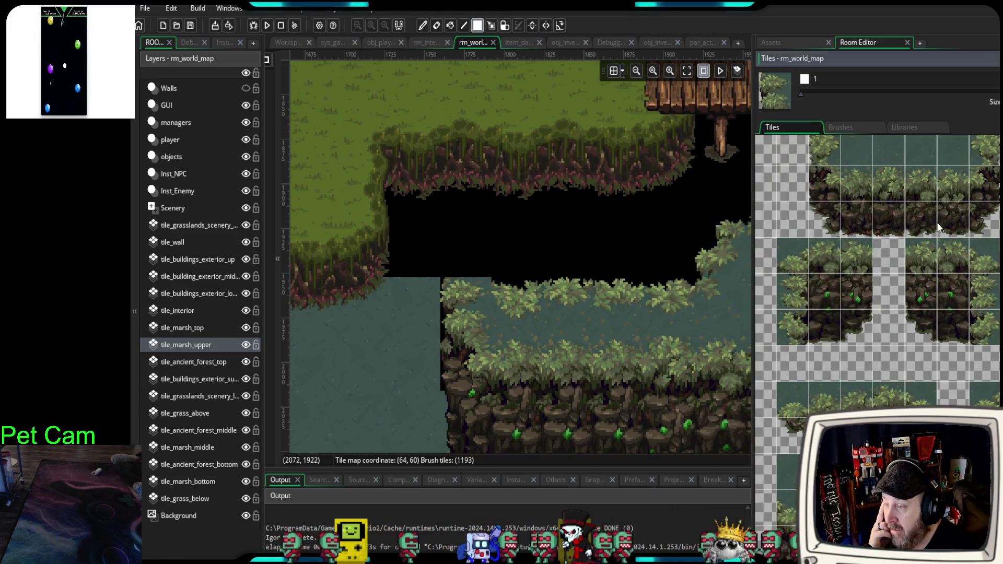
- Paint a hedge corner and three top-edge tiles as the new upper border, patching its gaps
click(850, 198)
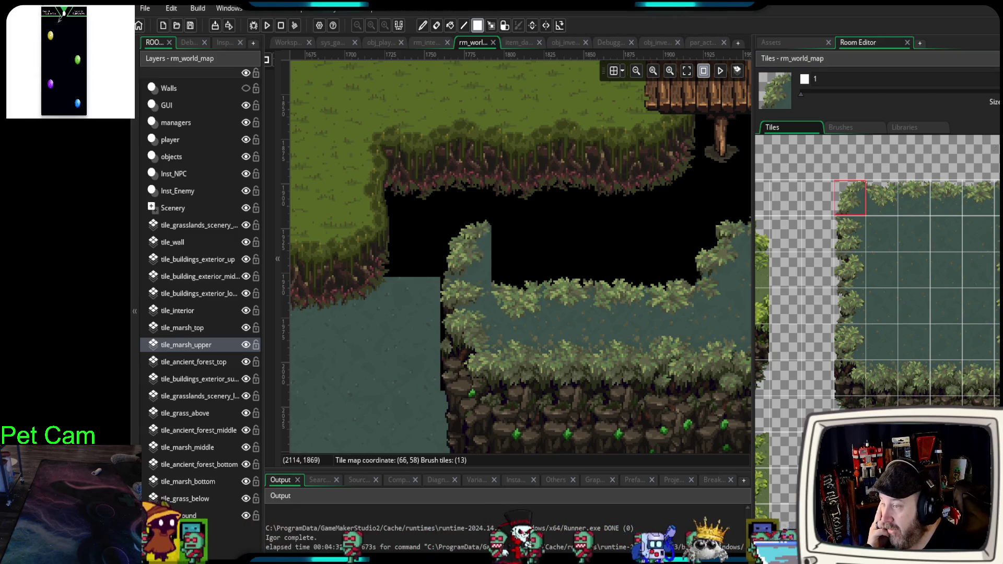
drag(884, 202, 945, 203)
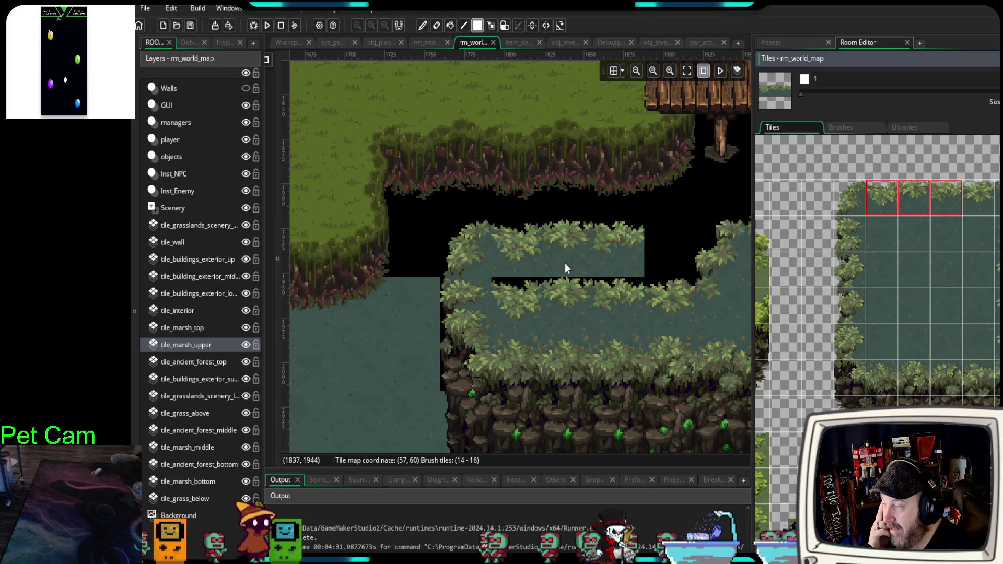
alt+click(715, 315)
click(666, 262)
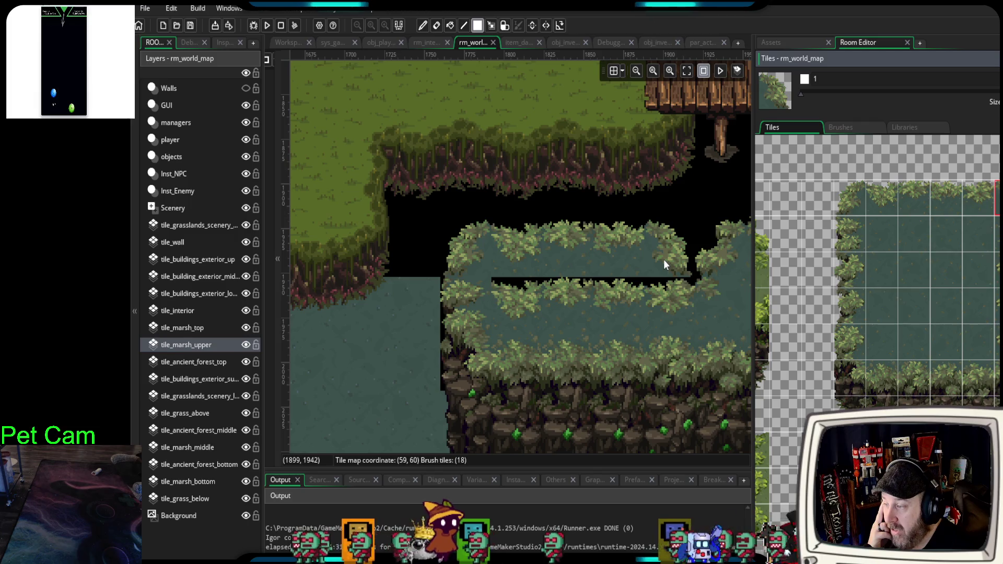
click(901, 265)
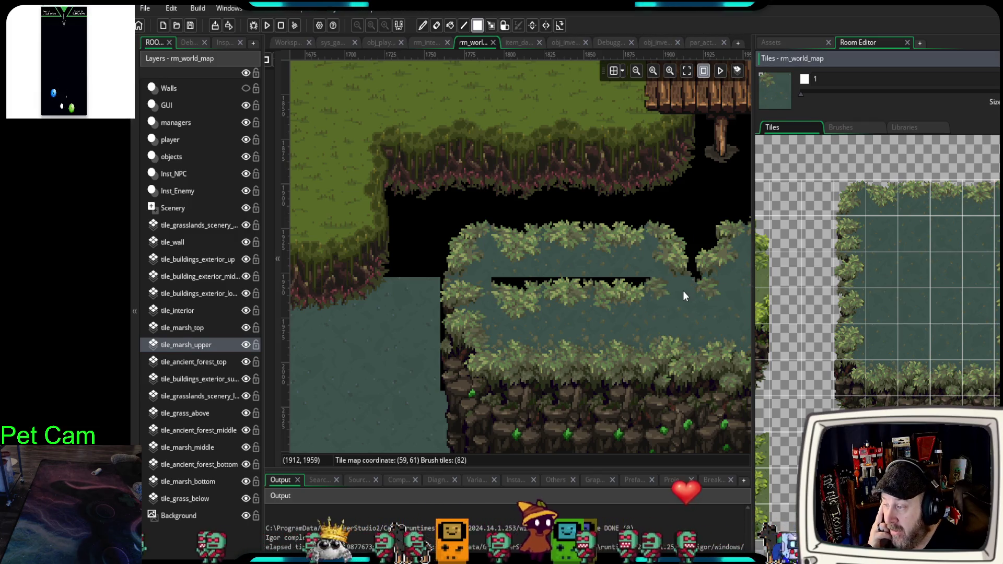
click(683, 293)
click(686, 295)
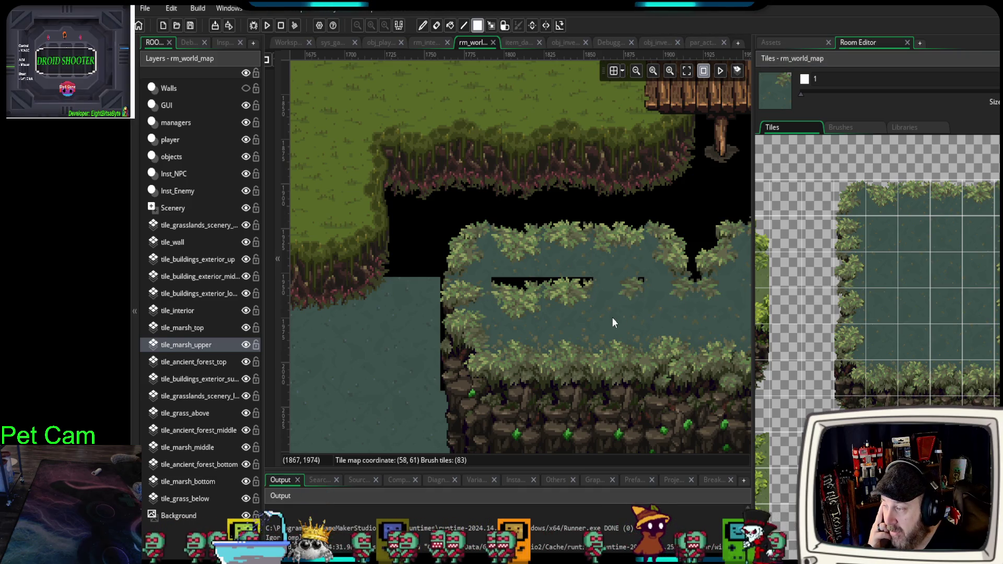
- Paint a row of plain marsh tiles over the old inner hedge strip
drag(890, 266, 932, 296)
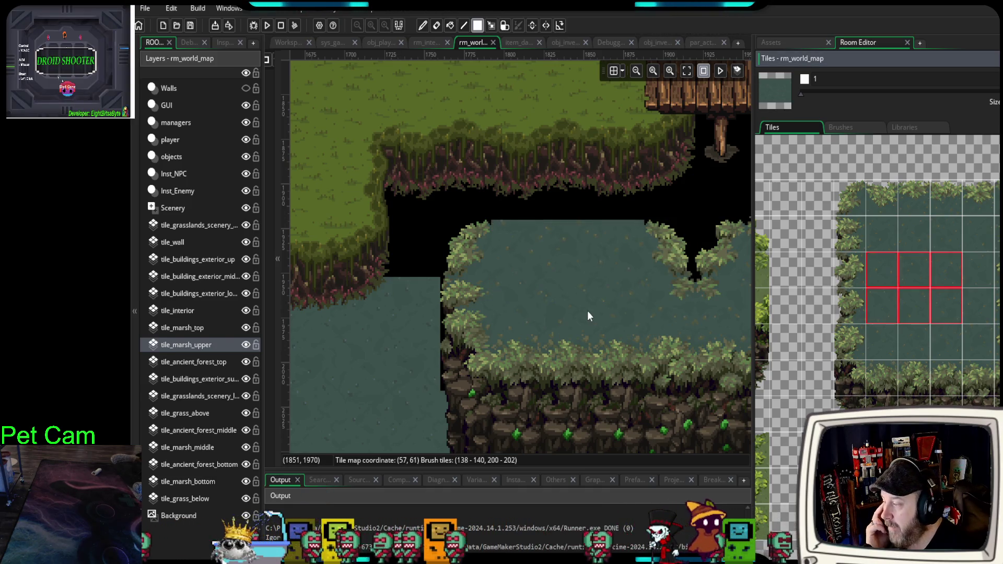
click(877, 274)
drag(878, 272, 949, 270)
click(557, 280)
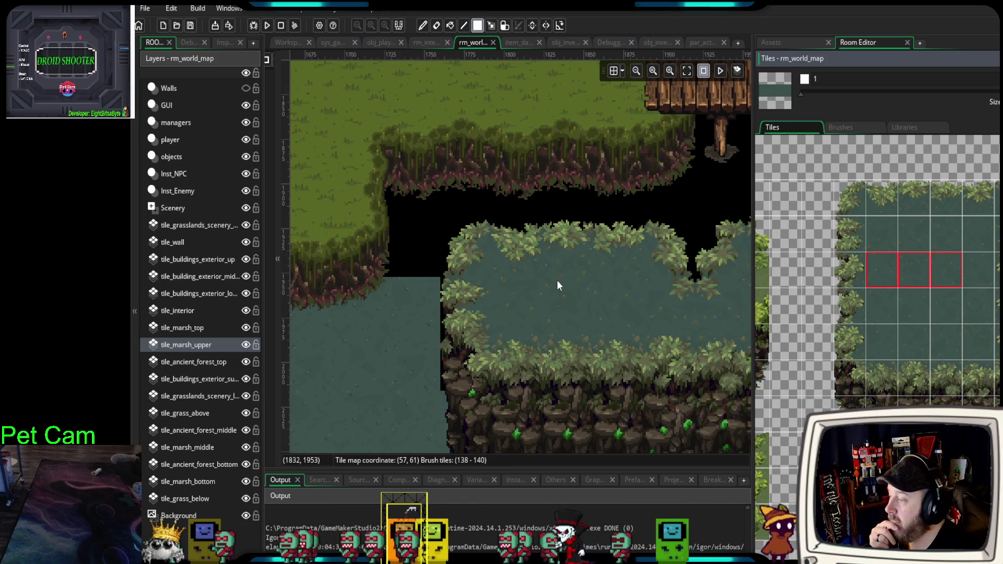
drag(636, 311, 444, 271)
drag(491, 295, 528, 306)
scroll(528, 305, down, 1)
drag(638, 365, 562, 338)
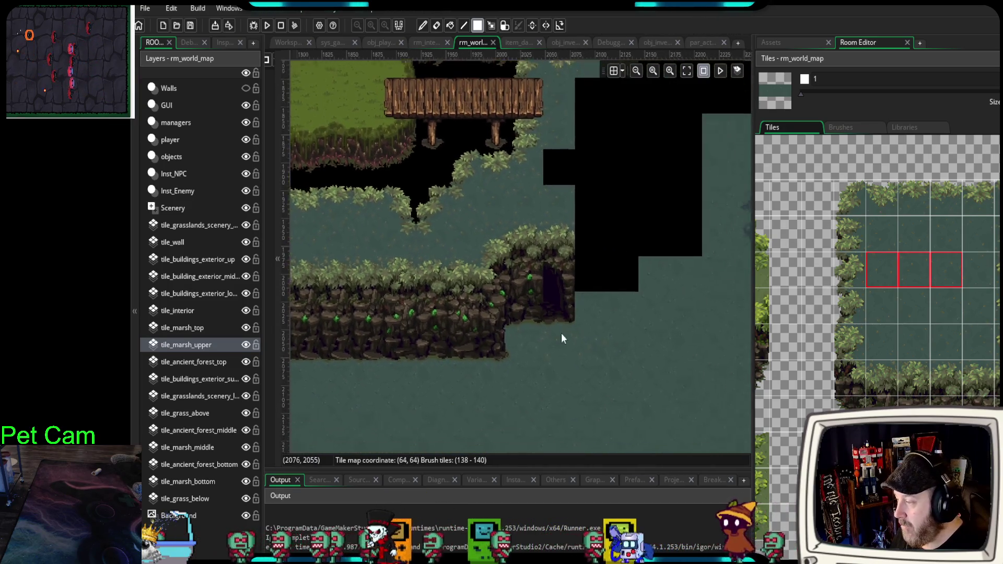
- Undo the marsh strip painted beside the cliff
scroll(564, 329, up, 2)
key(ctrl+z)
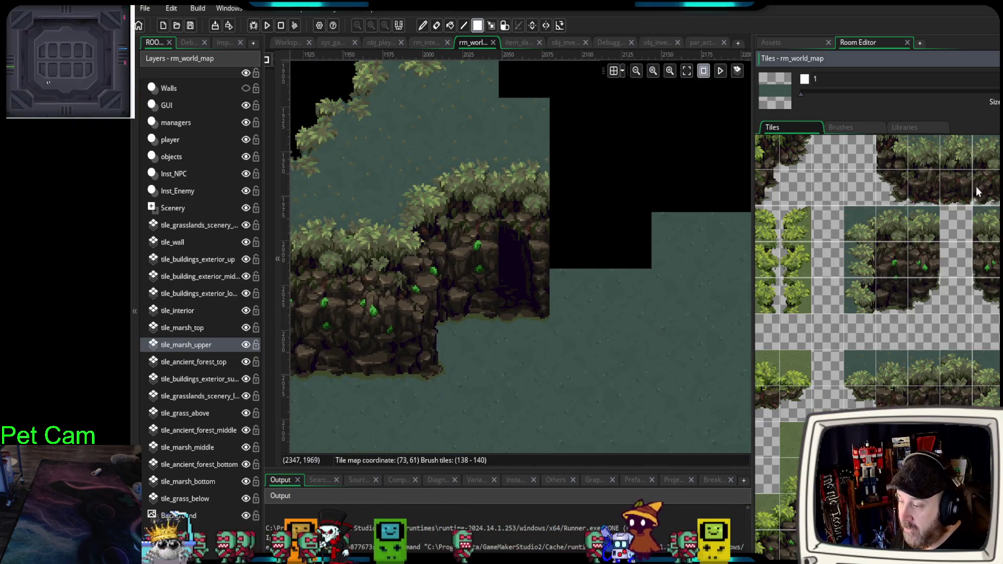
scroll(879, 316, down, 5)
mouse_move(551, 332)
mouse_down()
mouse_move(487, 400)
mouse_move(503, 381)
mouse_move(491, 384)
mouse_up()
scroll(898, 261, down, 5)
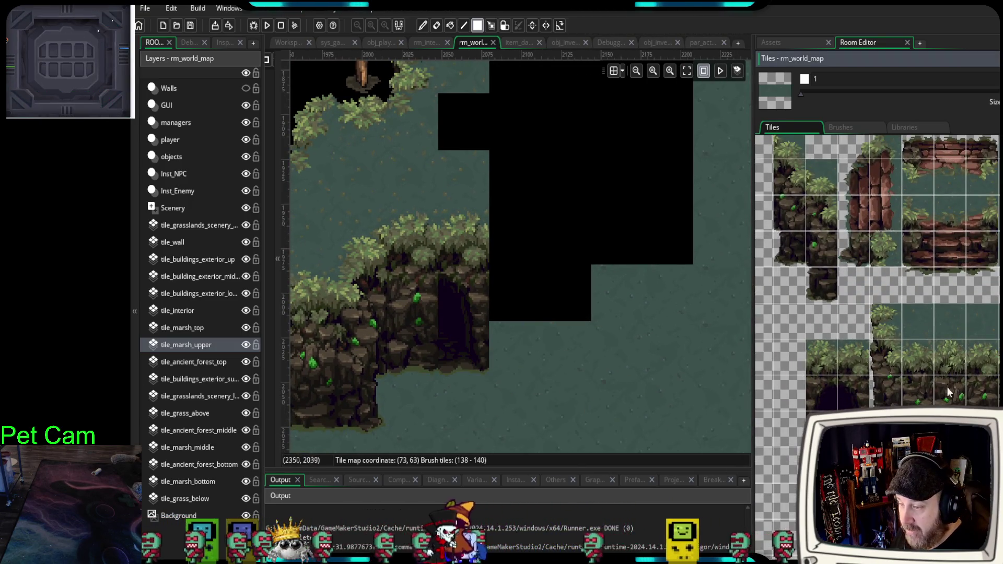
- Repaint the cliff's columns with vertical cliff strips and add a cave entrance block
drag(945, 375, 954, 391)
click(452, 319)
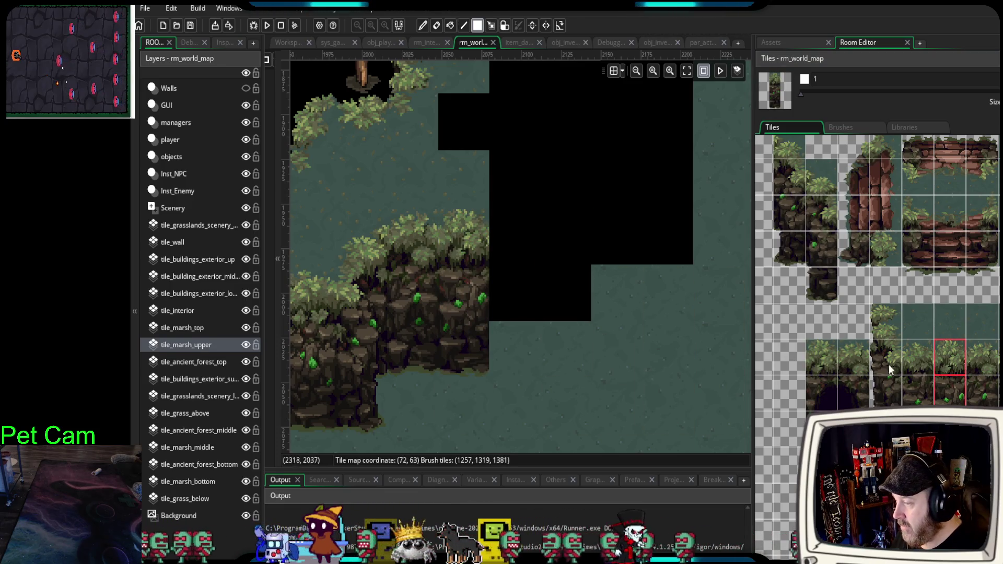
drag(981, 355, 982, 392)
click(480, 285)
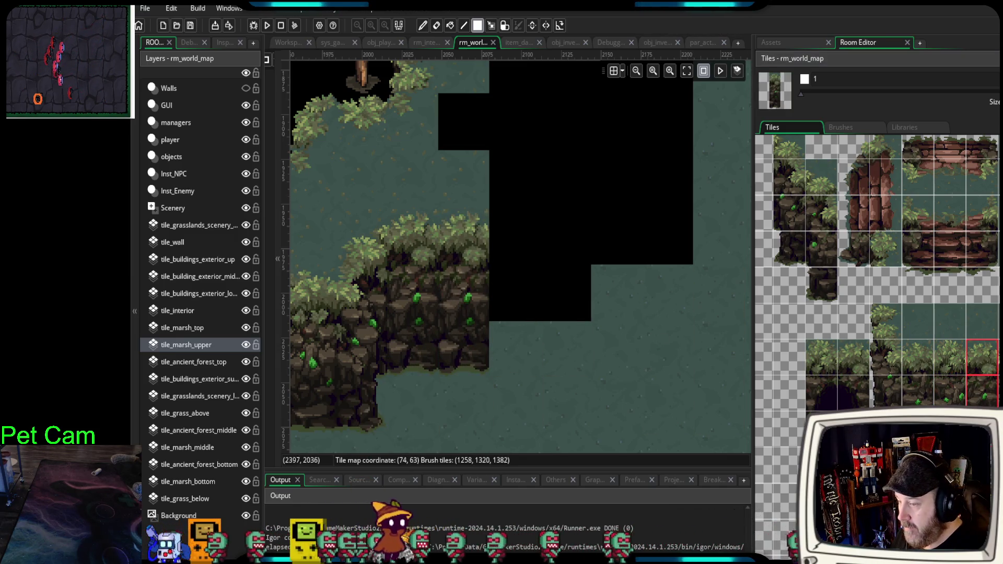
drag(999, 347, 999, 397)
click(459, 284)
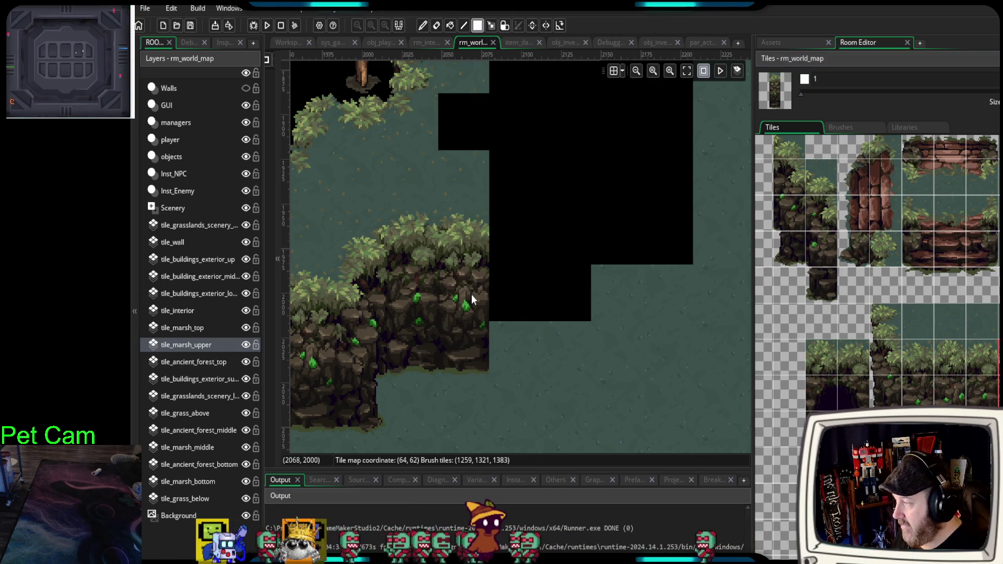
drag(811, 354, 851, 397)
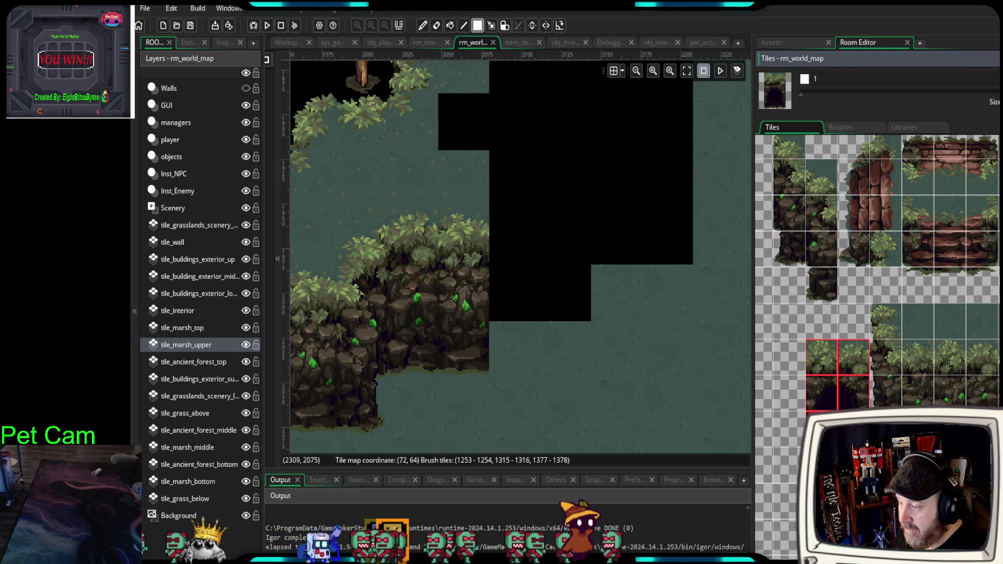
click(549, 301)
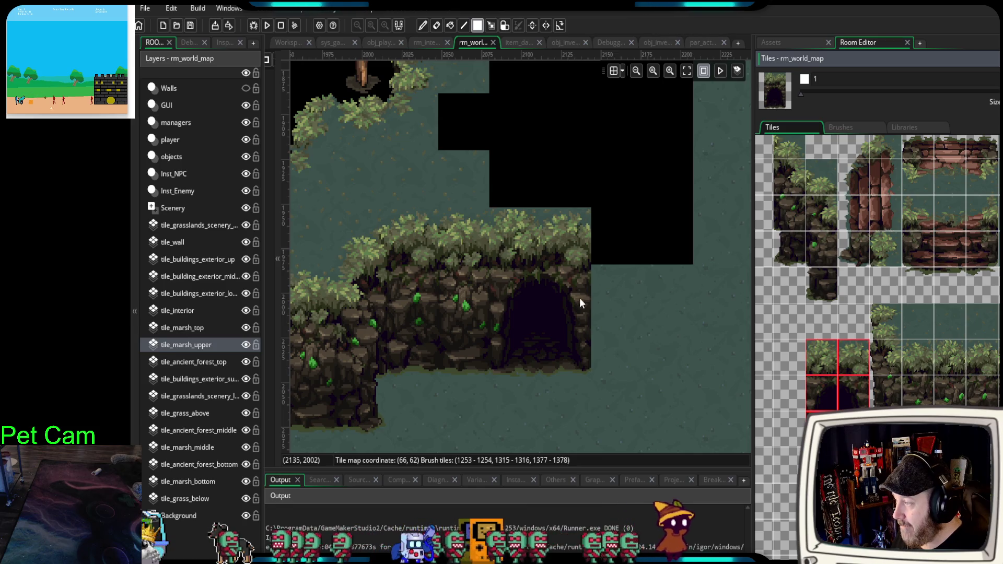
- Join the left cliff to the cave block with a column of bush-and-cliff tiles
scroll(641, 371, down, 3)
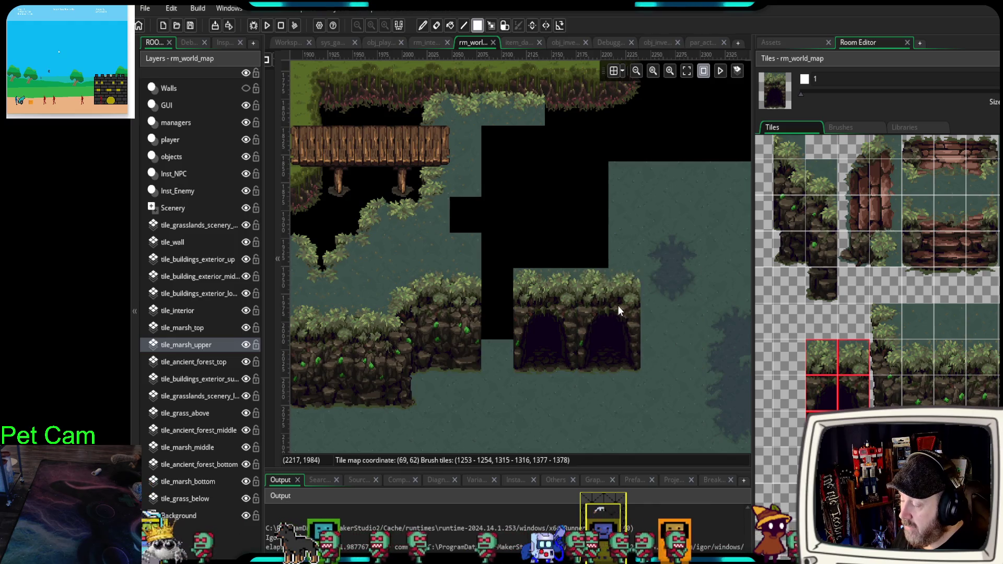
mouse_move(623, 300)
mouse_down()
mouse_move(670, 282)
mouse_move(555, 223)
mouse_move(486, 203)
mouse_move(645, 245)
mouse_move(656, 271)
mouse_up()
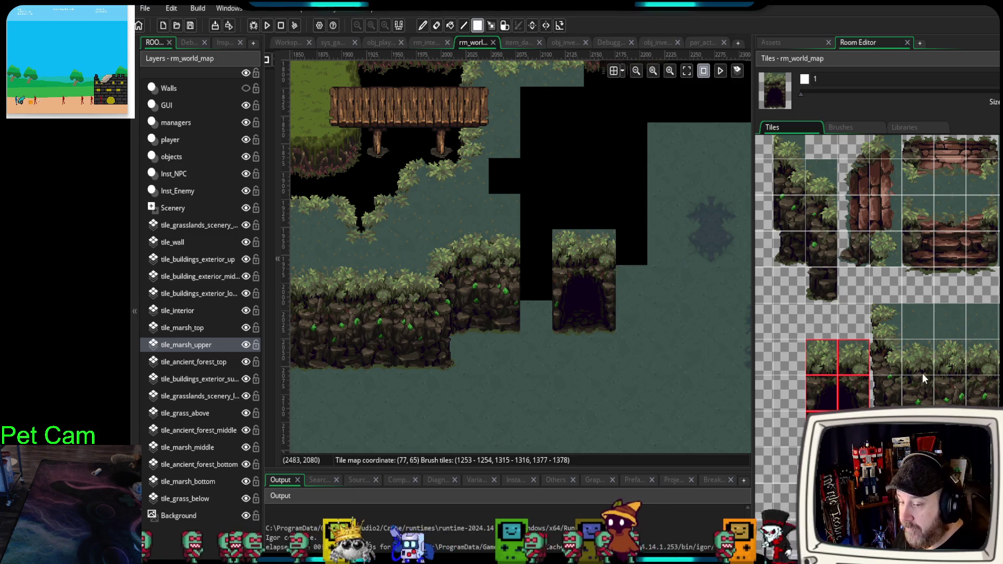
drag(914, 363, 915, 423)
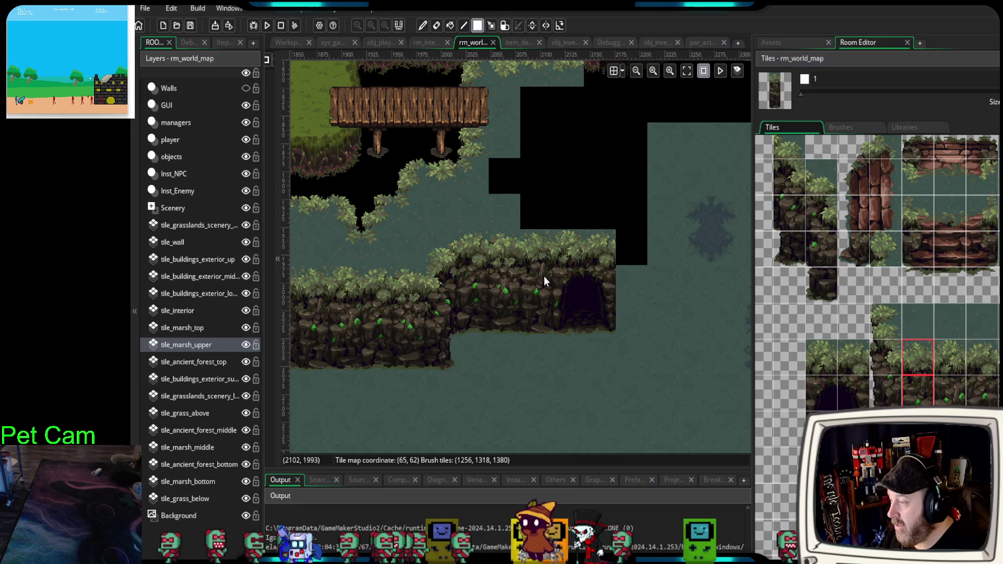
click(544, 276)
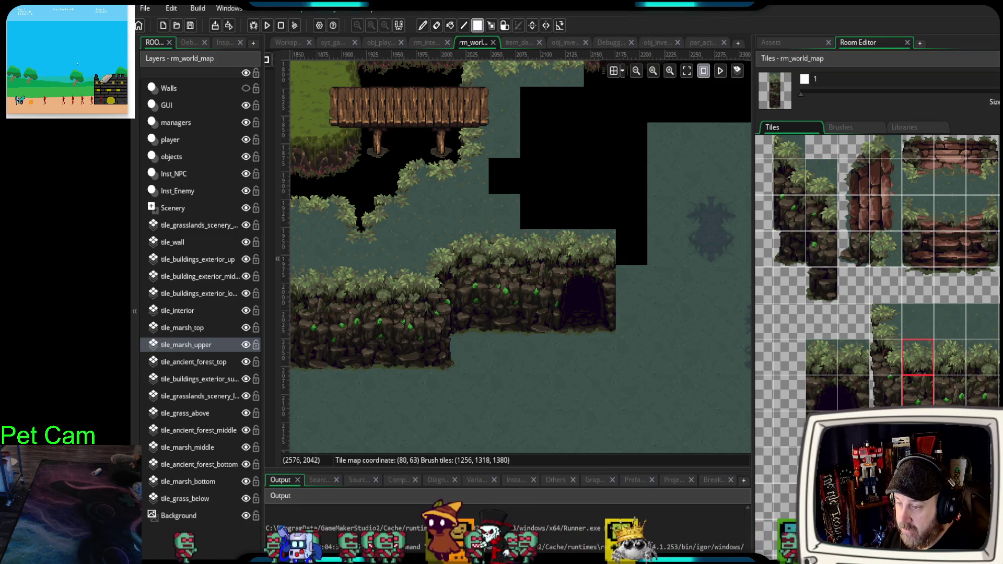
drag(999, 310, 1000, 402)
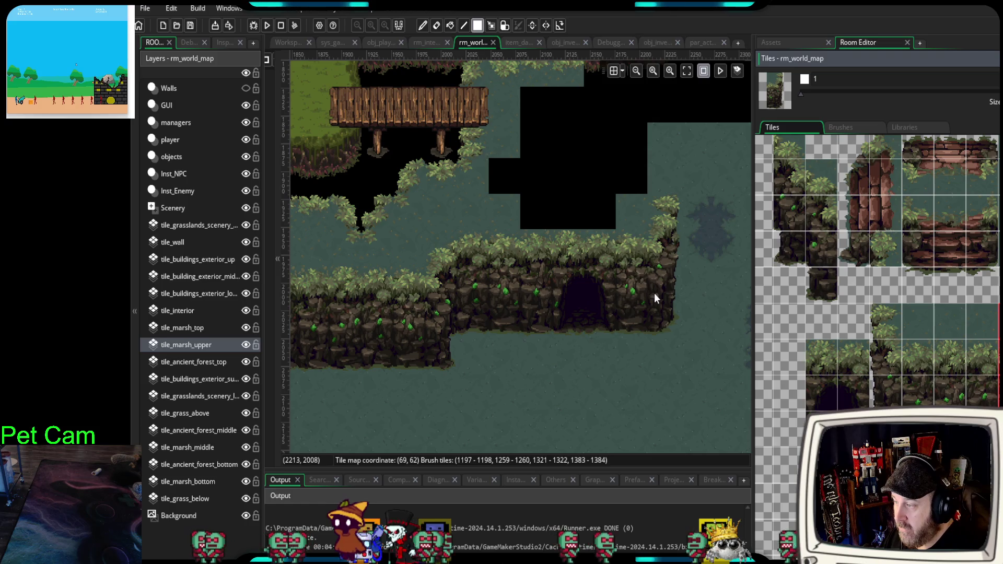
scroll(674, 366, up, 2)
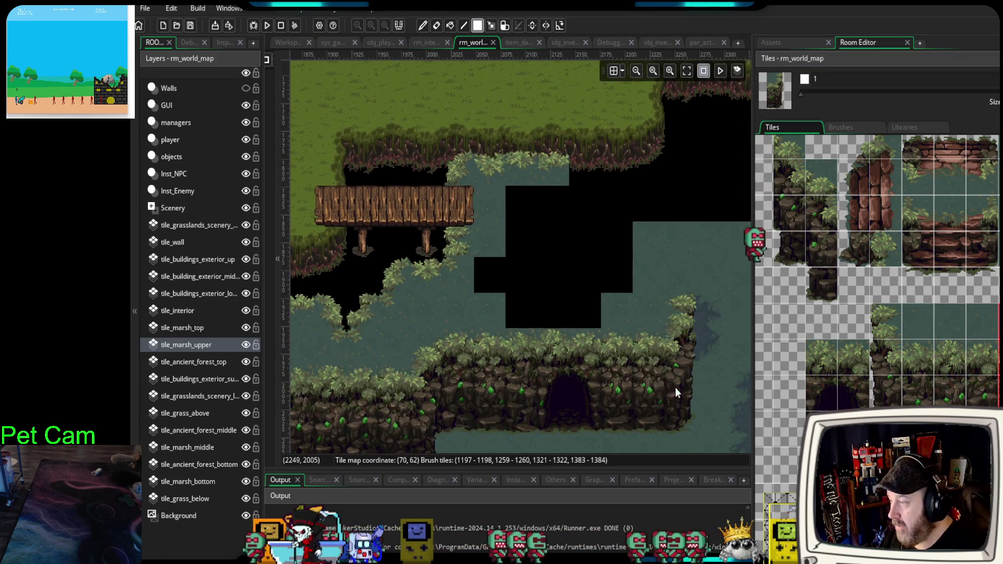
- Paint a block of marsh-edge tiles beside the dark pit
click(1000, 312)
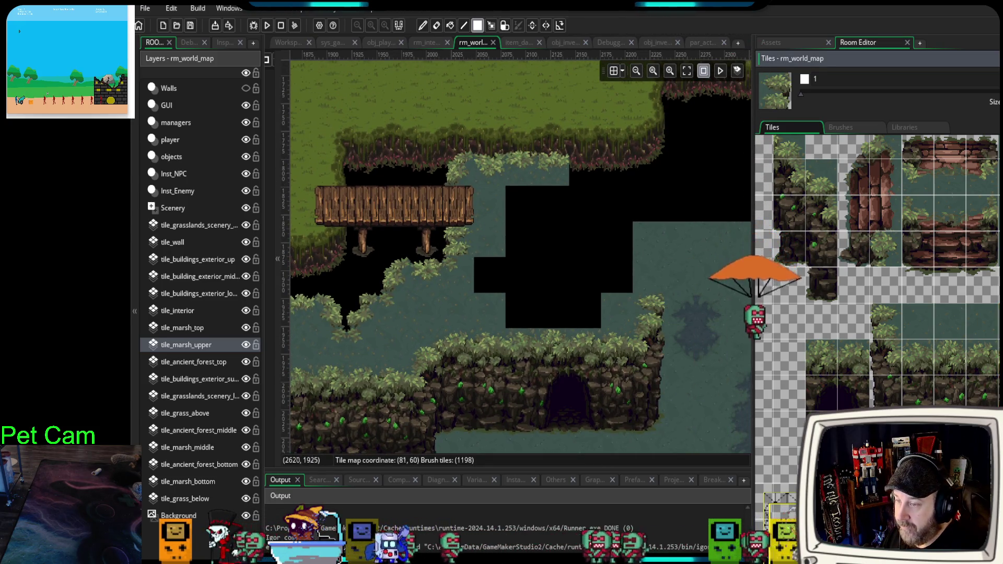
scroll(986, 265, down, 5)
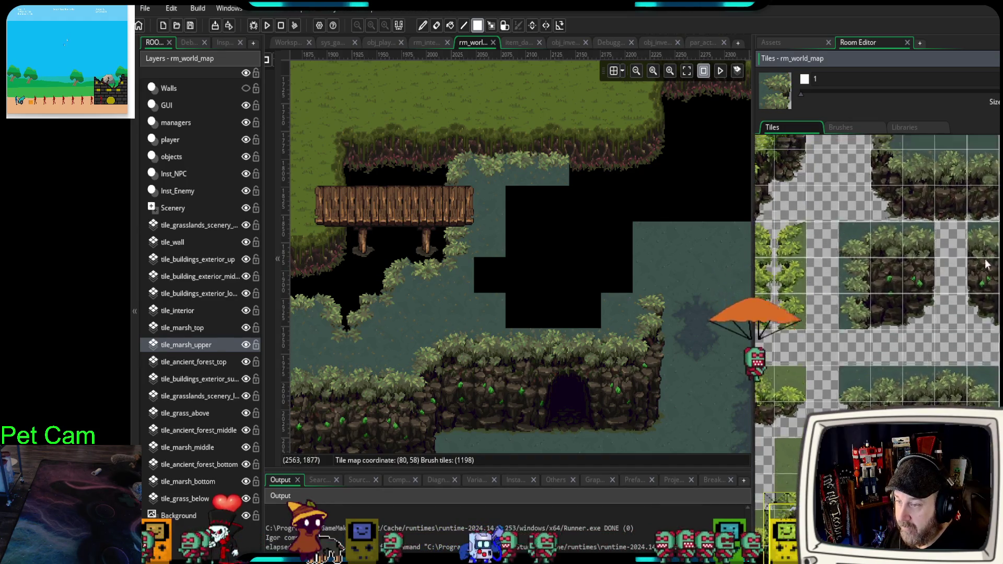
scroll(986, 265, down, 4)
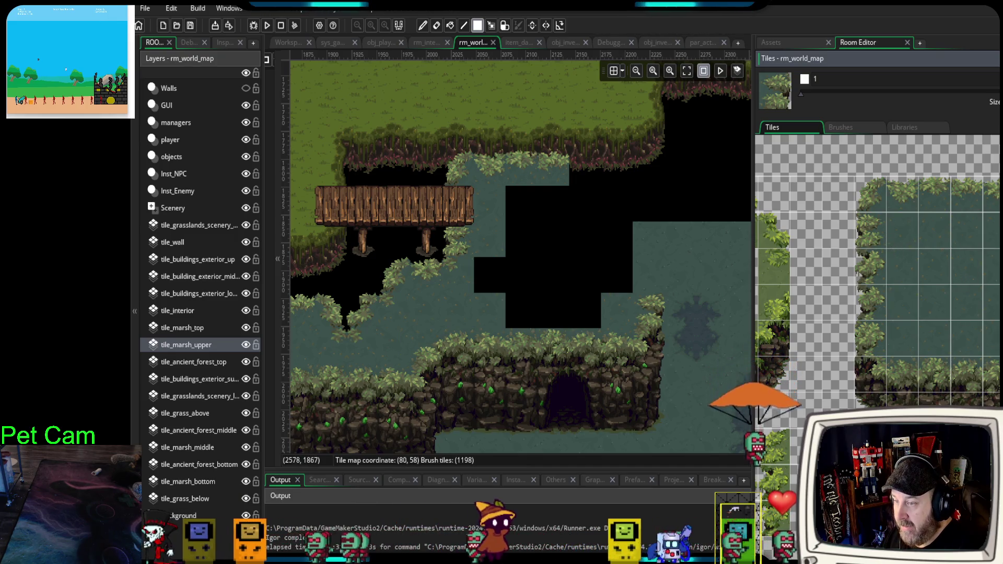
drag(988, 184, 995, 274)
click(648, 239)
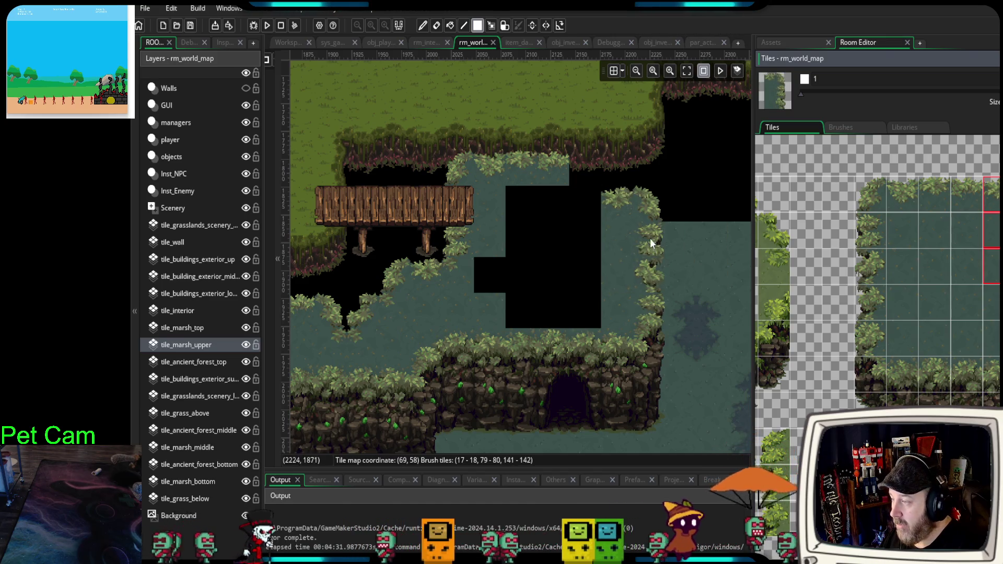
mouse_move(644, 215)
mouse_down()
mouse_move(477, 265)
mouse_move(463, 216)
mouse_move(492, 218)
mouse_up()
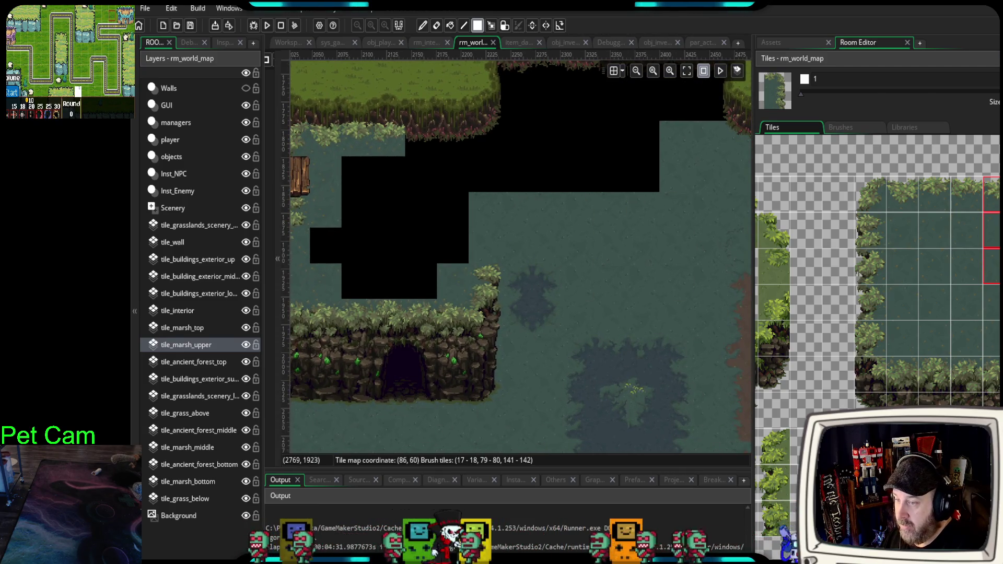
- Place a single foliage edge tile at the cliff top's right end
drag(1000, 264, 1001, 305)
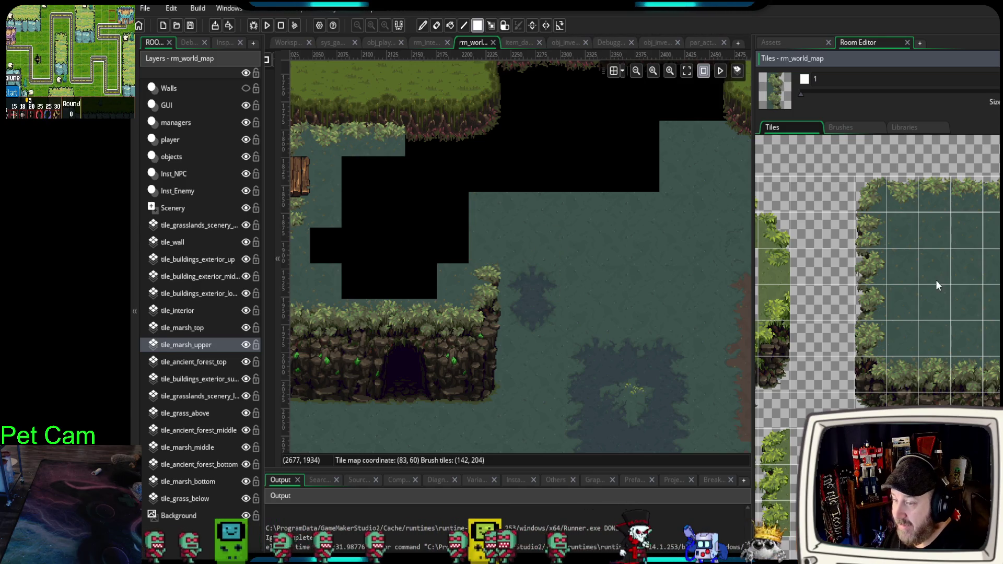
click(998, 343)
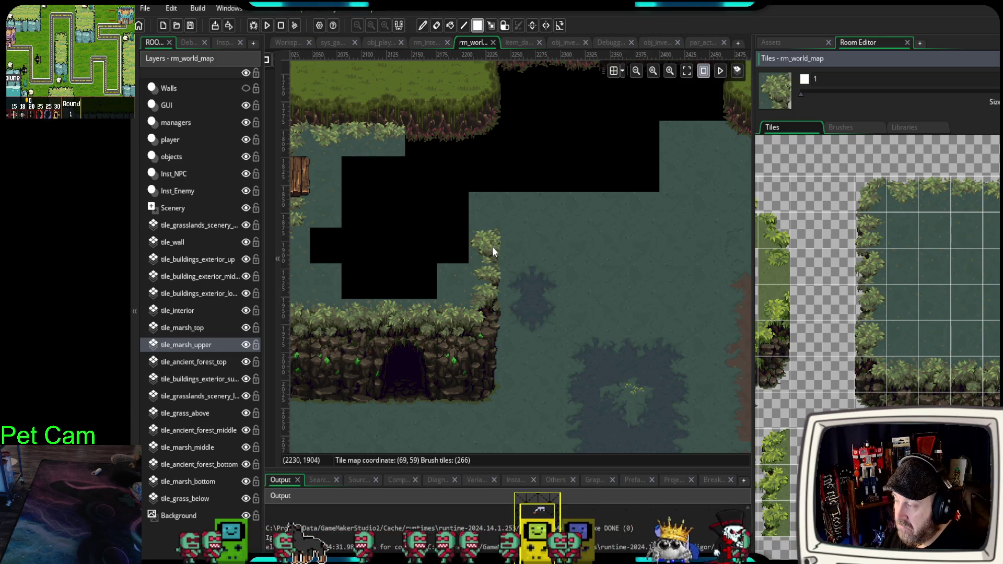
click(494, 264)
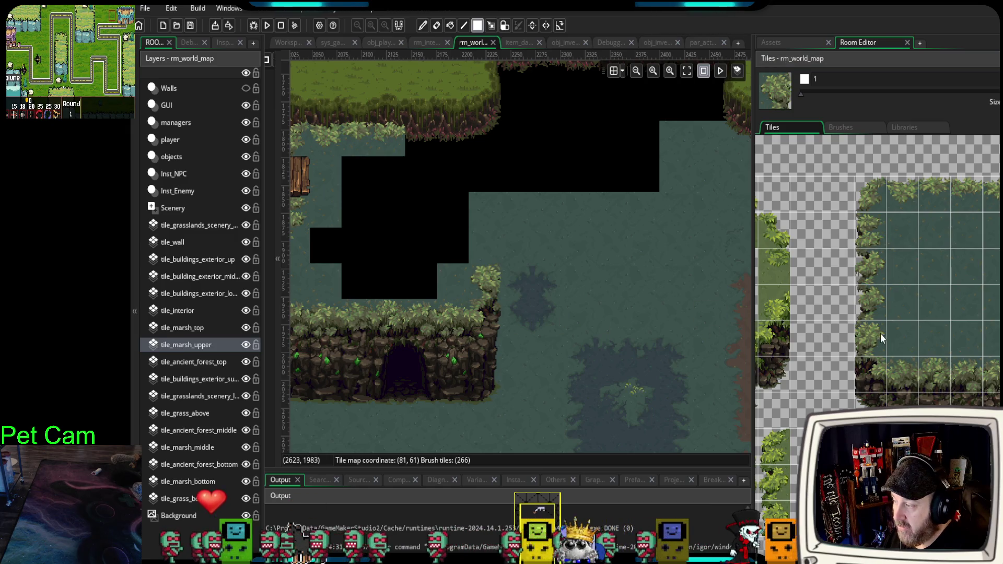
click(870, 200)
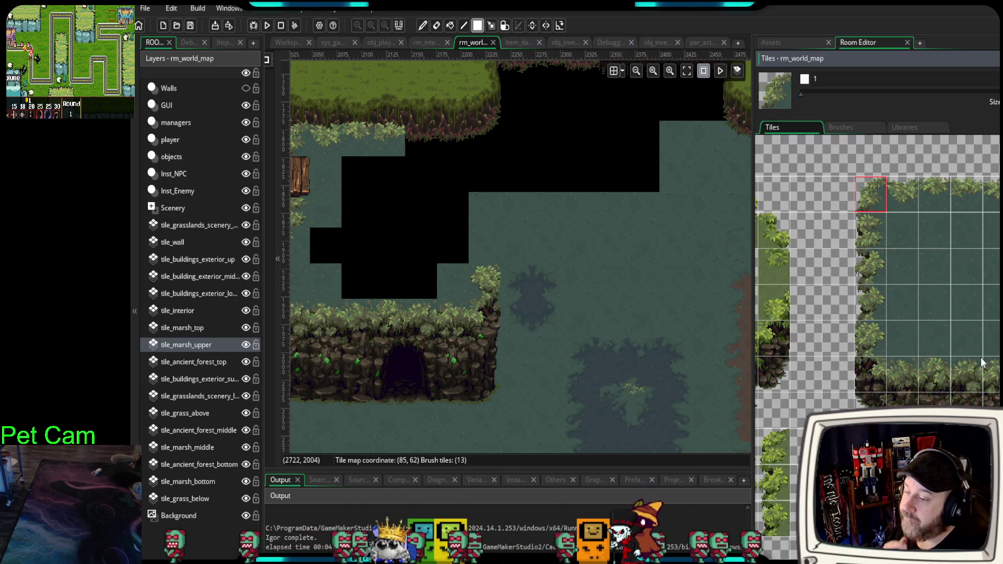
scroll(911, 369, down, 3)
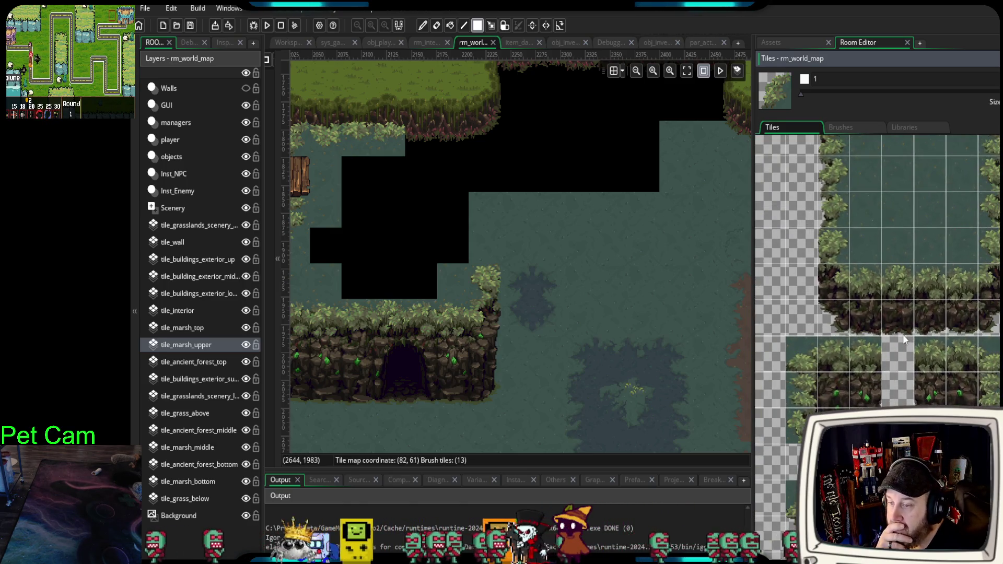
scroll(950, 395, up, 1)
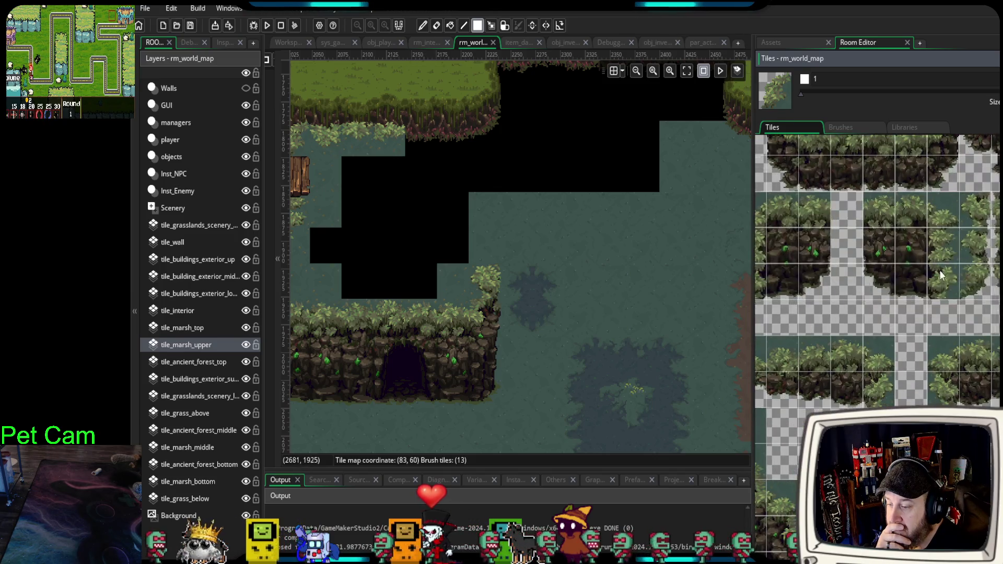
scroll(950, 394, up, 1)
scroll(934, 274, up, 2)
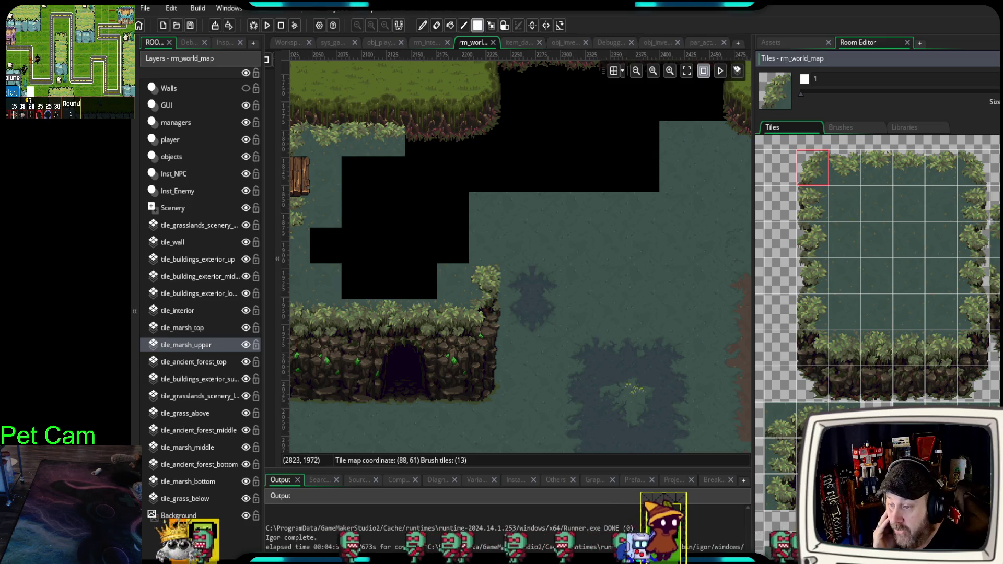
- Paint a bushy tile beside the cliff and select a wide block of cliff tiles
drag(484, 309, 485, 392)
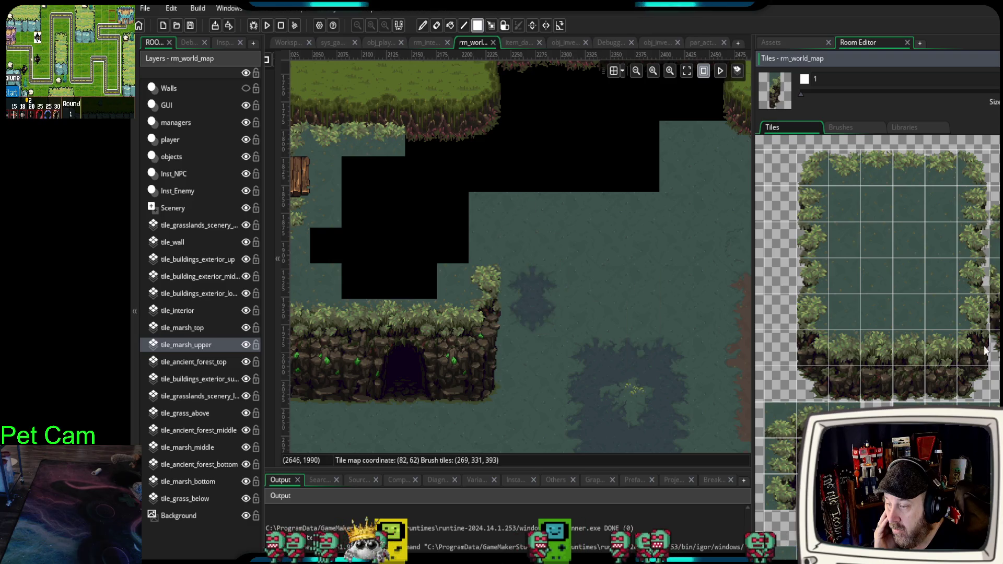
click(491, 250)
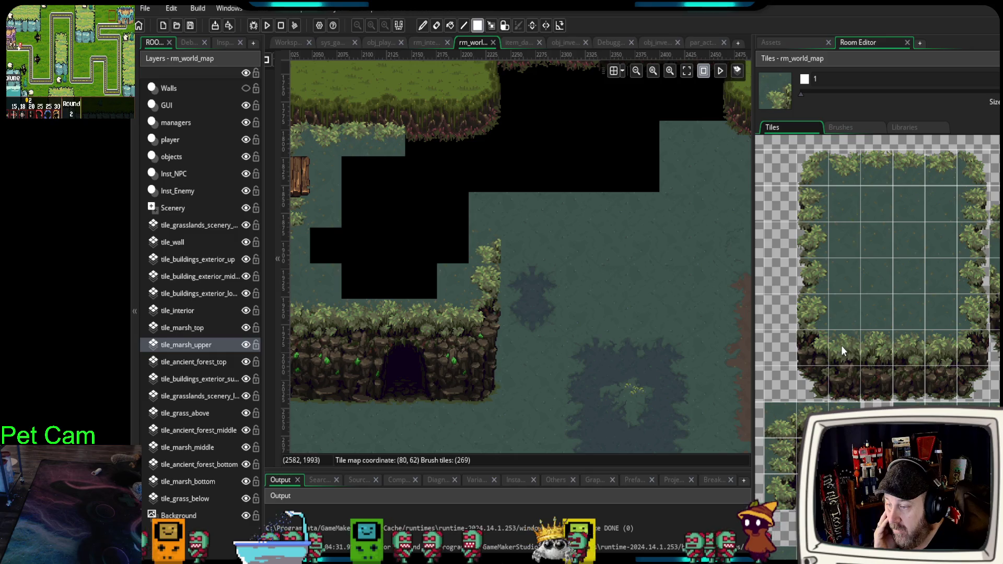
drag(841, 346, 930, 384)
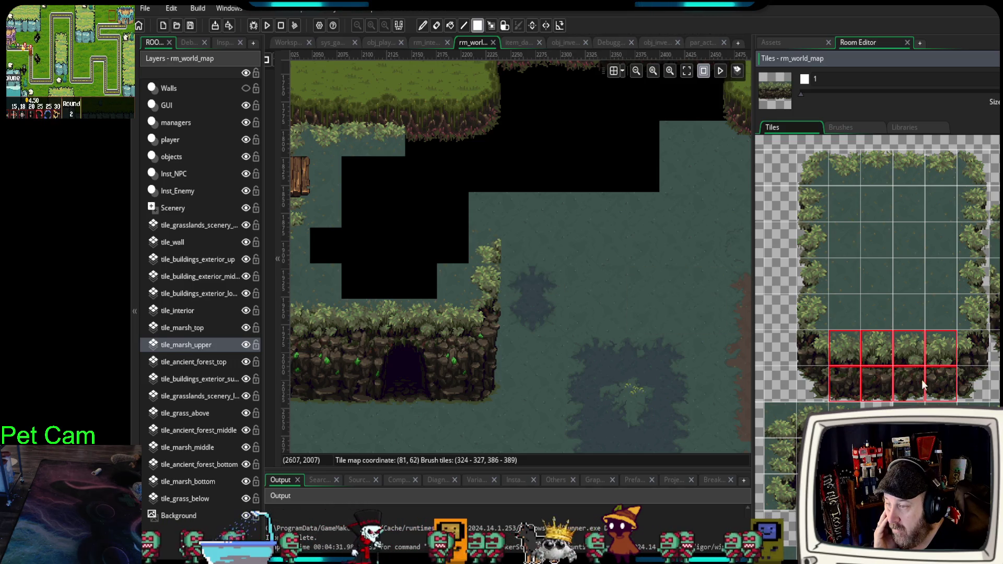
scroll(943, 309, down, 5)
scroll(943, 309, down, 6)
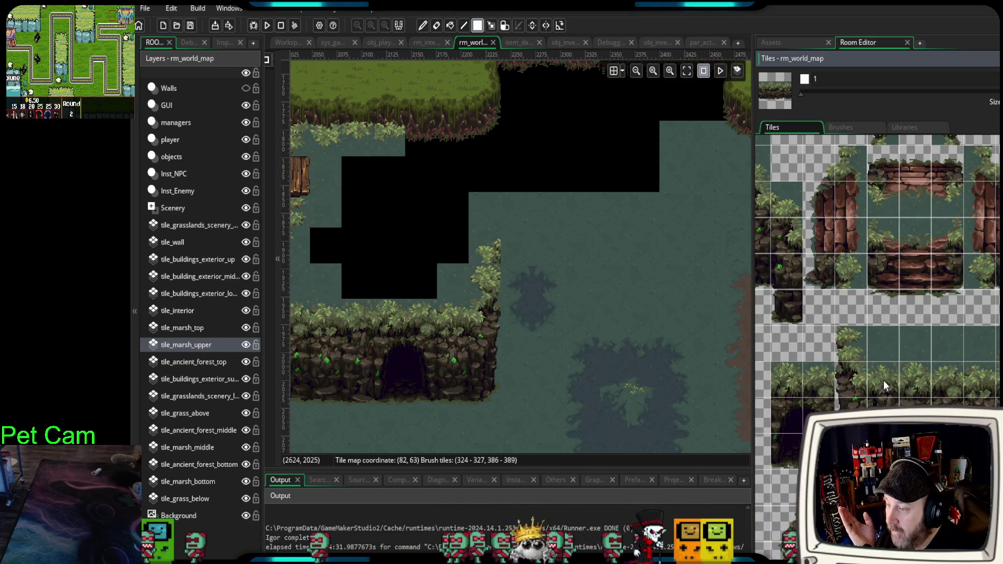
- Place a three-tile rock-and-bush cliff column right of the cave cliff
drag(884, 385, 884, 444)
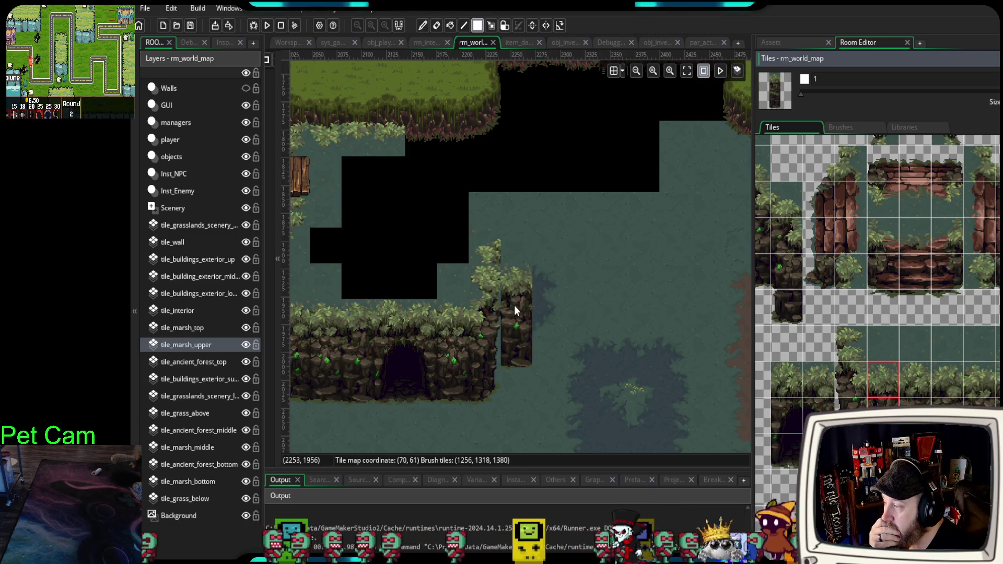
click(512, 290)
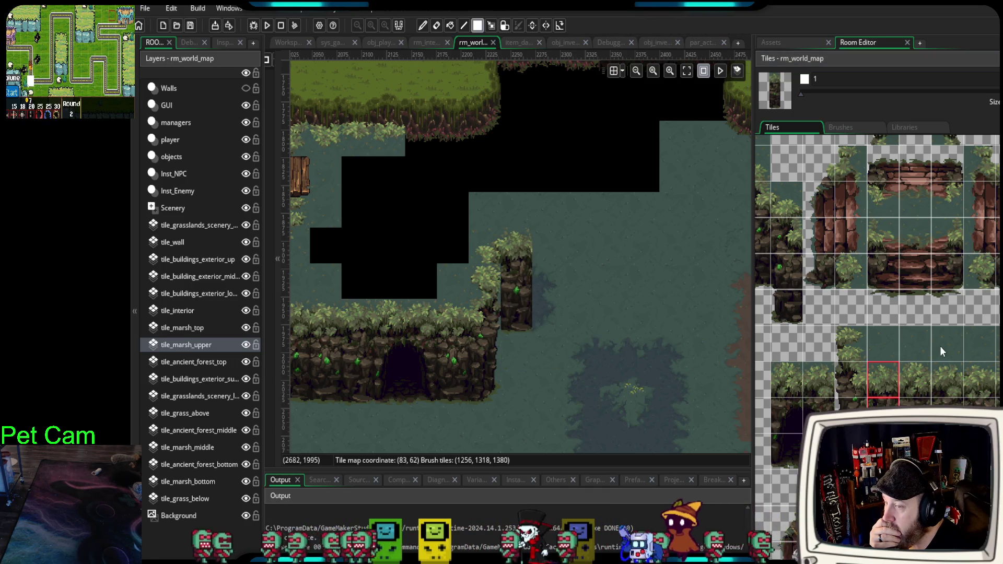
drag(981, 460, 961, 475)
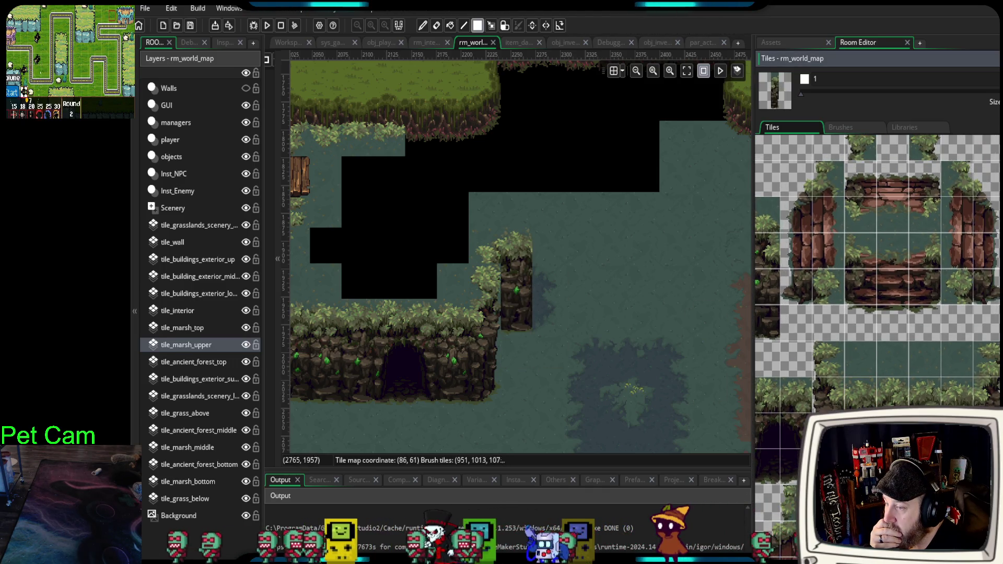
click(487, 321)
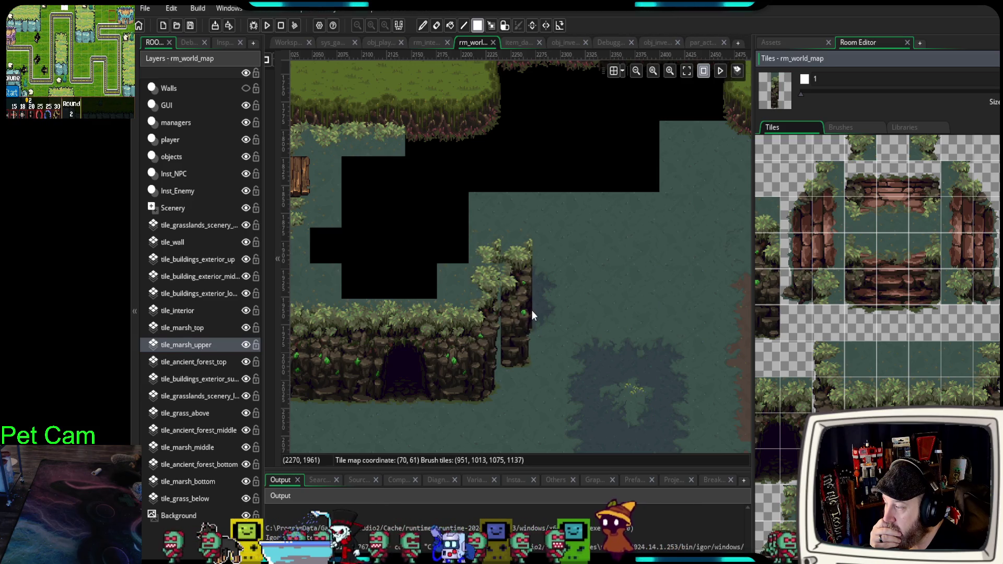
mouse_move(928, 335)
mouse_down()
mouse_move(943, 298)
mouse_move(959, 304)
mouse_up()
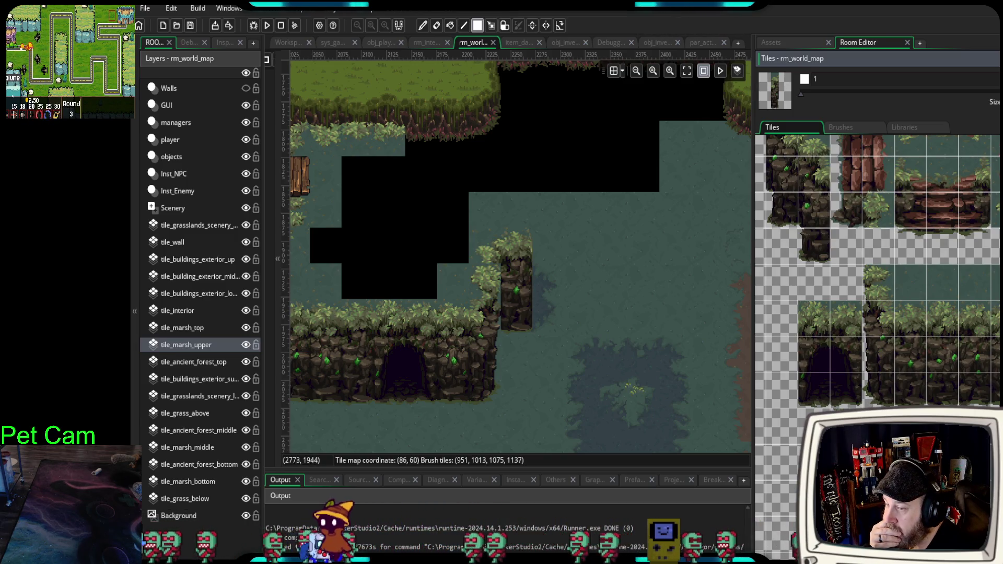
drag(460, 292, 489, 384)
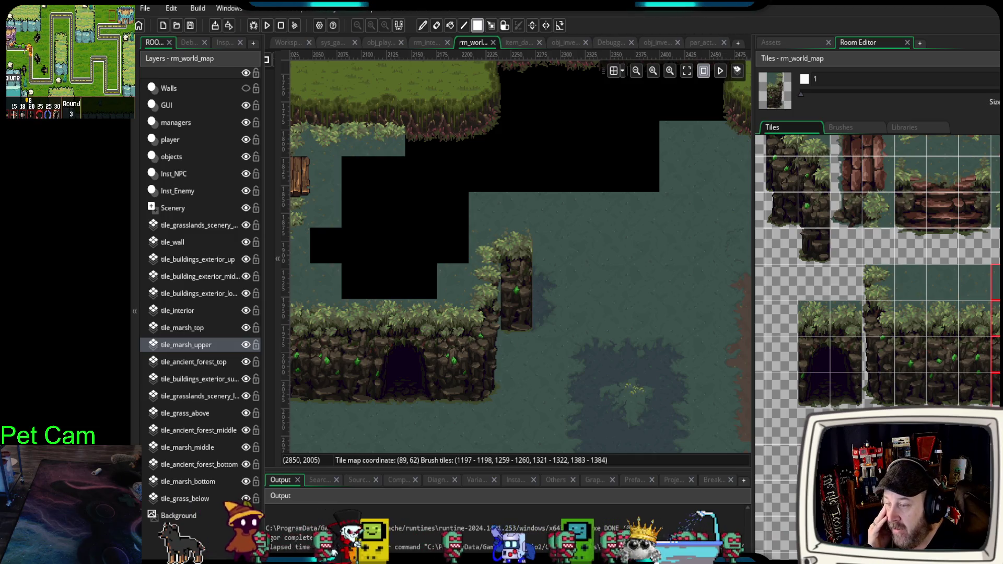
- Add a single cliff tile beneath the new column
scroll(878, 313, right, 3)
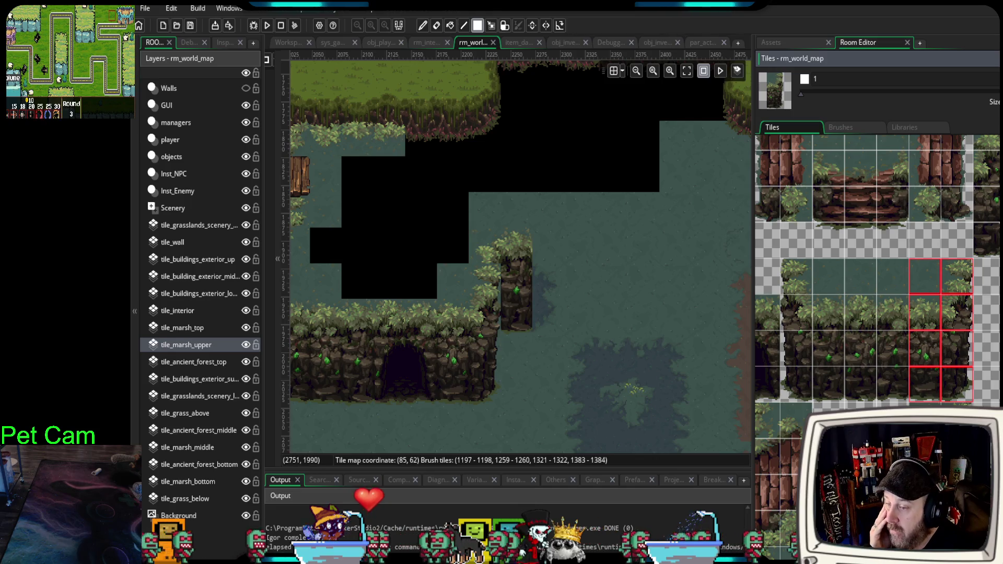
click(984, 313)
scroll(877, 313, up, 3)
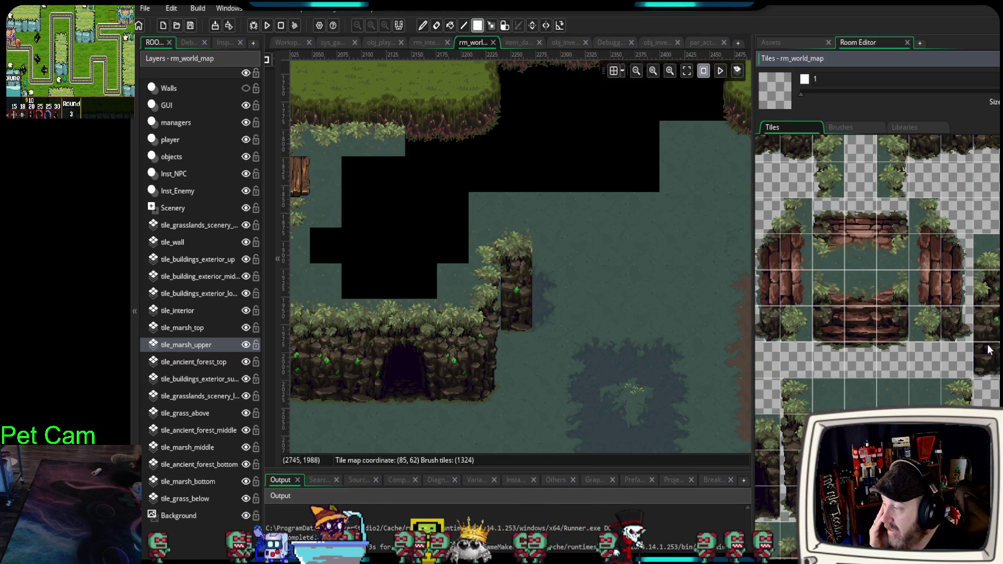
click(525, 327)
scroll(528, 339, up, 2)
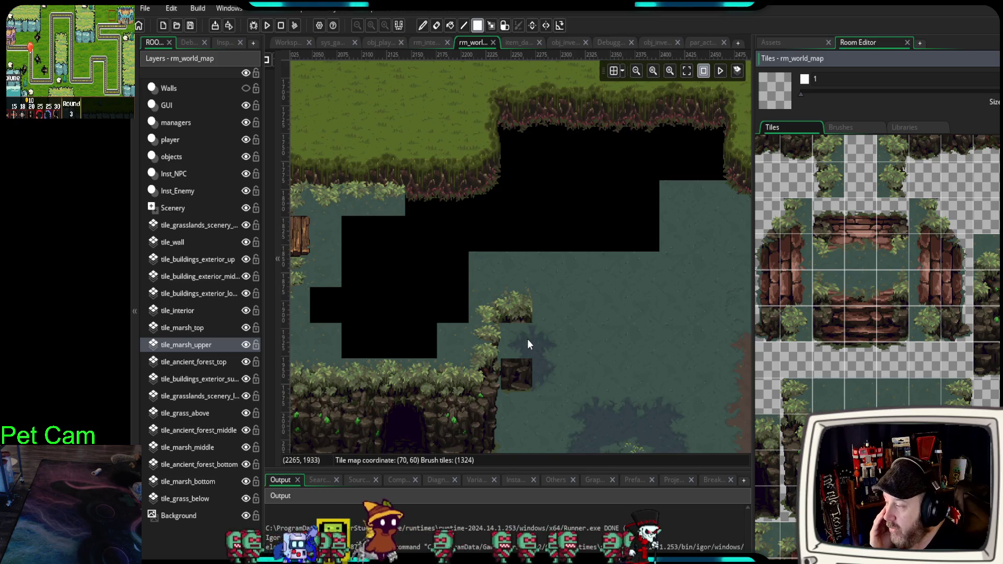
- Center the view on the rock pillar east of the cave and pick a one-wide cliff column
scroll(553, 336, down, 4)
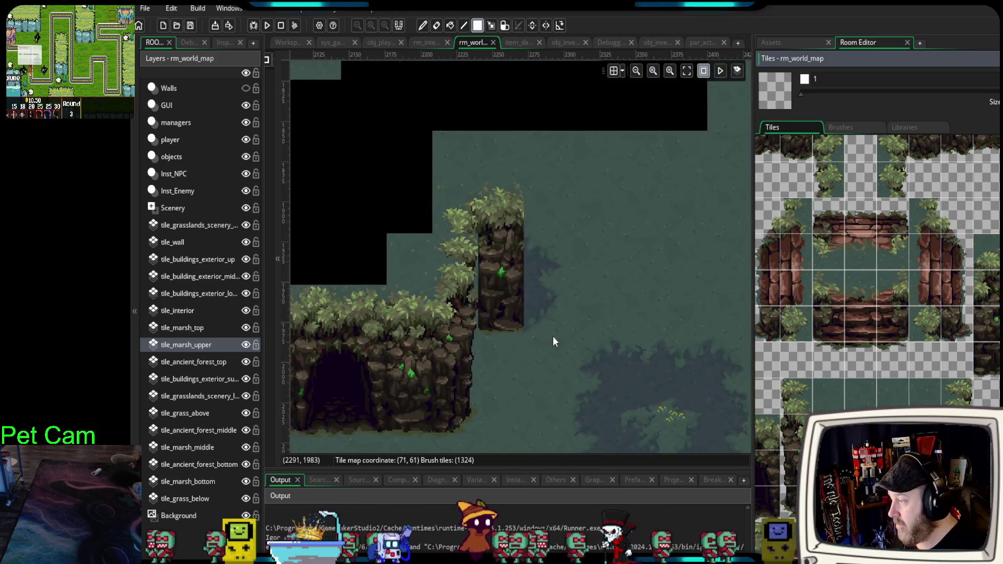
drag(479, 359, 556, 347)
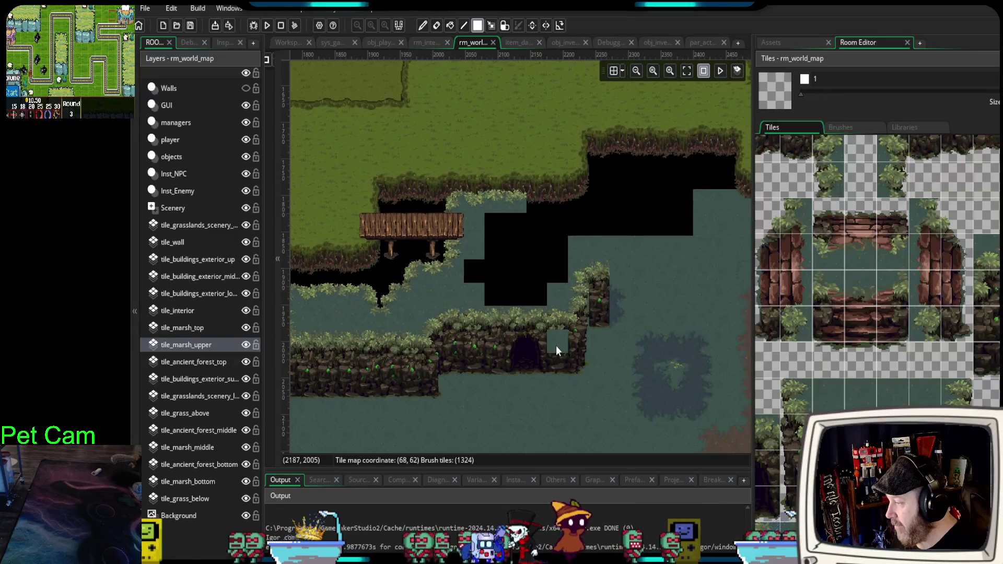
scroll(630, 330, up, 4)
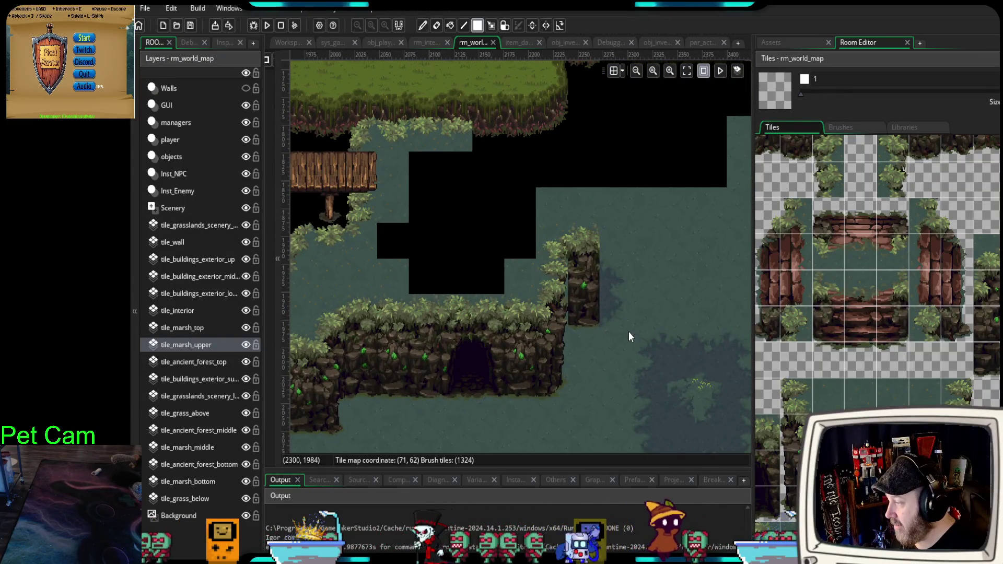
scroll(628, 332, up, 2)
drag(631, 312, 609, 343)
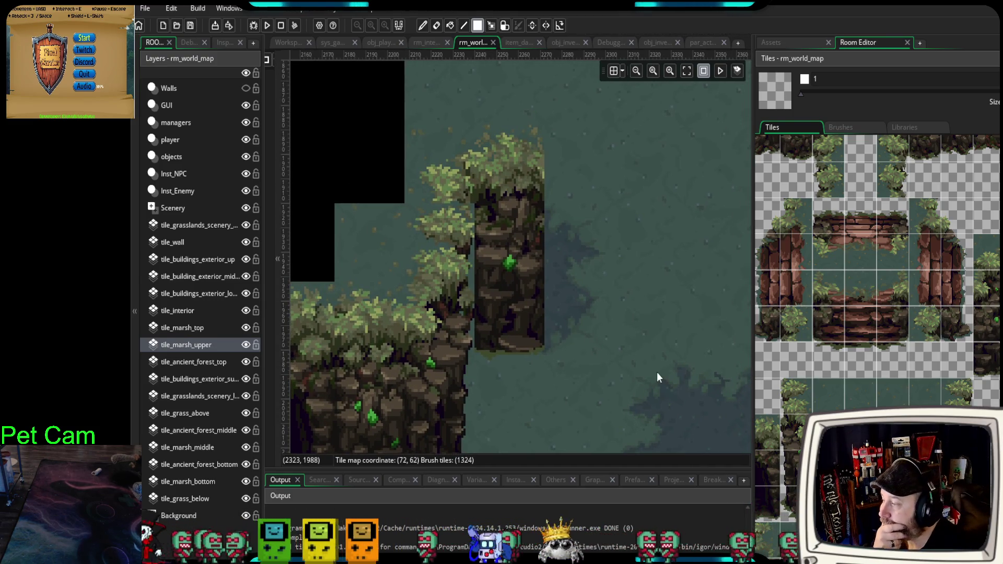
drag(981, 299, 1002, 290)
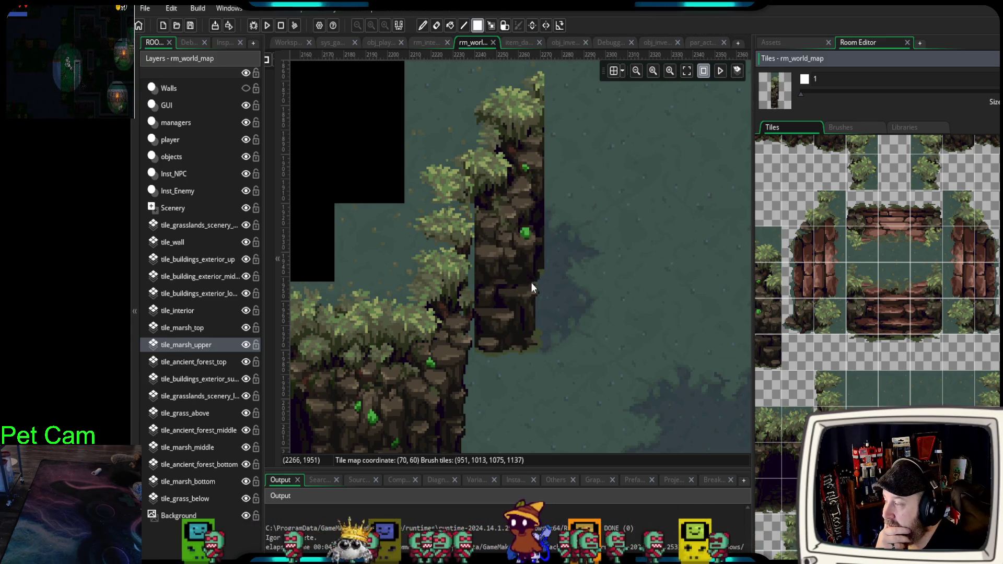
drag(988, 243, 989, 313)
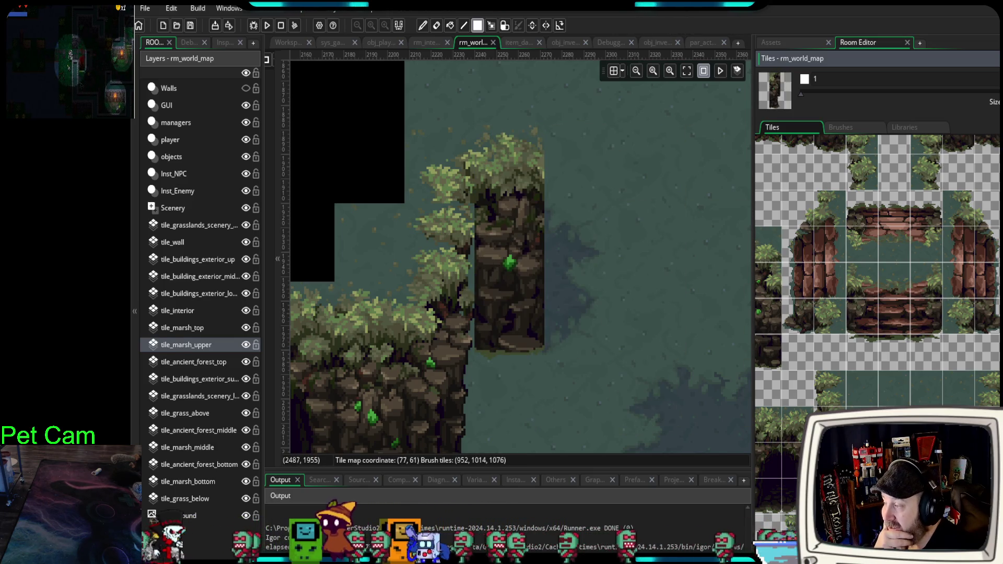
scroll(989, 369, down, 2)
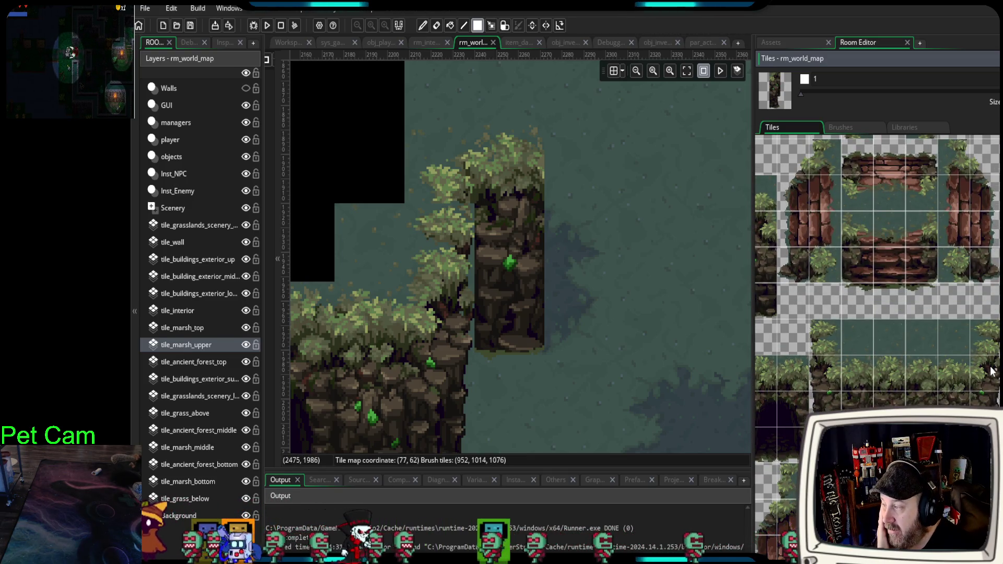
- Repaint the pillar with grass-topped cliff tiles and widen it with a 3x3 cliff block
drag(569, 242, 584, 306)
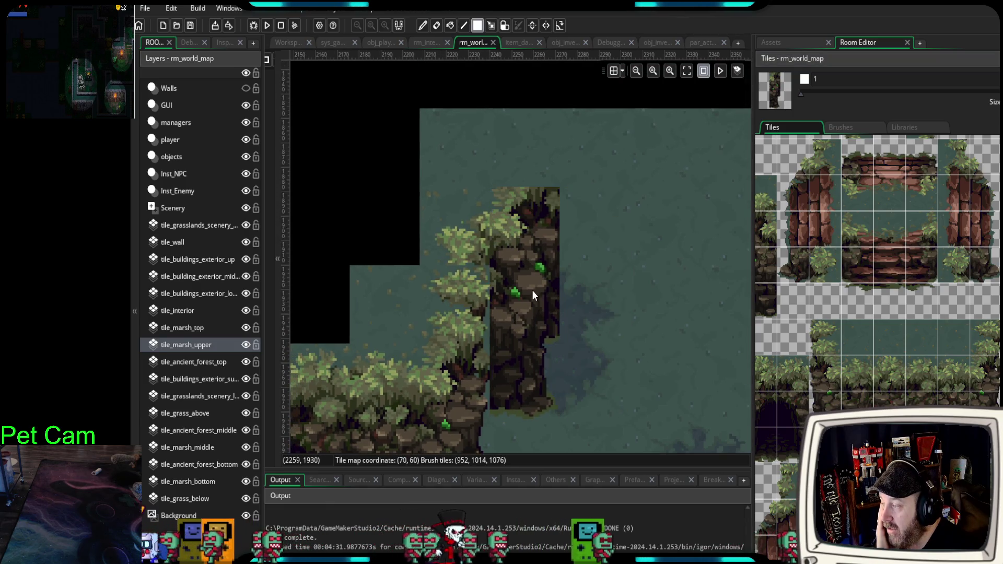
click(532, 290)
click(541, 250)
click(540, 283)
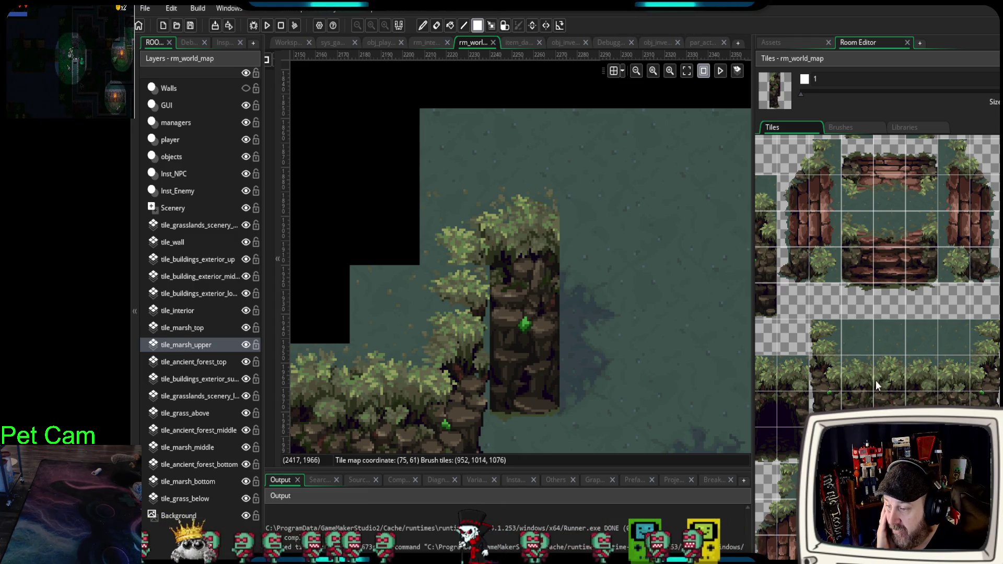
drag(865, 383, 922, 433)
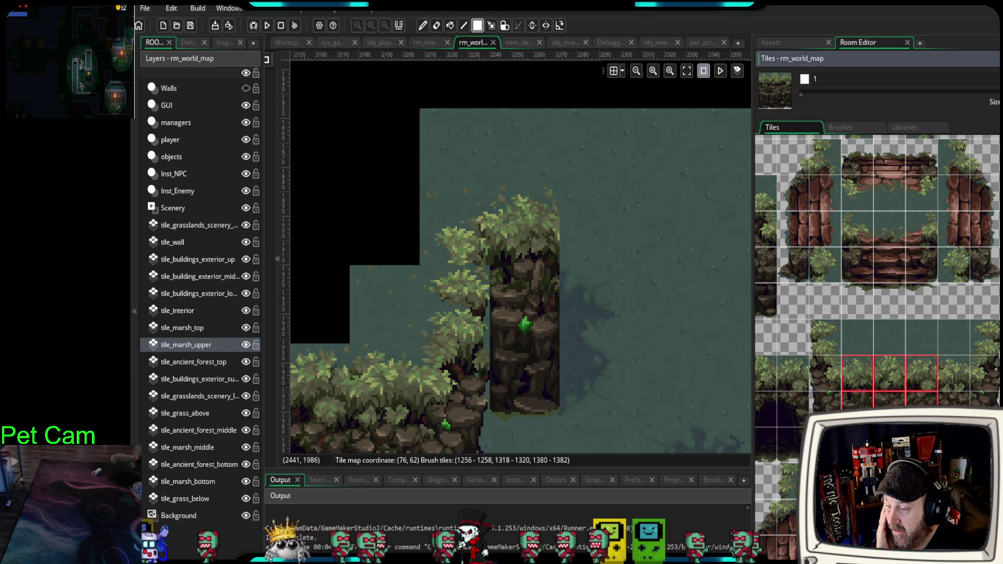
click(612, 310)
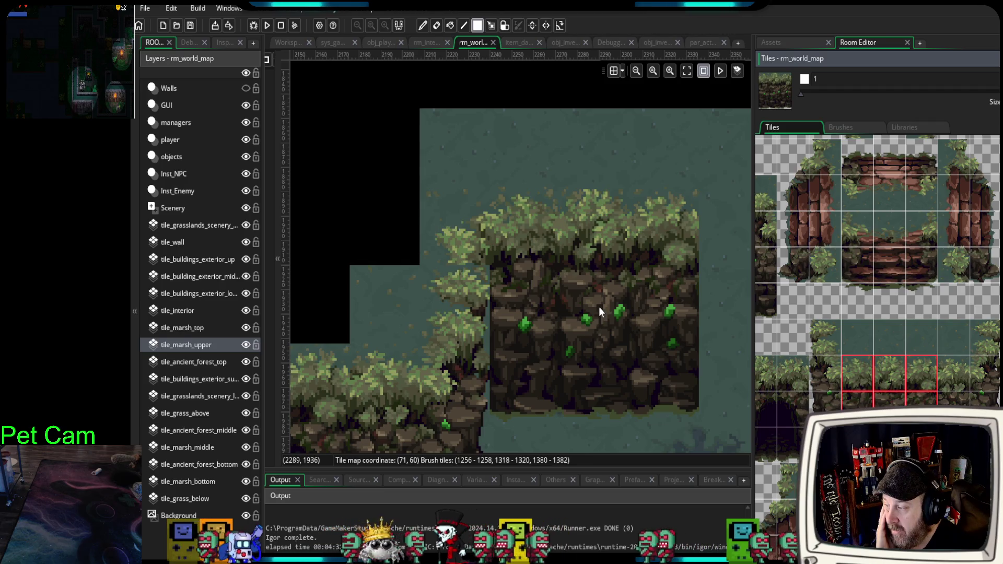
- Erase the rock pillar and its grassy bush top with the empty tile
click(999, 364)
mouse_move(522, 410)
mouse_down()
mouse_move(554, 347)
mouse_move(538, 332)
mouse_move(537, 238)
mouse_up()
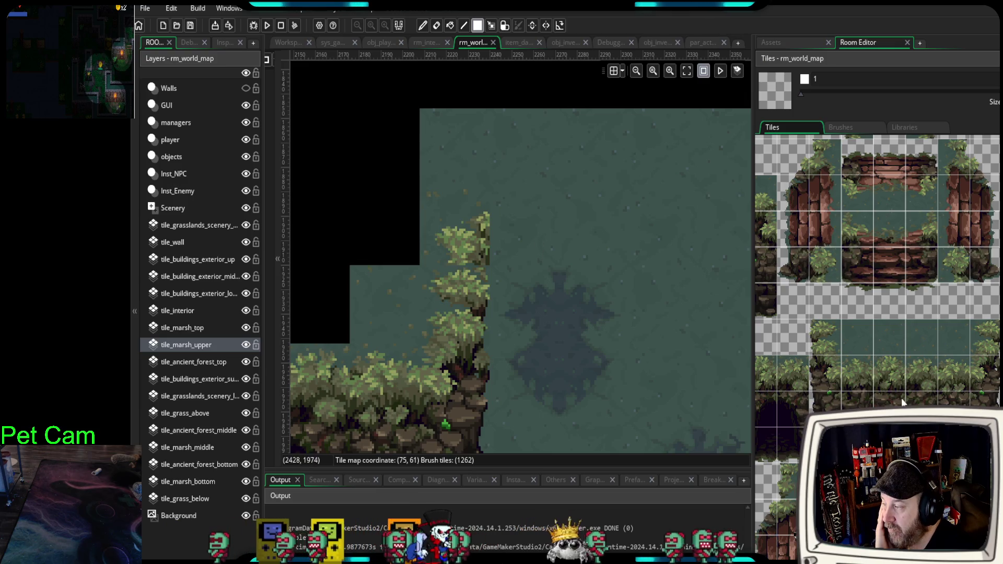
click(480, 237)
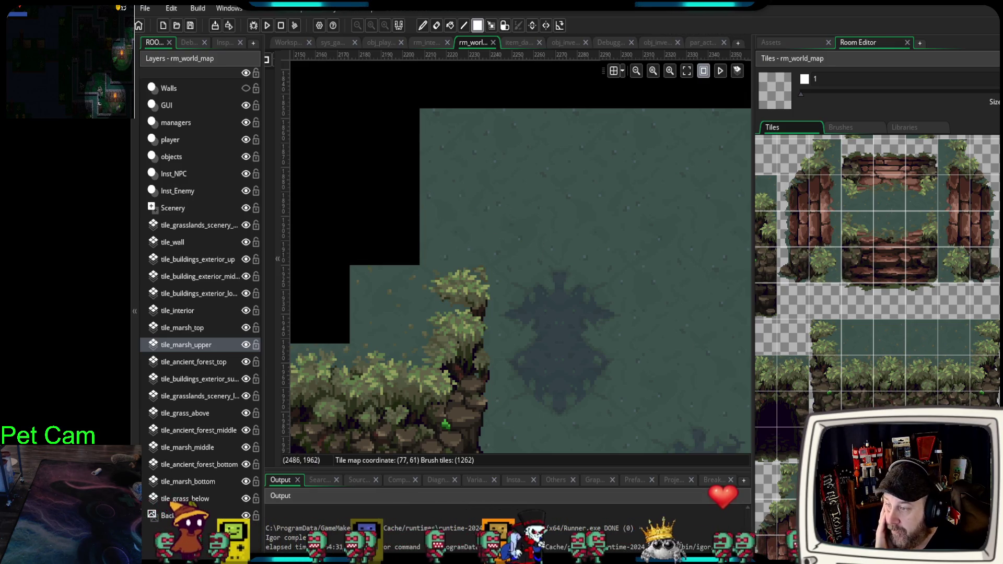
scroll(878, 313, up, 2)
scroll(944, 308, down, 5)
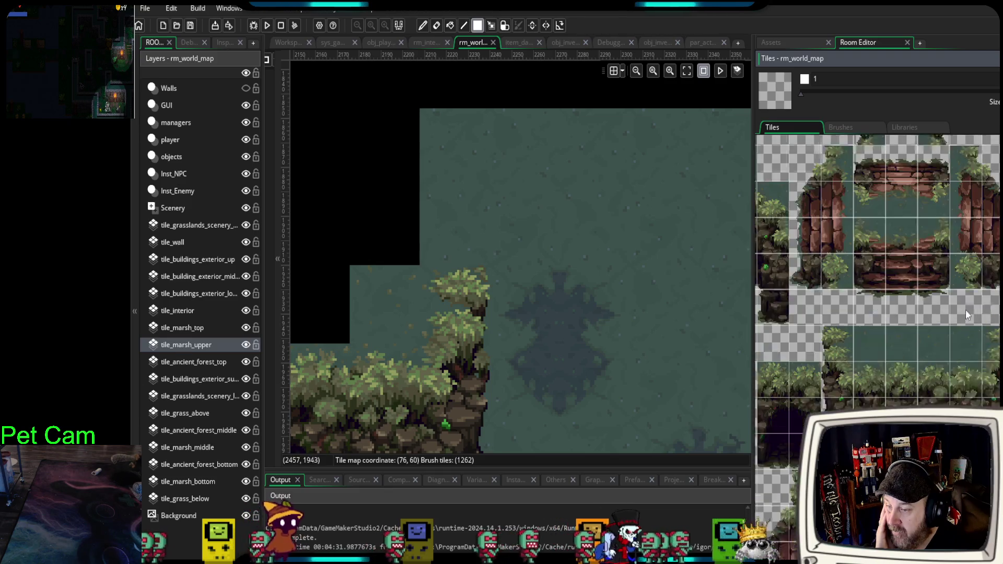
scroll(939, 340, down, 5)
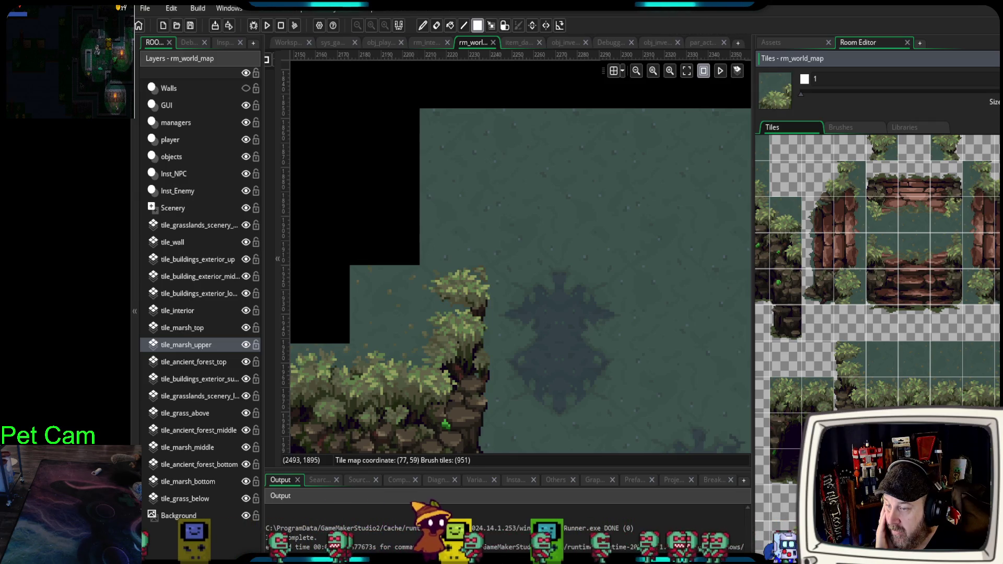
- After undoing two trial two-wide columns, stamp a 3x3 grass-topped cliff block east of the cave cliff
click(593, 339)
key(ctrl+z)
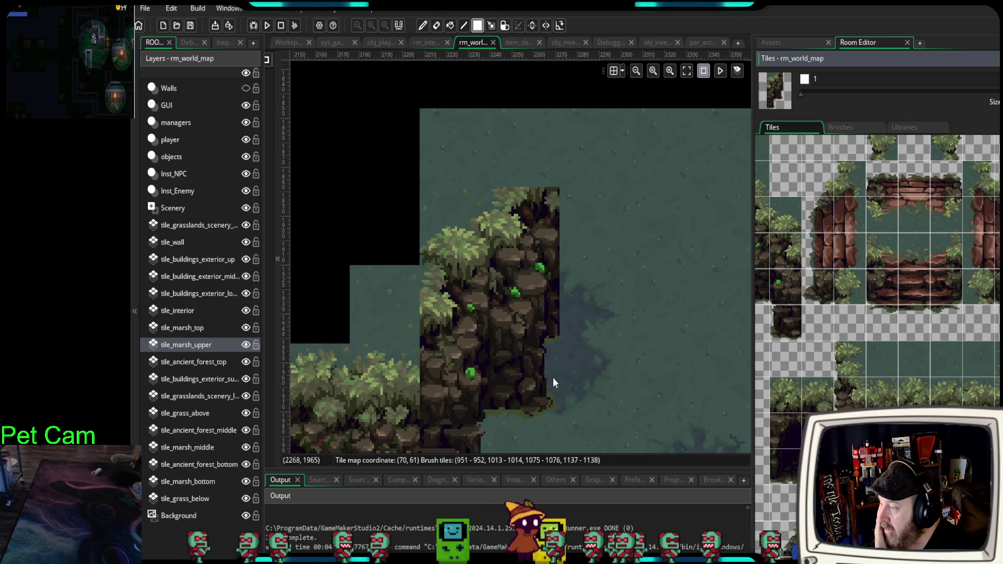
scroll(549, 377, down, 3)
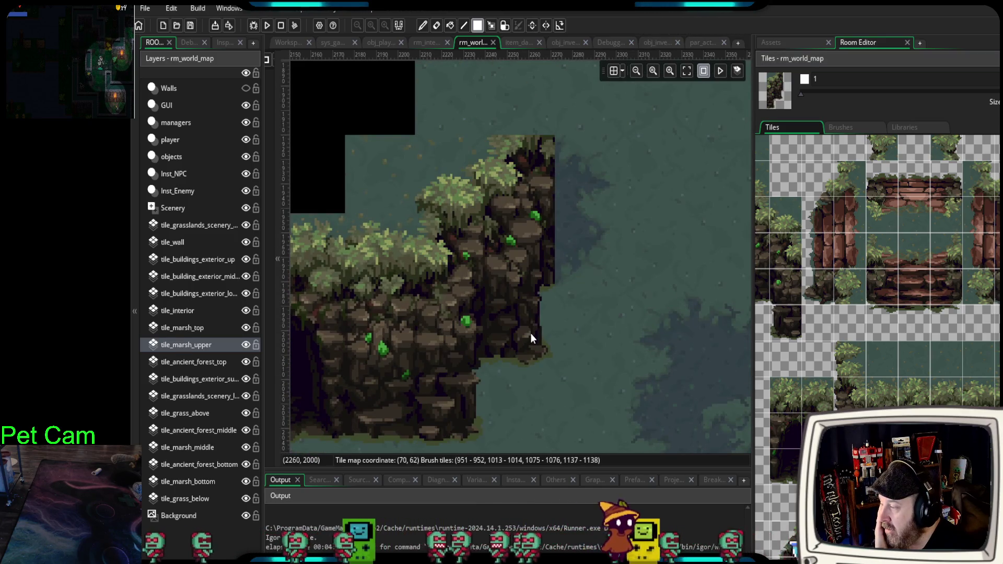
click(644, 334)
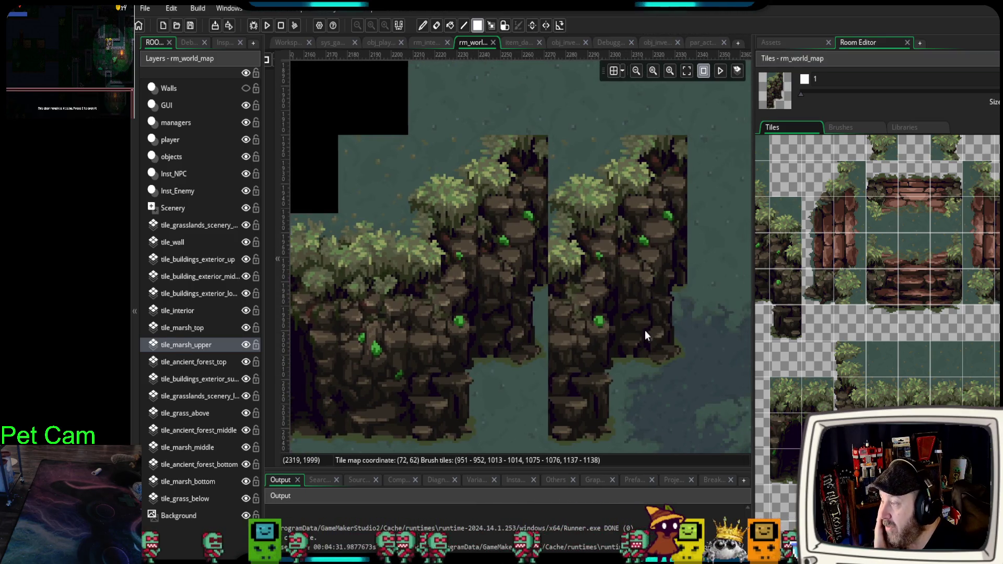
key(ctrl+z)
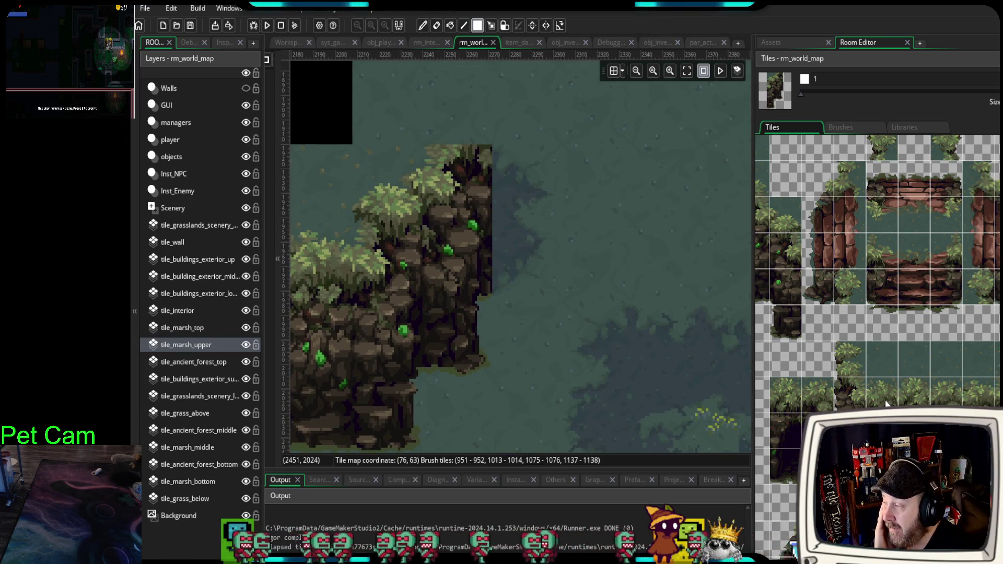
drag(887, 403, 945, 459)
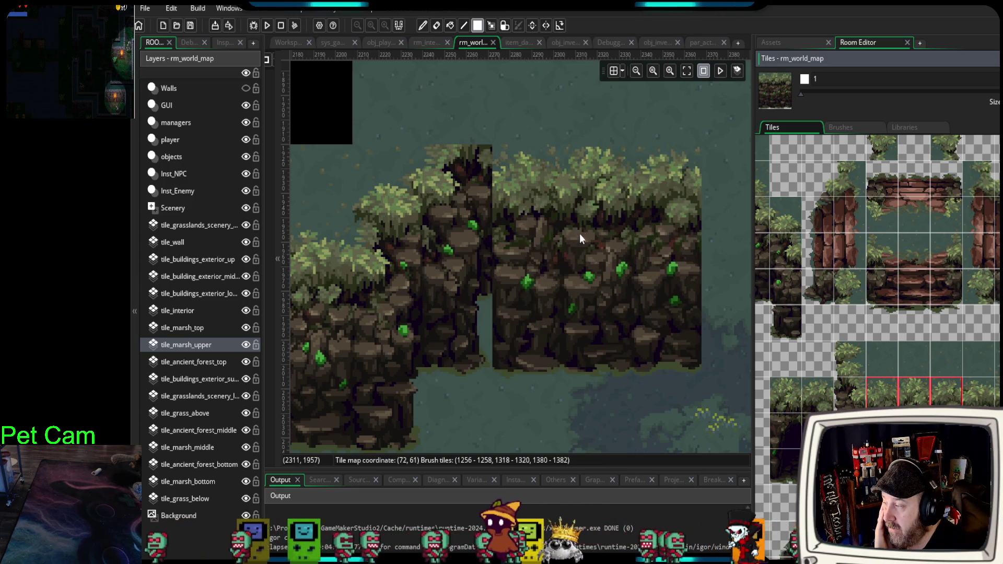
click(583, 217)
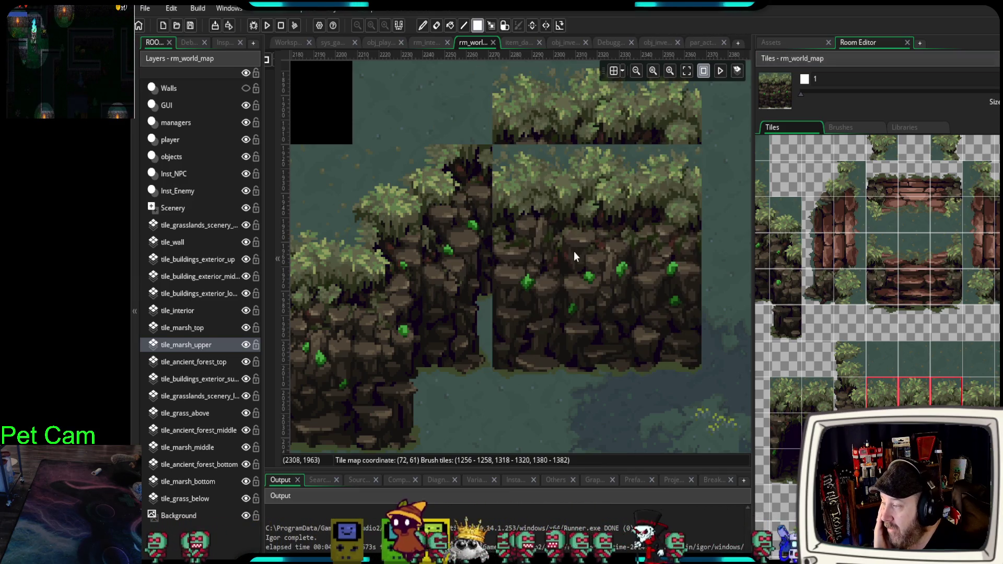
scroll(574, 252, down, 2)
scroll(580, 254, down, 5)
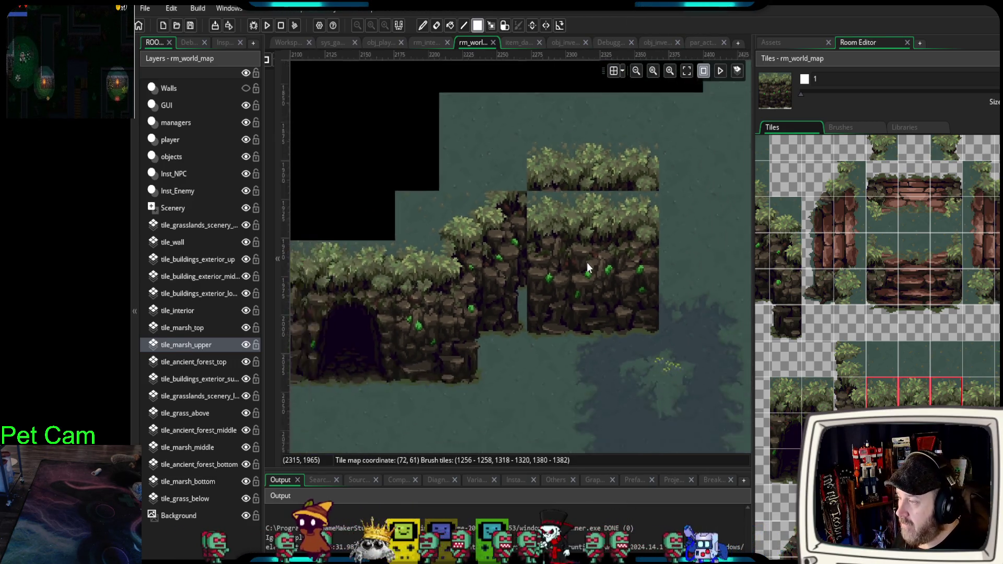
- Re-stamp the 3x3 cliff block further up-left and extend it along the edge
scroll(603, 294, up, 1)
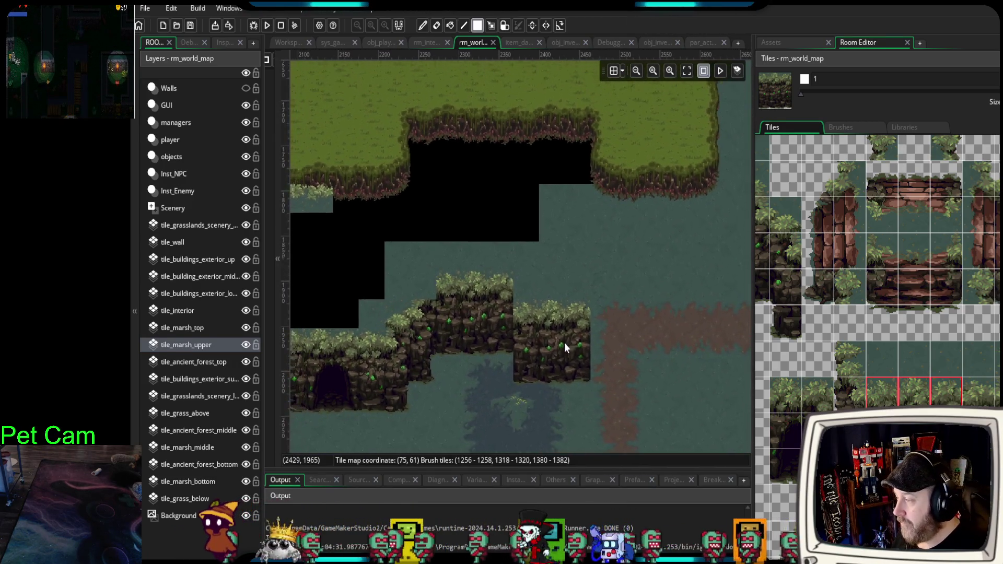
key(ctrl+z)
click(569, 290)
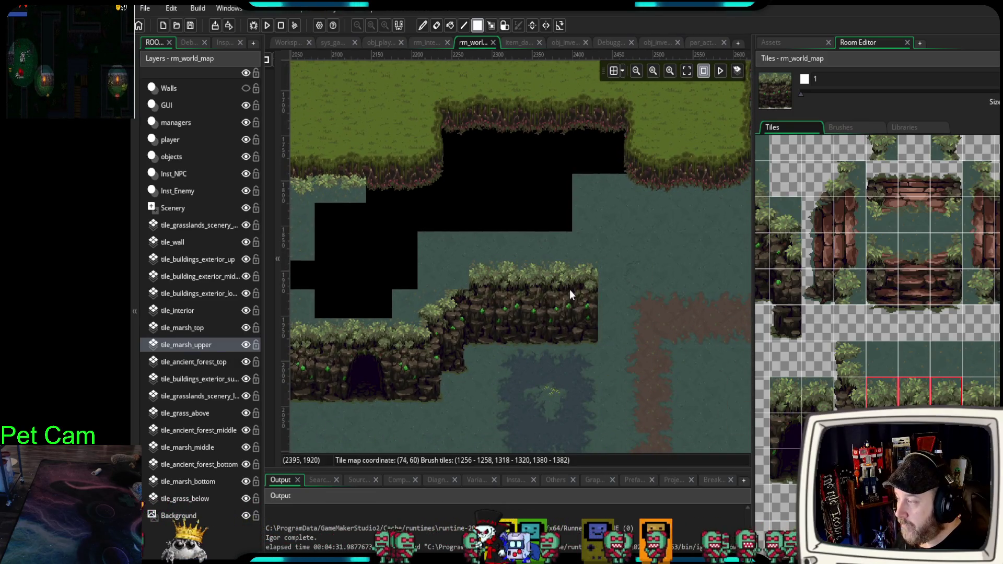
mouse_move(570, 290)
mouse_down()
mouse_move(683, 289)
mouse_move(614, 280)
mouse_up()
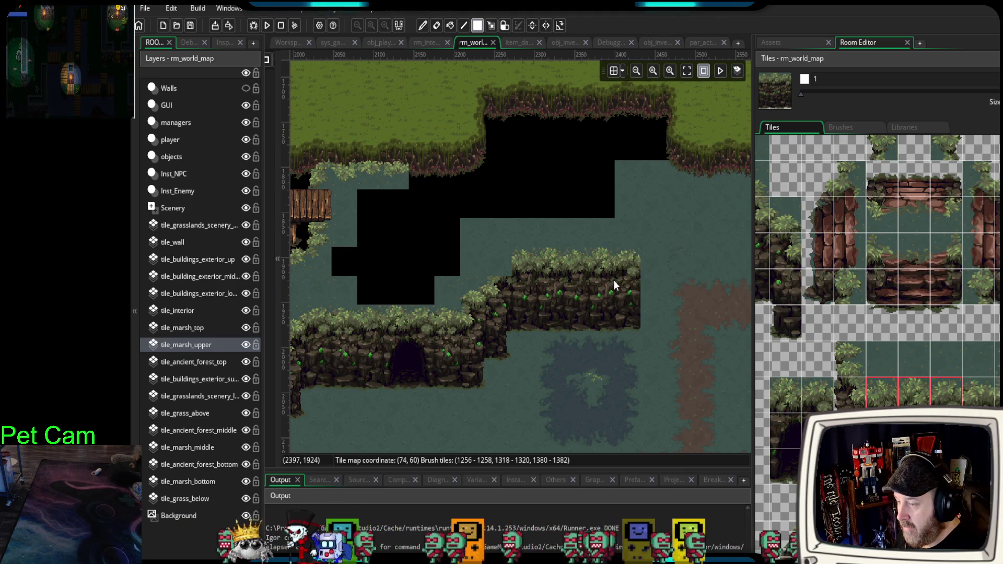
mouse_move(976, 355)
mouse_down()
mouse_move(995, 384)
mouse_move(995, 454)
mouse_up()
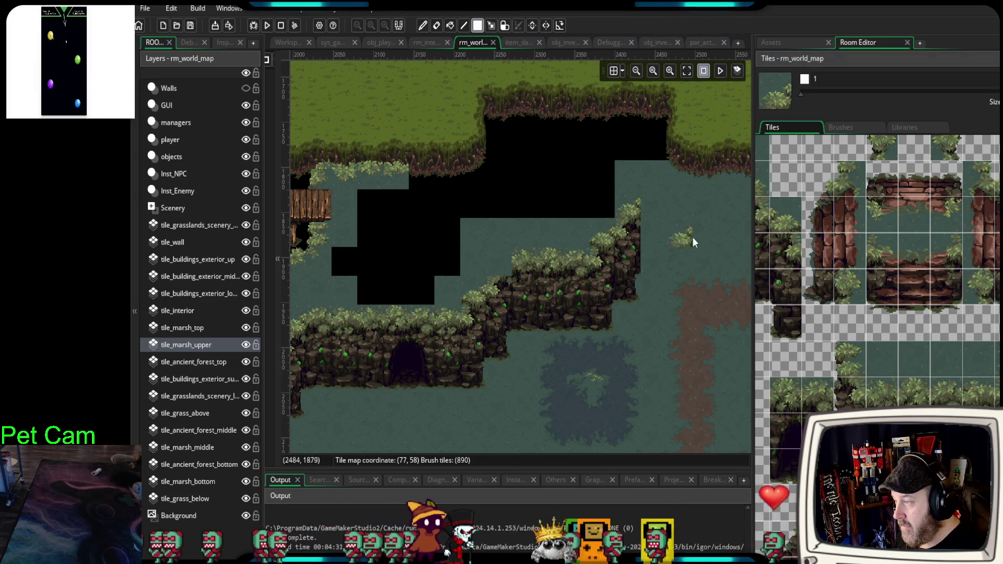
- Paint a two-tile grassy edge column atop the cliff
scroll(920, 233, up, 5)
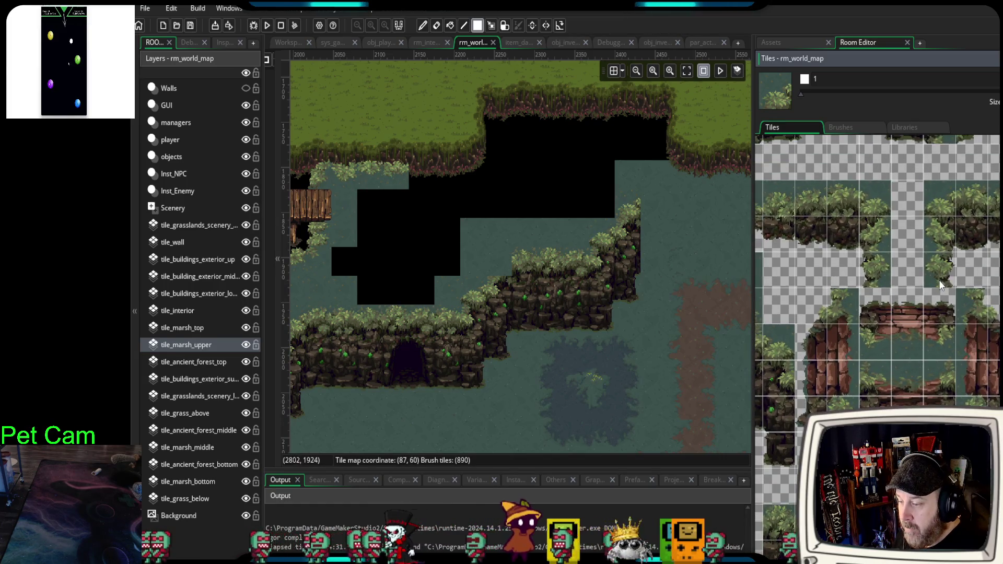
scroll(940, 284, down, 5)
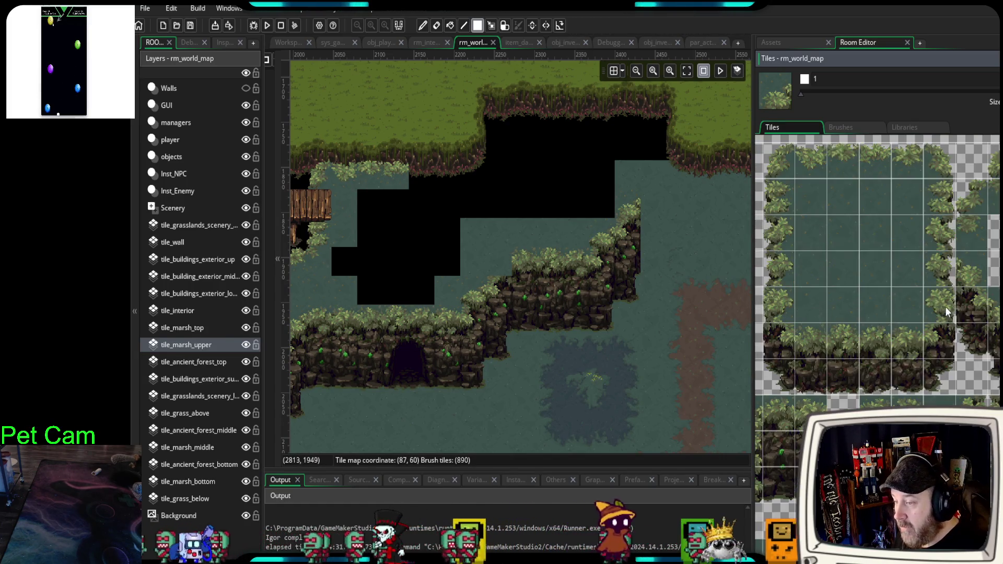
drag(946, 312, 941, 272)
click(635, 201)
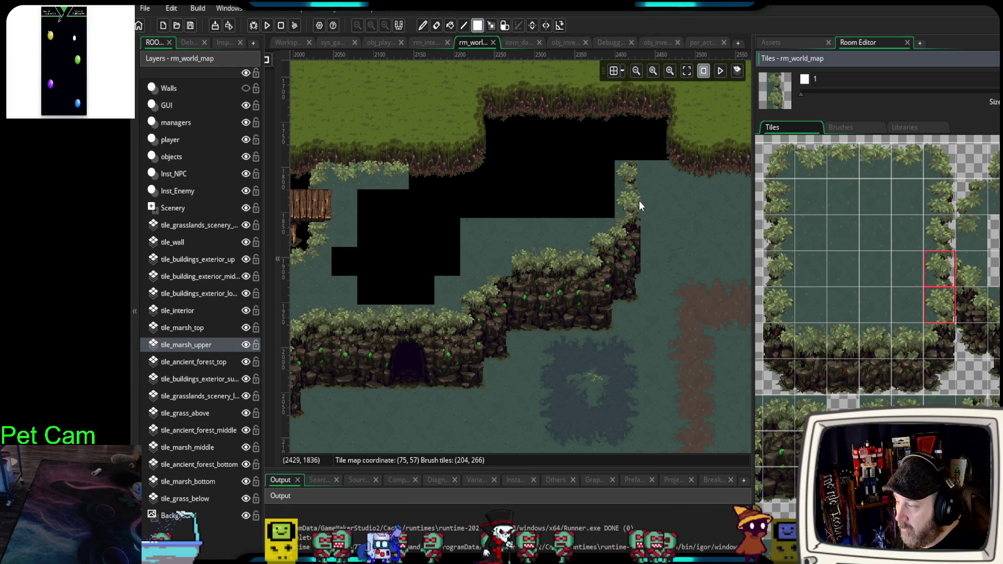
scroll(964, 272, down, 3)
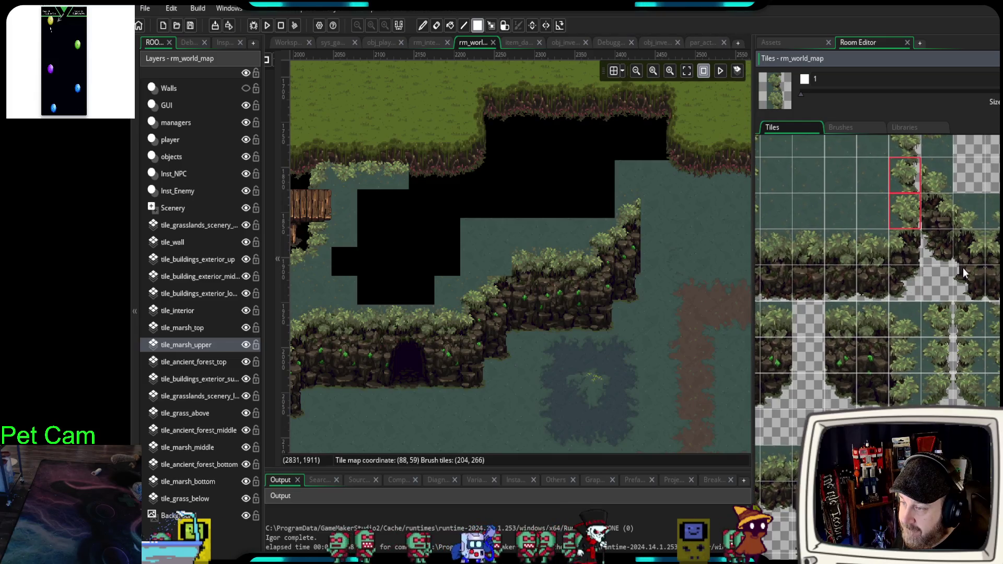
scroll(878, 271, down, 3)
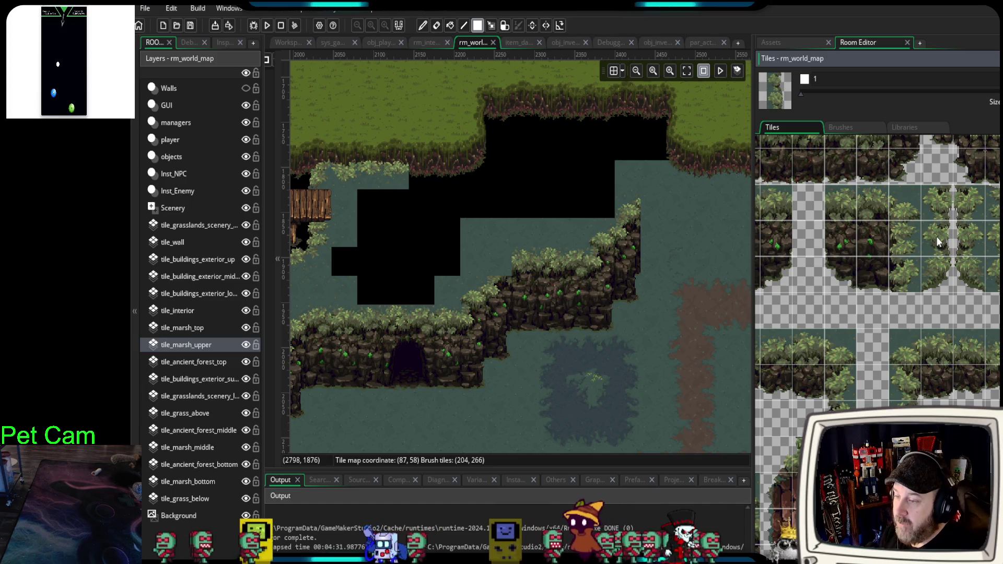
- Paint the four-tile hedge top edge along the gap right of the cliff
drag(939, 206, 942, 236)
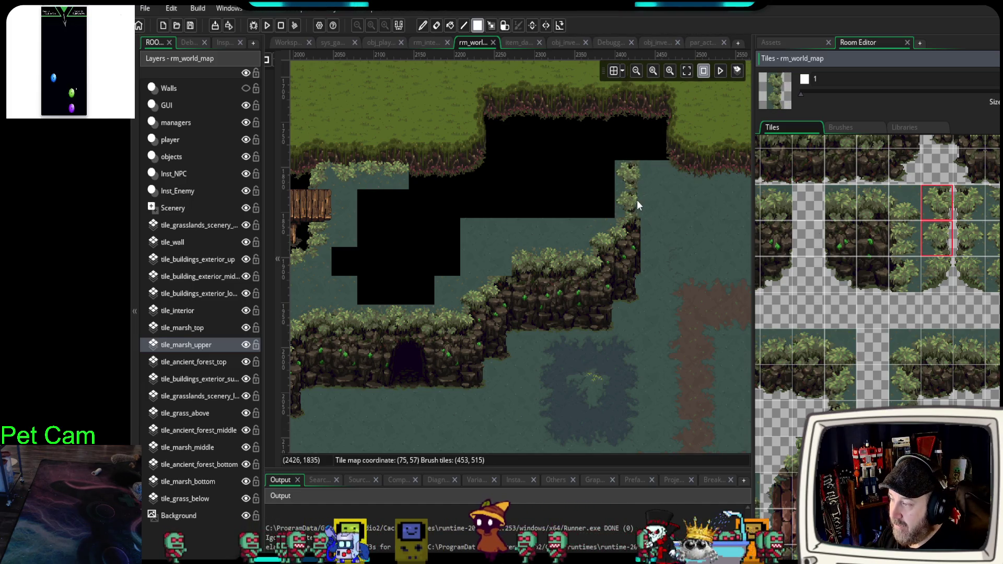
scroll(967, 265, down, 1)
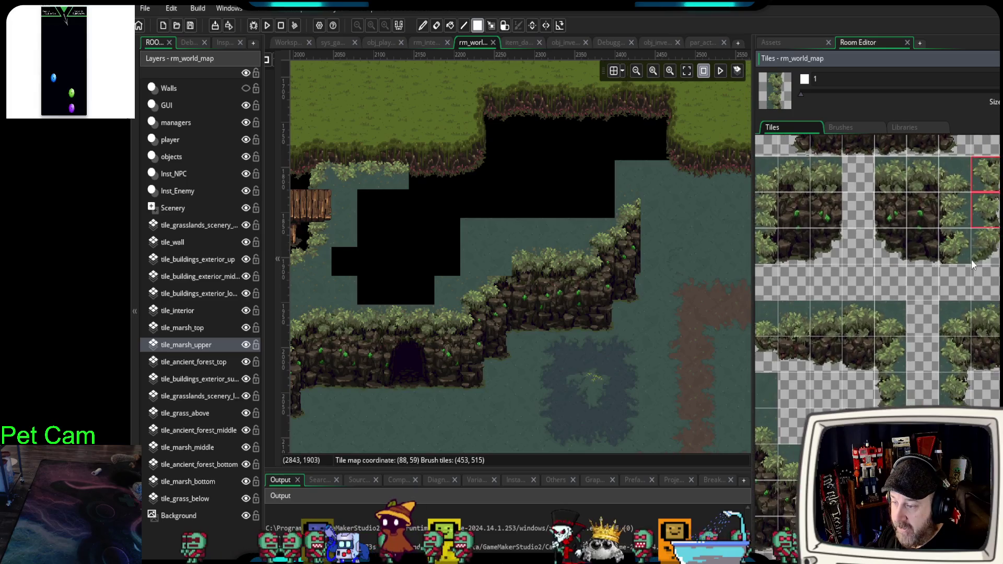
scroll(929, 359, down, 5)
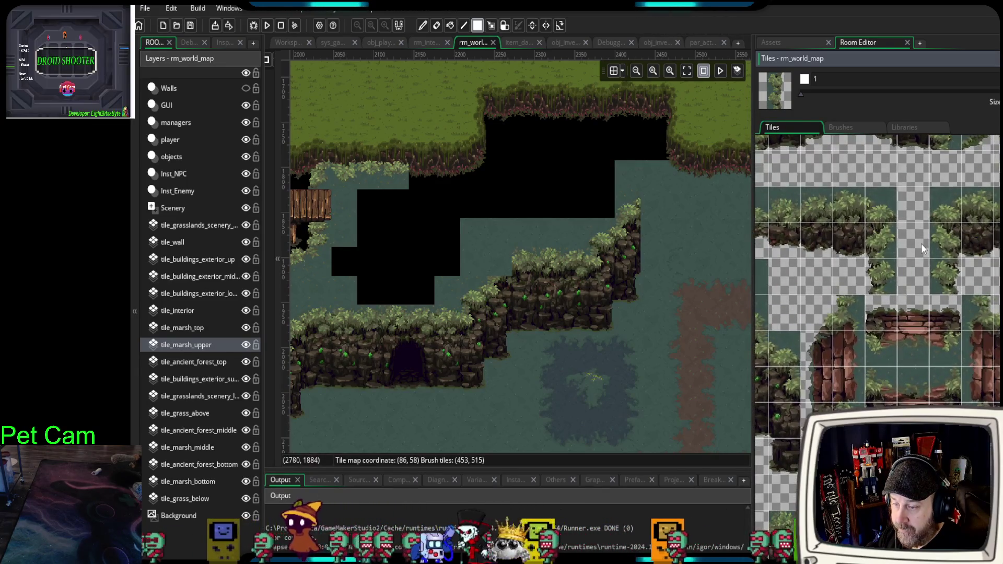
scroll(907, 212, down, 2)
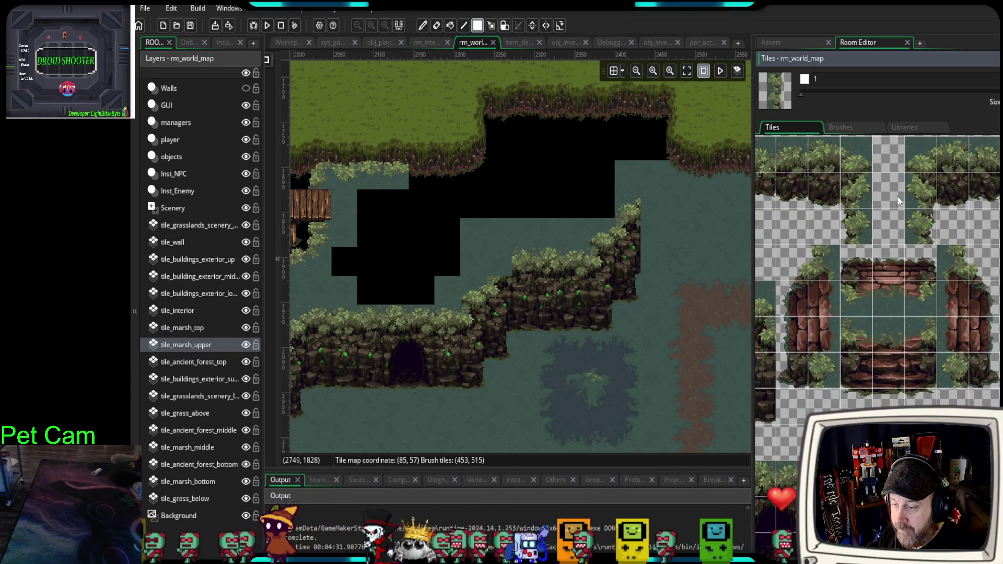
scroll(672, 211, up, 3)
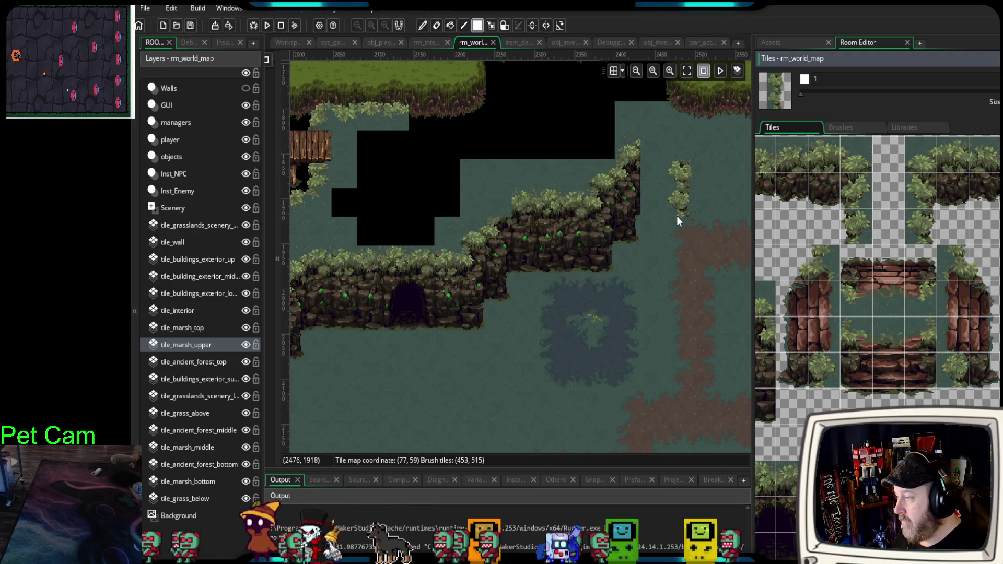
scroll(668, 215, up, 2)
mouse_move(665, 209)
mouse_down()
mouse_move(651, 196)
mouse_move(634, 307)
mouse_move(603, 285)
mouse_up()
drag(660, 303, 768, 330)
scroll(572, 302, down, 4)
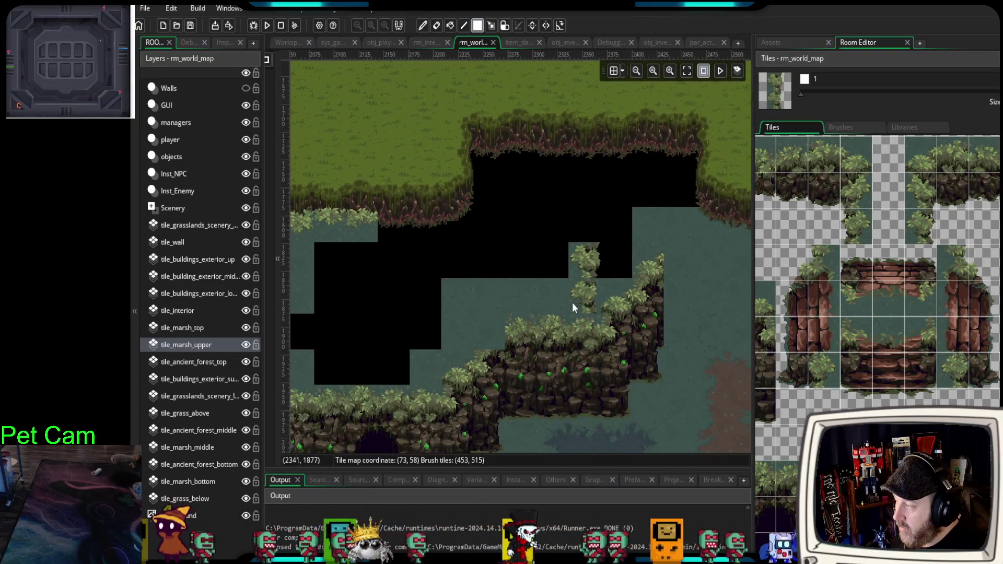
scroll(573, 303, up, 1)
scroll(898, 395, down, 5)
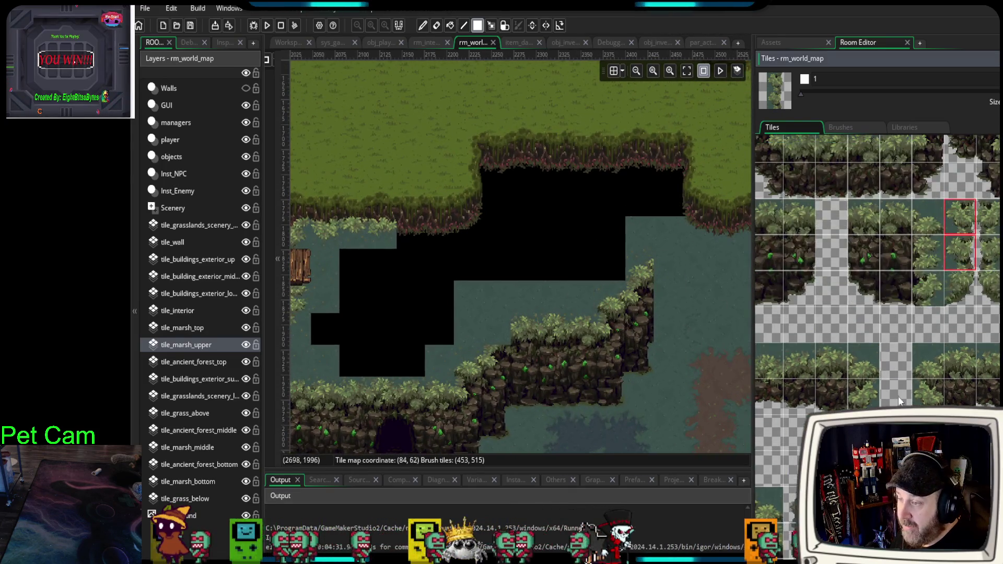
drag(854, 227, 943, 233)
click(456, 246)
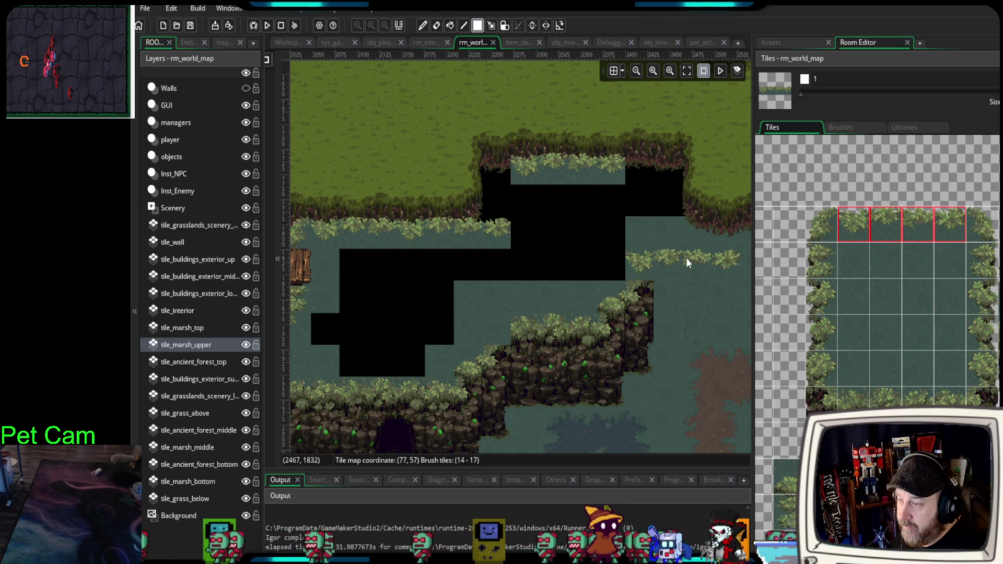
- Place top-left and top-right hedge corners with left and right hedge edge tiles below them
click(824, 221)
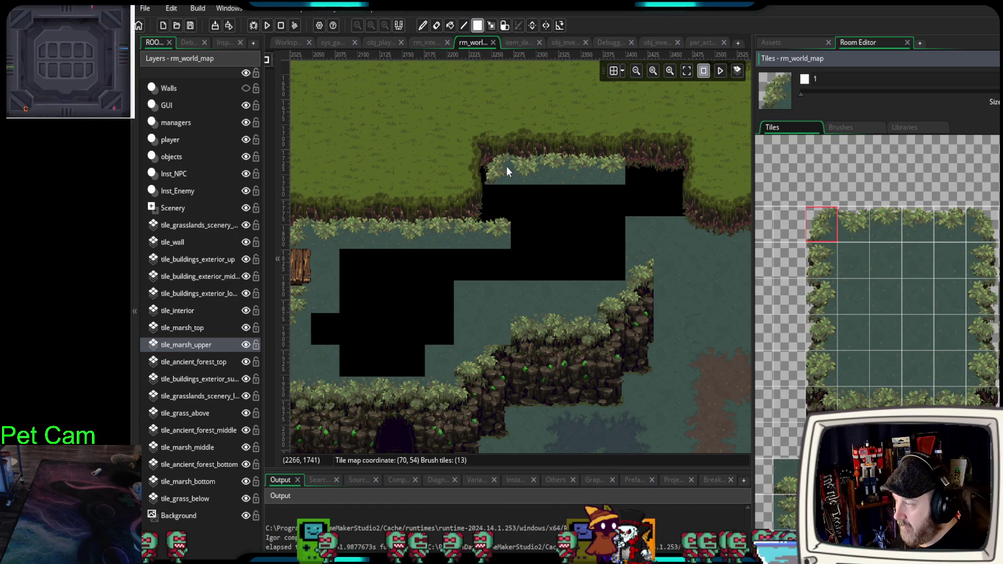
click(519, 172)
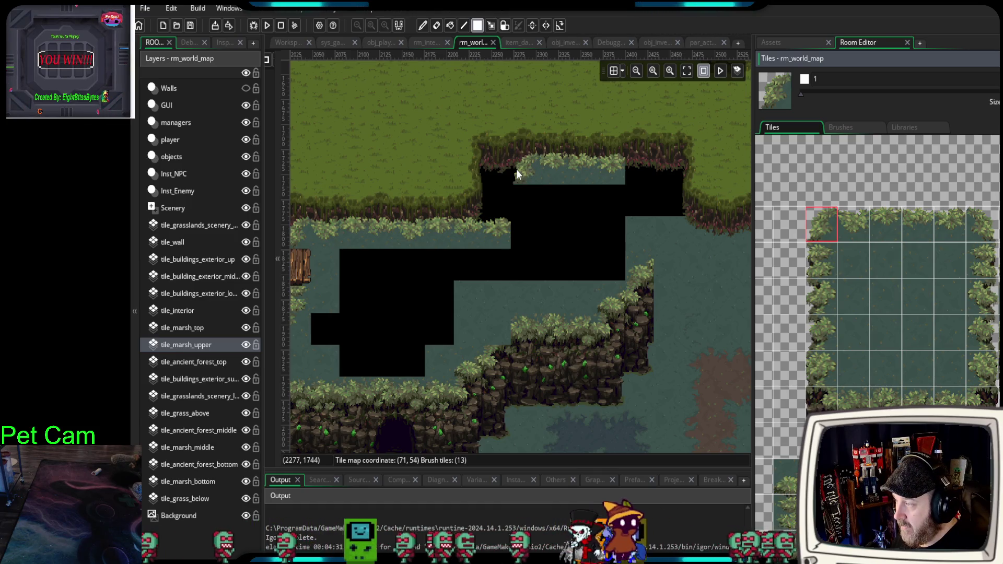
click(822, 257)
click(521, 201)
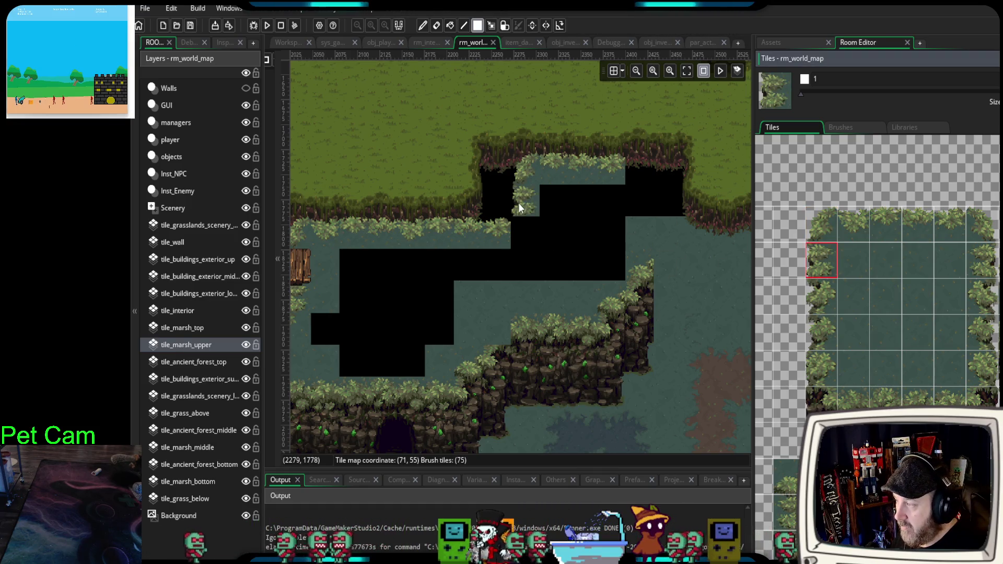
click(821, 295)
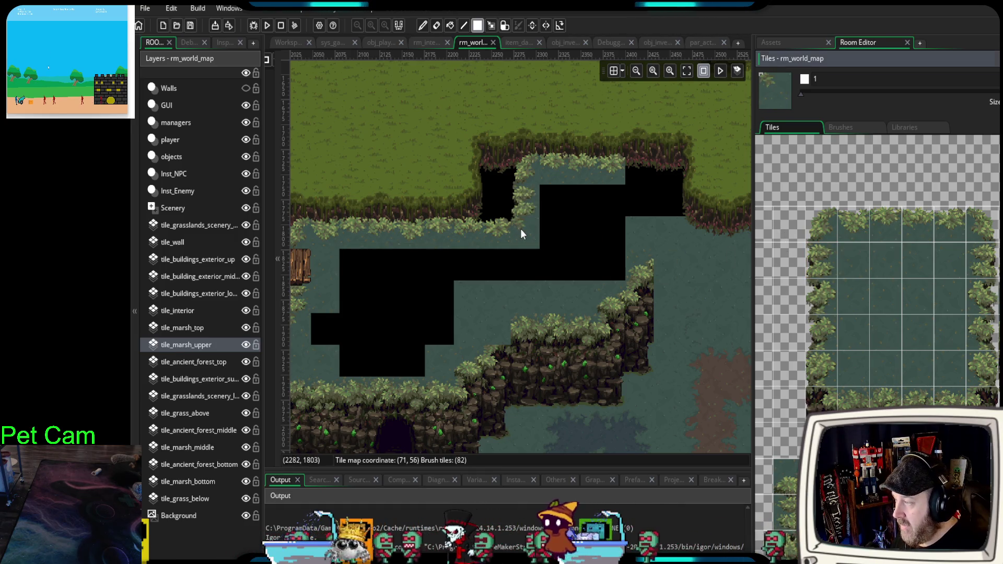
click(977, 234)
click(640, 175)
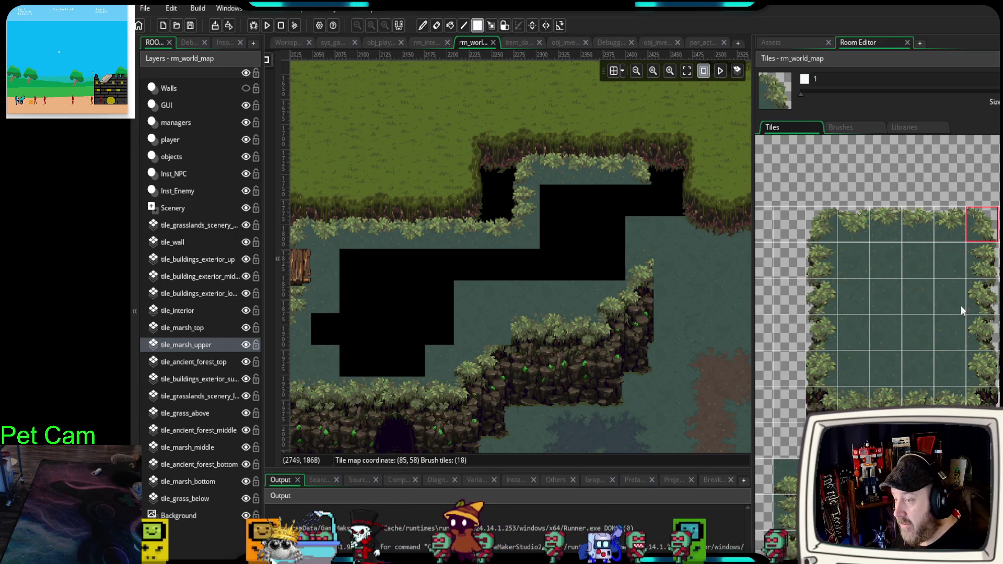
click(981, 261)
click(642, 201)
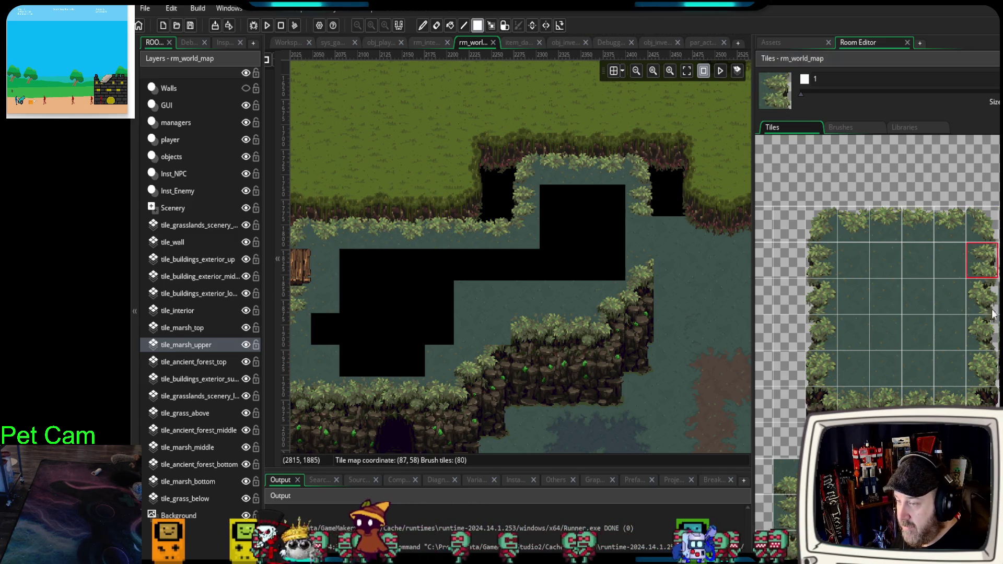
click(976, 307)
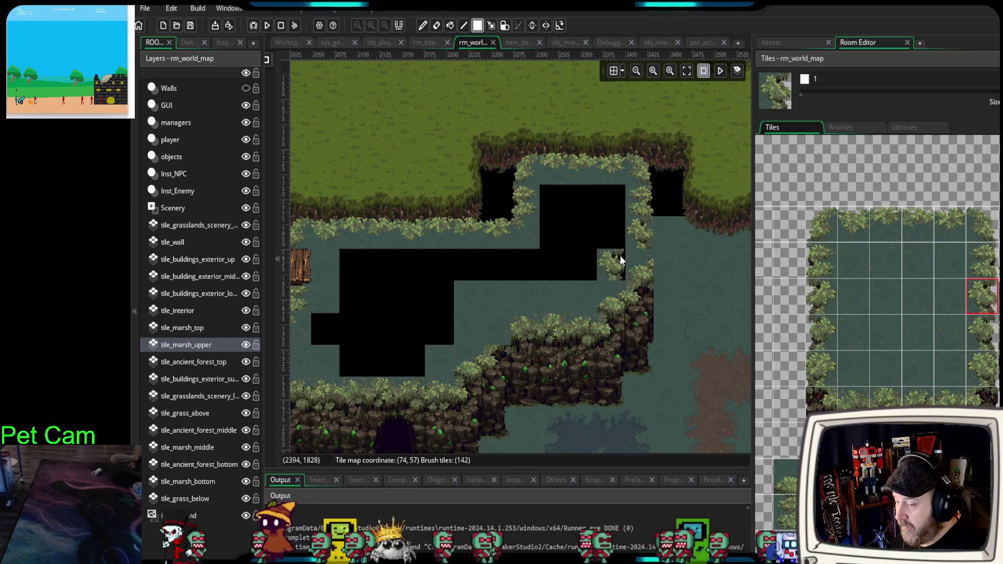
scroll(619, 255, up, 5)
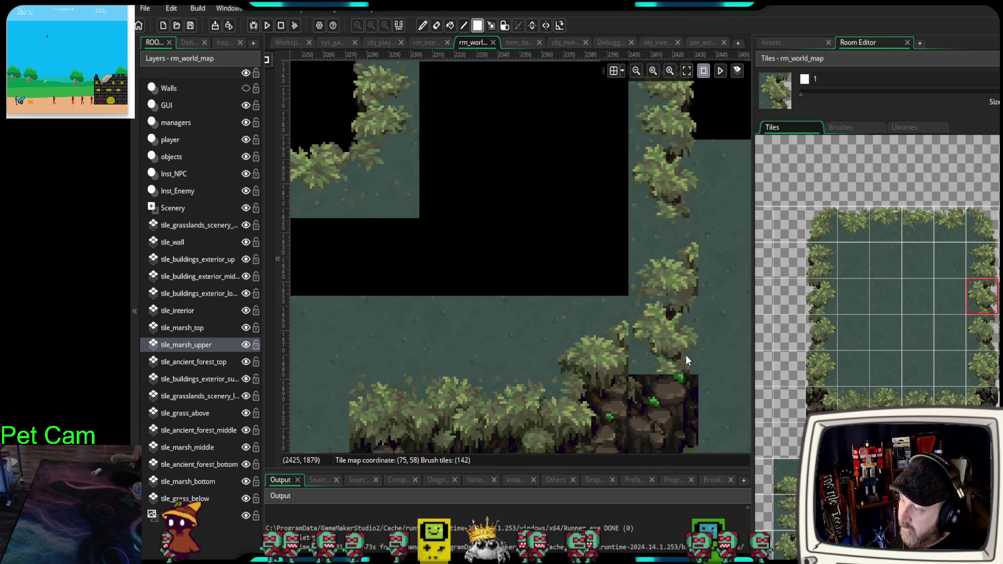
scroll(650, 363, down, 1)
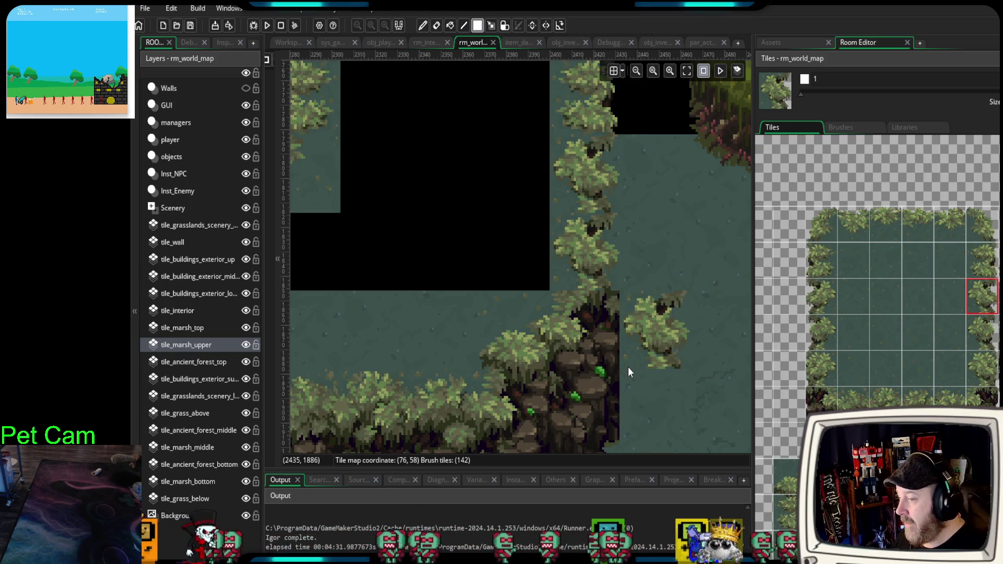
scroll(628, 366, down, 3)
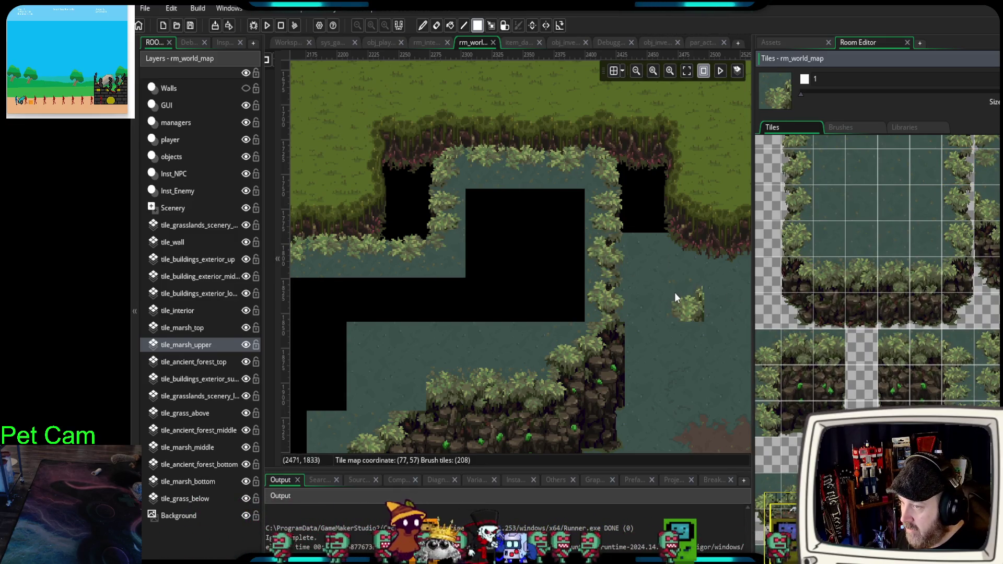
scroll(675, 293, up, 2)
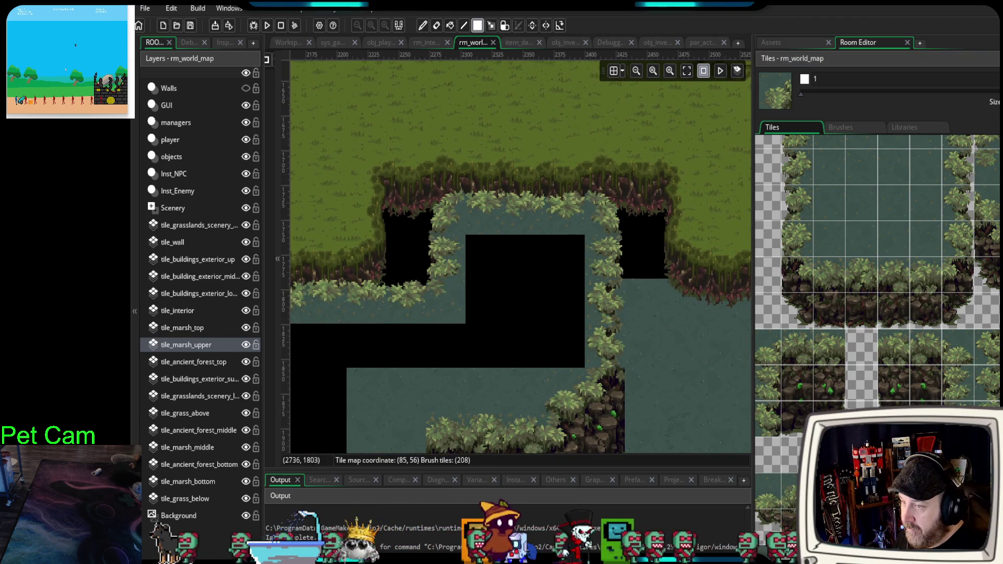
scroll(993, 298, down, 1)
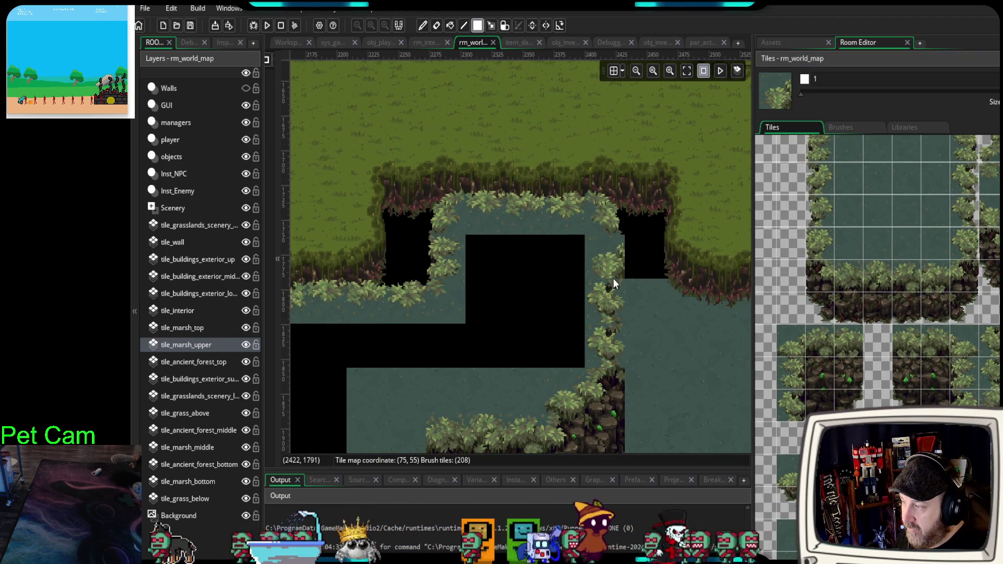
scroll(989, 343, down, 3)
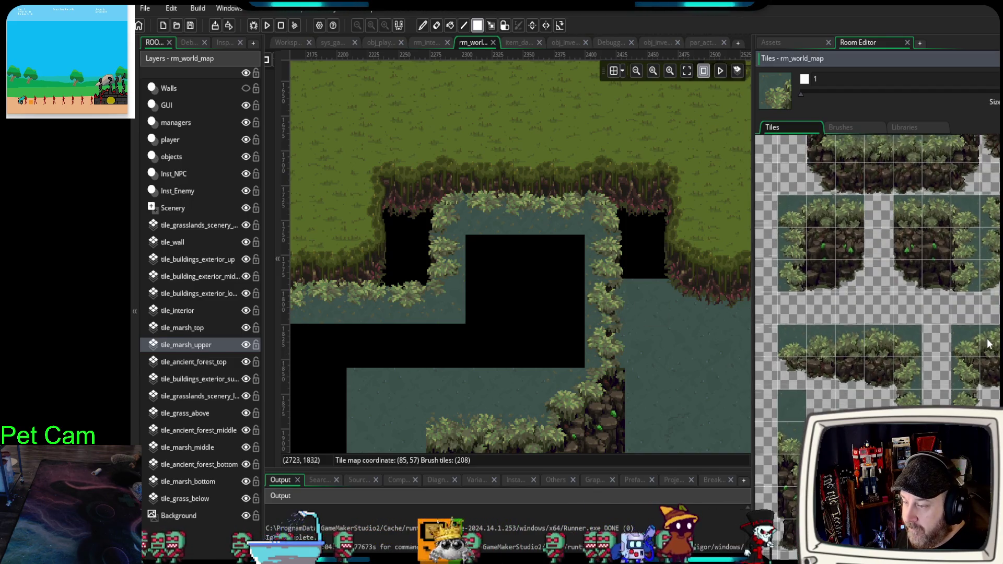
scroll(988, 344, up, 2)
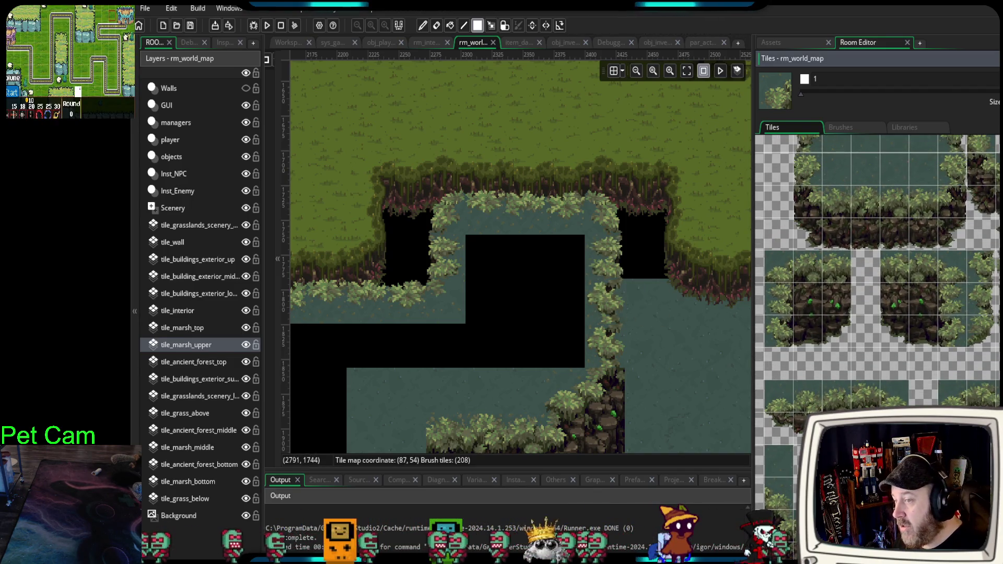
scroll(877, 292, up, 3)
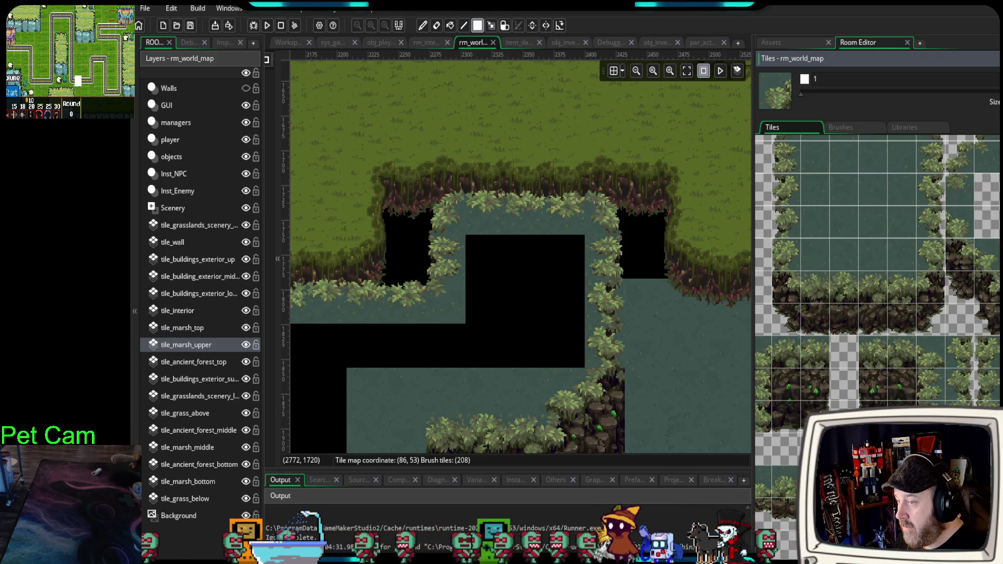
scroll(878, 293, up, 5)
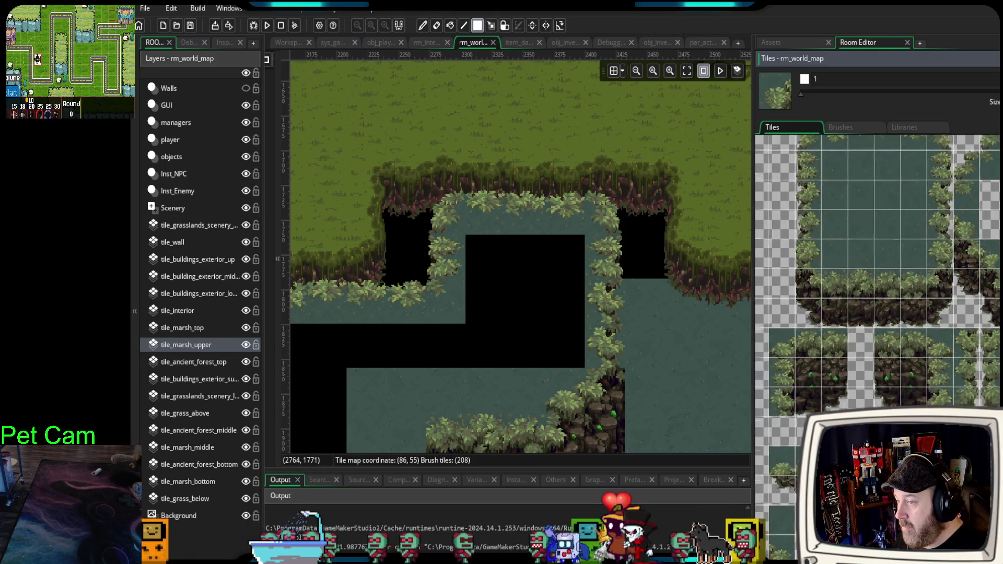
scroll(904, 308, down, 5)
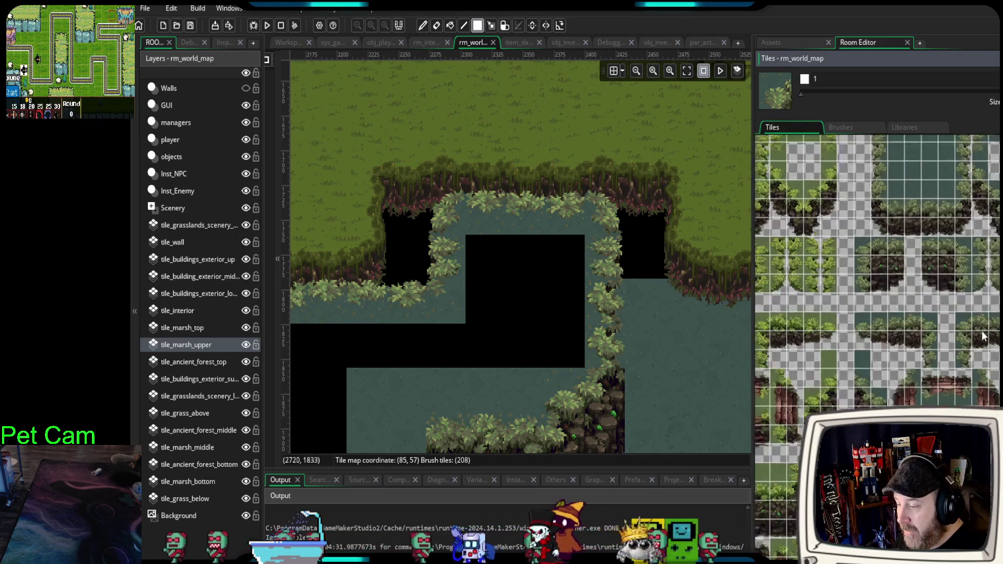
mouse_move(671, 381)
mouse_down()
mouse_move(650, 310)
mouse_move(631, 329)
mouse_up()
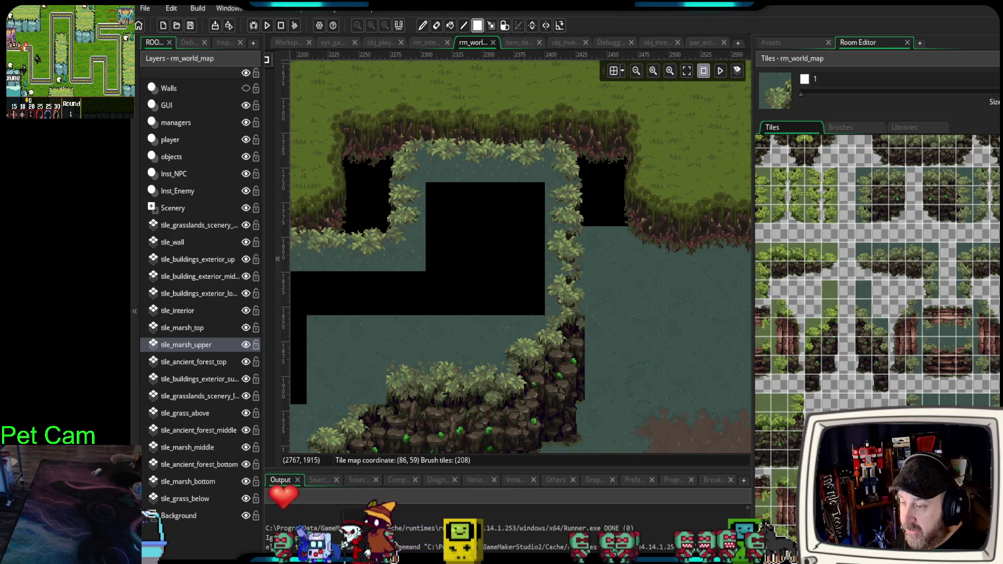
scroll(877, 293, up, 2)
scroll(938, 365, up, 2)
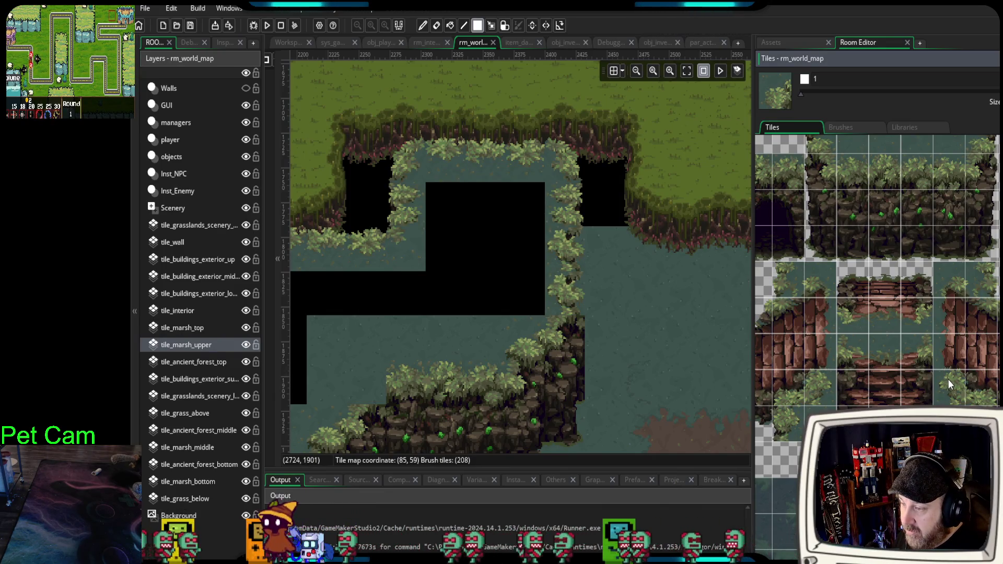
- Paint a single dark rock tile at the cliff corner where the foliage bank meets the lower cliff
drag(950, 384, 978, 387)
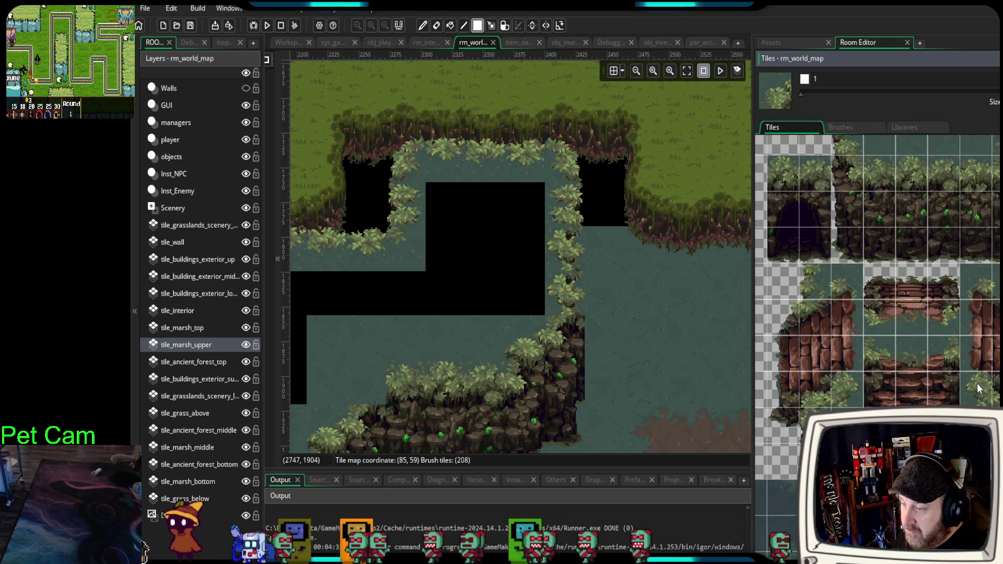
click(979, 388)
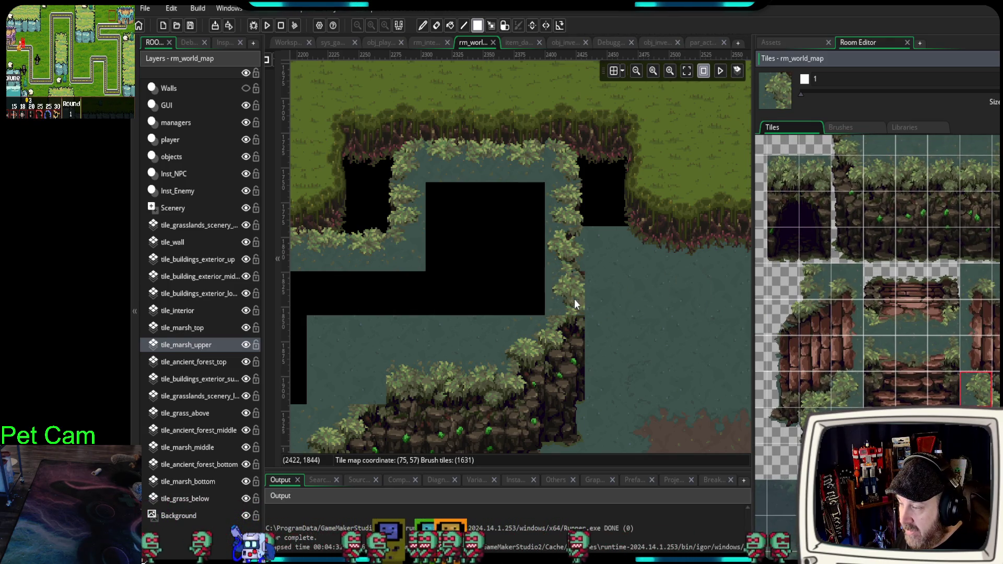
drag(995, 389, 995, 420)
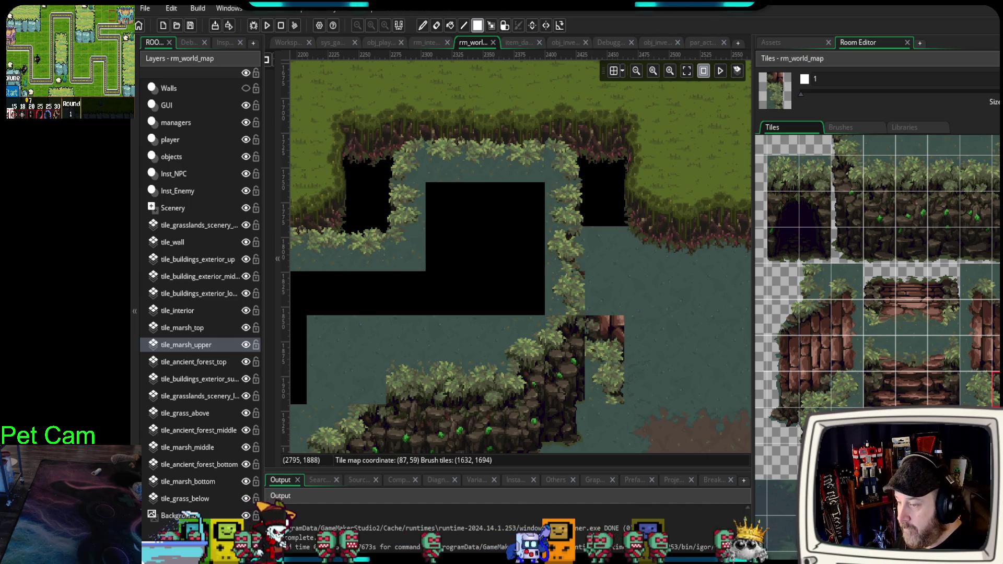
click(975, 389)
click(584, 330)
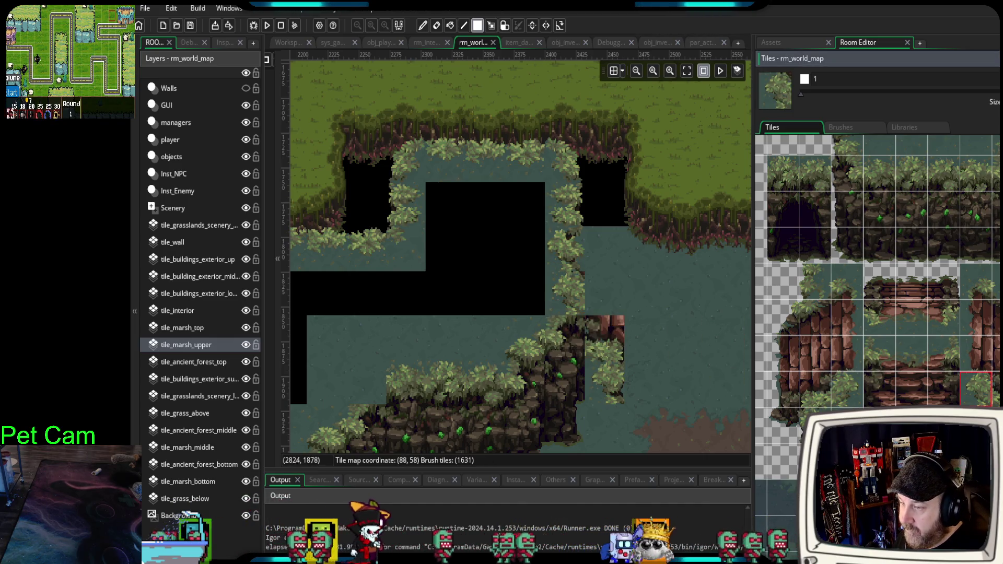
- Sample a 3x4 brick wall block, then drop it for a single tile and browse the tileset
drag(980, 291, 996, 420)
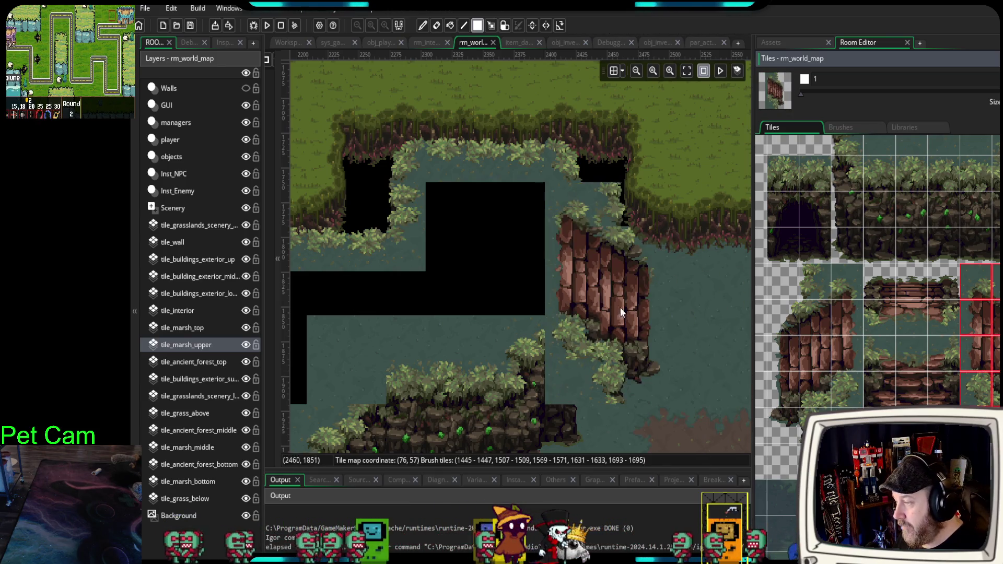
scroll(638, 313, down, 1)
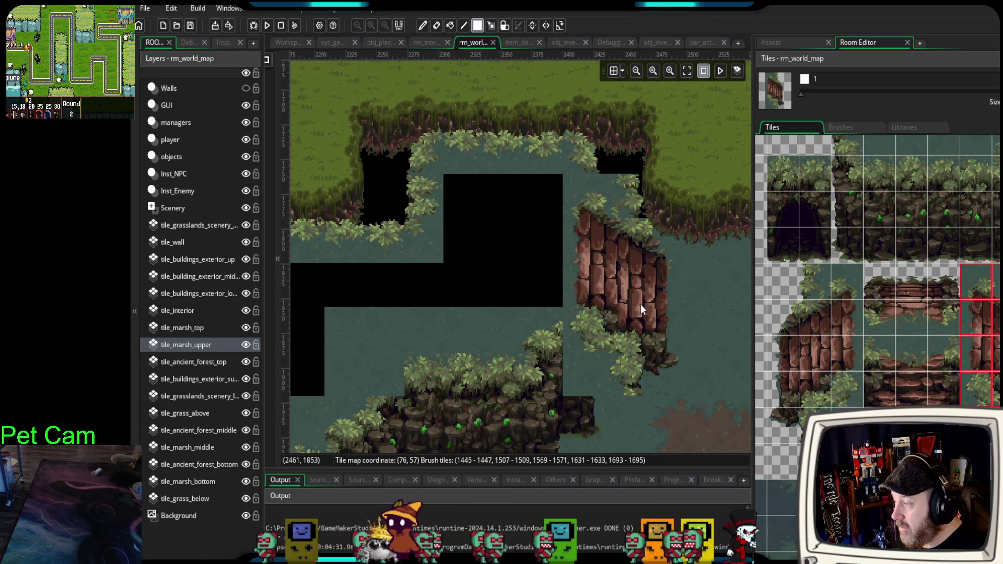
click(878, 271)
scroll(878, 272, down, 2)
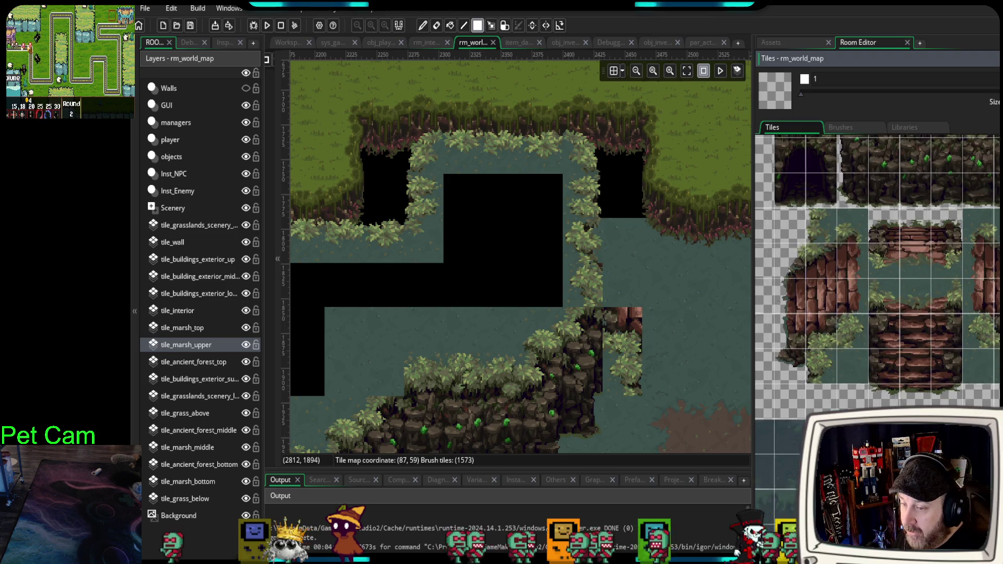
scroll(877, 272, down, 1)
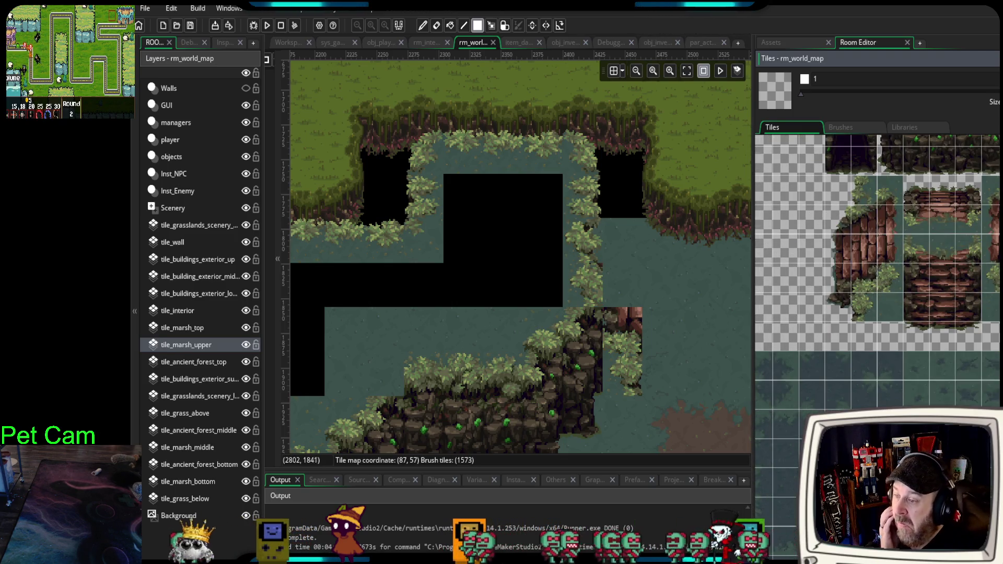
scroll(877, 271, up, 2)
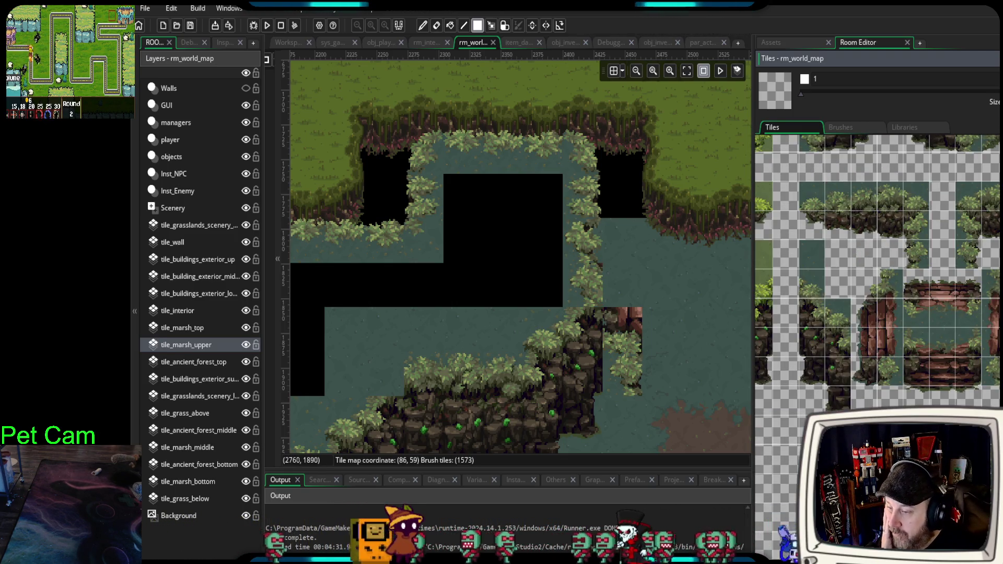
scroll(877, 271, down, 1)
- Paint a four-tile brick column down the marsh's right bank beside the existing bricks
drag(987, 220, 998, 322)
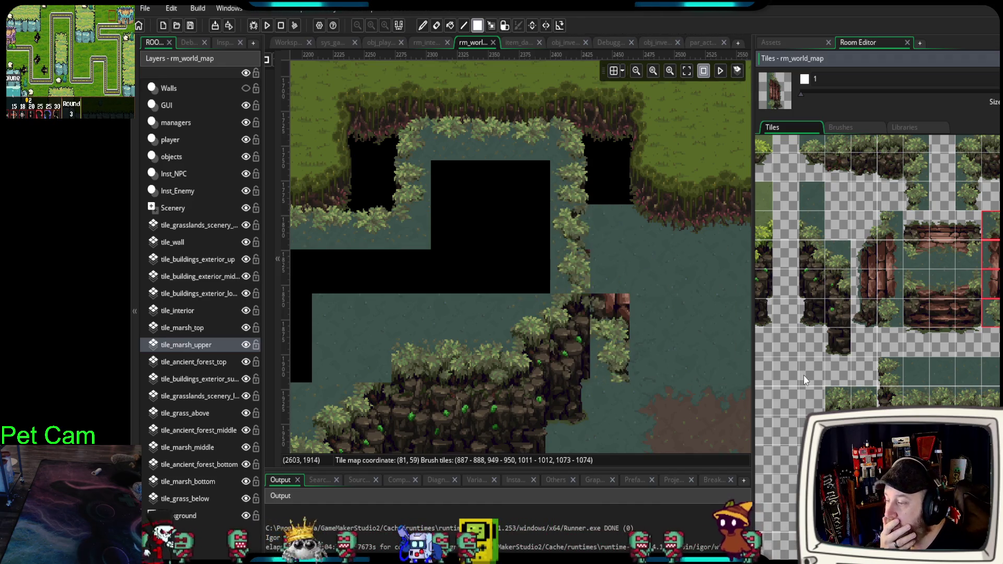
click(782, 368)
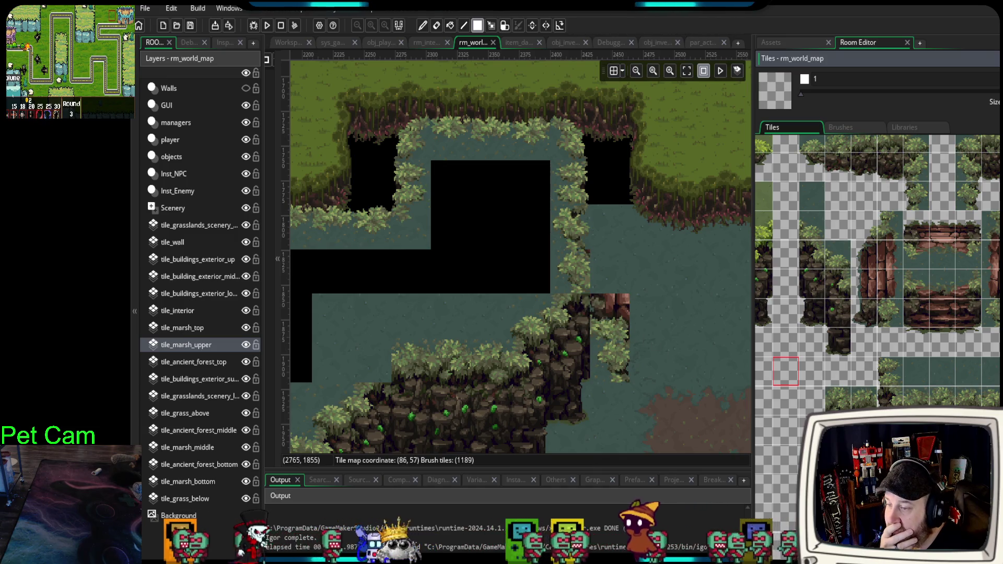
drag(997, 236, 995, 284)
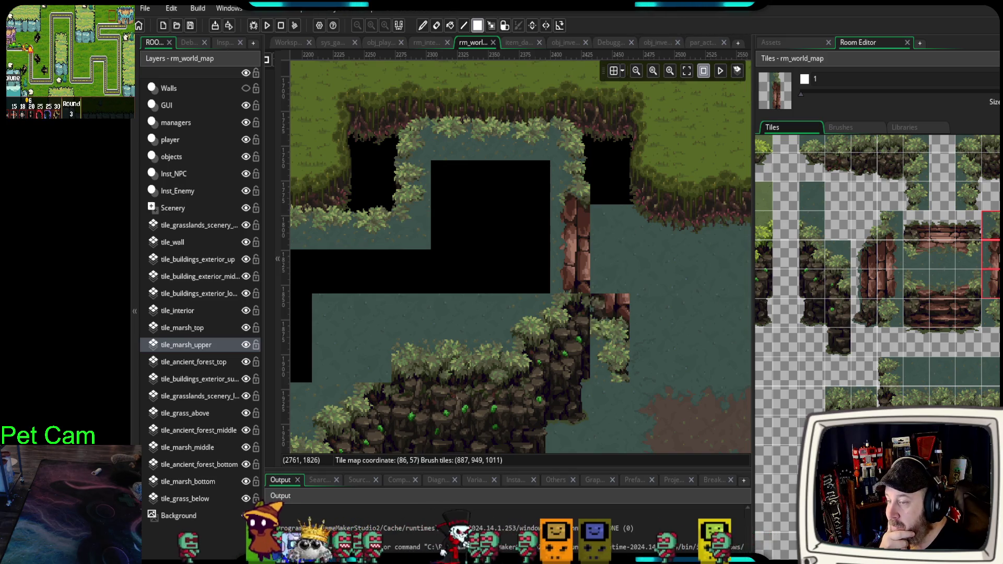
scroll(878, 272, down, 3)
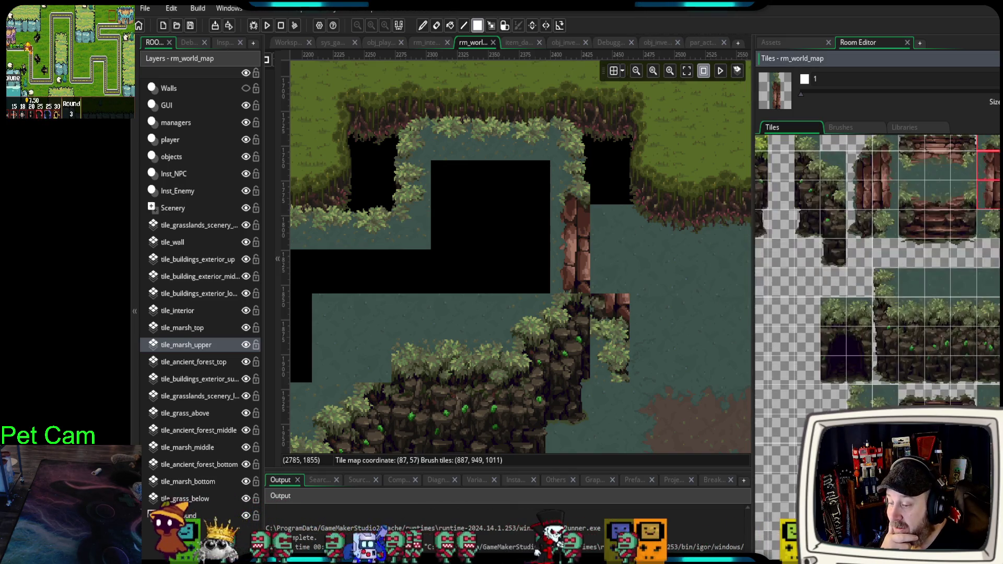
drag(995, 431, 995, 482)
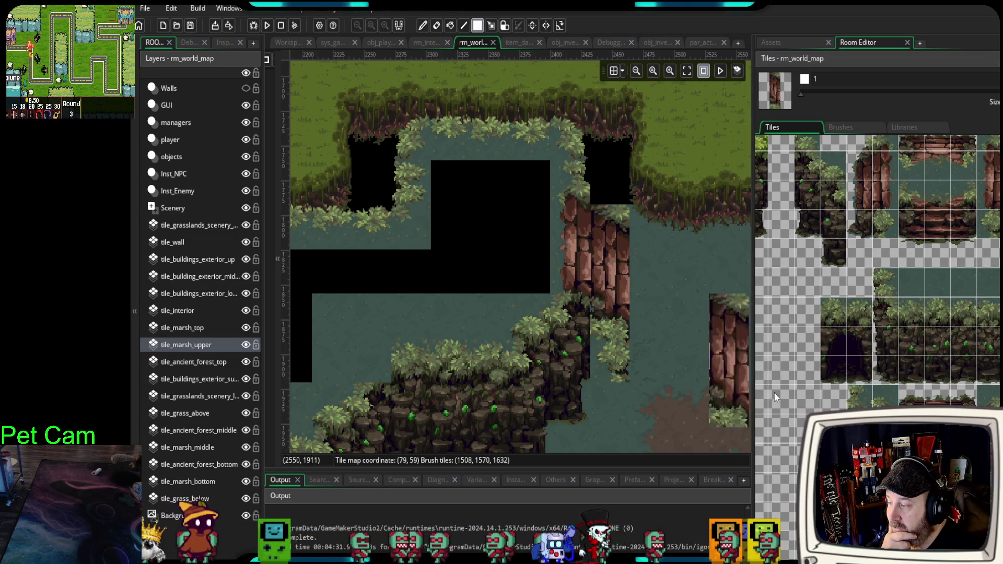
drag(912, 355, 913, 434)
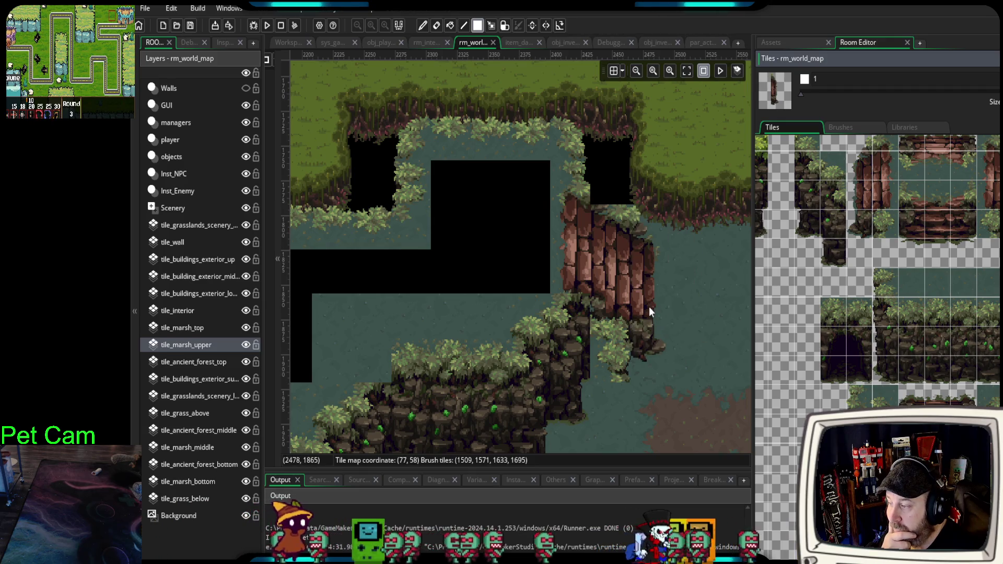
click(649, 306)
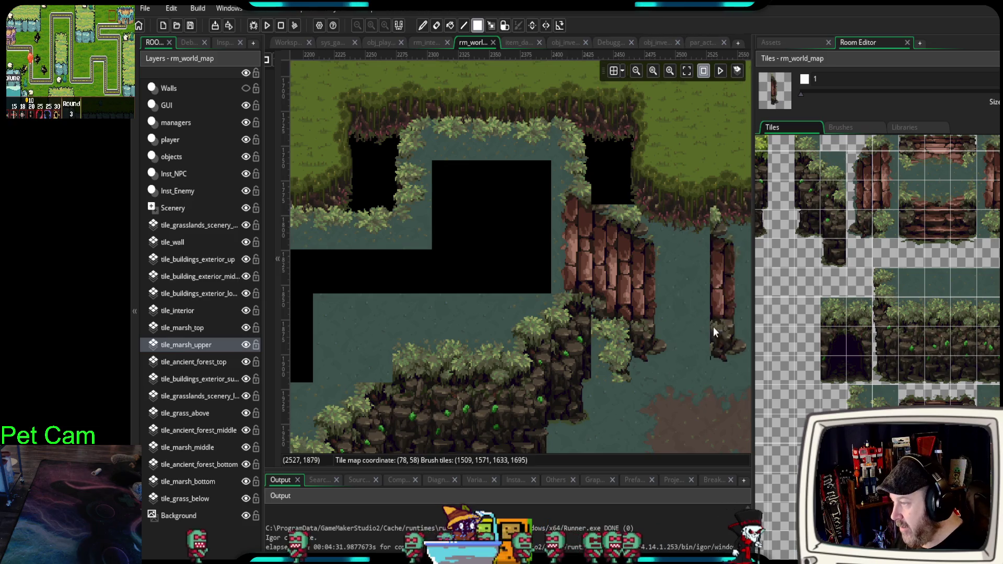
- Paint a plain water tile over the black gap above the brick wall
scroll(713, 327, left, 3)
scroll(729, 328, up, 1)
scroll(706, 291, up, 3)
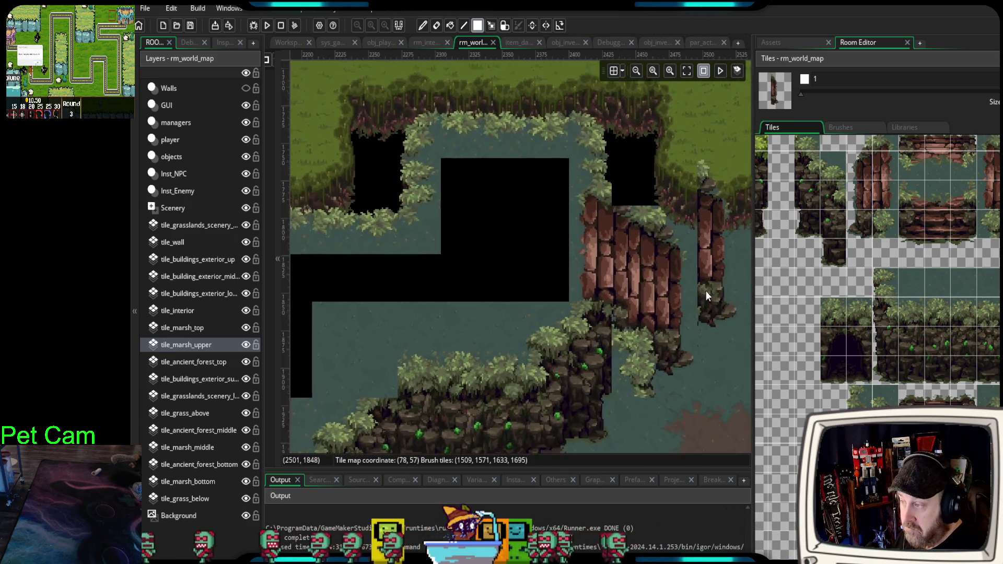
scroll(981, 331, up, 2)
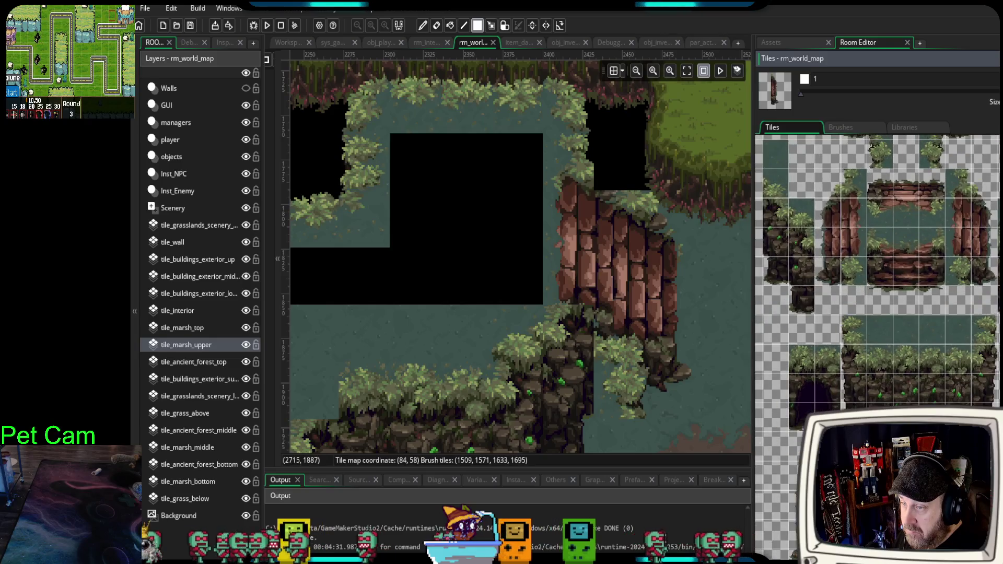
click(775, 153)
click(629, 176)
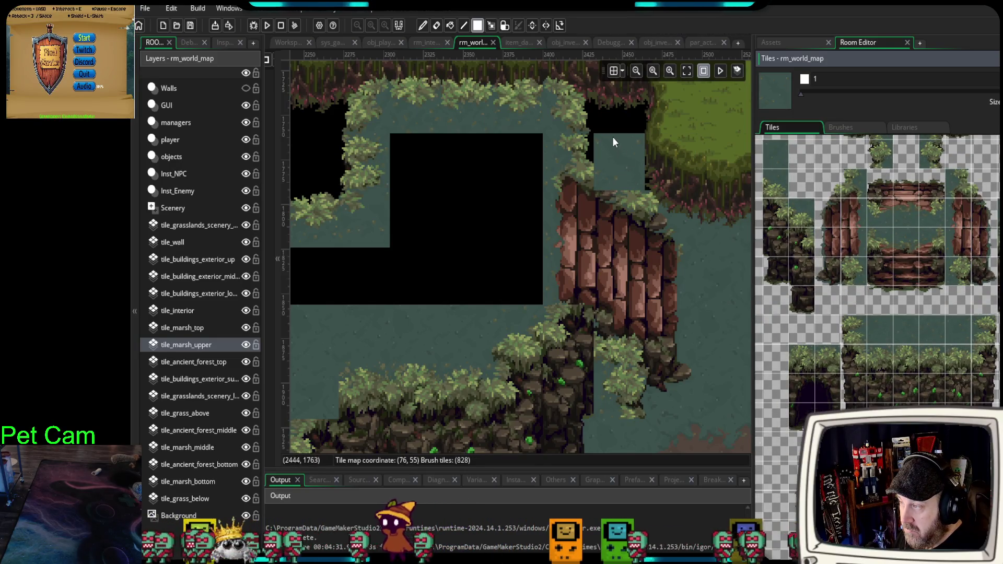
- Try a foliage-edge tile for the gap, then select a 2x2 block of plain water tiles
click(775, 184)
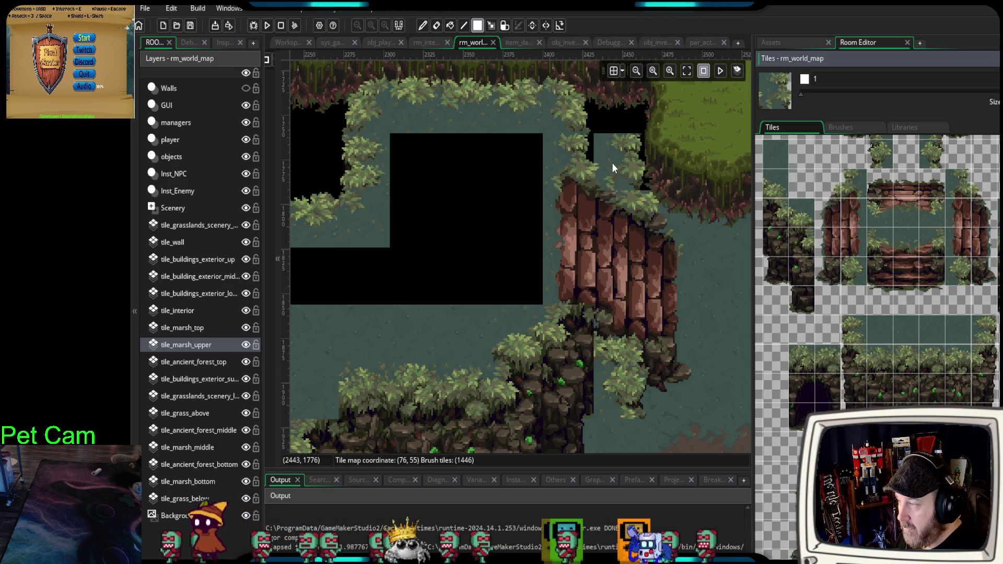
scroll(616, 373, down, 3)
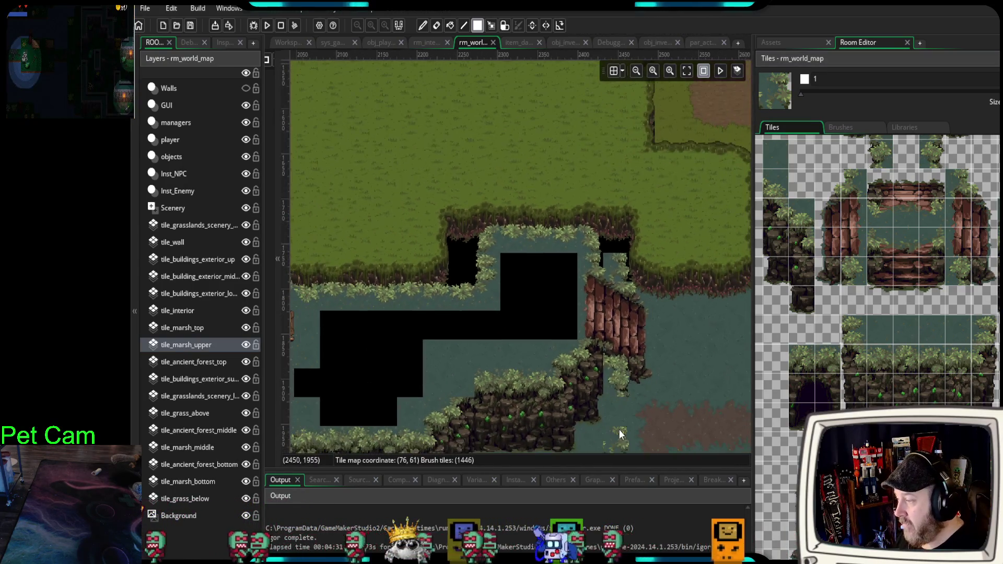
scroll(678, 346, down, 3)
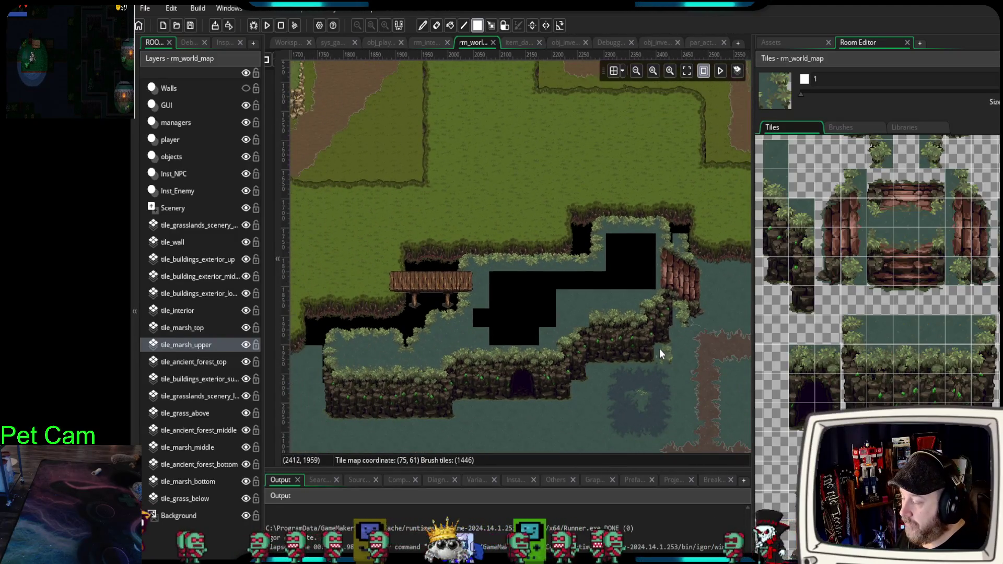
scroll(659, 354, up, 2)
scroll(888, 314, down, 5)
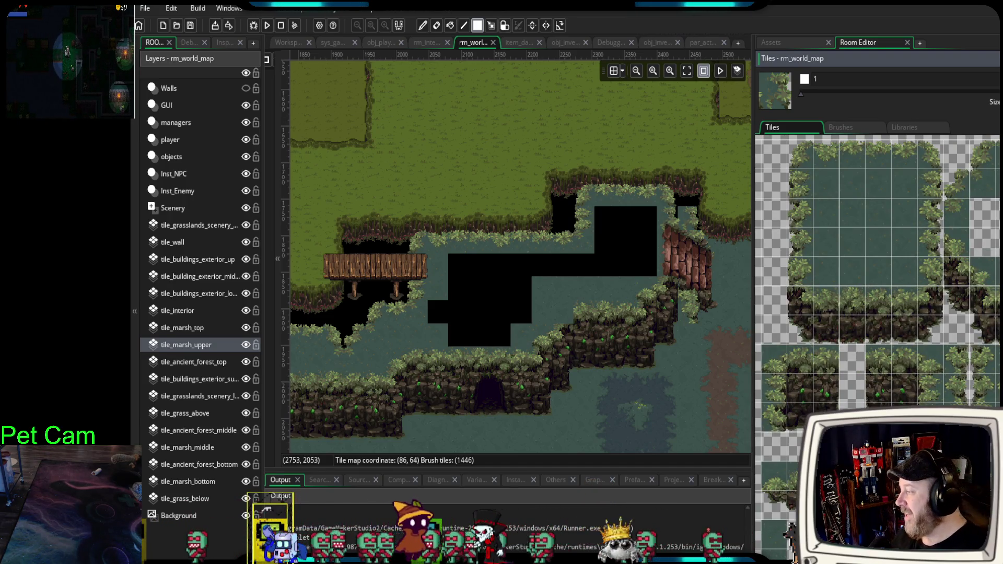
drag(823, 174, 848, 214)
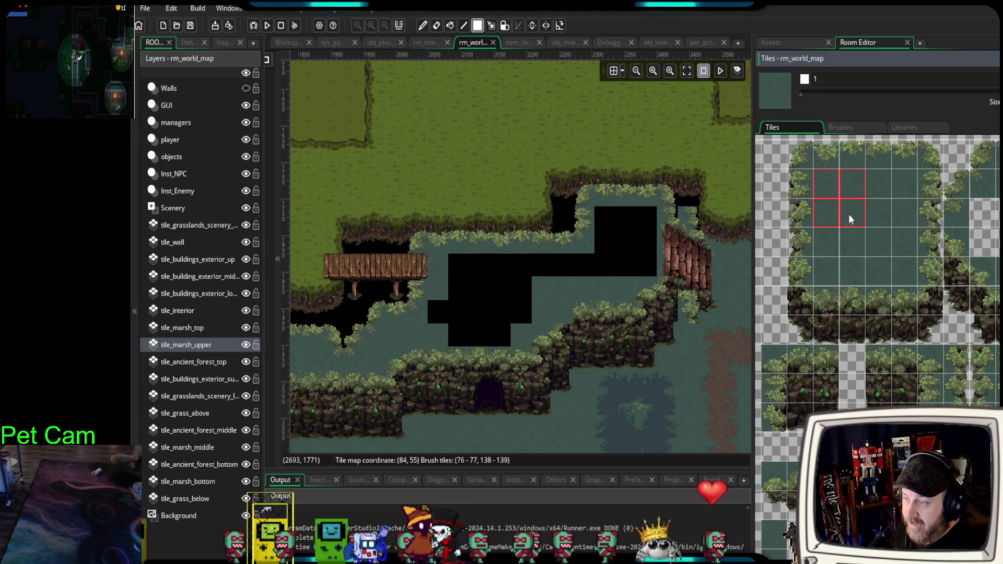
- Paint 2x2 water over the top-right and central black patches, then check beneath the bridge
mouse_move(627, 250)
mouse_down()
mouse_move(626, 261)
mouse_move(645, 258)
mouse_move(640, 231)
mouse_move(581, 282)
mouse_move(467, 291)
mouse_up()
drag(459, 333, 525, 319)
scroll(522, 318, down, 3)
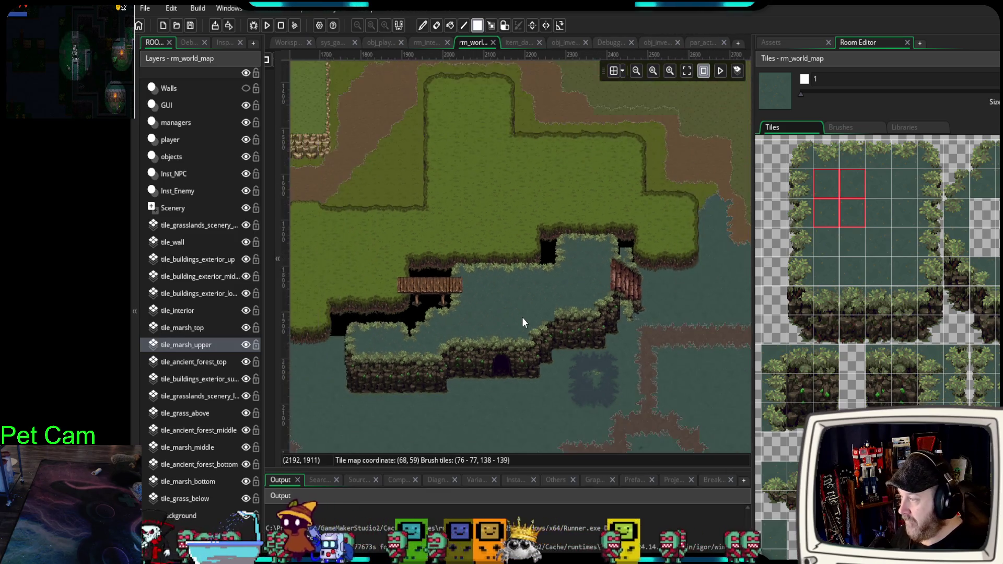
scroll(526, 316, up, 4)
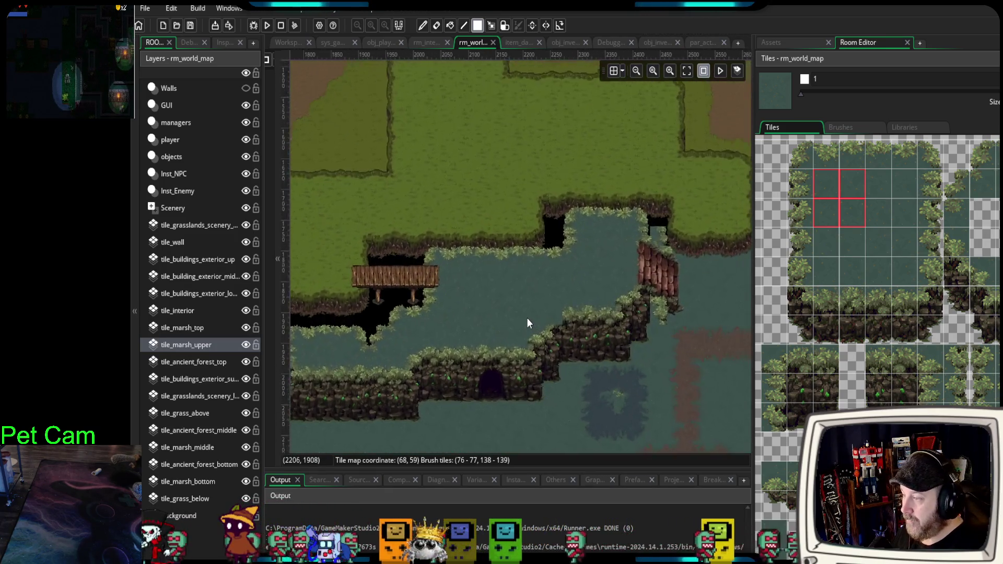
drag(591, 293, 729, 288)
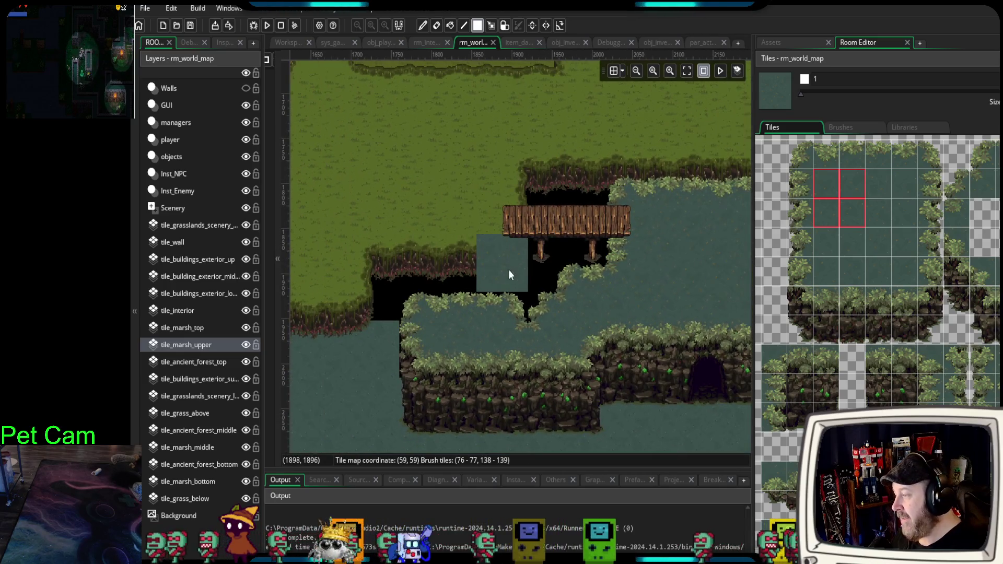
scroll(497, 272, up, 3)
drag(506, 286, 481, 315)
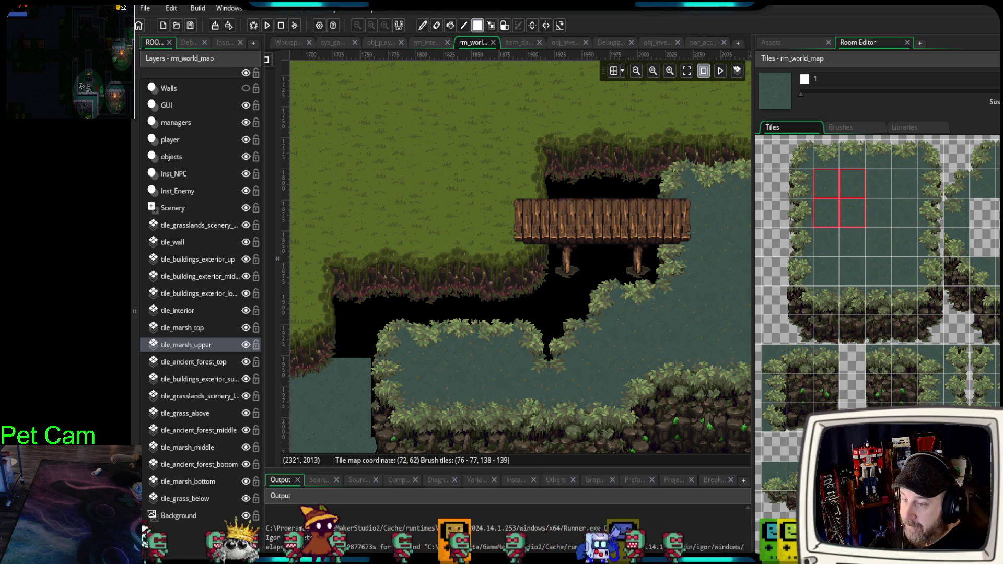
scroll(984, 355, down, 5)
- Scroll through the marsh tileset and make tile_marsh_middle the active layer
scroll(984, 355, down, 10)
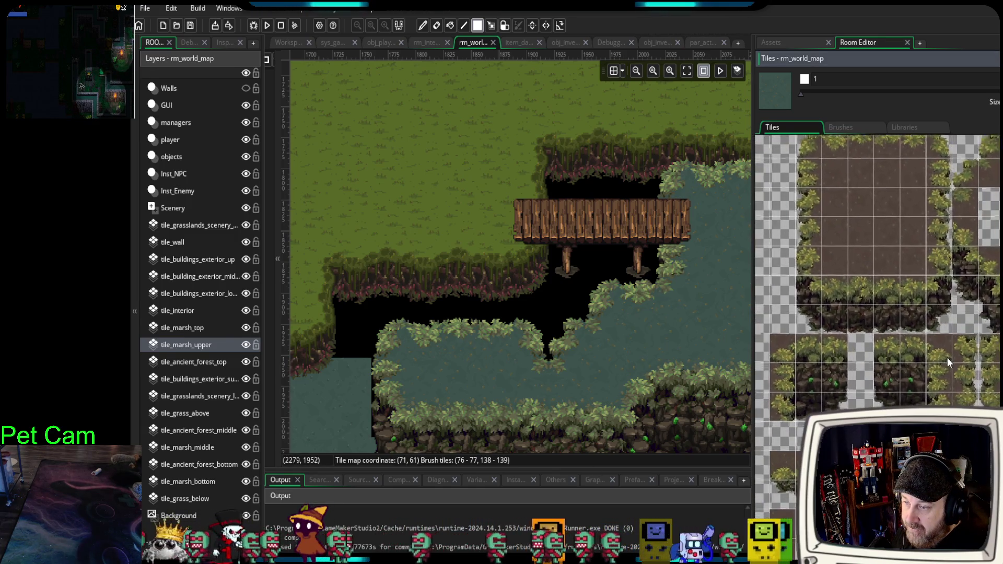
scroll(979, 268, down, 10)
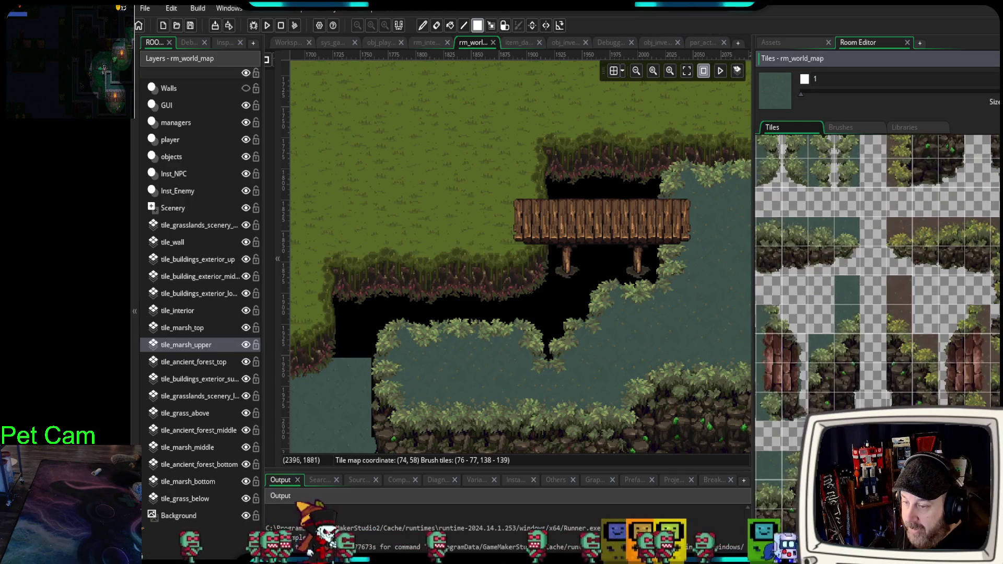
scroll(907, 367, down, 10)
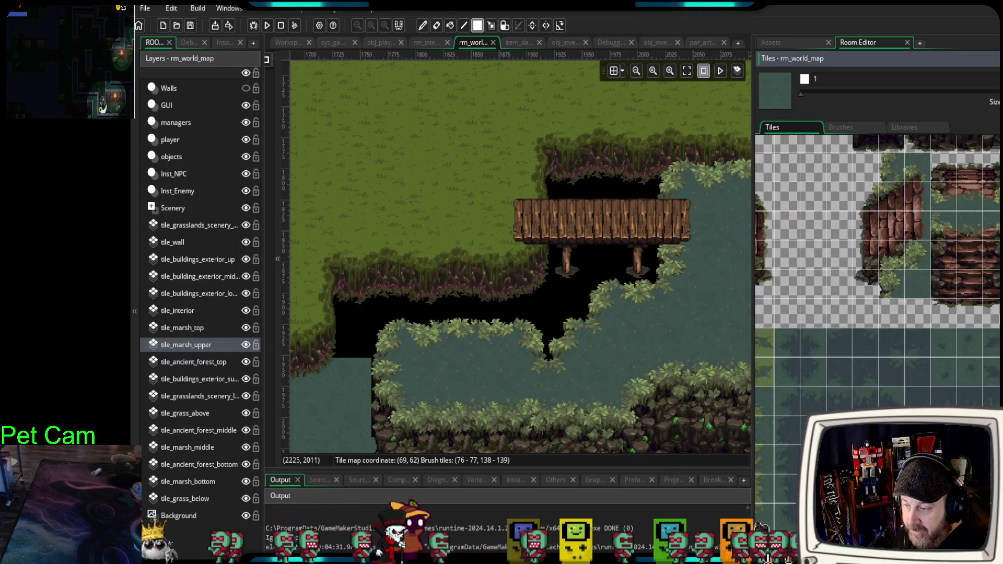
scroll(909, 387, down, 10)
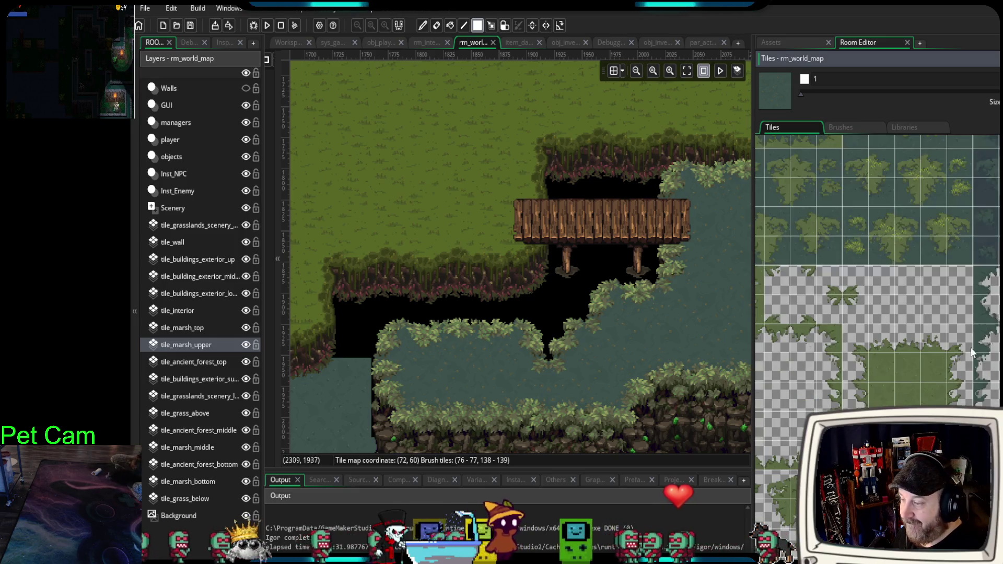
scroll(890, 381, down, 2)
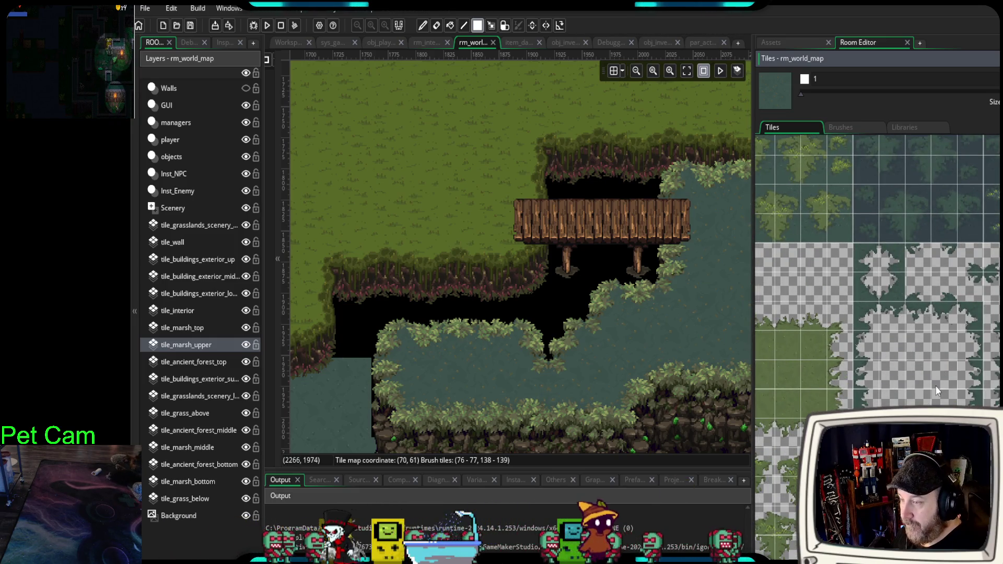
scroll(890, 381, up, 3)
scroll(827, 400, up, 2)
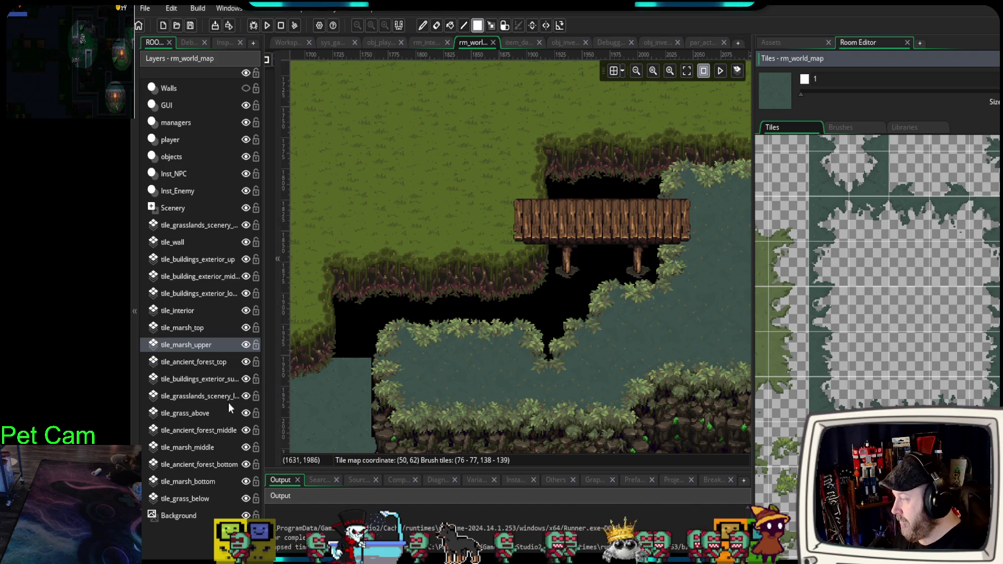
click(193, 447)
- On tile_marsh_middle, view the marsh below the bridge and choose a grassy marsh-edge tile
scroll(395, 355, up, 2)
drag(397, 371, 447, 266)
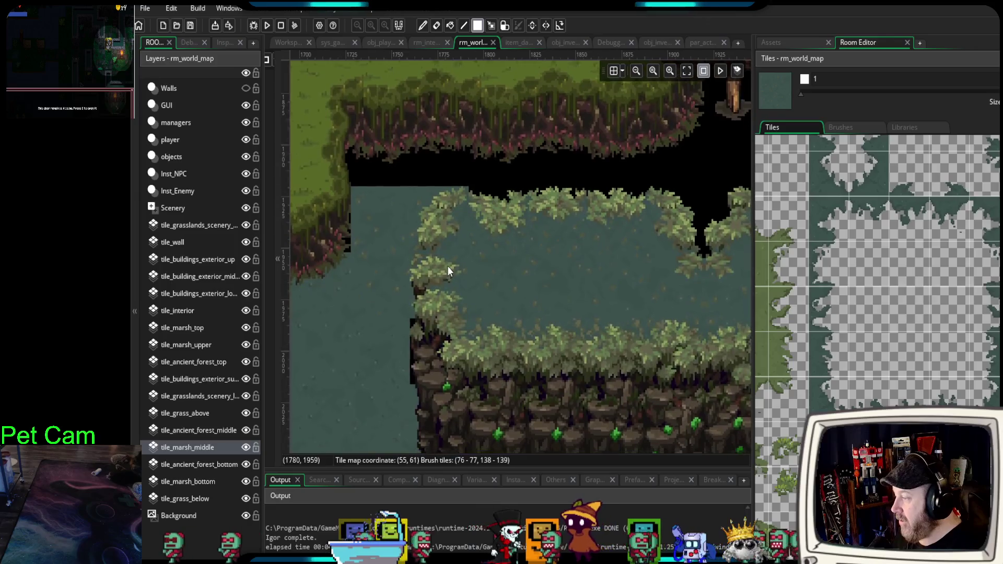
click(193, 481)
scroll(477, 337, down, 3)
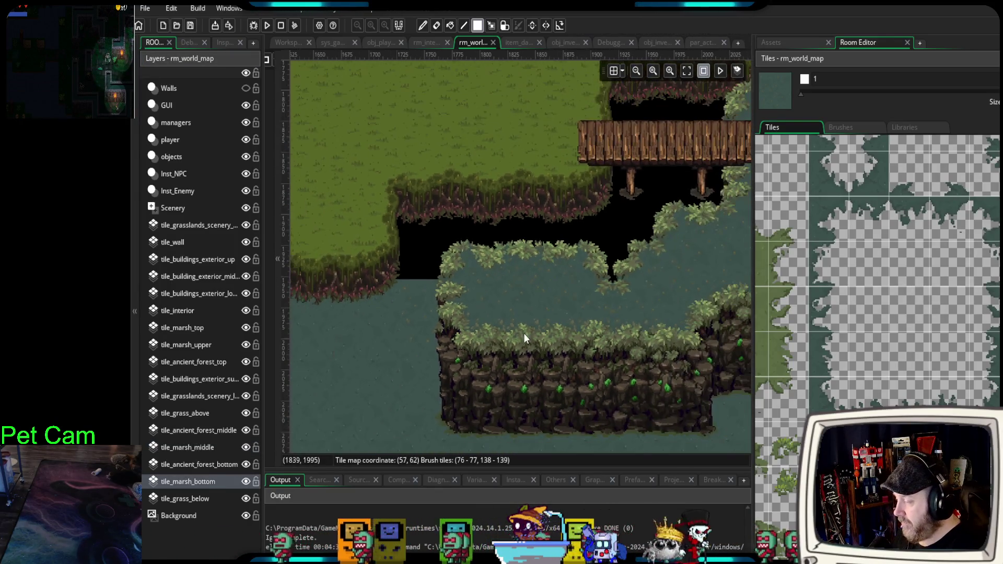
click(205, 446)
mouse_move(465, 337)
mouse_down()
mouse_move(452, 240)
mouse_move(487, 314)
mouse_move(519, 319)
mouse_up()
click(830, 395)
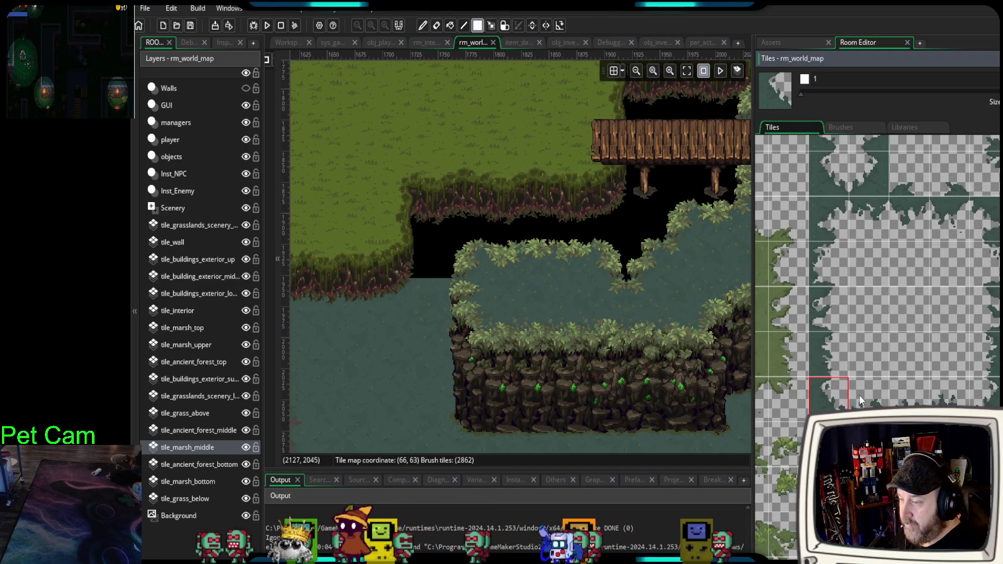
- Step through neighbouring marsh-edge tiles, try a two-tile pair, then settle on plain marsh water
key(Right)
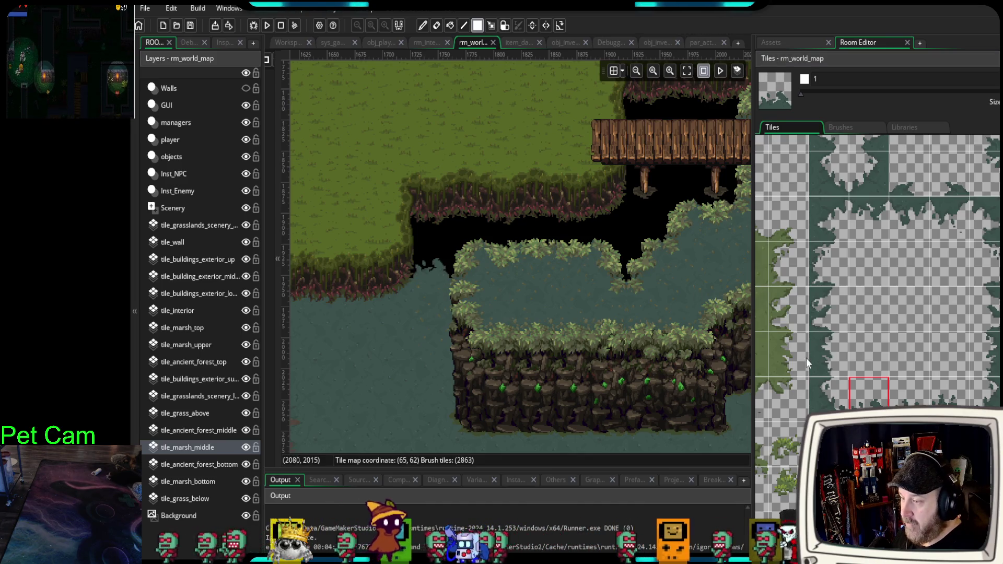
key(Up)
key(Left)
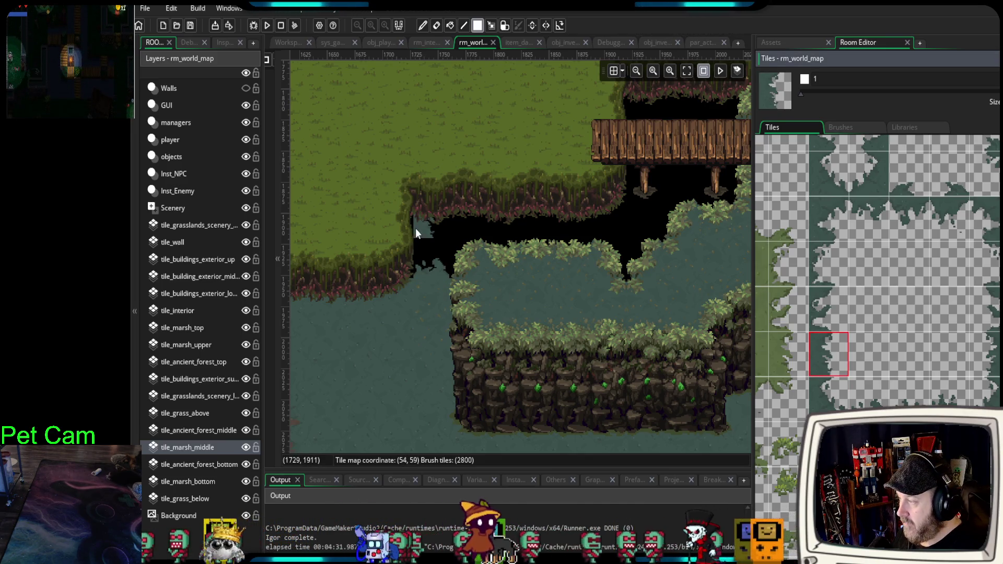
key(Up)
key(Up)
key(Up)
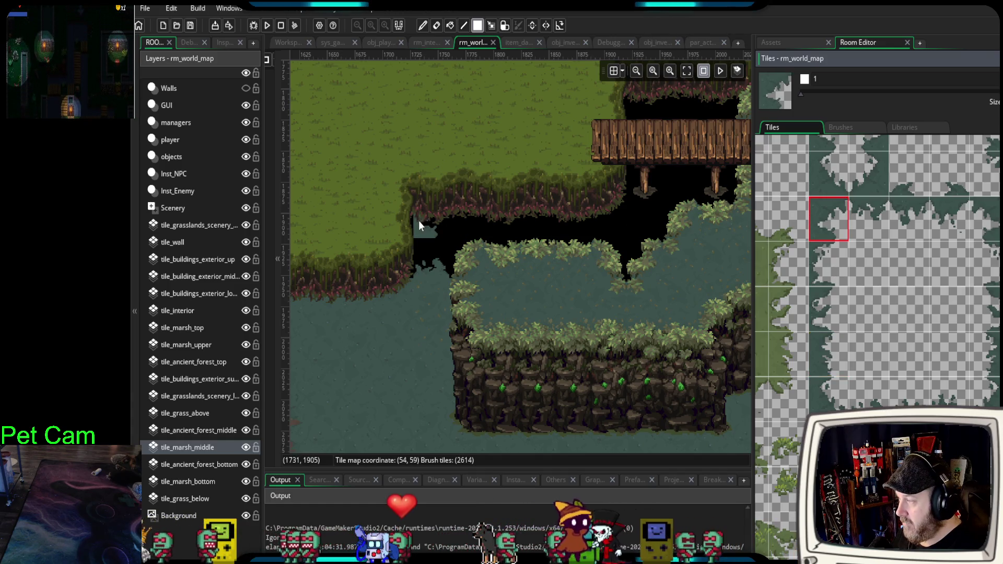
key(Right)
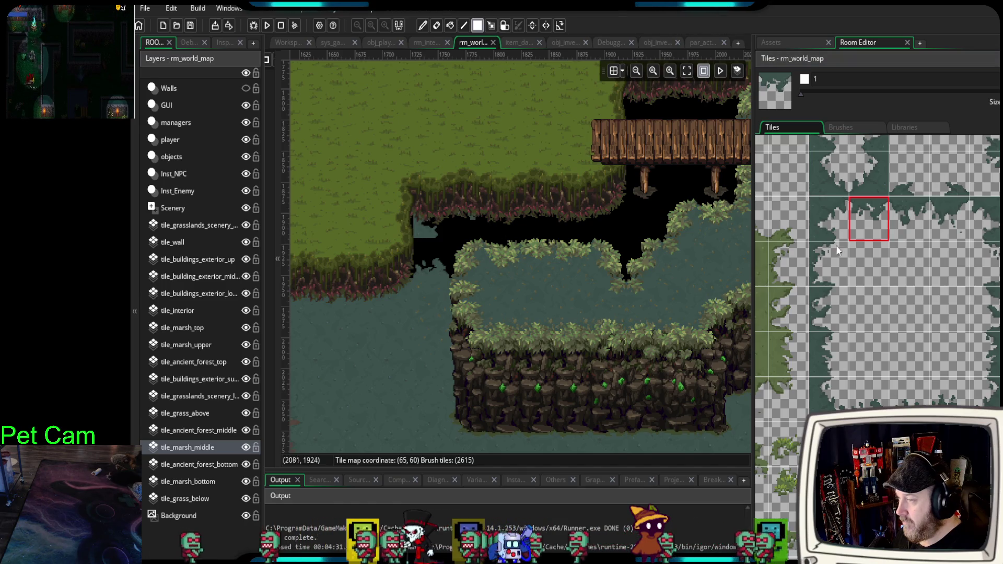
drag(908, 215, 948, 218)
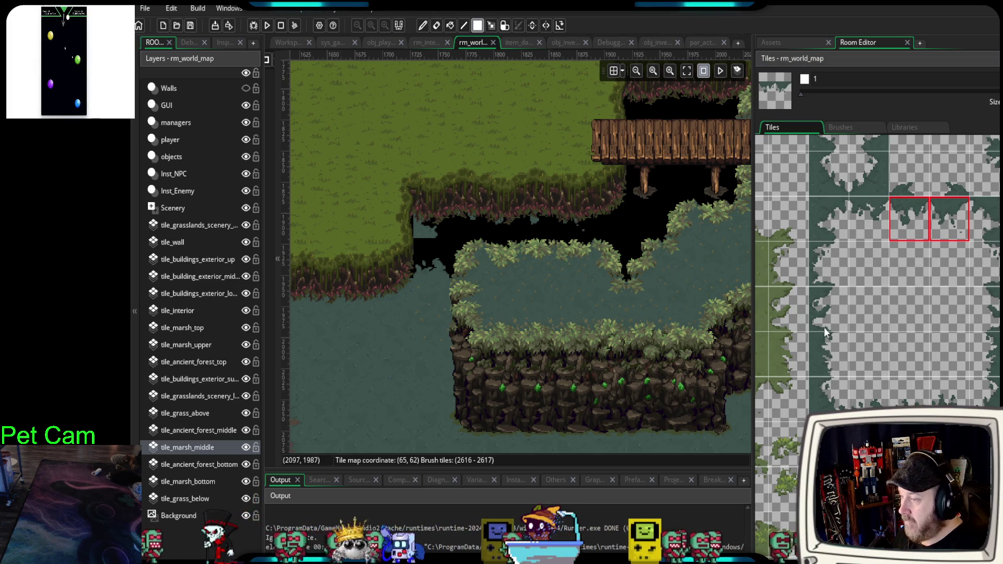
ctrl+click(383, 254)
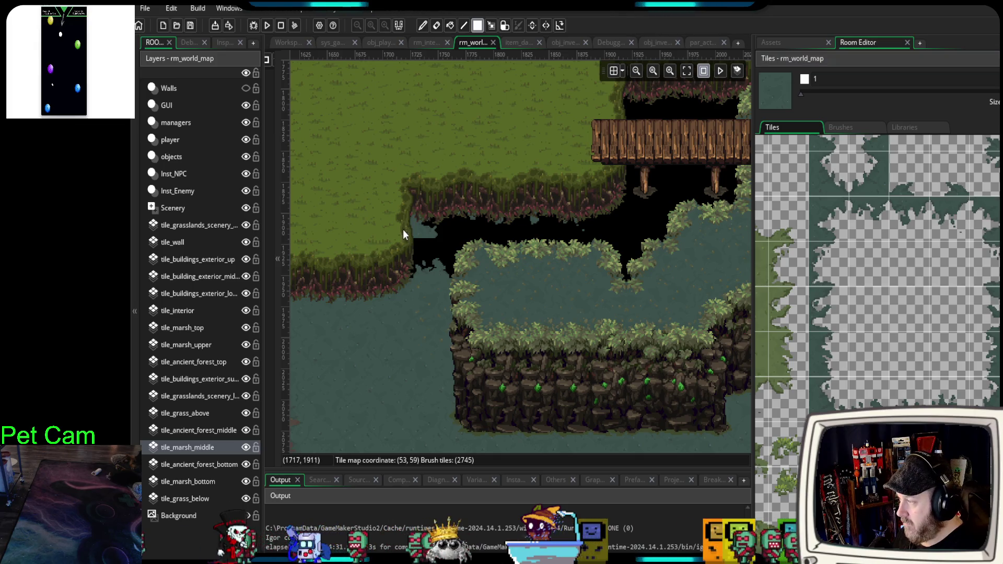
- On tile_marsh_bottom, paint marsh water into the black holes beside the wooden bridge
scroll(403, 339, right, 5)
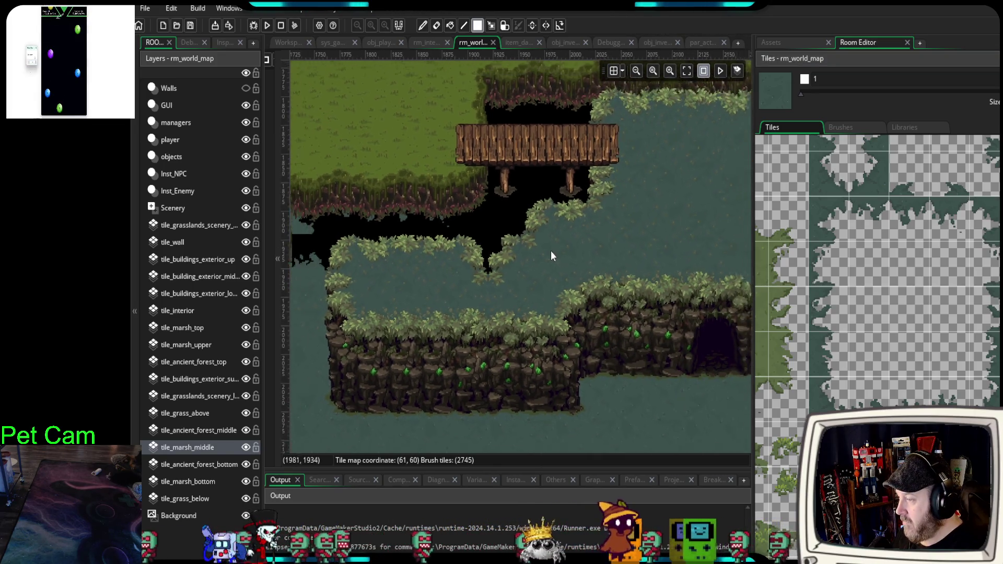
scroll(594, 233, down, 3)
scroll(390, 306, right, 4)
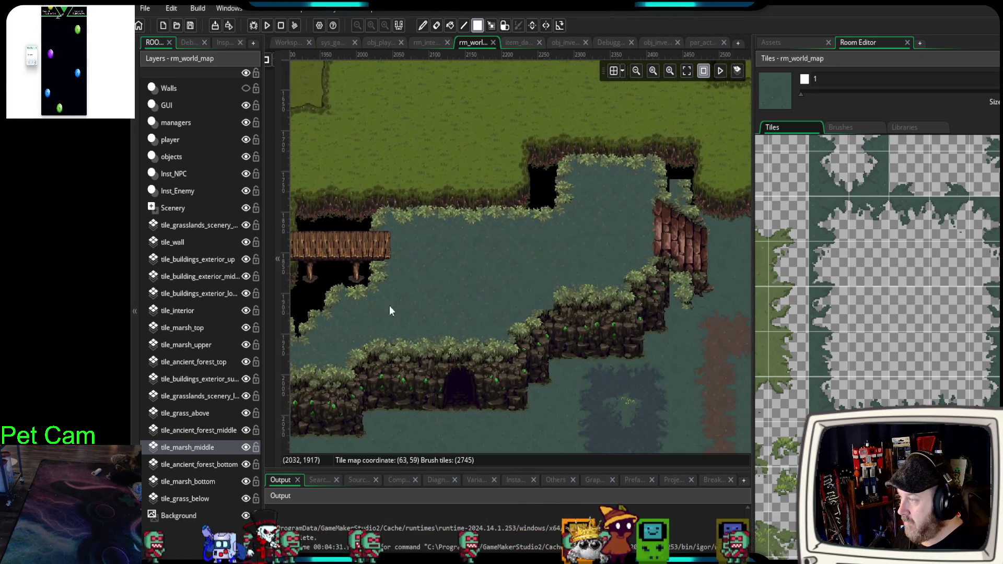
click(217, 479)
scroll(597, 236, up, 4)
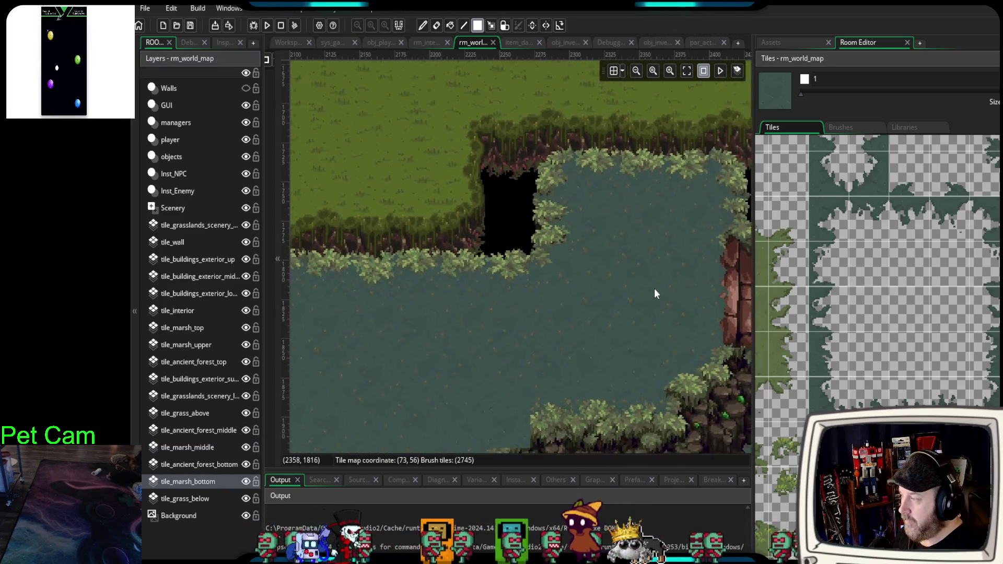
drag(655, 293, 715, 272)
click(564, 230)
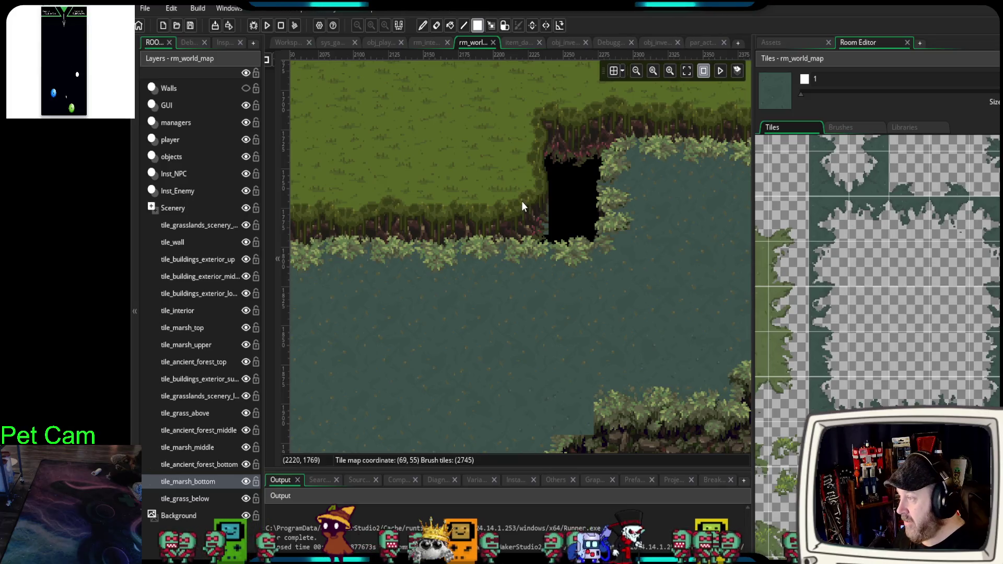
scroll(522, 254, down, 3)
scroll(574, 255, down, 2)
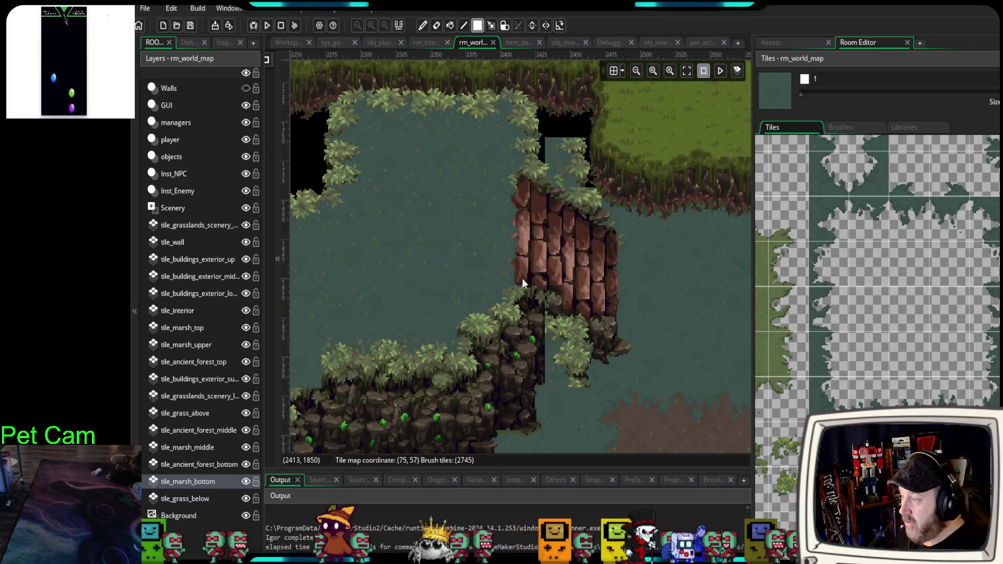
scroll(522, 278, up, 2)
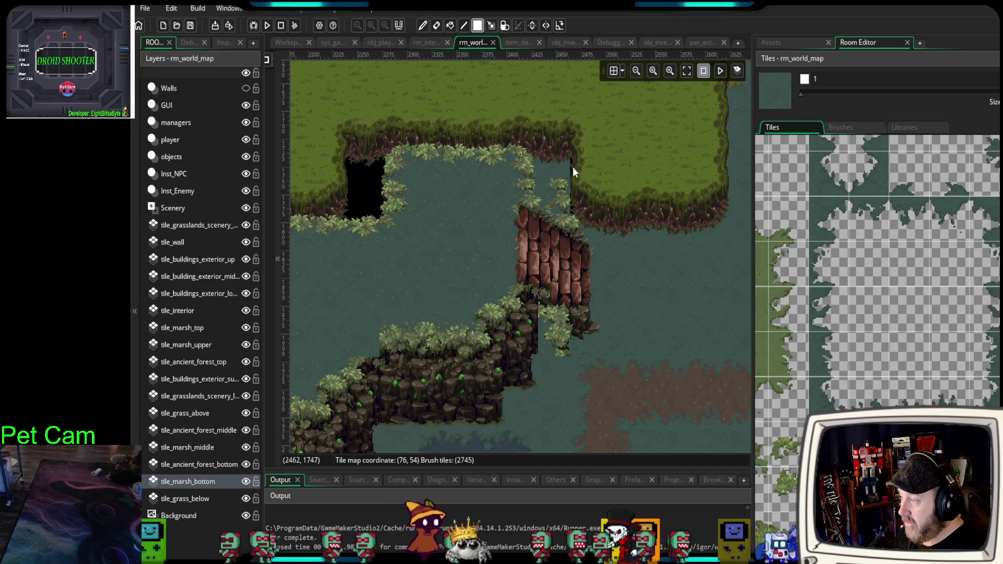
click(571, 168)
- Pan and zoom across the marsh to bring the whole wooden bridge into view
drag(419, 308, 476, 253)
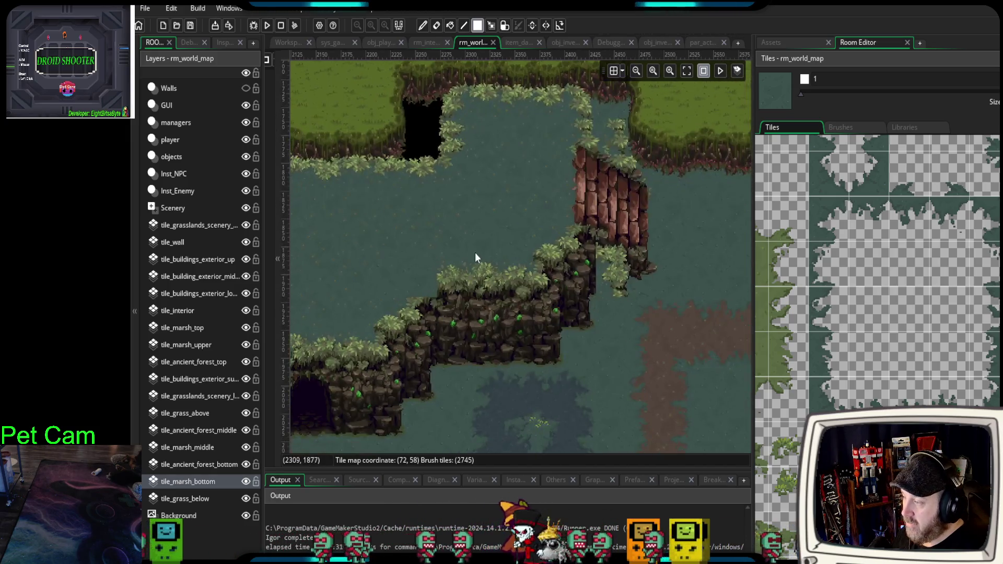
scroll(424, 314, down, 2)
drag(402, 325, 613, 279)
drag(412, 287, 584, 277)
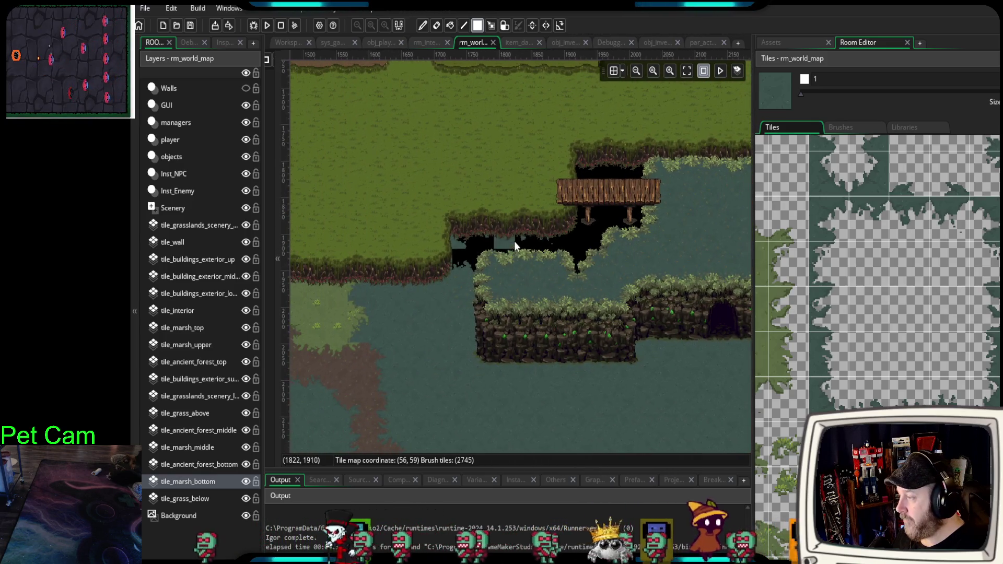
scroll(518, 249, up, 2)
scroll(519, 249, up, 1)
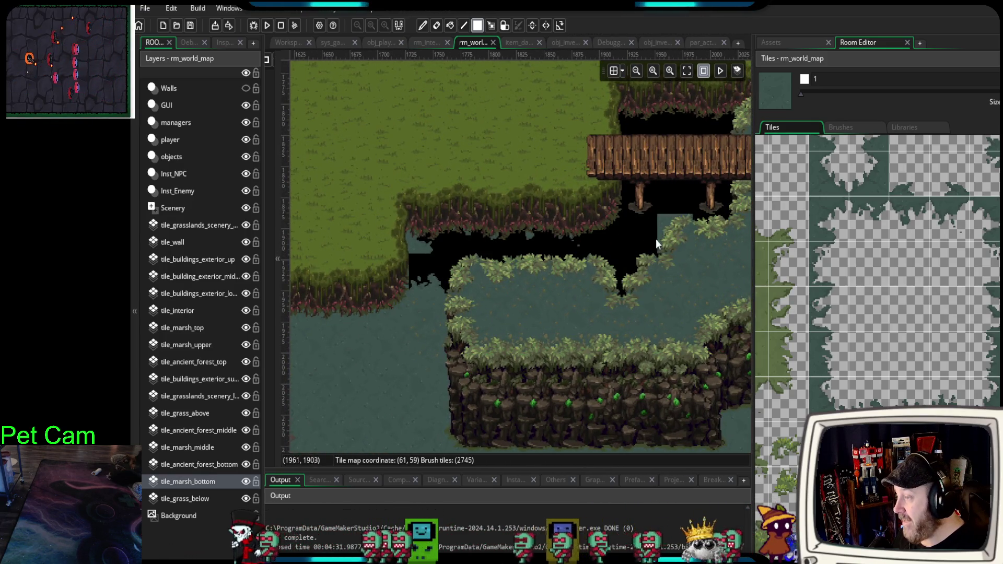
drag(541, 276, 528, 273)
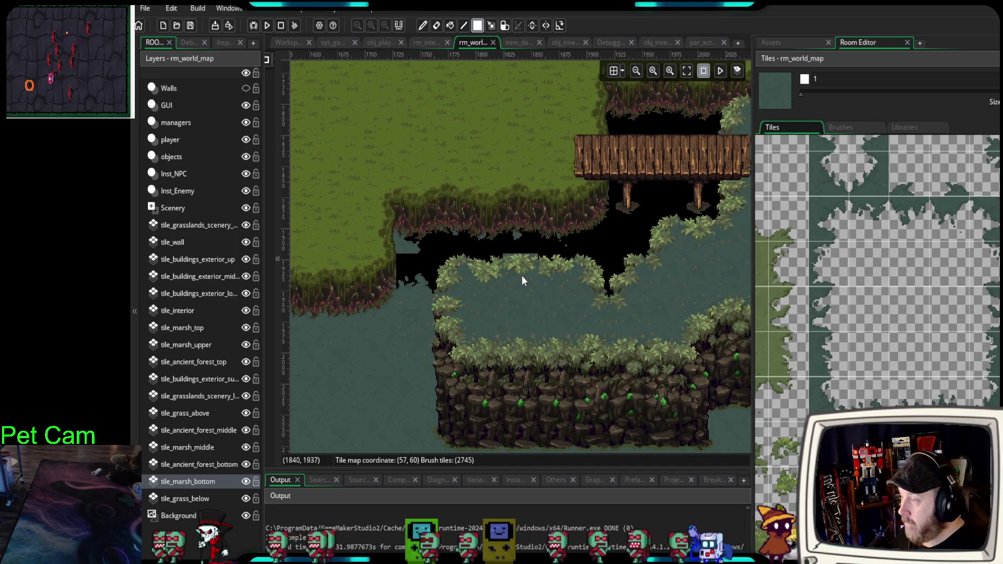
drag(878, 271, 845, 257)
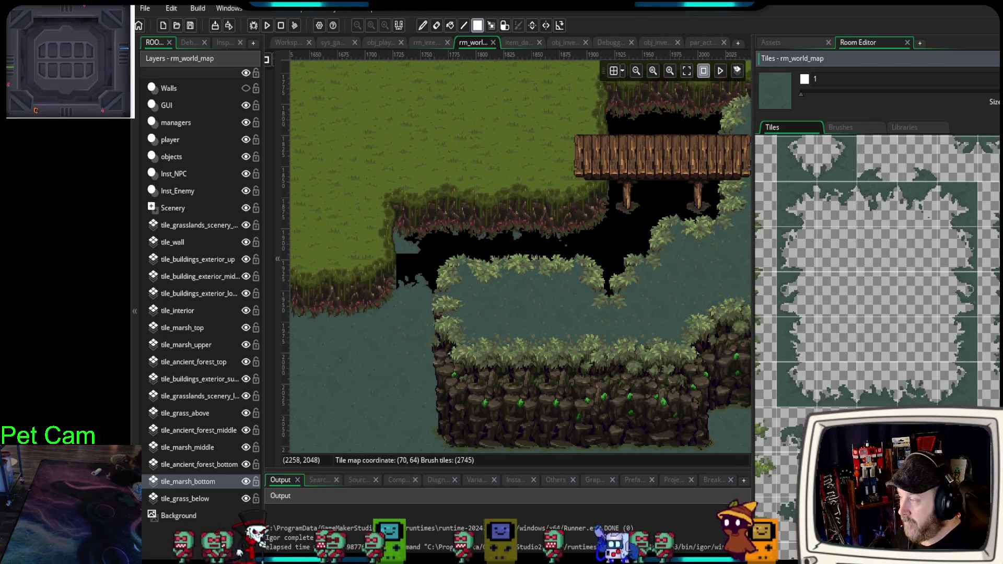
scroll(386, 312, up, 2)
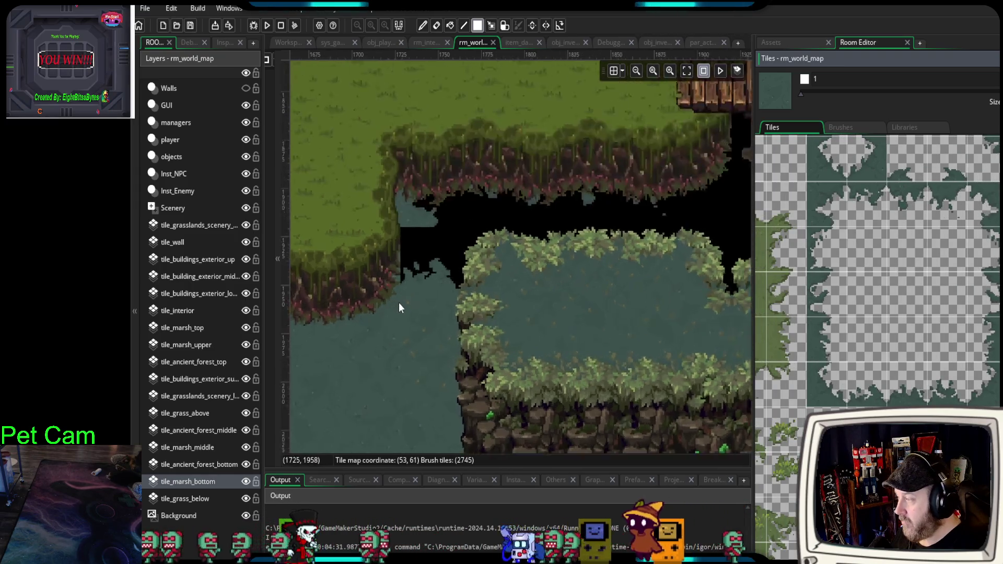
- On tile_marsh_middle, paint neighbouring grassy marsh-edge tiles into the dark cave gap beside the cliff
click(833, 208)
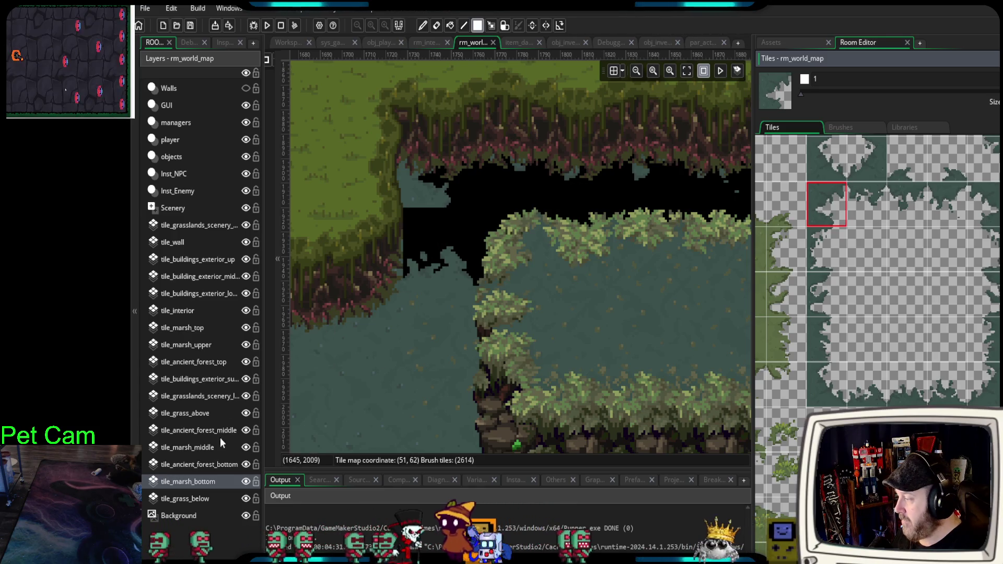
click(204, 450)
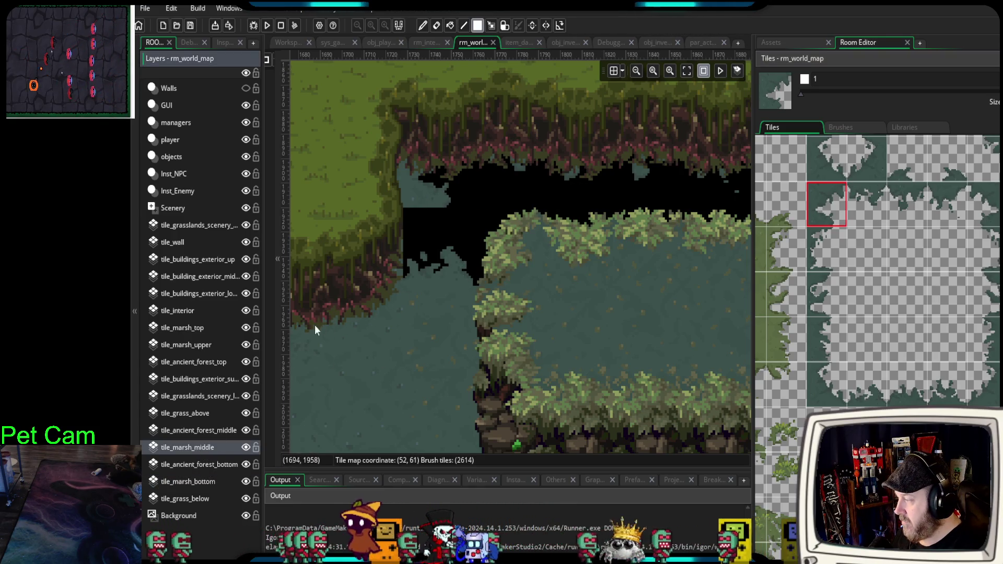
click(245, 447)
click(246, 447)
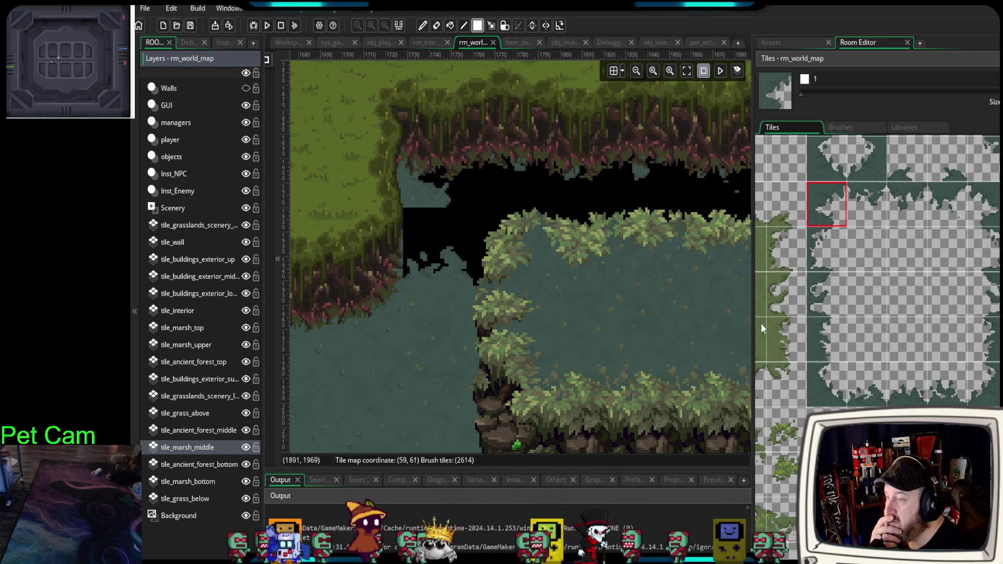
click(862, 222)
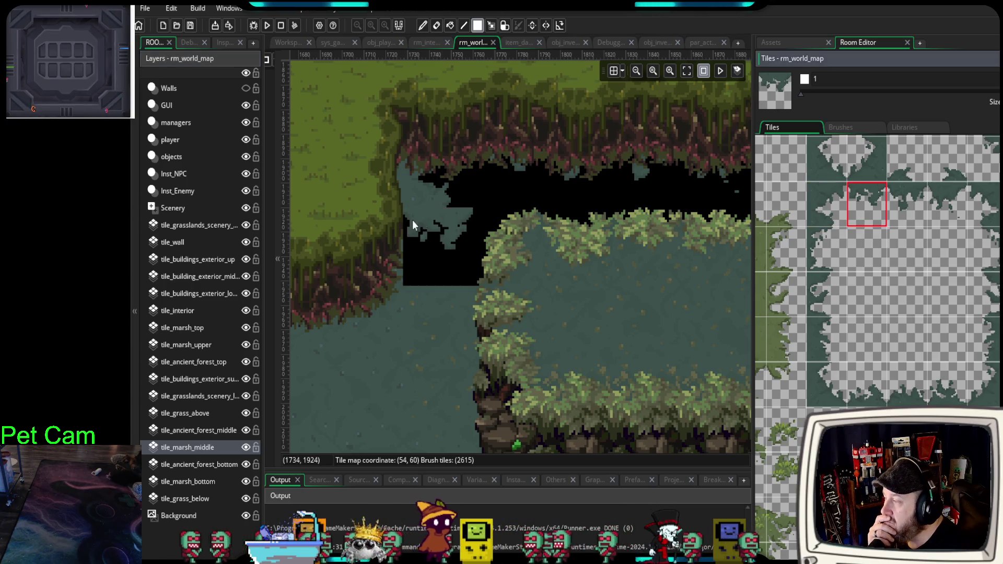
click(408, 193)
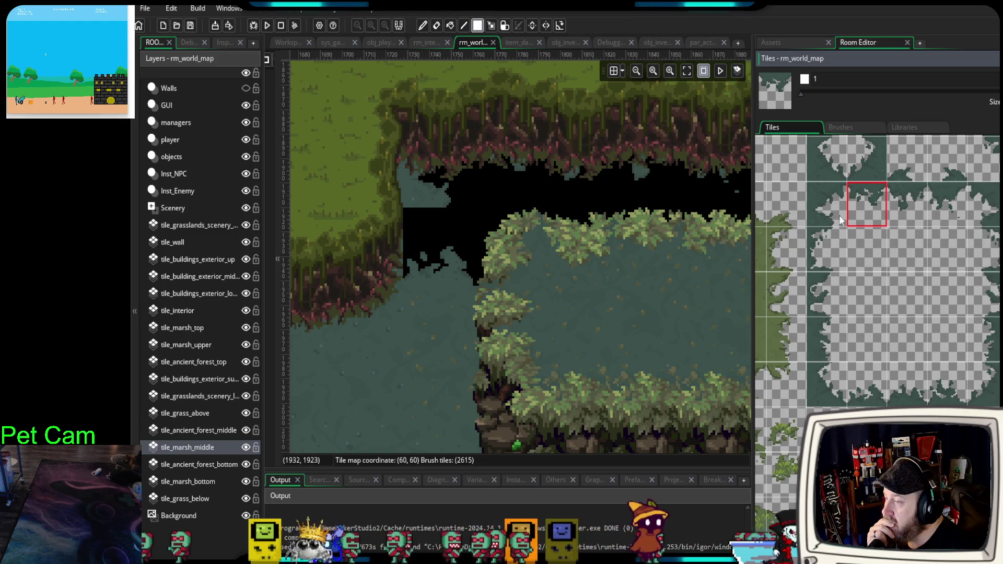
click(826, 205)
click(867, 205)
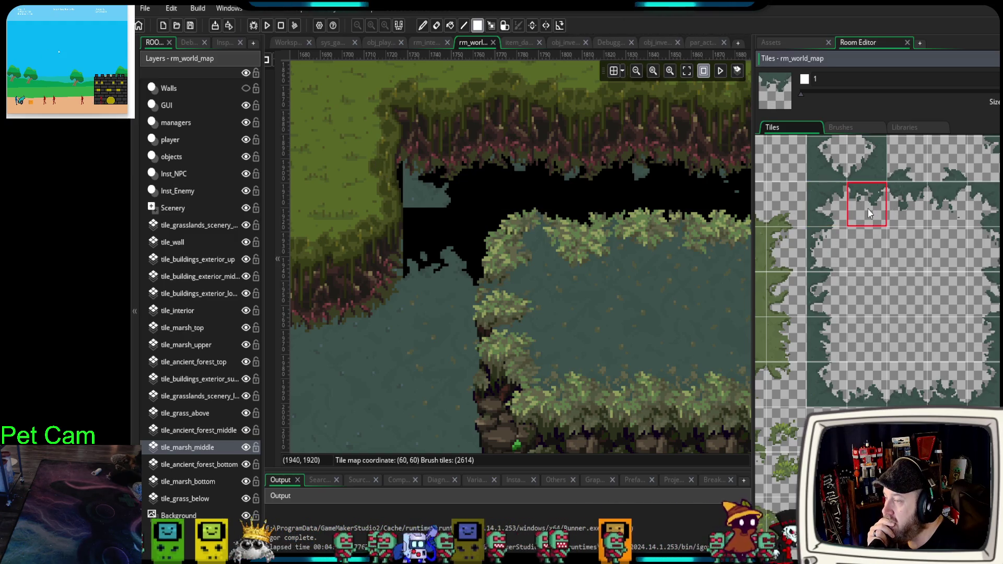
- On tile_marsh_bottom, paint a 2x2 brown mud brush across the black gap below the bridge
click(835, 243)
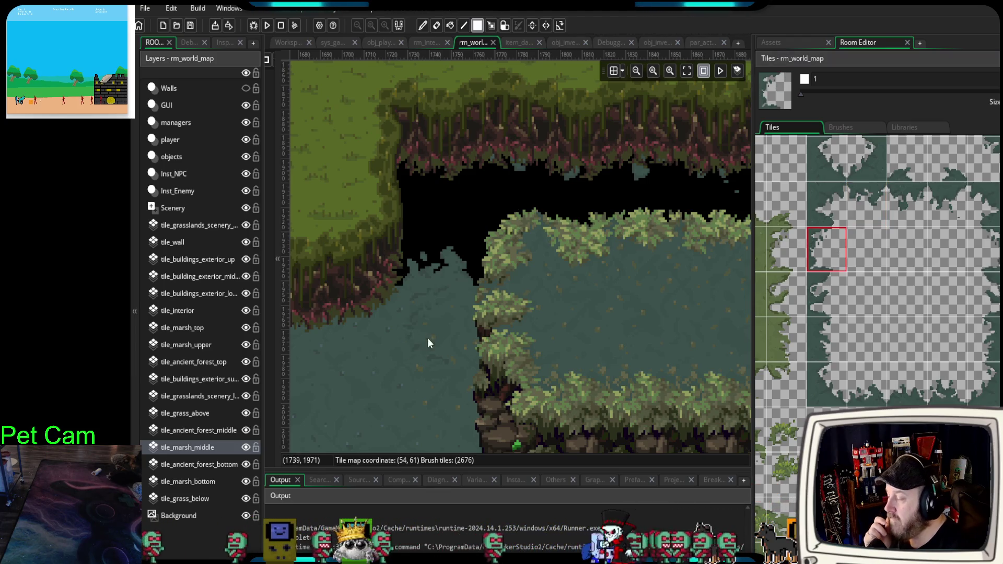
click(216, 481)
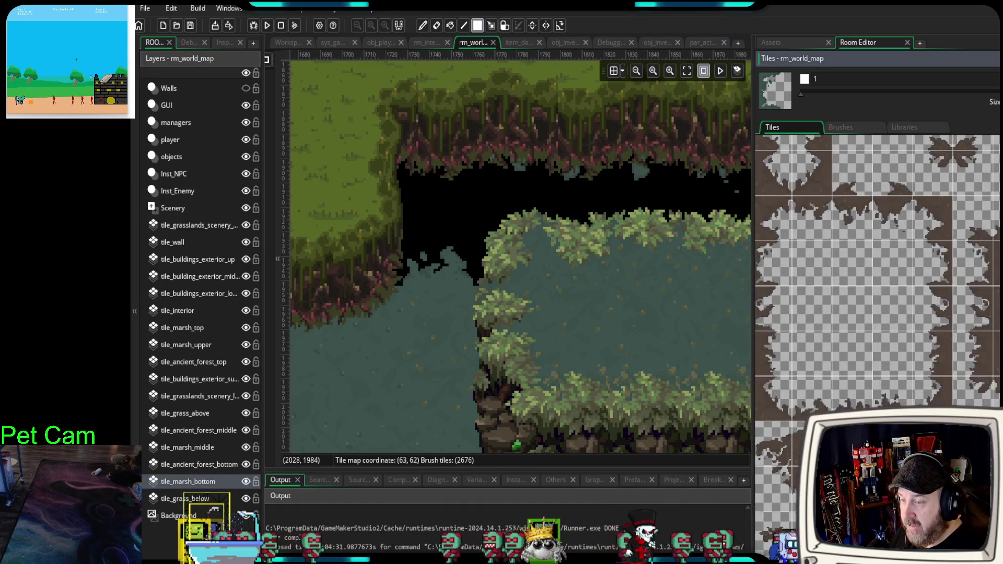
drag(959, 256, 987, 292)
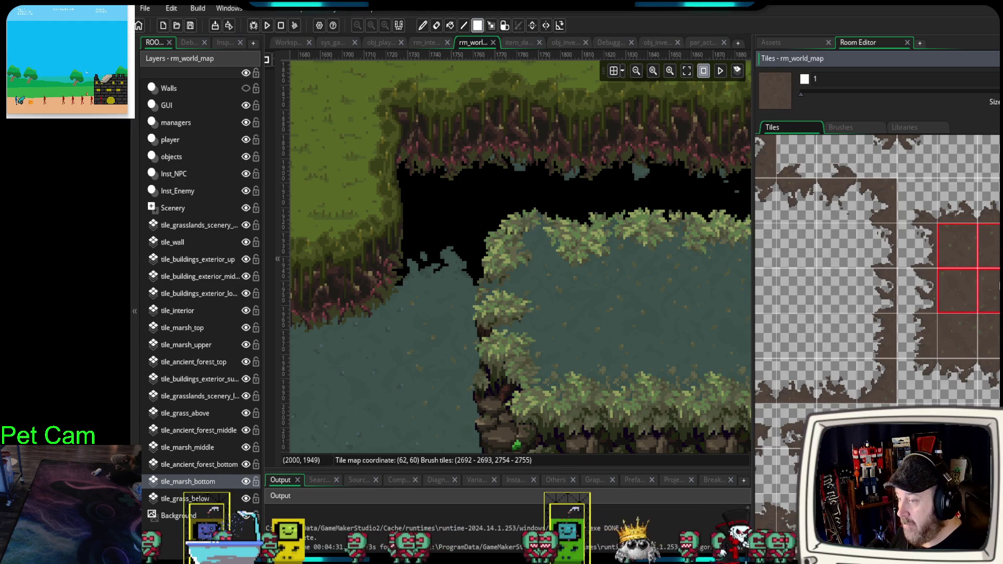
drag(995, 334, 960, 246)
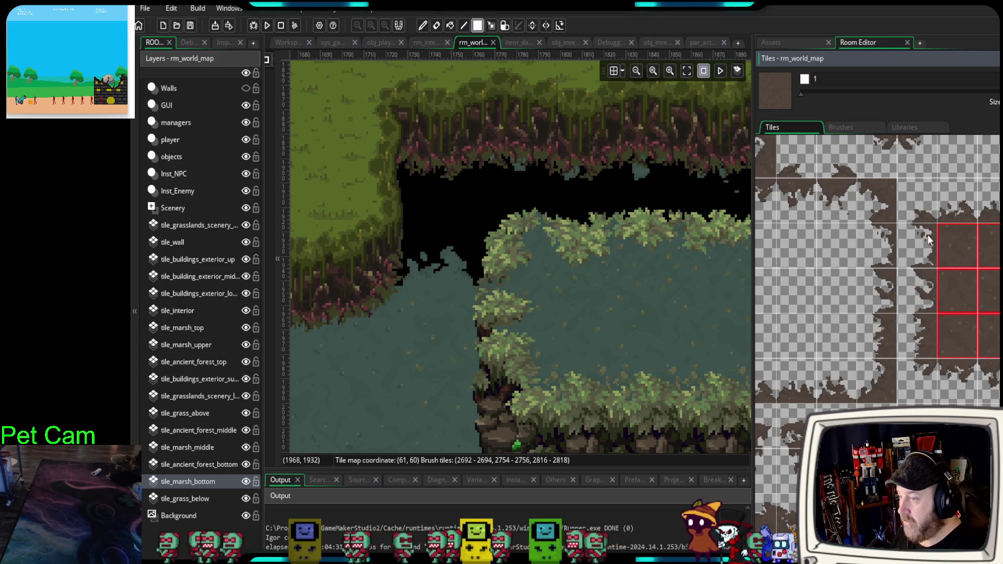
drag(957, 245, 987, 293)
mouse_move(429, 231)
mouse_down()
mouse_move(669, 213)
mouse_move(343, 250)
mouse_move(427, 229)
mouse_move(524, 248)
mouse_up()
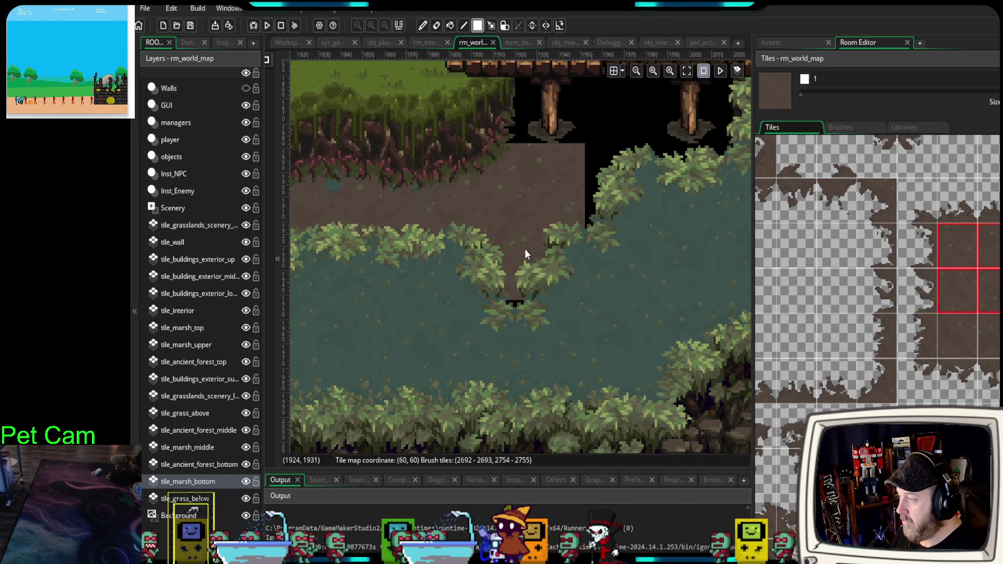
- Paint mud over the black strips below, beside and above the wooden bridge
mouse_move(588, 262)
mouse_down()
mouse_move(606, 234)
mouse_move(521, 299)
mouse_move(488, 263)
mouse_move(559, 243)
mouse_move(602, 243)
mouse_up()
click(628, 236)
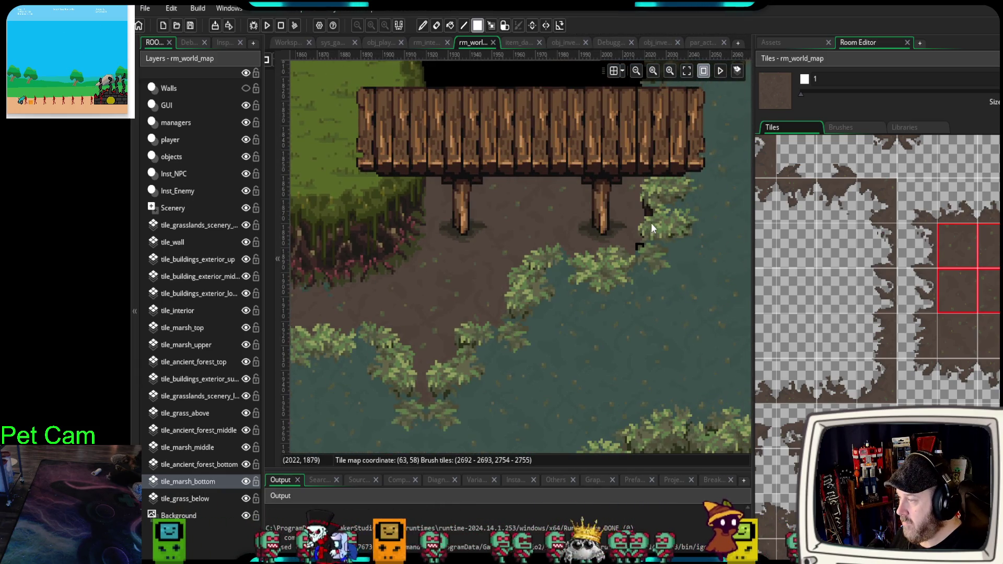
scroll(605, 209, up, 4)
drag(454, 246, 660, 242)
scroll(601, 356, down, 5)
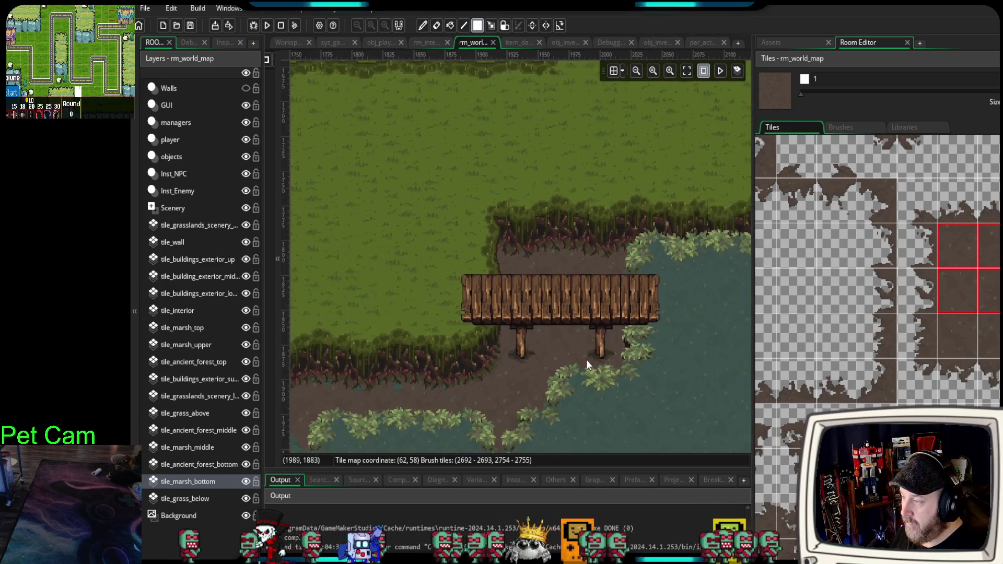
scroll(575, 266, down, 2)
scroll(558, 284, down, 1)
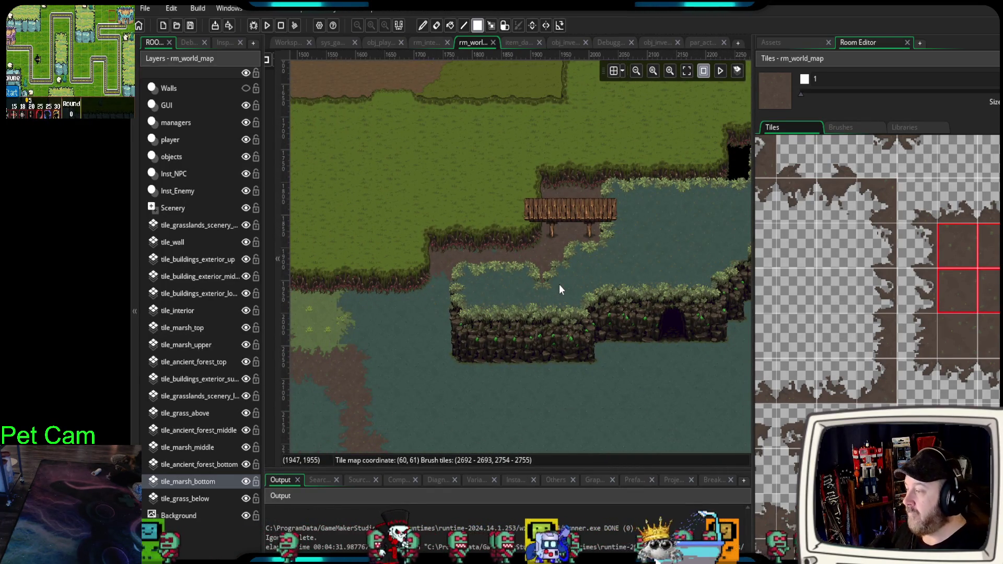
- Fill the marsh-bank gap east of the bridge and its thin seam with dirt cliff tiles
drag(556, 271, 516, 298)
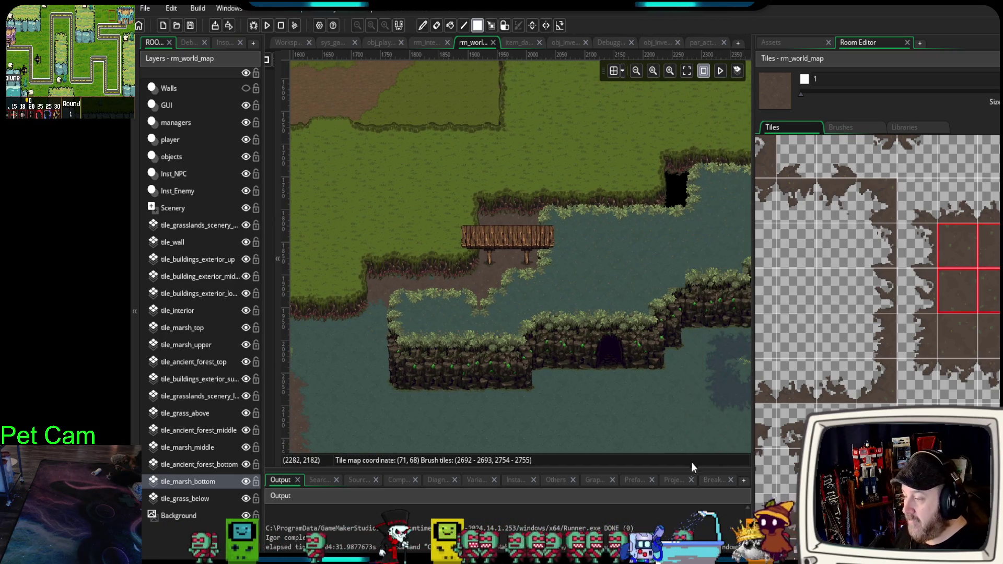
drag(689, 473, 690, 525)
mouse_move(642, 315)
mouse_down()
mouse_move(591, 369)
mouse_move(534, 387)
mouse_up()
click(573, 245)
click(585, 255)
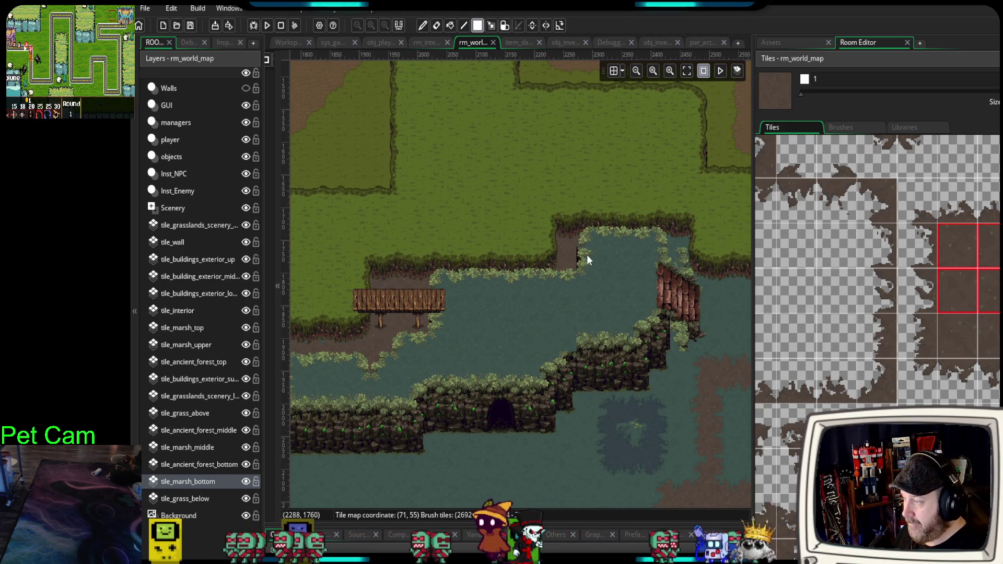
click(422, 25)
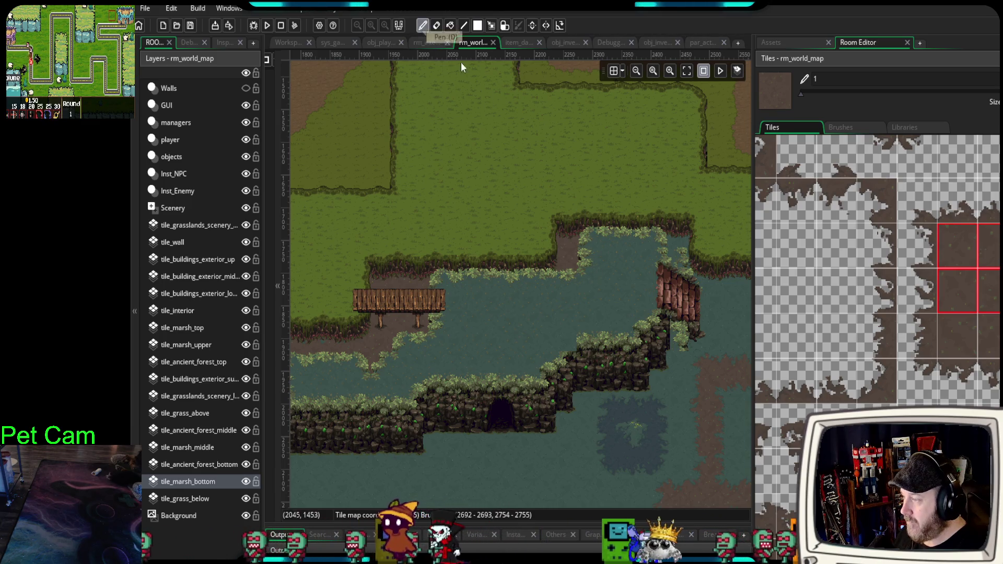
scroll(501, 327, down, 1)
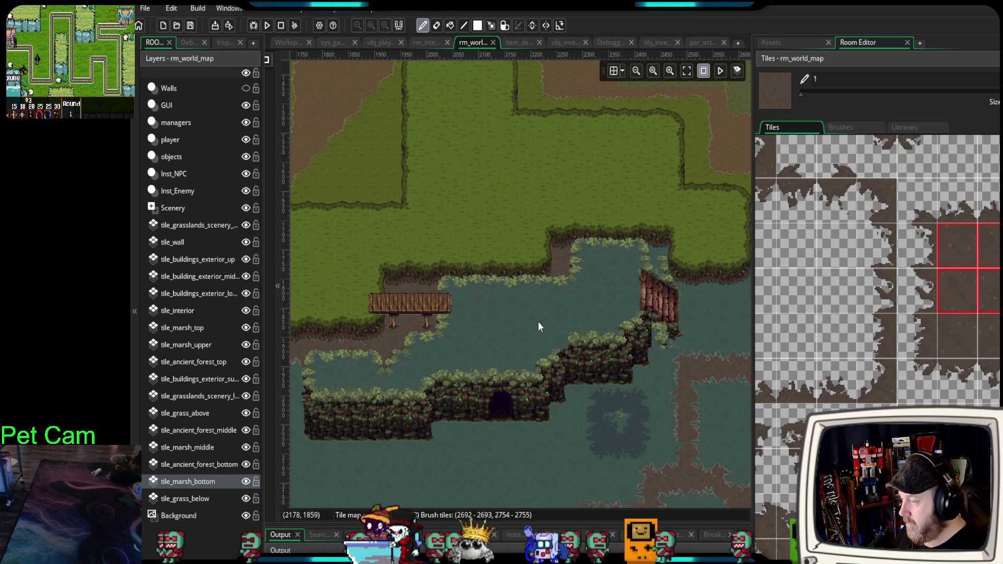
scroll(513, 374, down, 2)
mouse_move(453, 396)
mouse_down()
mouse_move(586, 322)
mouse_move(532, 329)
mouse_up()
scroll(532, 328, up, 4)
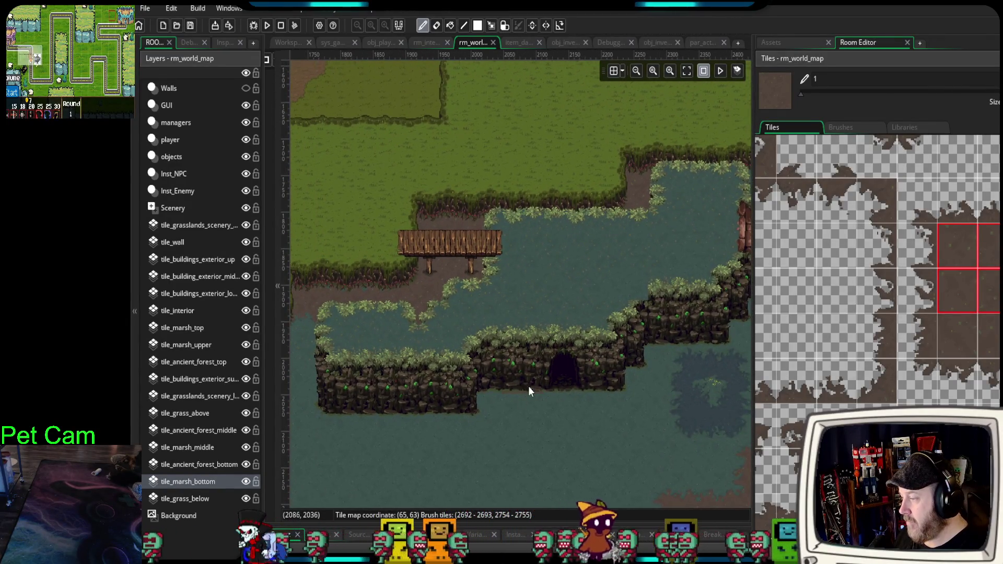
scroll(473, 423, down, 2)
drag(448, 428, 485, 418)
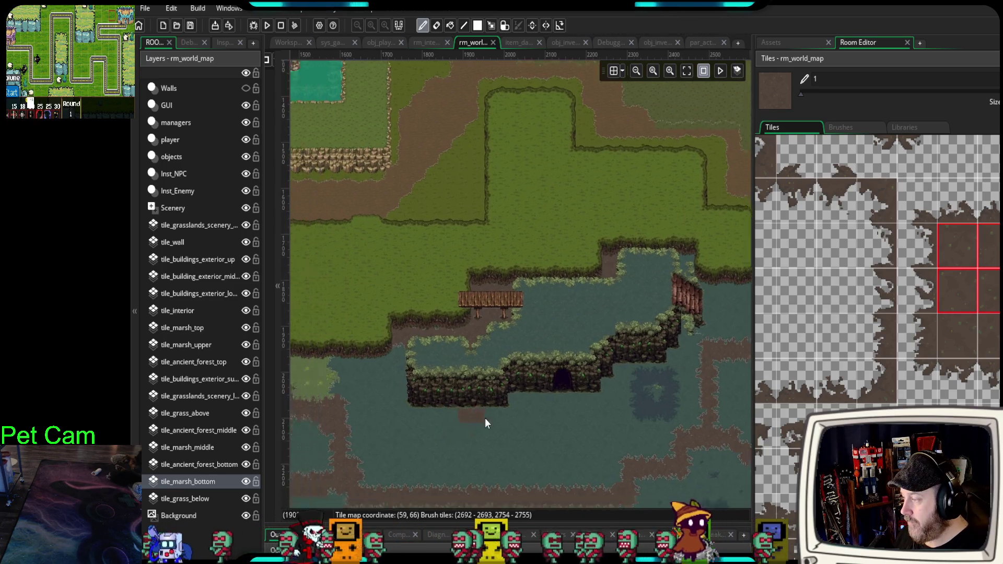
scroll(538, 331, up, 4)
scroll(506, 372, up, 2)
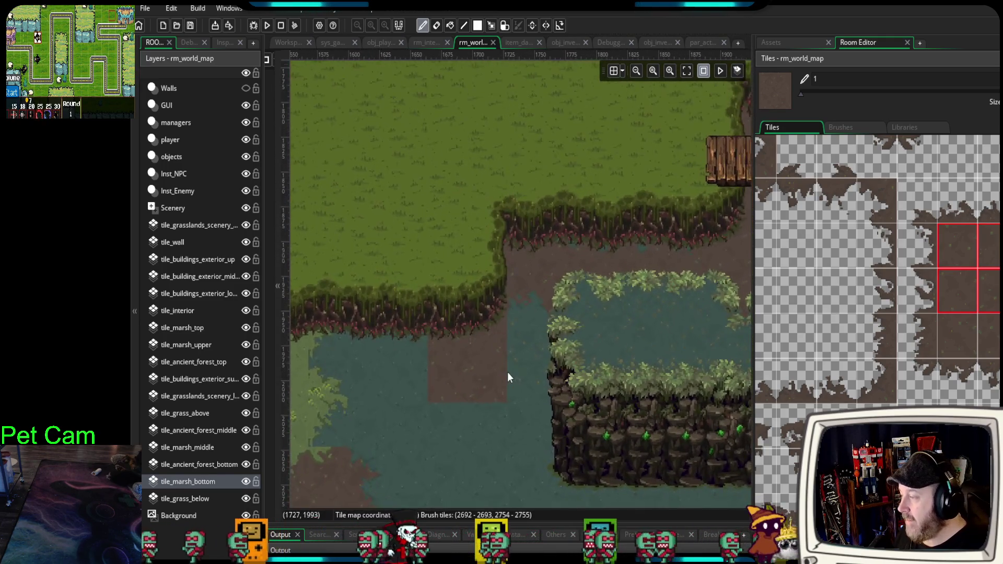
drag(572, 385, 481, 402)
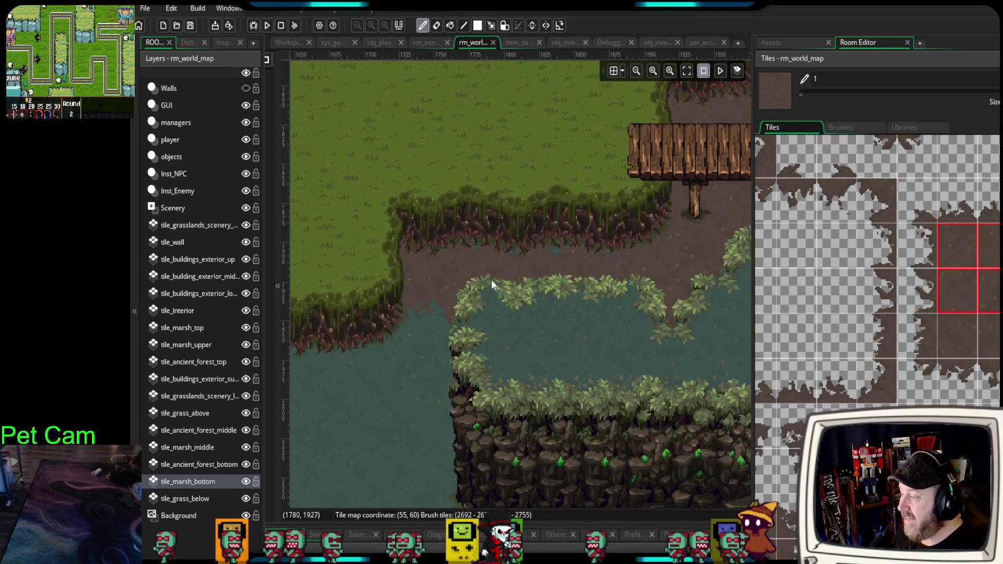
mouse_move(725, 231)
mouse_down()
mouse_move(618, 330)
mouse_move(459, 412)
mouse_up()
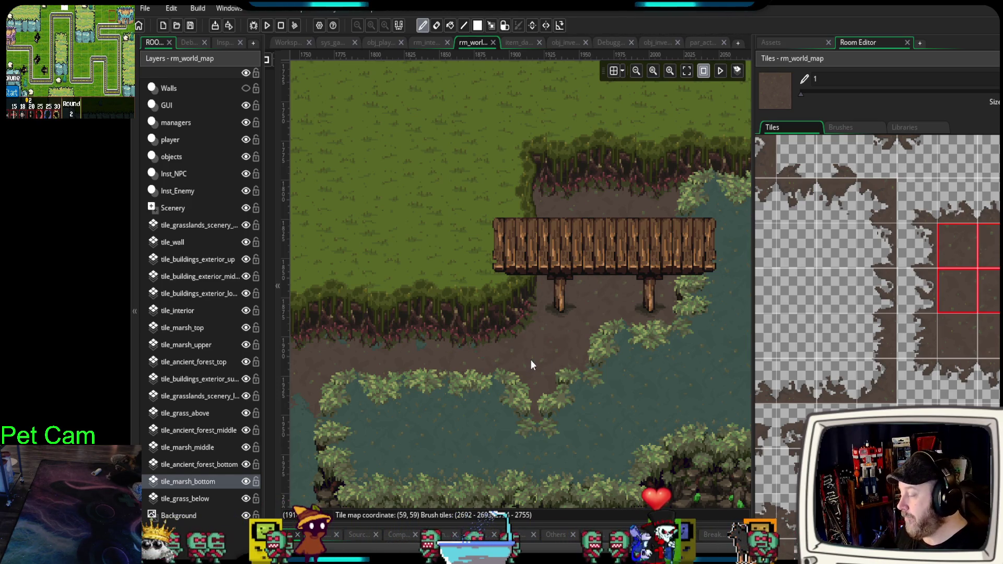
scroll(433, 390, down, 3)
scroll(503, 347, left, 3)
scroll(498, 349, down, 3)
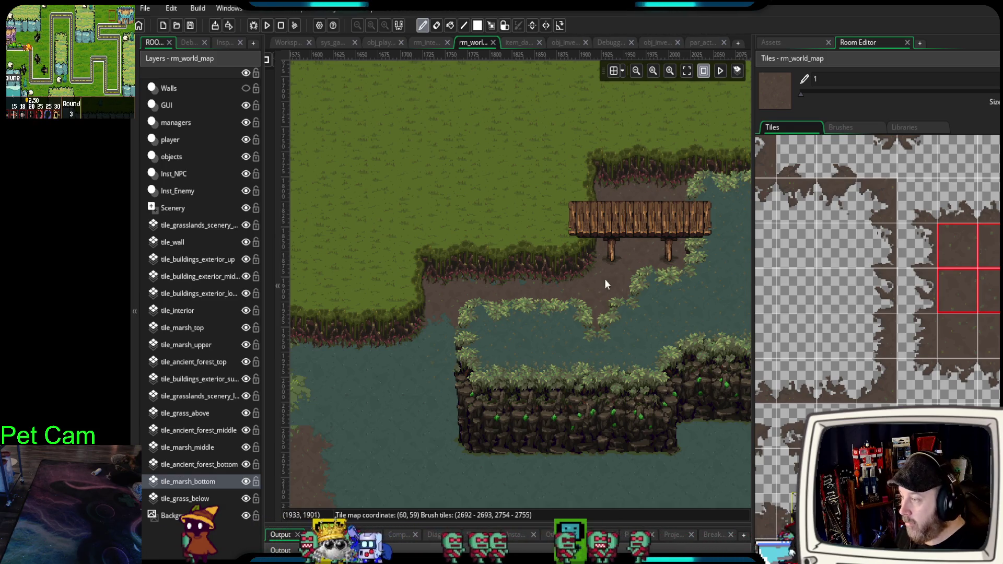
scroll(460, 282, down, 2)
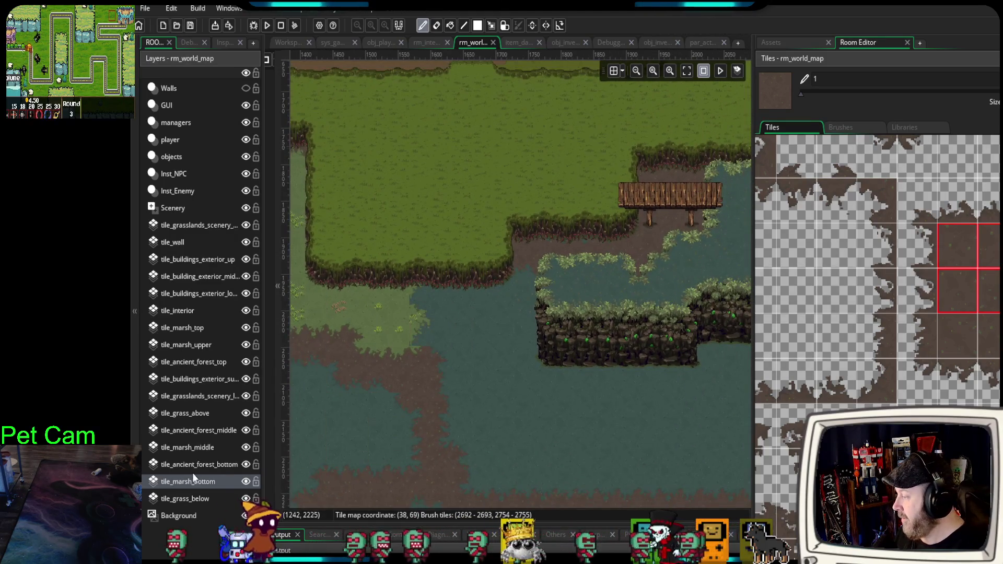
- Zoom out, pan across, and zoom in on the southeast marsh corner with its diagonal mud path
scroll(446, 424, left, 15)
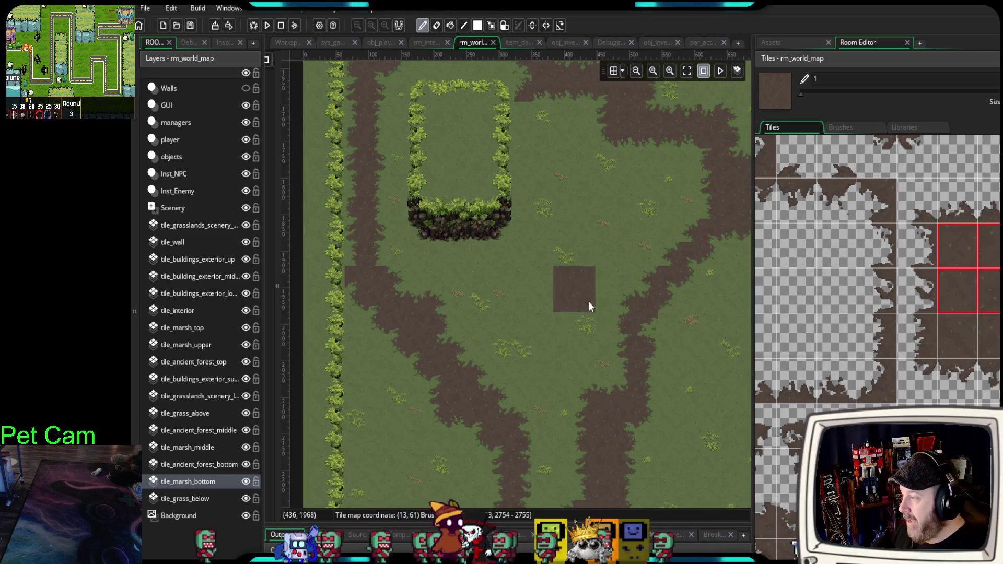
scroll(631, 315, down, 3)
scroll(653, 412, down, 3)
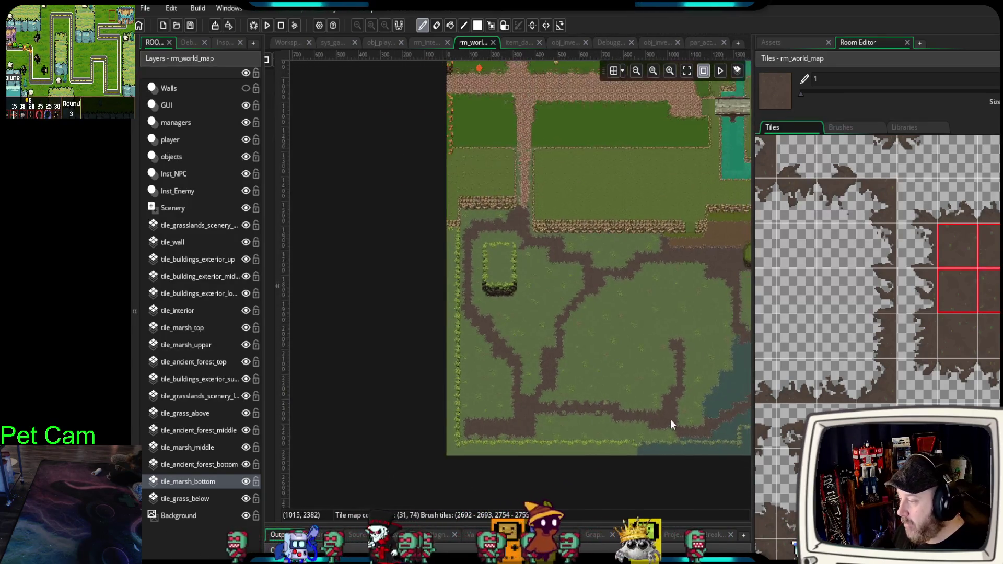
scroll(511, 368, up, 2)
scroll(430, 369, up, 1)
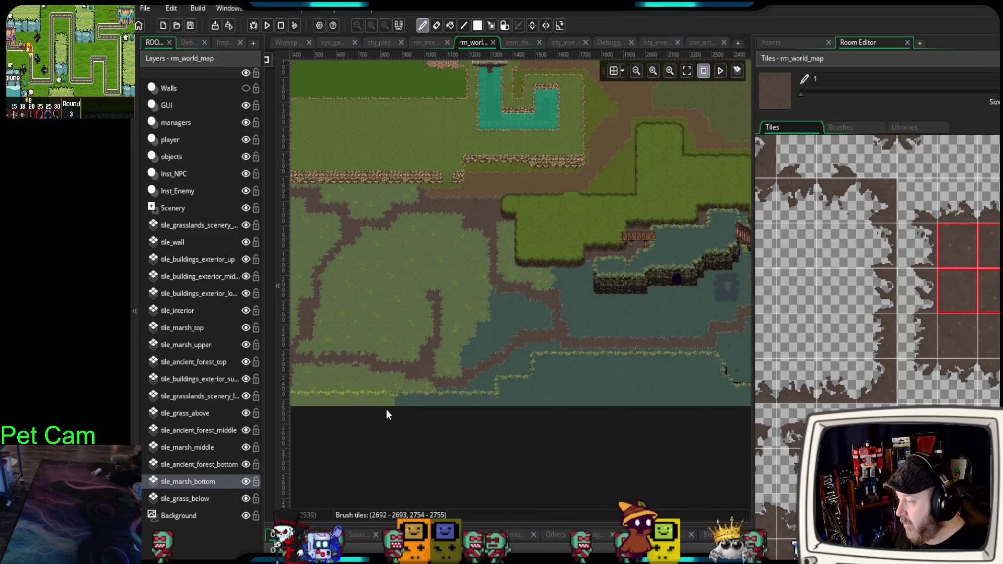
scroll(572, 379, right, 3)
scroll(571, 376, up, 5)
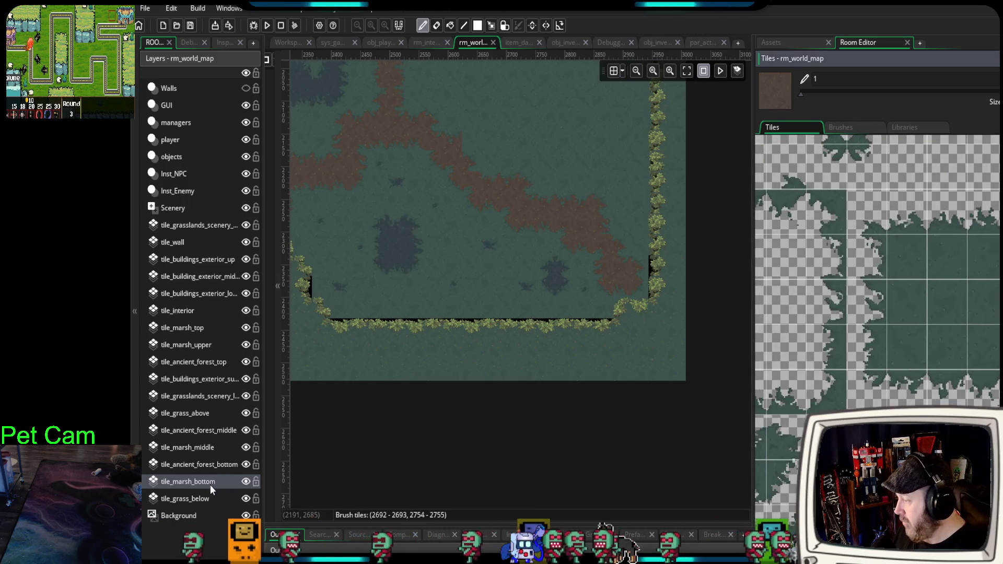
- Paint a 2x2 green marsh tile block over the black strip under the grass edge
scroll(634, 344, up, 1)
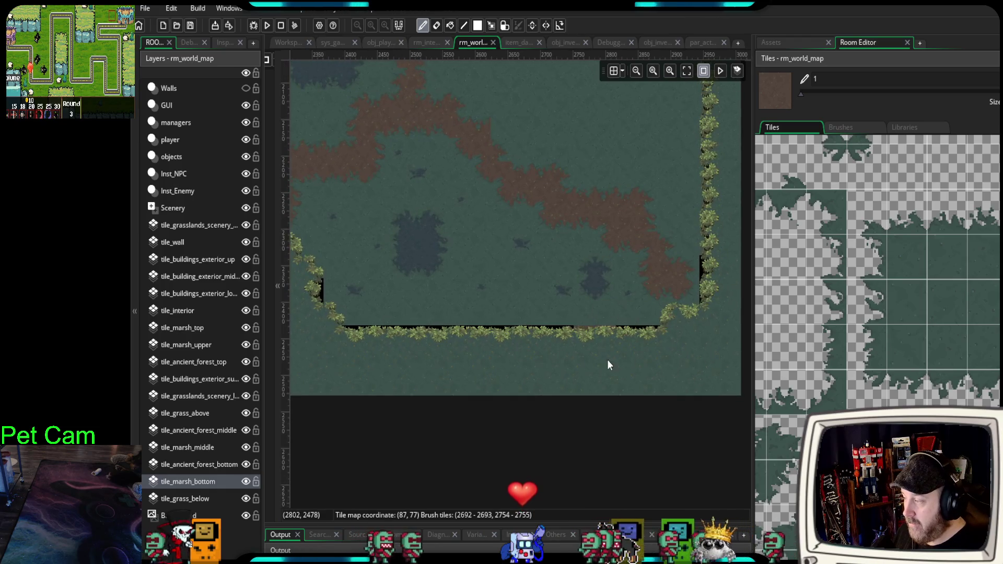
drag(906, 256, 935, 287)
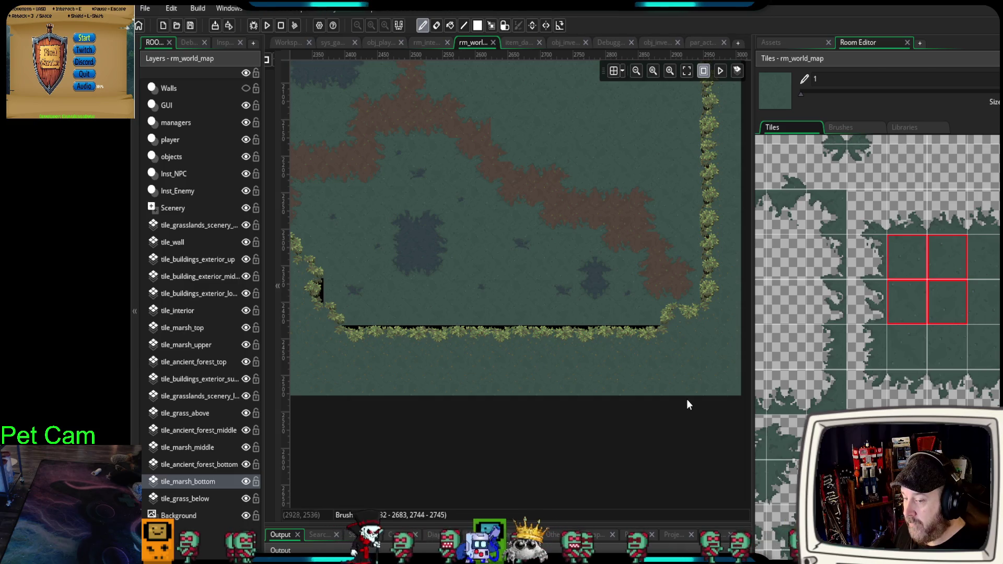
mouse_move(676, 348)
mouse_down()
mouse_move(332, 350)
mouse_move(294, 308)
mouse_move(307, 309)
mouse_up()
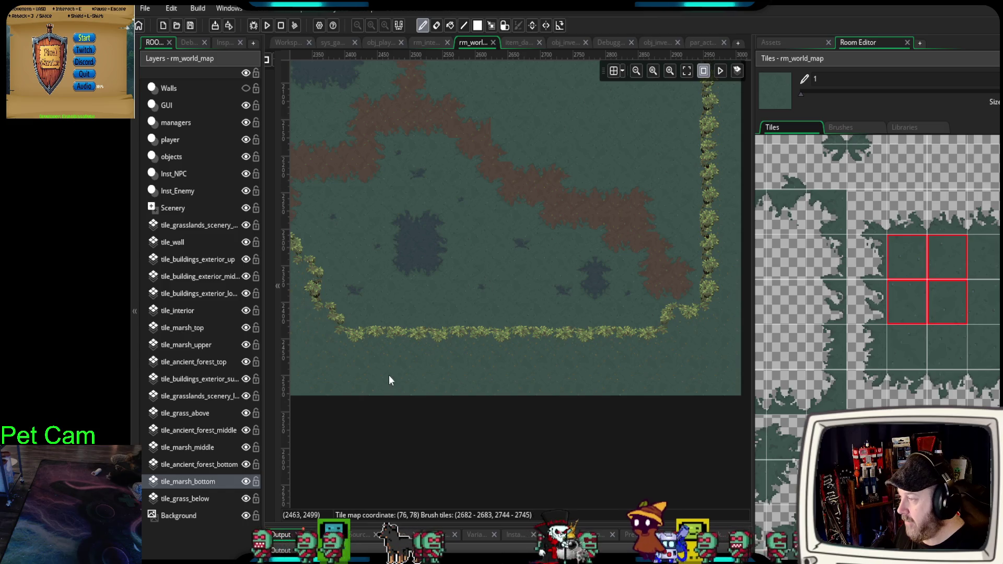
- Pan over to the western marsh and undo the stray black tile stamp
ctrl+scroll(387, 423, down, 2)
scroll(506, 329, up, 5)
ctrl+scroll(506, 324, down, 2)
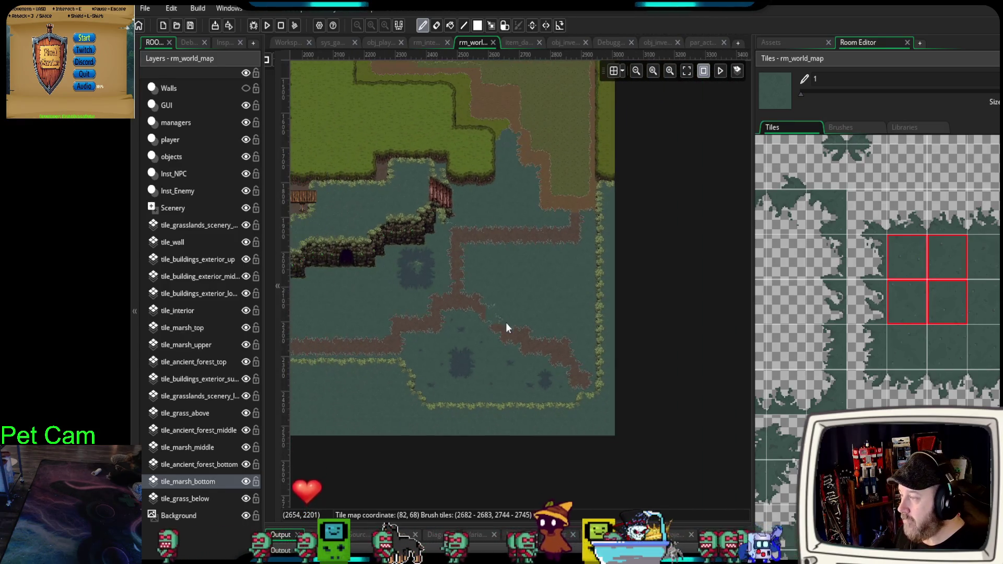
drag(459, 346, 537, 375)
ctrl+scroll(547, 377, up, 1)
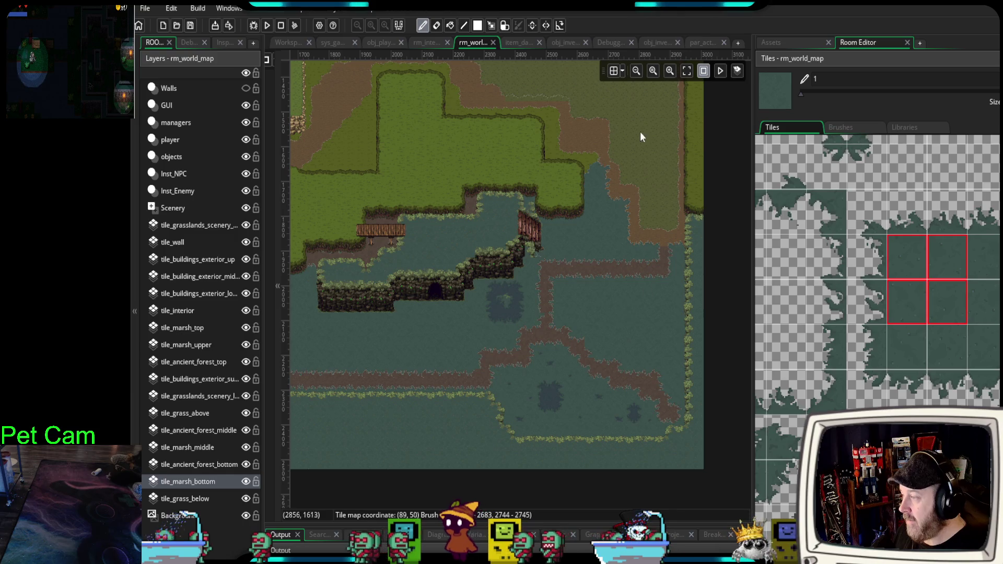
scroll(459, 341, left, 4)
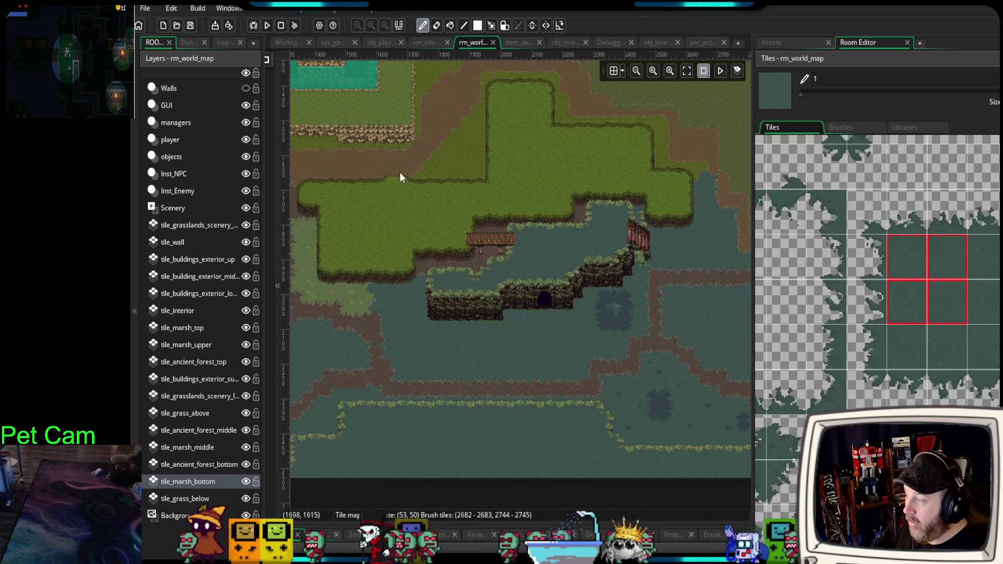
mouse_move(377, 397)
mouse_down()
mouse_move(494, 376)
mouse_move(485, 362)
mouse_up()
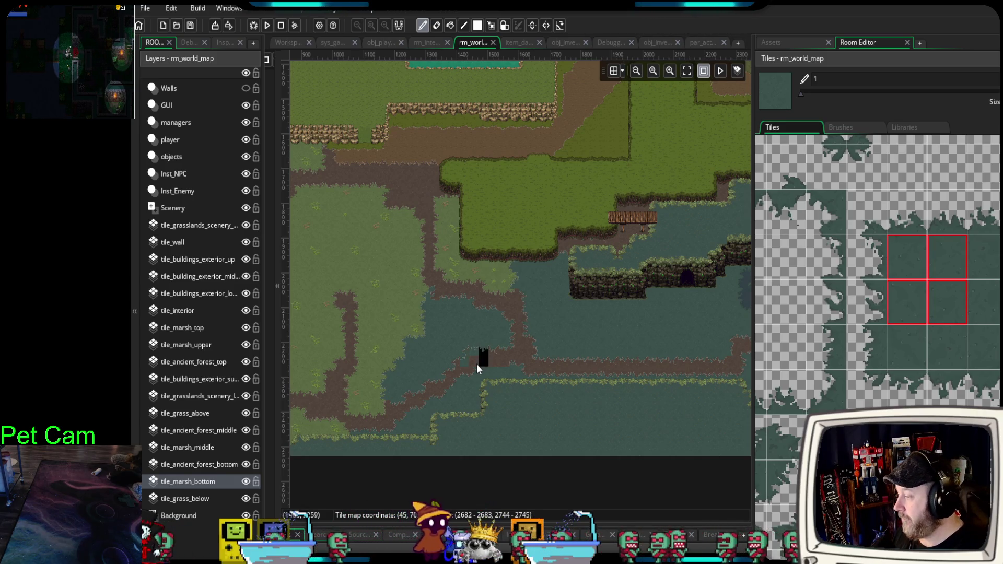
click(476, 361)
key(ctrl+z)
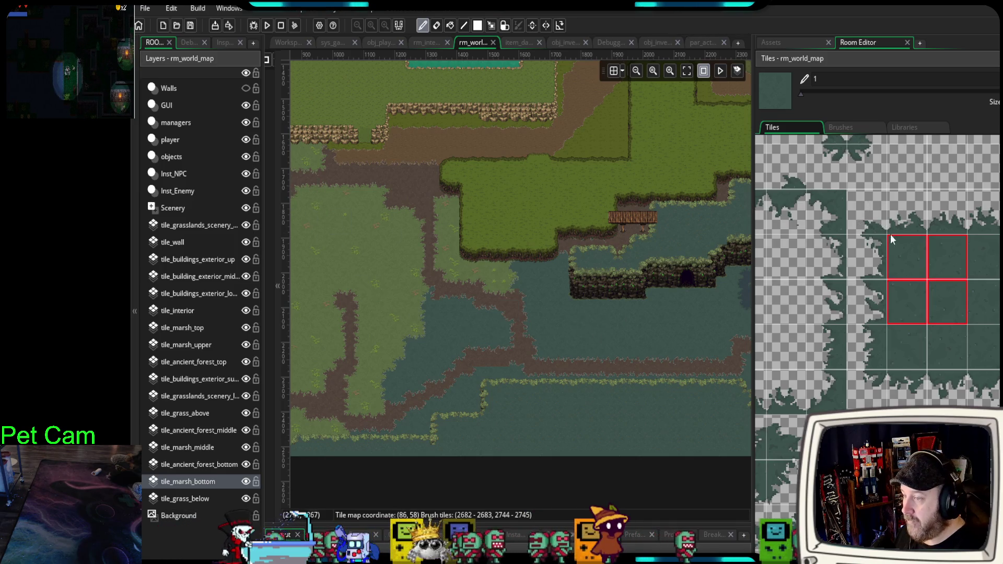
- Switch the brush to a single marsh tile and move the view to the map's left edge
click(911, 263)
drag(386, 288, 580, 327)
drag(510, 327, 448, 342)
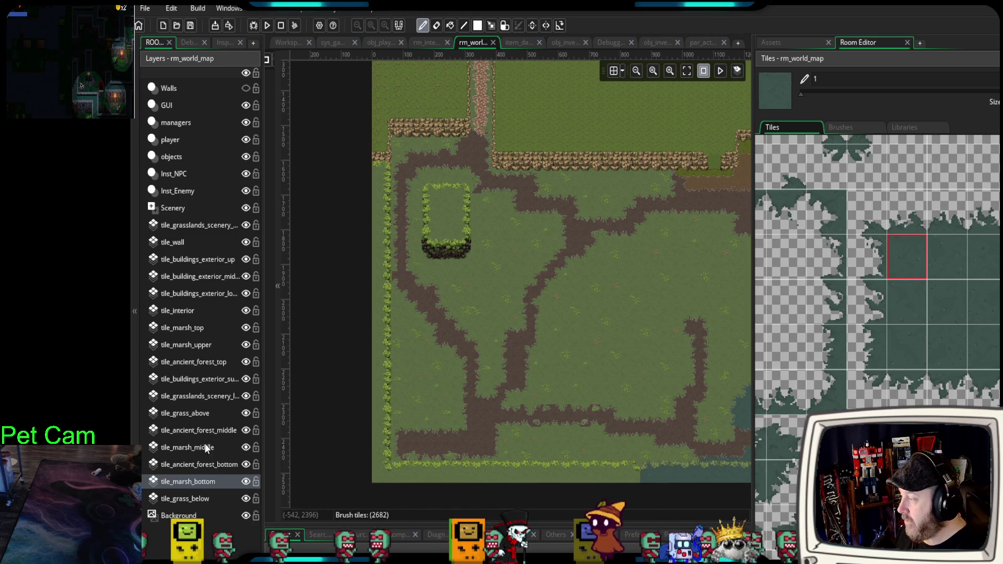
- Make tile_marsh_upper the active layer to paint on
click(200, 346)
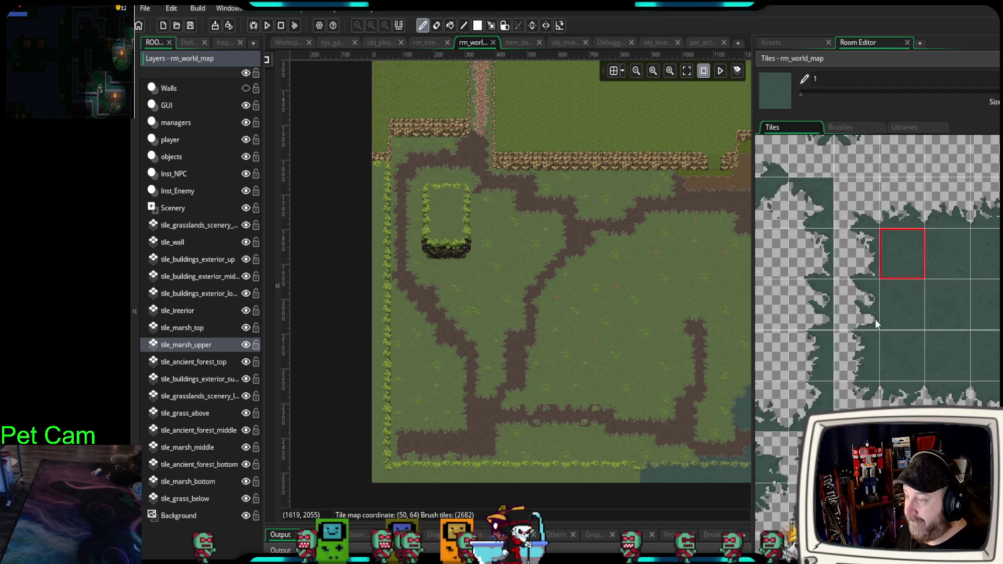
scroll(874, 313, up, 5)
scroll(870, 314, down, 5)
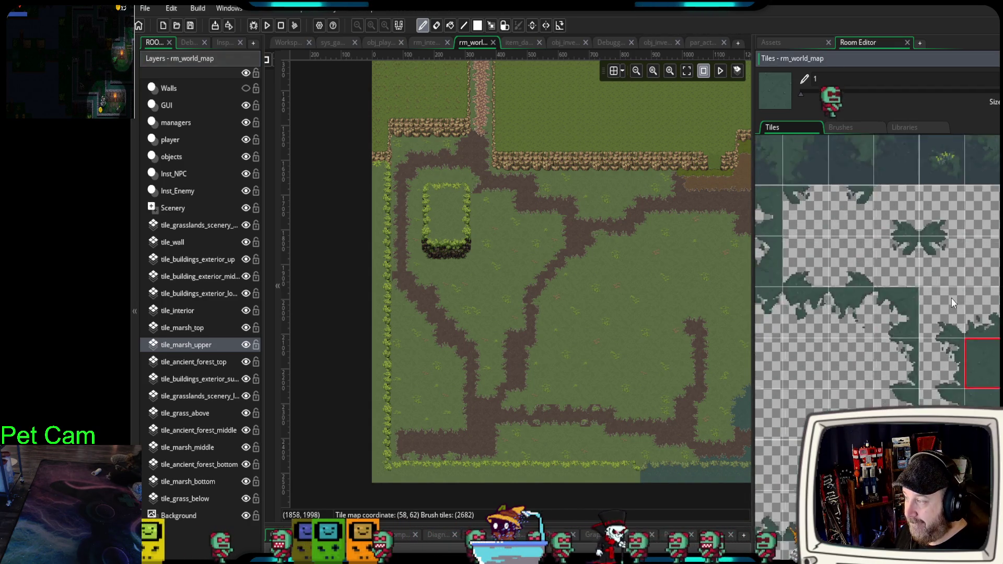
scroll(848, 308, down, 5)
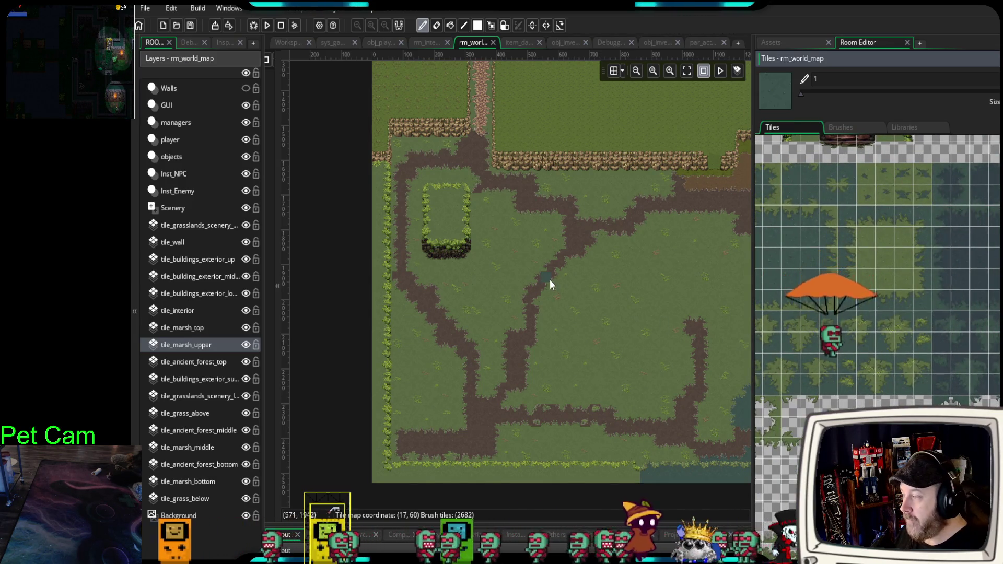
scroll(550, 280, up, 2)
- Bring the tree and hedge tiles into view in the Tiles palette and enlarge them
mouse_move(876, 284)
mouse_down()
mouse_move(951, 365)
mouse_move(892, 314)
mouse_move(951, 348)
mouse_up()
scroll(876, 255, up, 2)
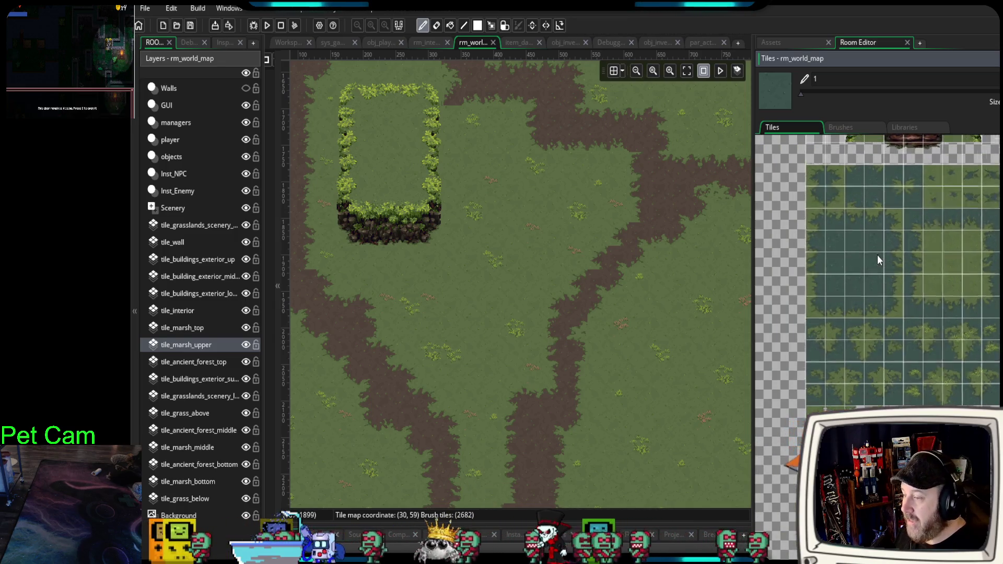
drag(525, 290, 567, 321)
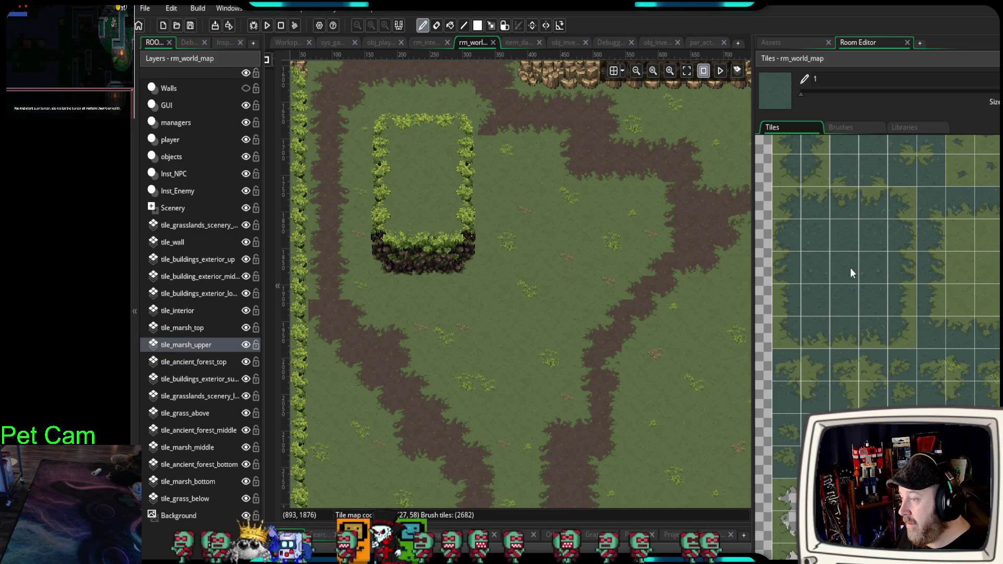
scroll(850, 268, down, 5)
scroll(852, 274, up, 5)
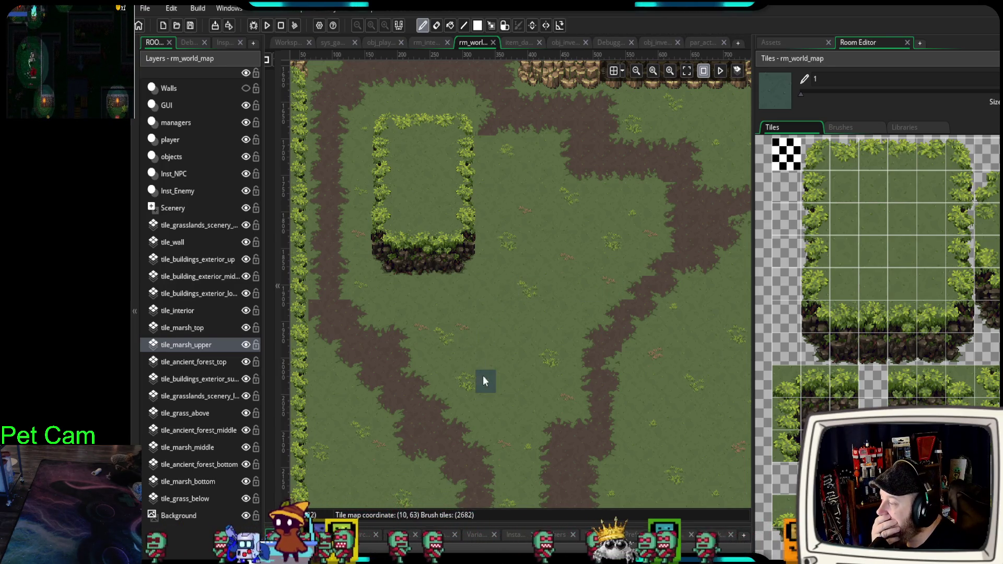
- Paint the new block's top-left hedge corner
scroll(482, 375, down, 2)
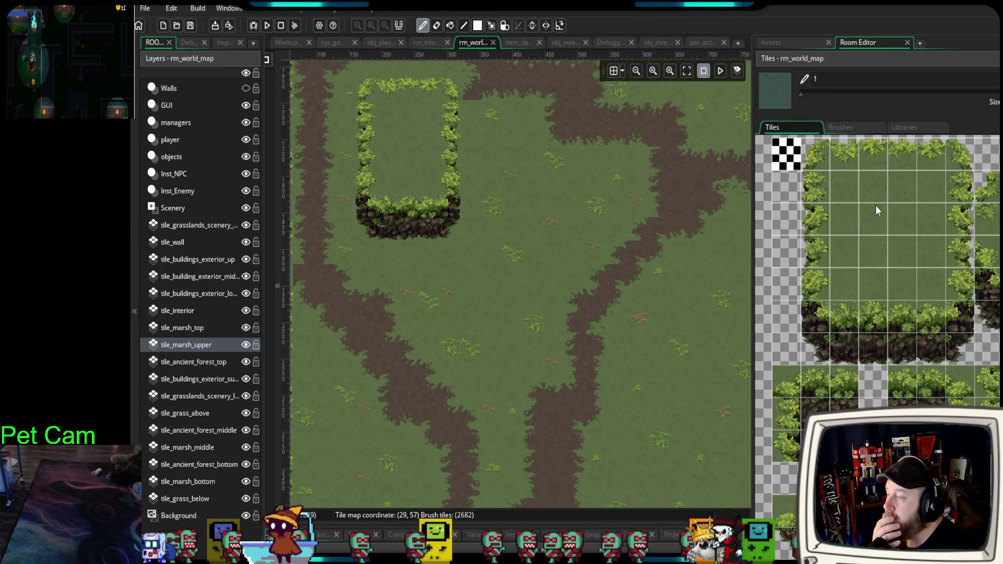
drag(826, 152, 860, 218)
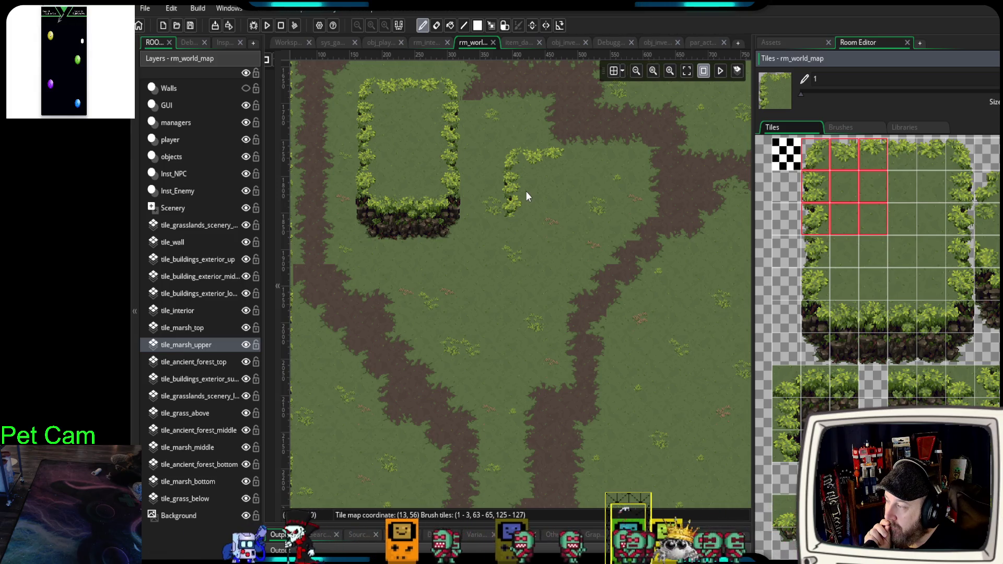
click(527, 193)
- Stamp cliff edge pieces along the block's bottom and right side, undoing the last corner stamp
drag(814, 283, 844, 348)
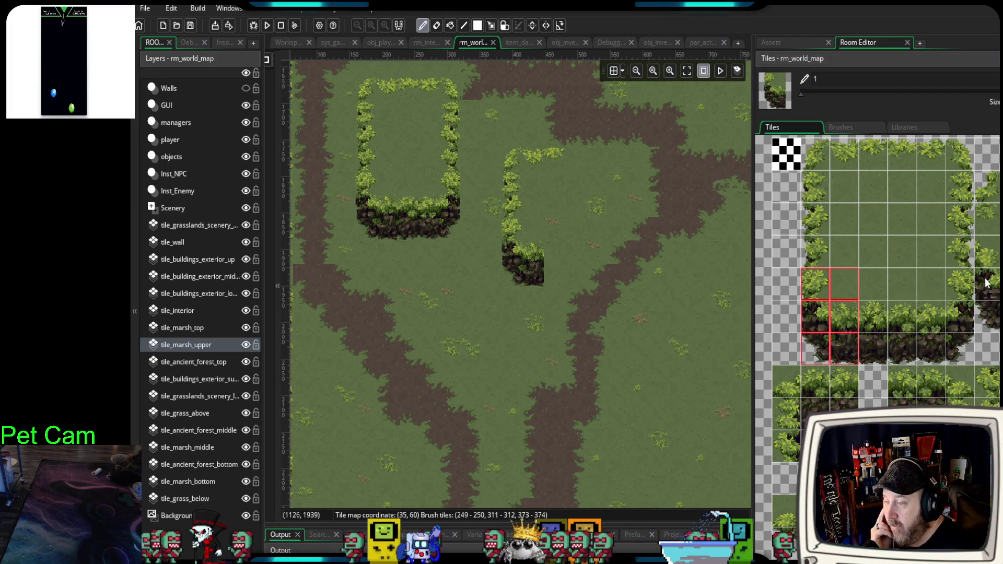
drag(960, 278, 930, 341)
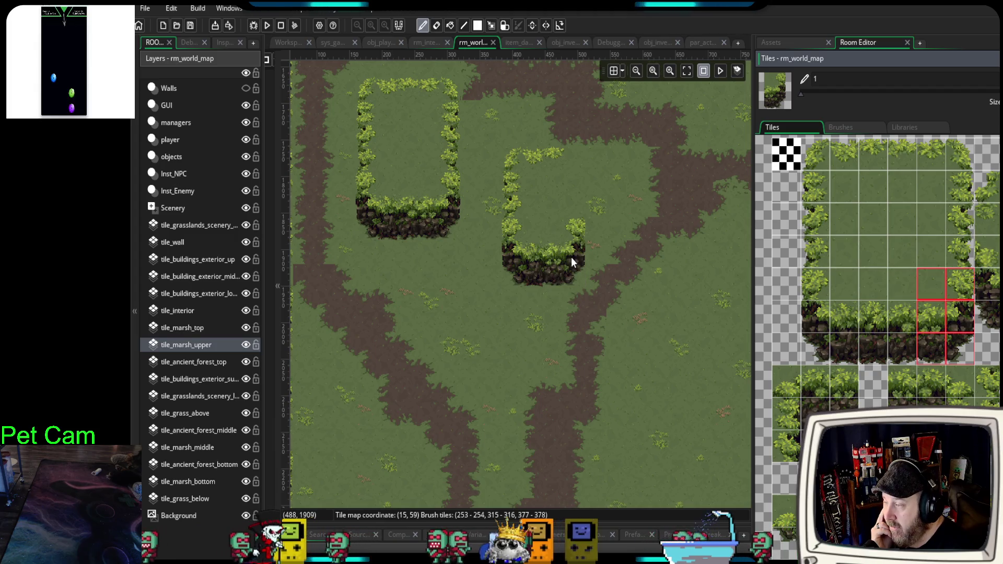
click(571, 257)
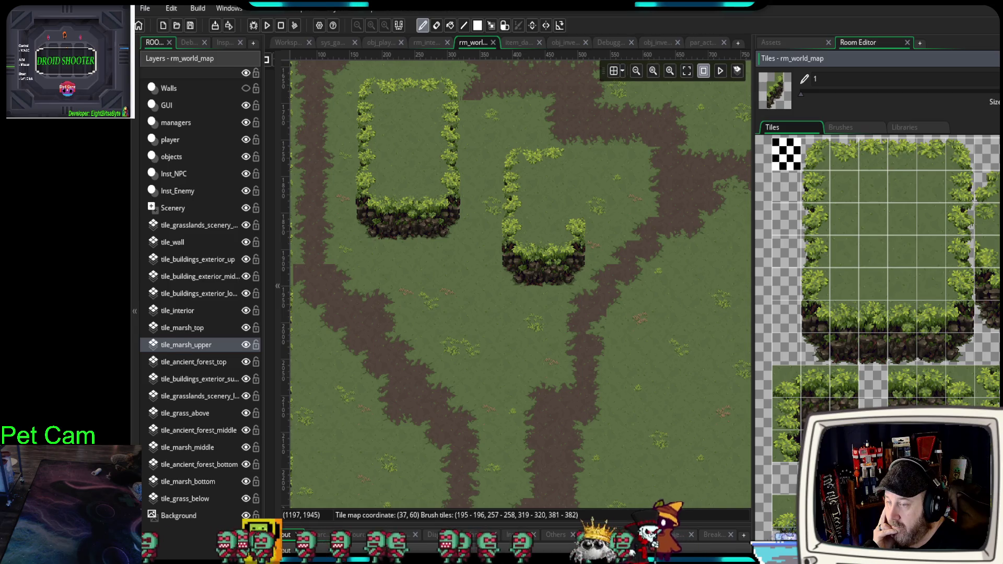
click(593, 245)
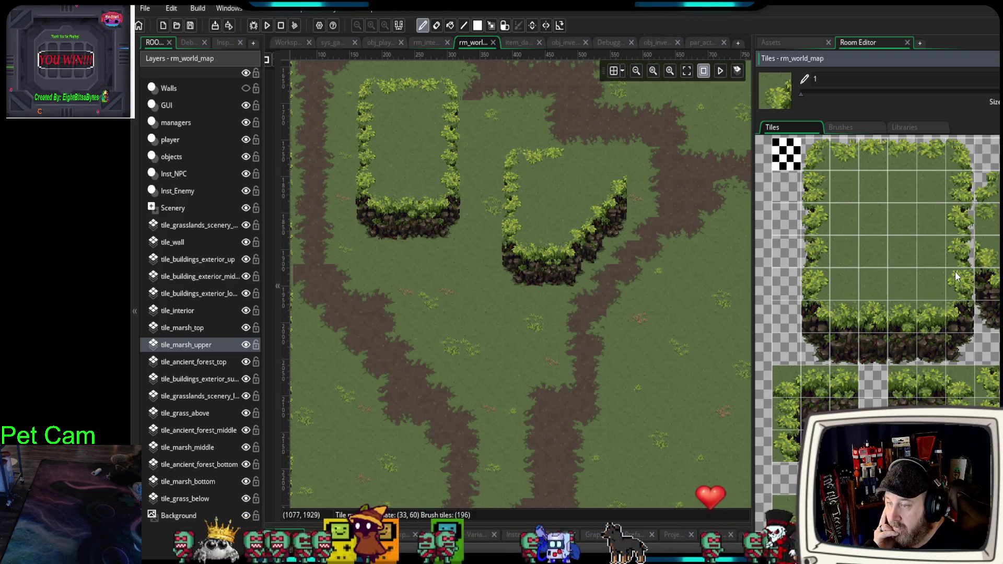
drag(955, 272, 937, 345)
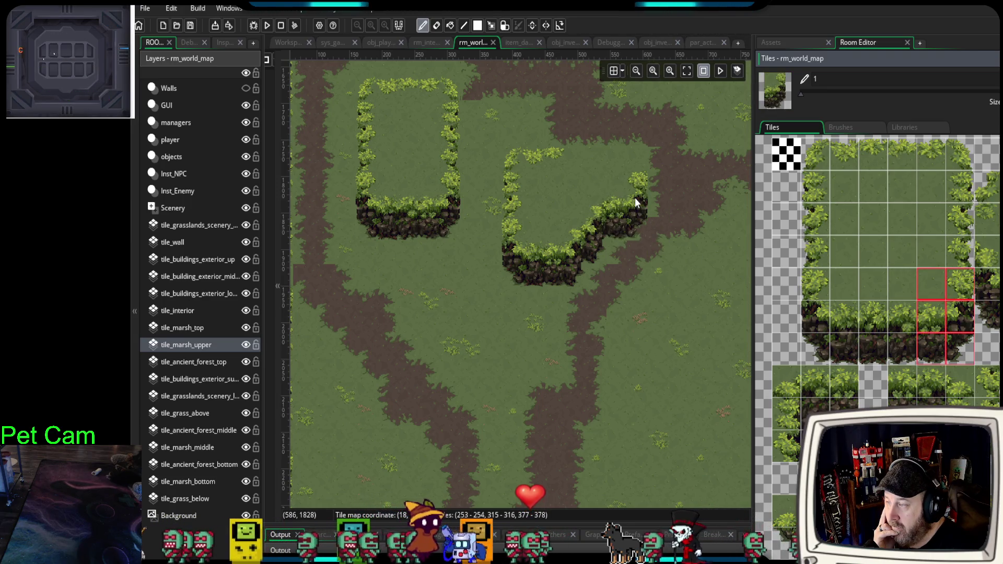
click(634, 197)
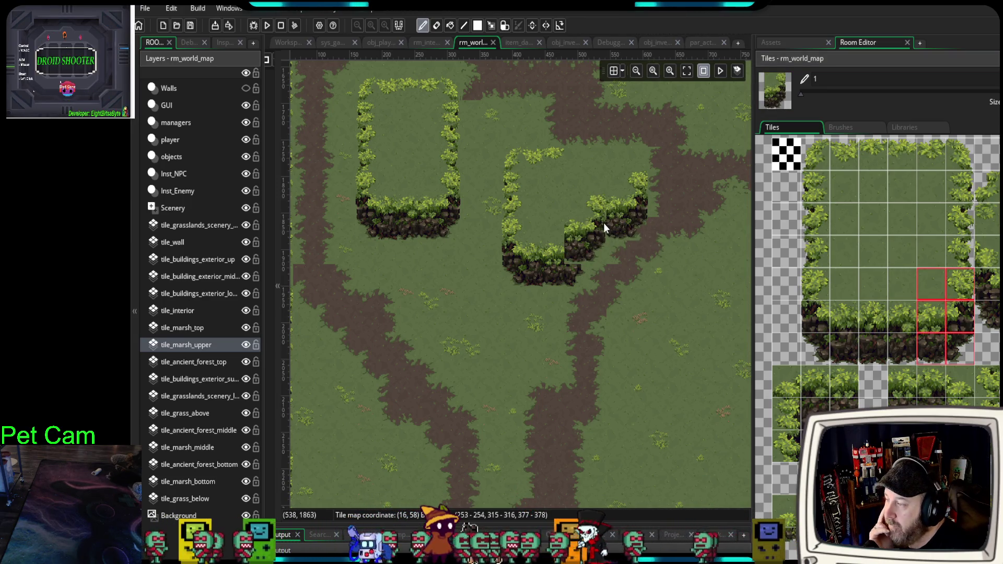
scroll(606, 239, up, 2)
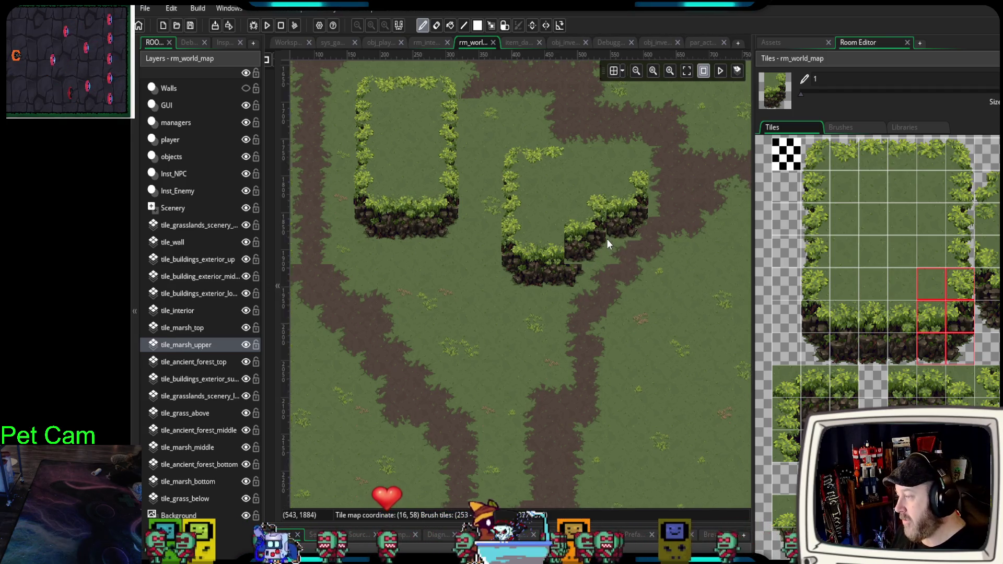
scroll(600, 302, up, 1)
scroll(627, 340, up, 3)
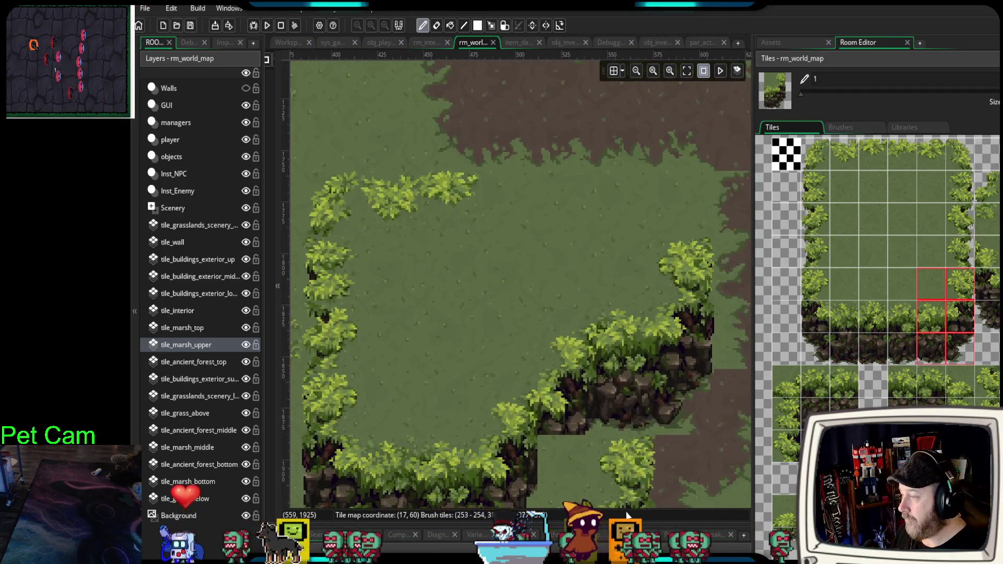
scroll(659, 378, down, 1)
key(ctrl+z)
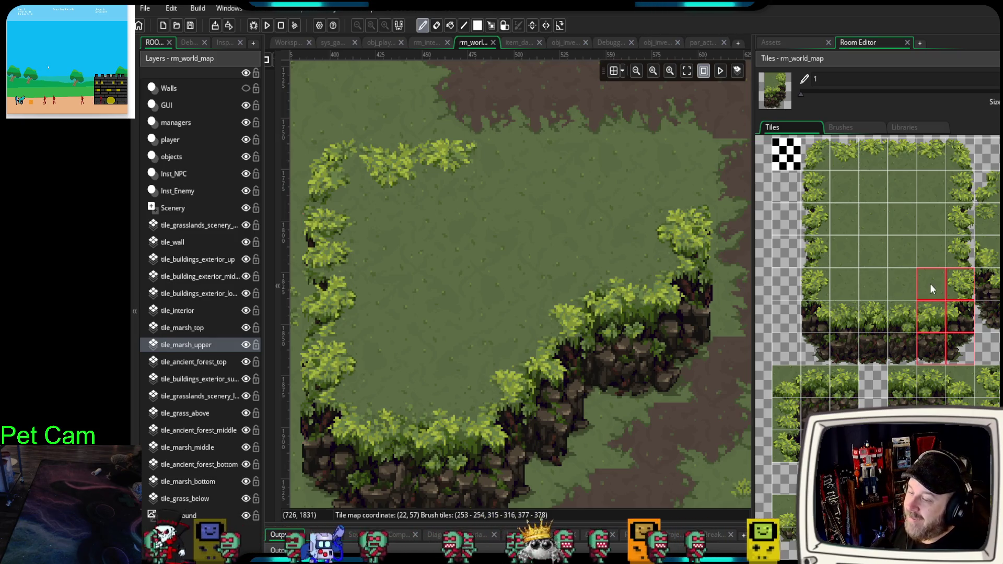
- Extend the top hedge row across the block and paint hedge tiles along the stepped ledge
click(951, 257)
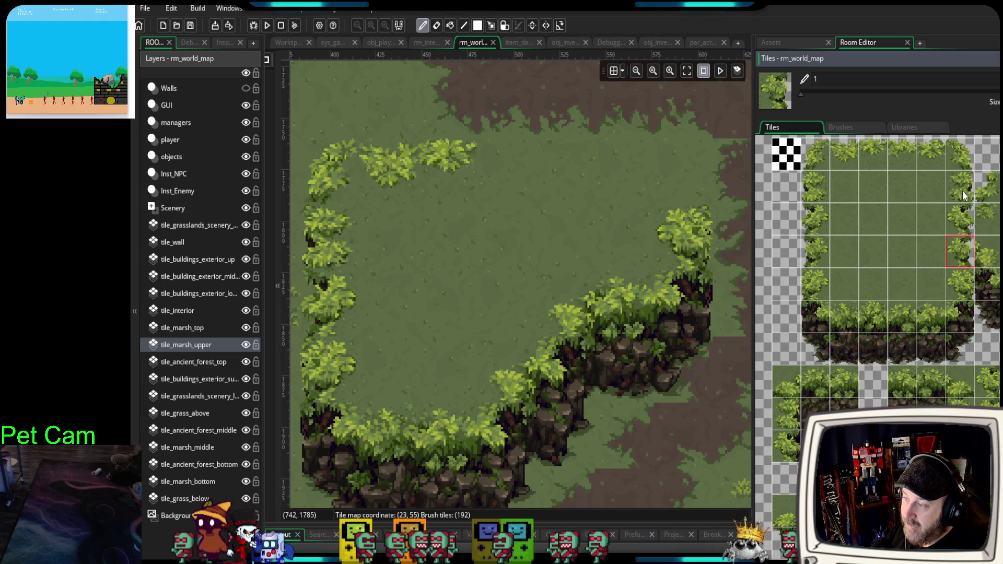
mouse_move(960, 156)
mouse_down()
mouse_move(937, 157)
mouse_move(932, 188)
mouse_up()
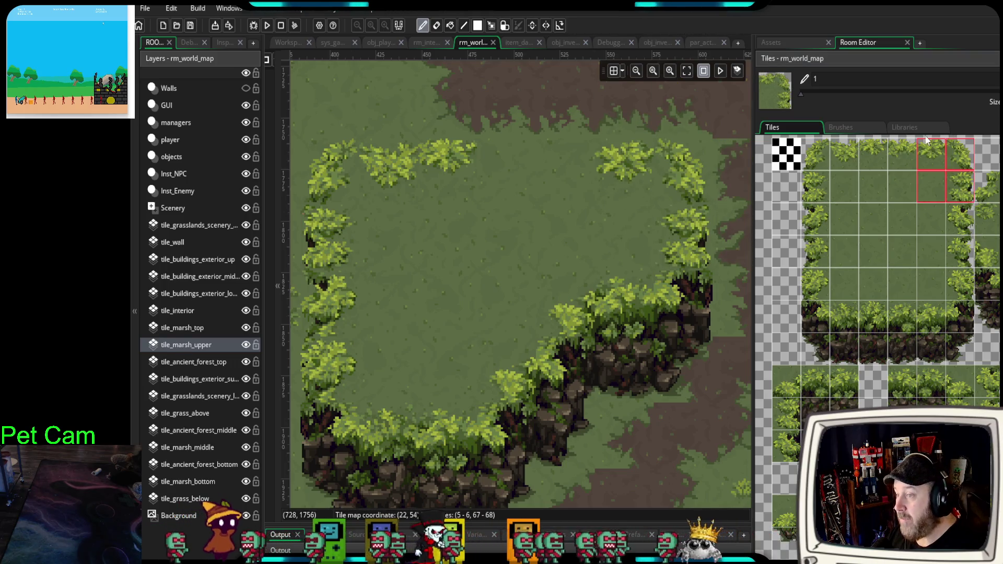
drag(872, 154, 901, 154)
drag(366, 183, 559, 180)
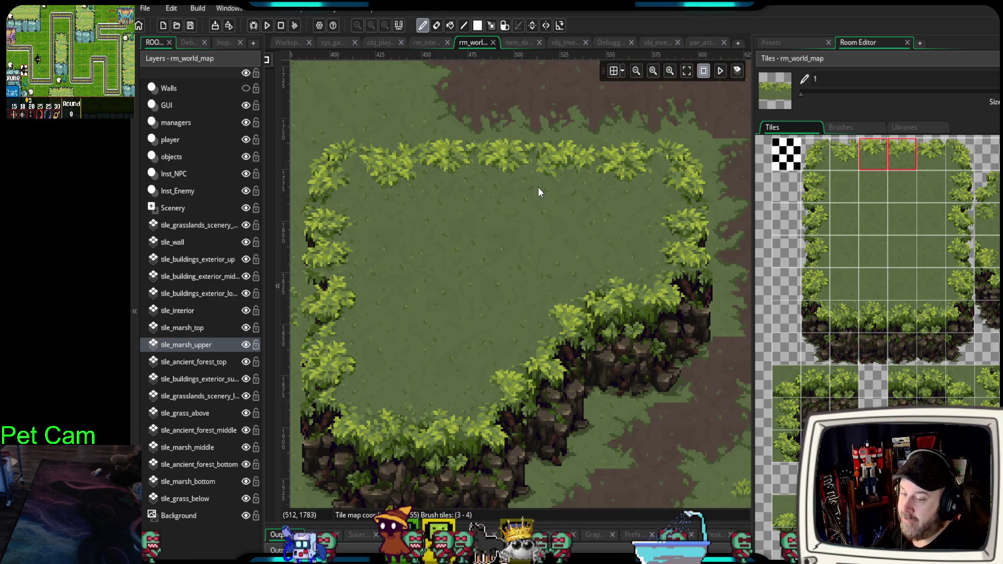
mouse_move(486, 376)
mouse_down()
mouse_move(570, 385)
mouse_move(607, 373)
mouse_up()
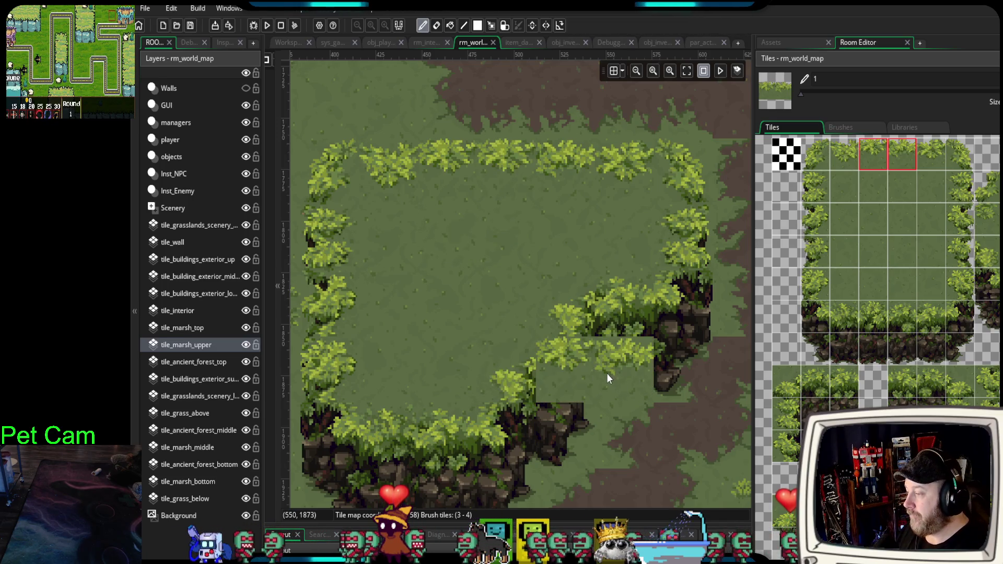
- Place the new block's lower-left cliff corner on the grass between the mud paths
scroll(607, 372, down, 2)
scroll(531, 308, down, 4)
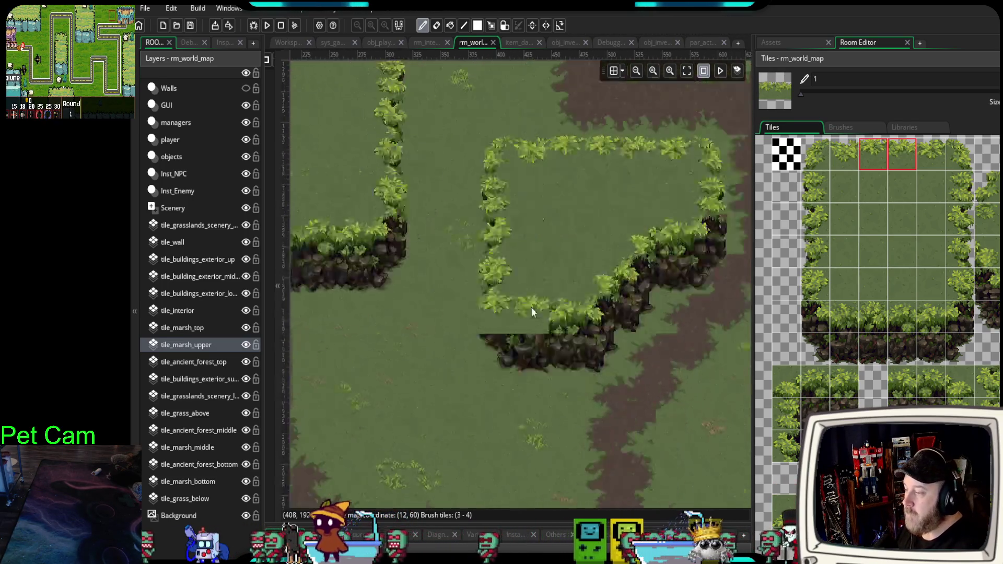
scroll(522, 333, left, 3)
scroll(600, 376, down, 1)
scroll(601, 376, right, 1)
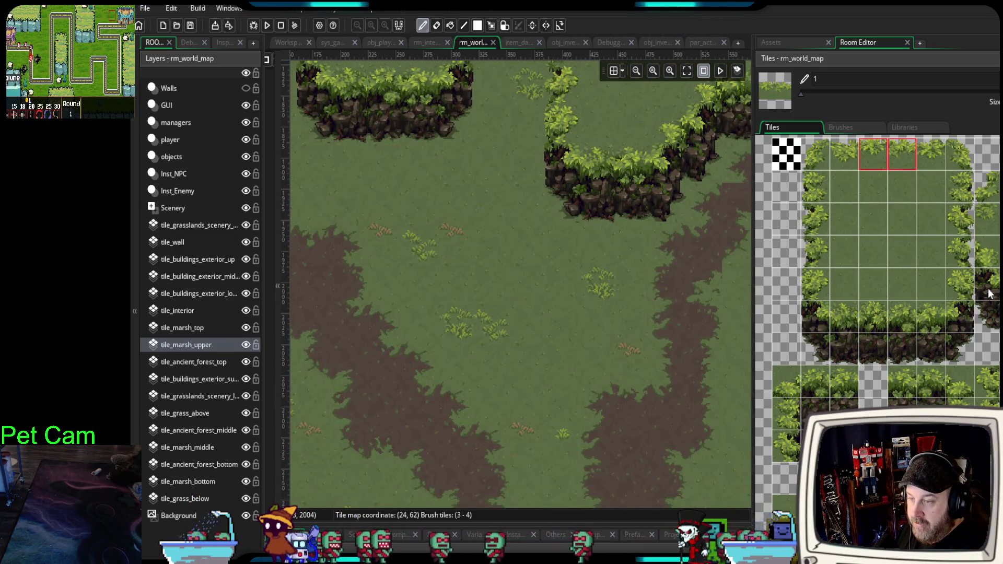
drag(814, 280, 840, 334)
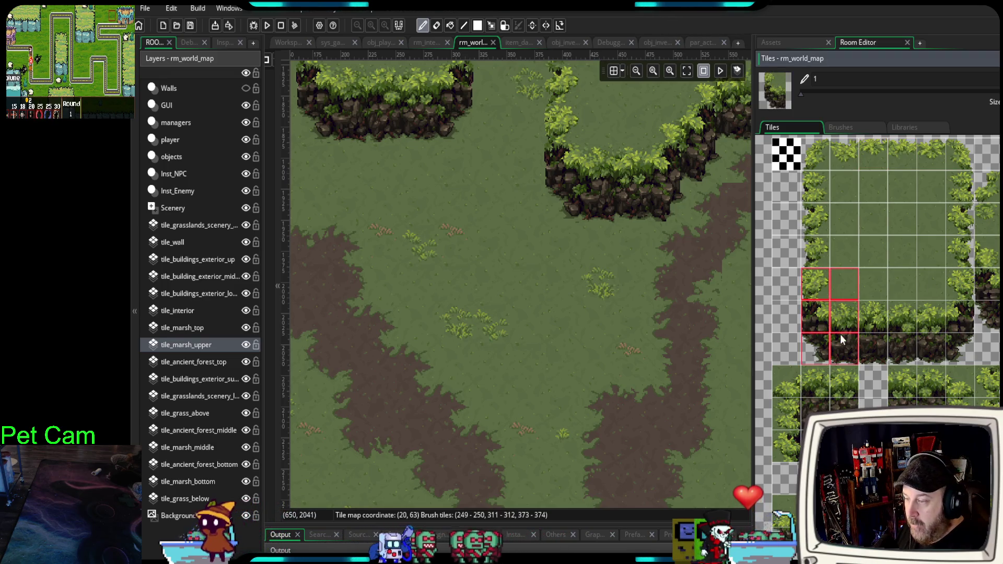
scroll(906, 367, down, 3)
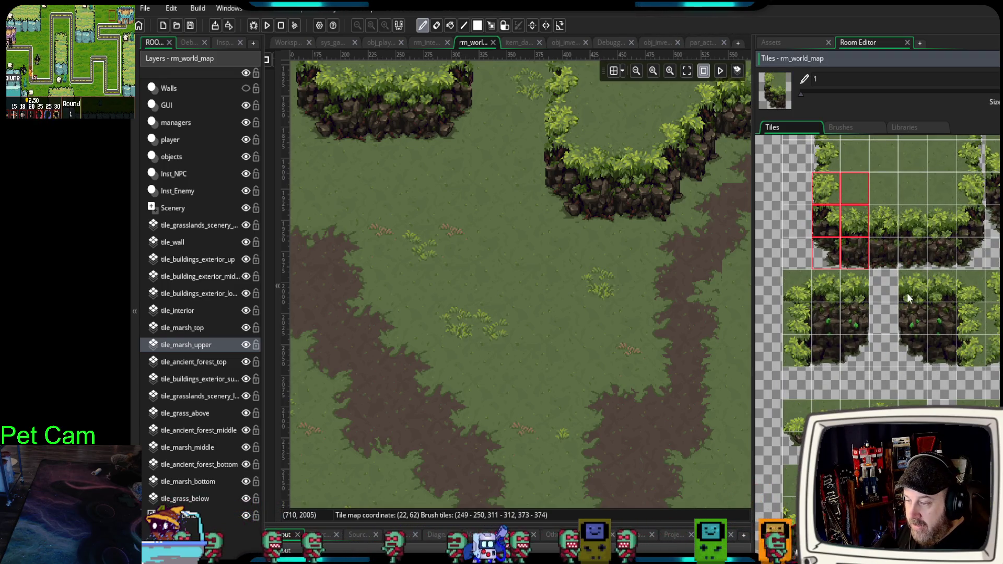
scroll(910, 293, down, 2)
scroll(909, 261, up, 4)
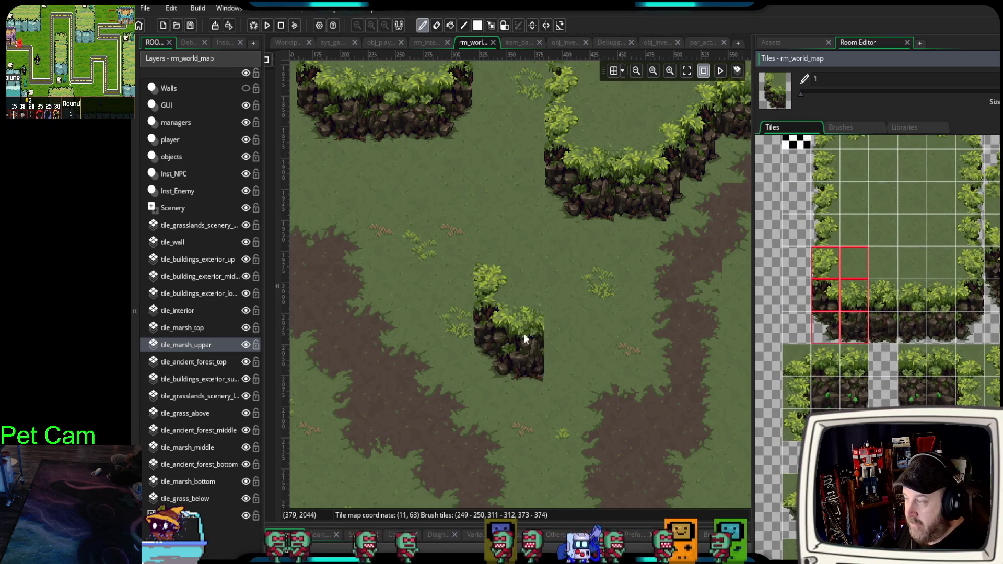
click(490, 324)
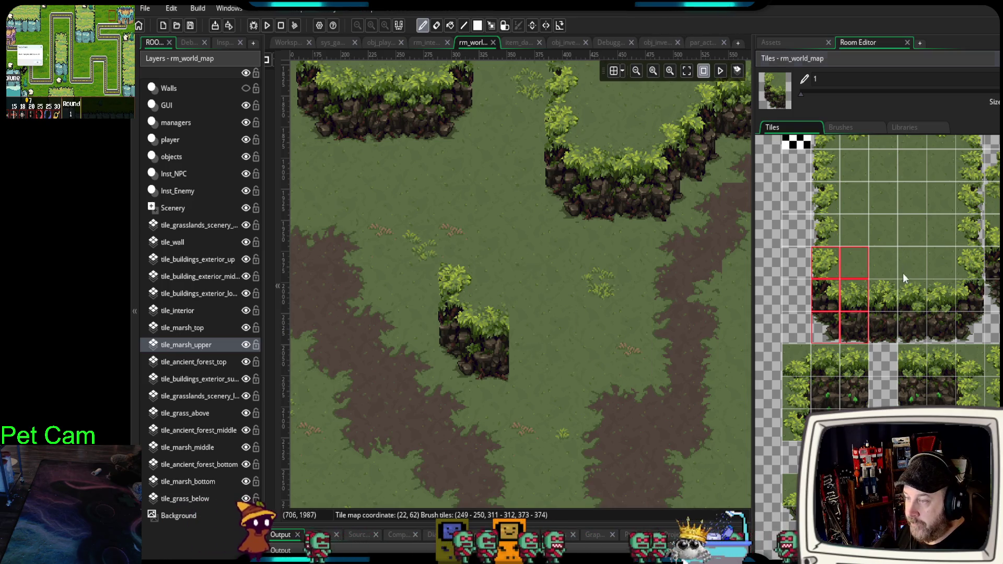
- Paint the bush top edge and top-right corner, undoing misplaced bush tiles
scroll(903, 273, up, 2)
drag(823, 194, 835, 223)
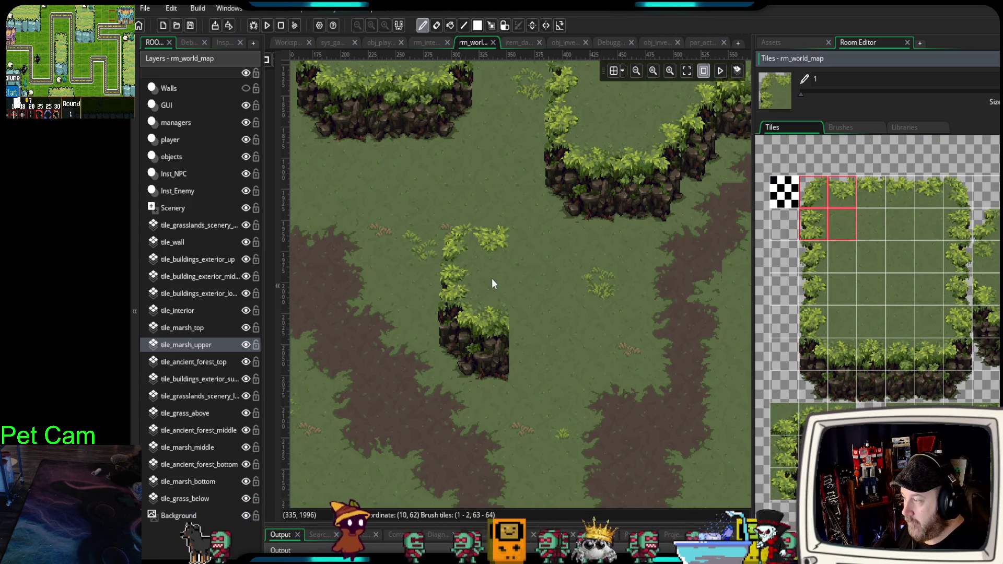
drag(875, 199, 924, 213)
drag(606, 282, 556, 278)
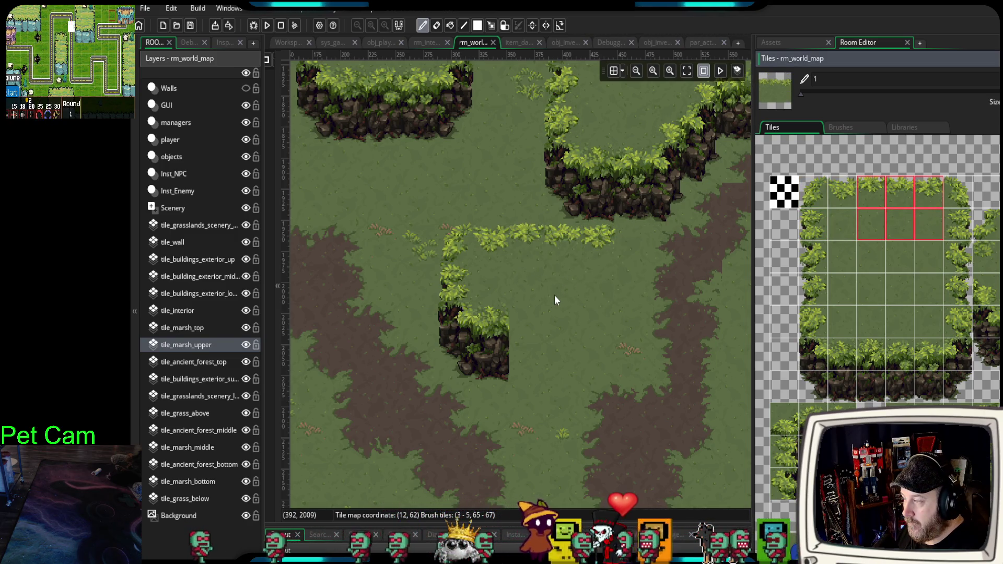
key(ctrl+z)
drag(925, 189, 951, 236)
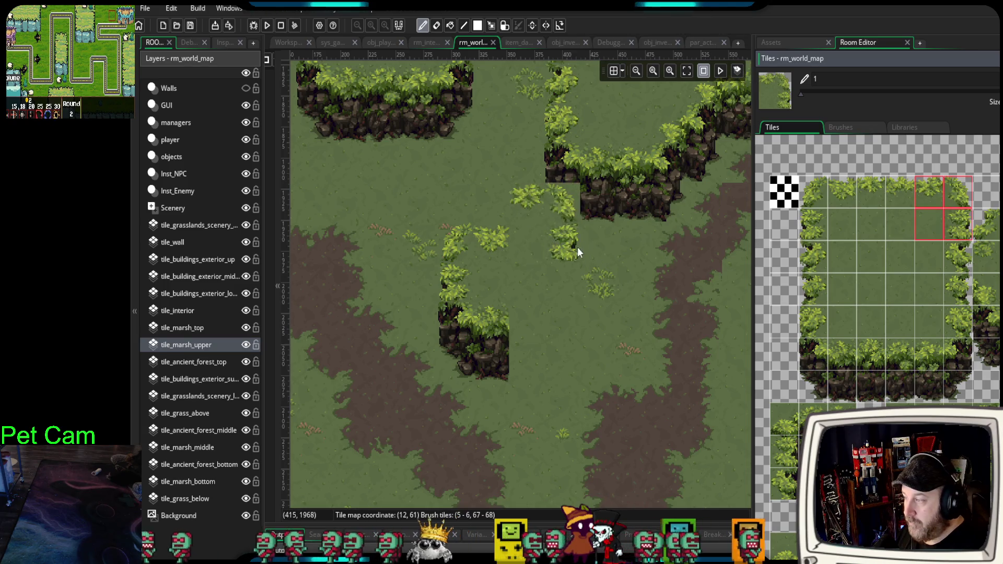
drag(578, 246, 556, 274)
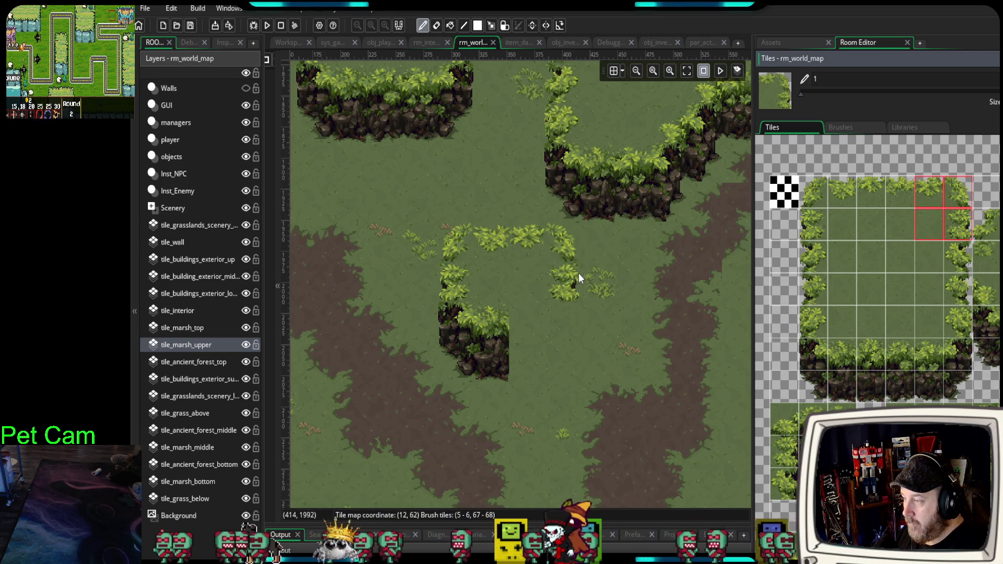
mouse_move(563, 308)
mouse_down()
mouse_move(597, 359)
mouse_move(615, 362)
mouse_up()
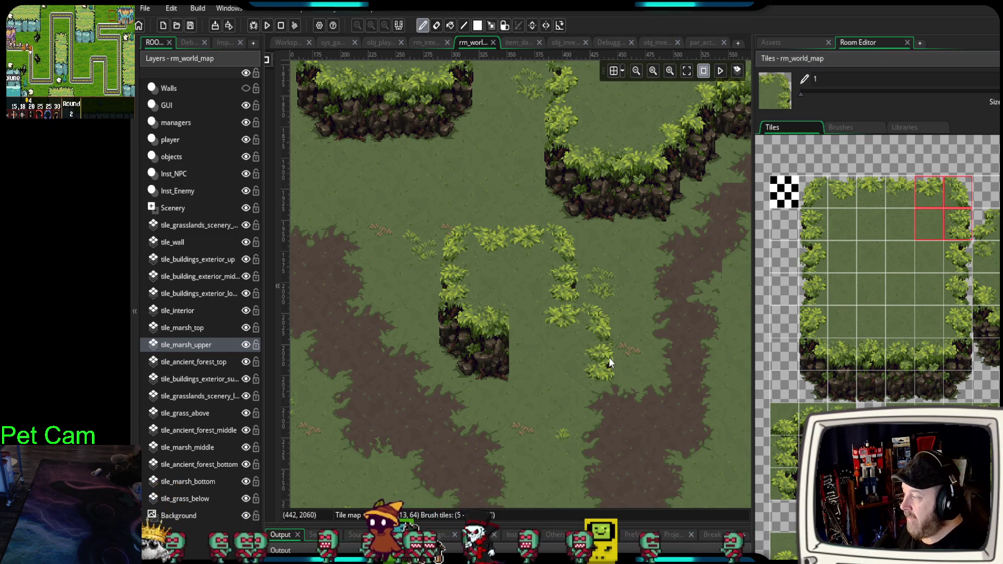
key(ctrl+z)
- Fill the block's bottom-right edge with bush-and-rock corner tiles
drag(929, 320, 955, 380)
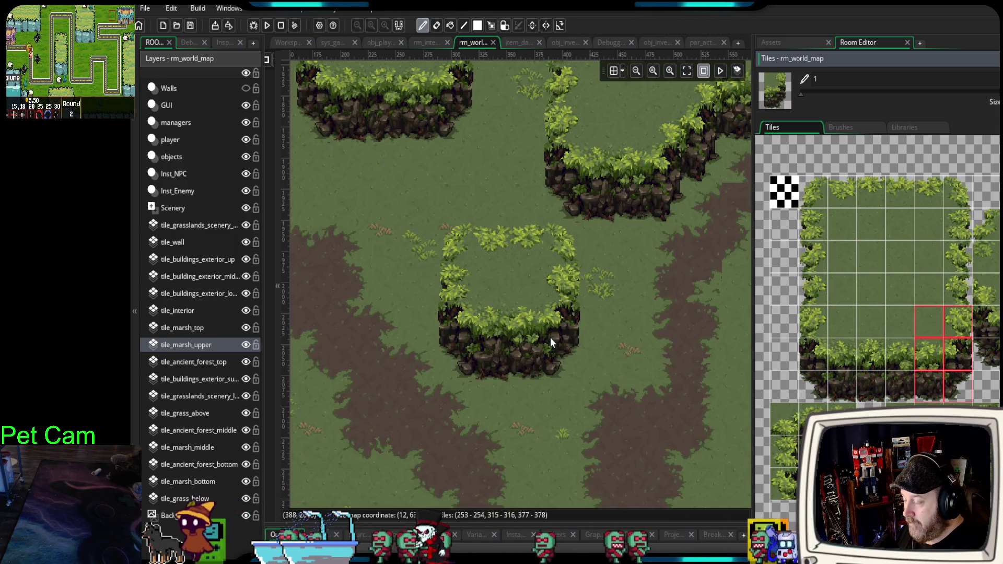
click(550, 338)
scroll(626, 380, down, 1)
- Undo the stray bush-and-rock patch and paint the new block's left bush edge downward
scroll(625, 380, down, 2)
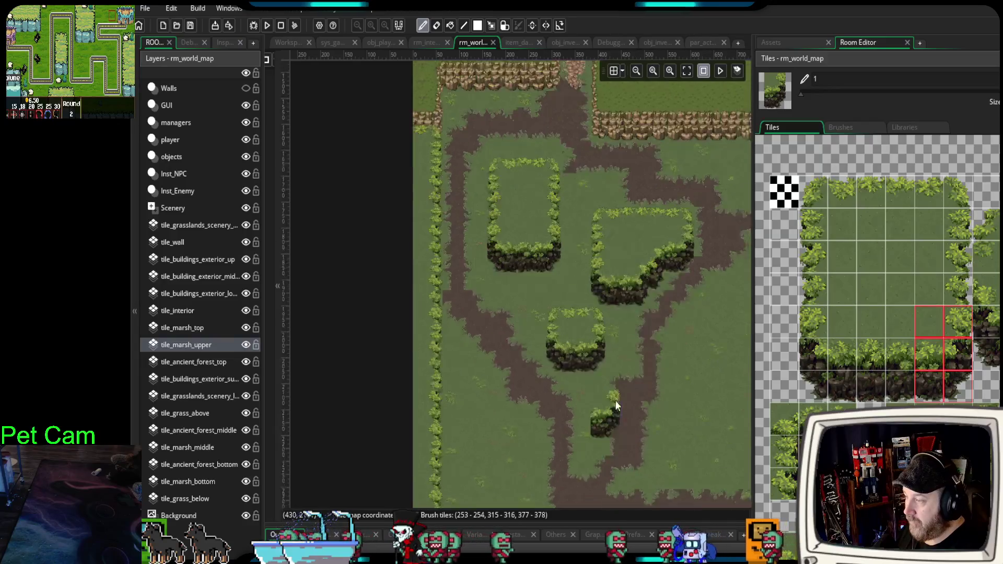
scroll(551, 290, up, 1)
scroll(550, 290, up, 2)
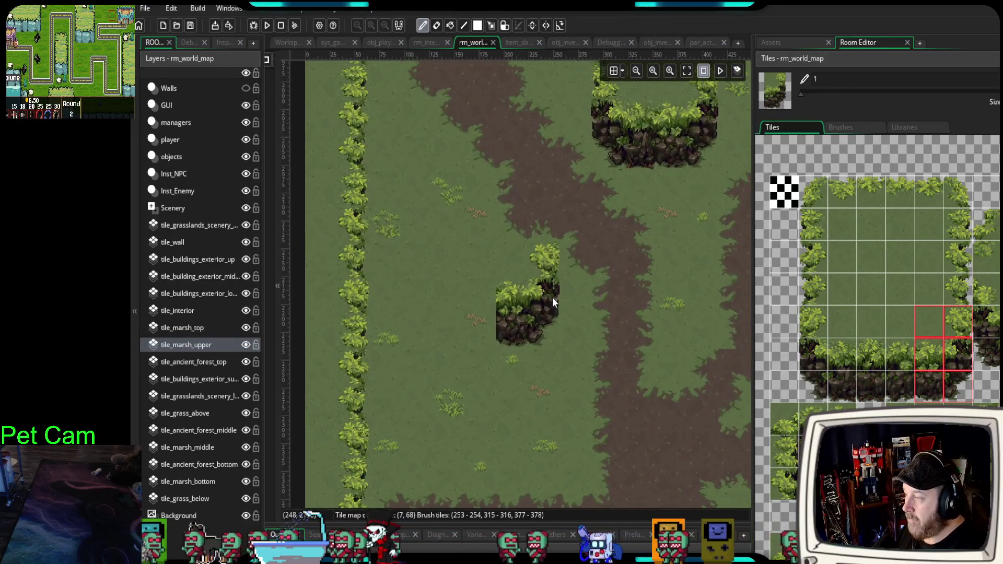
key(ctrl+z)
key(ctrl+z)
mouse_move(825, 191)
mouse_down()
mouse_move(841, 254)
mouse_move(844, 230)
mouse_up()
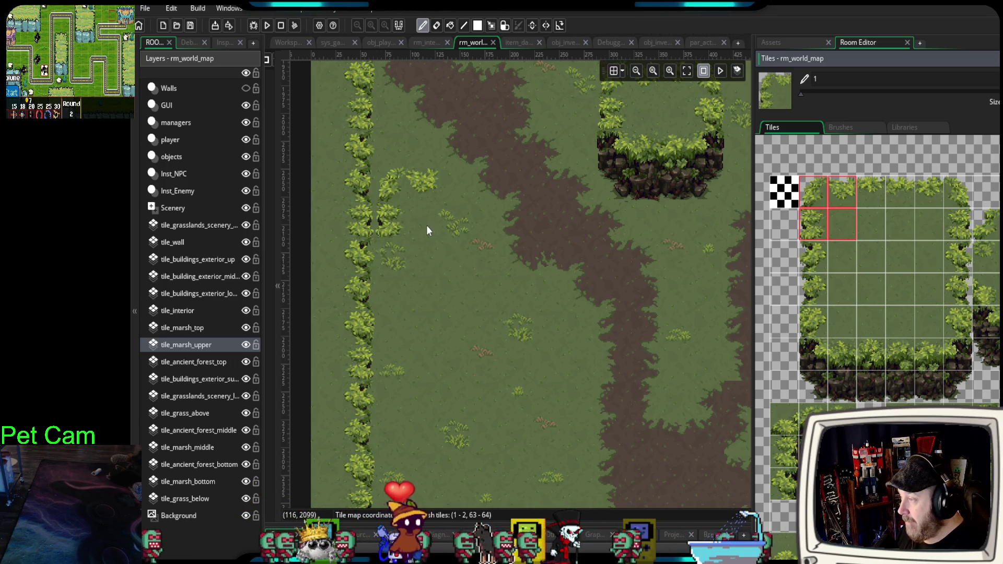
drag(915, 195, 960, 239)
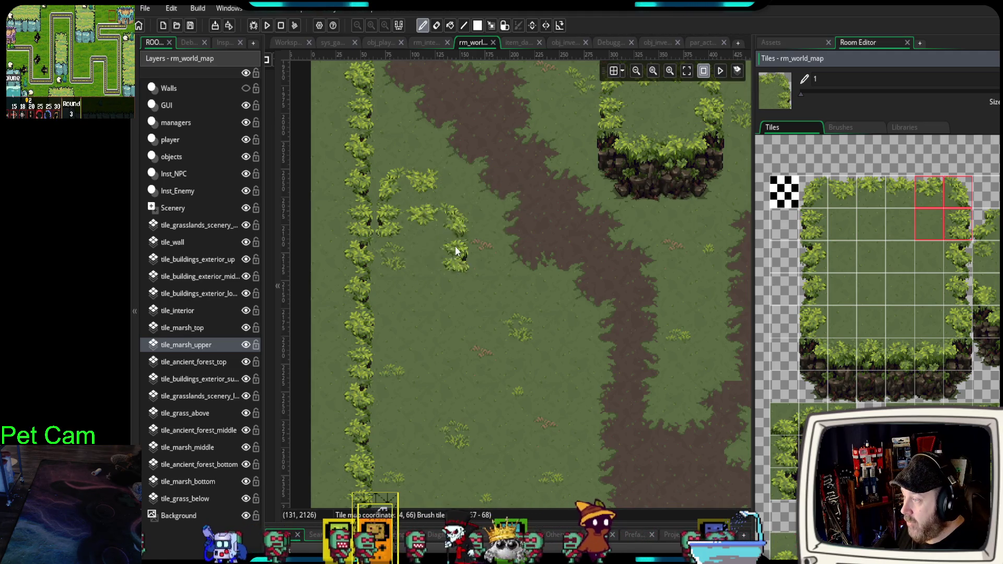
drag(506, 306, 527, 269)
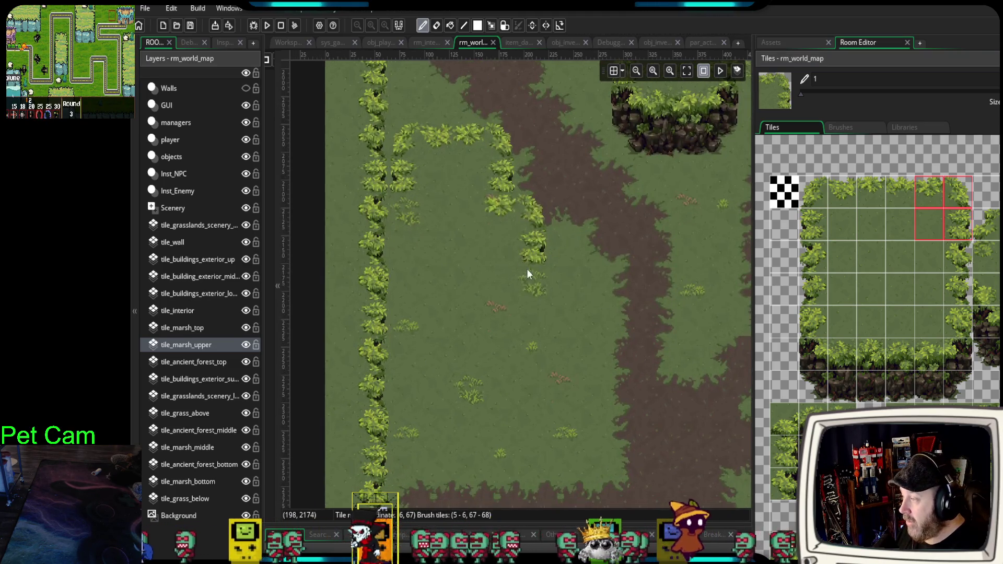
drag(811, 234, 818, 322)
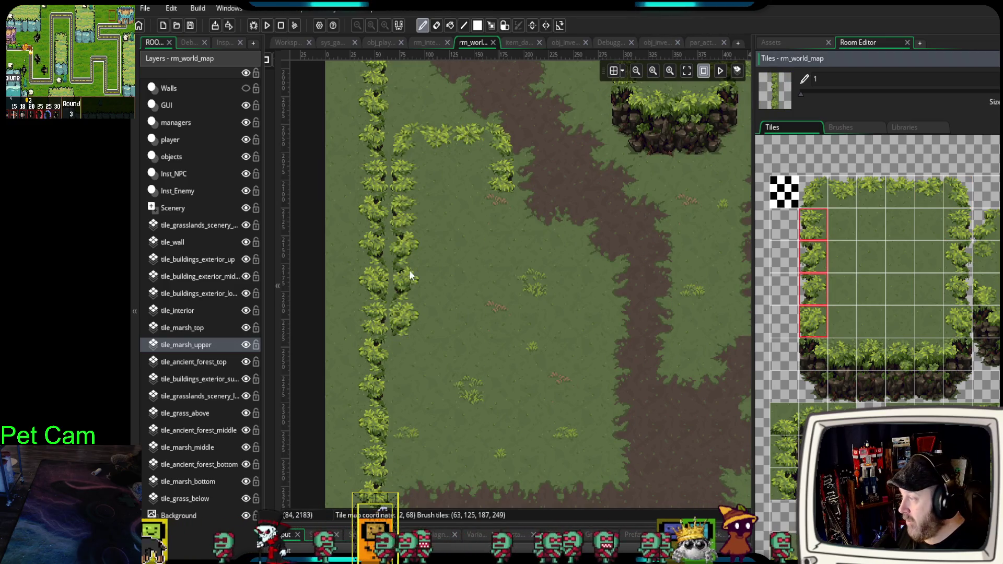
click(408, 262)
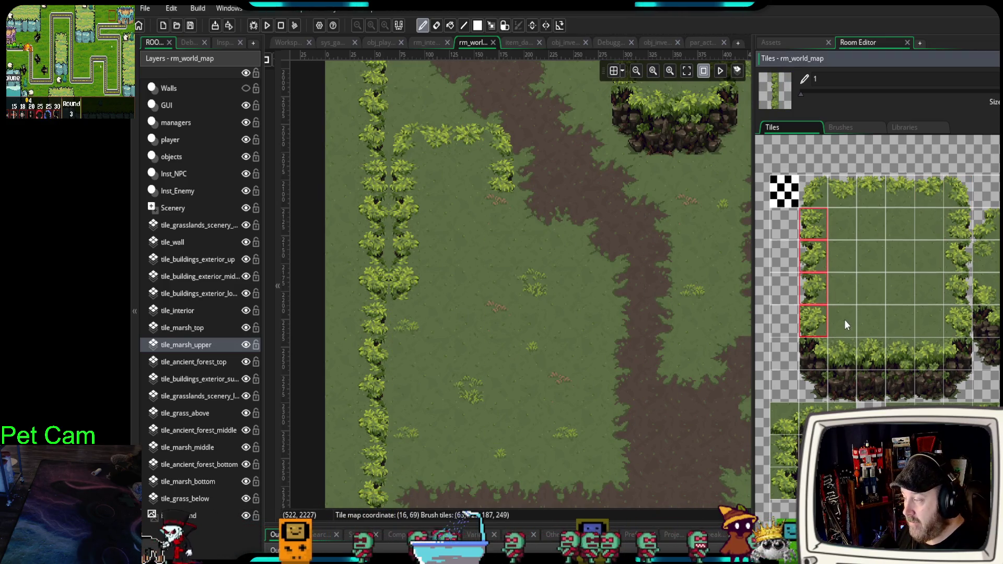
- Place the lower-left cliff corner and stamp cliff tiles along the bottom, dipping diagonally
scroll(841, 316, down, 2)
drag(805, 286, 835, 348)
click(431, 315)
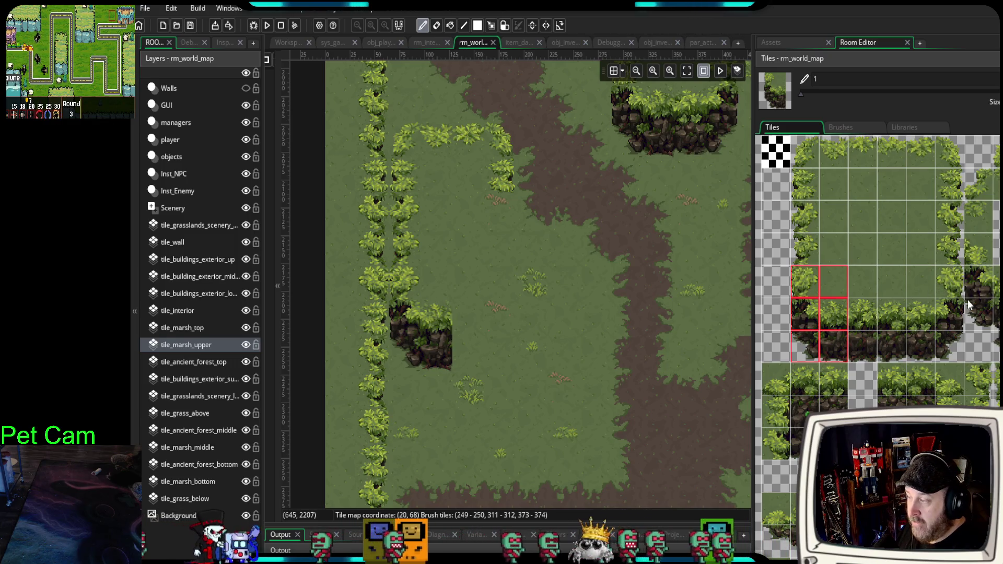
drag(982, 248, 982, 347)
click(477, 341)
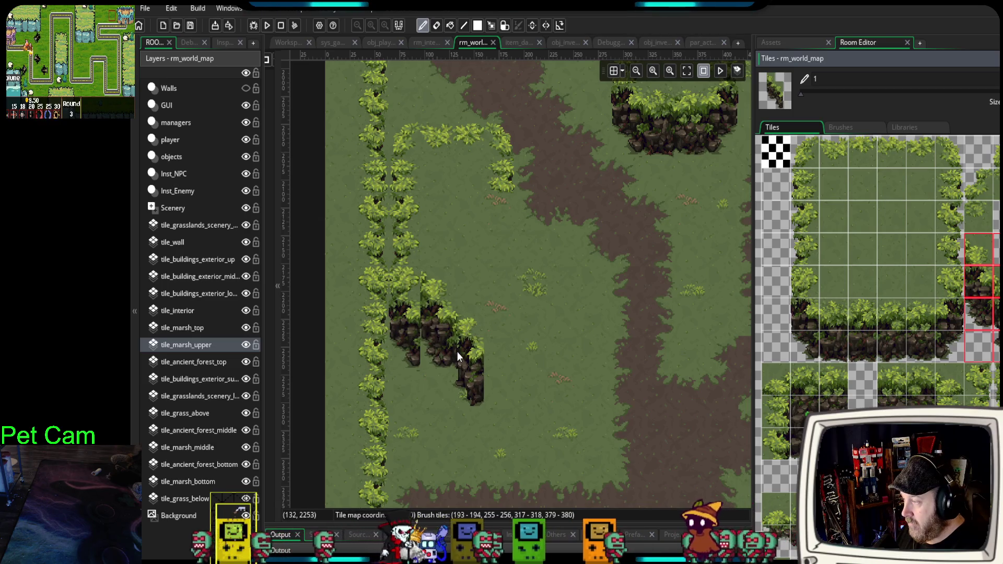
drag(981, 282, 982, 347)
click(424, 349)
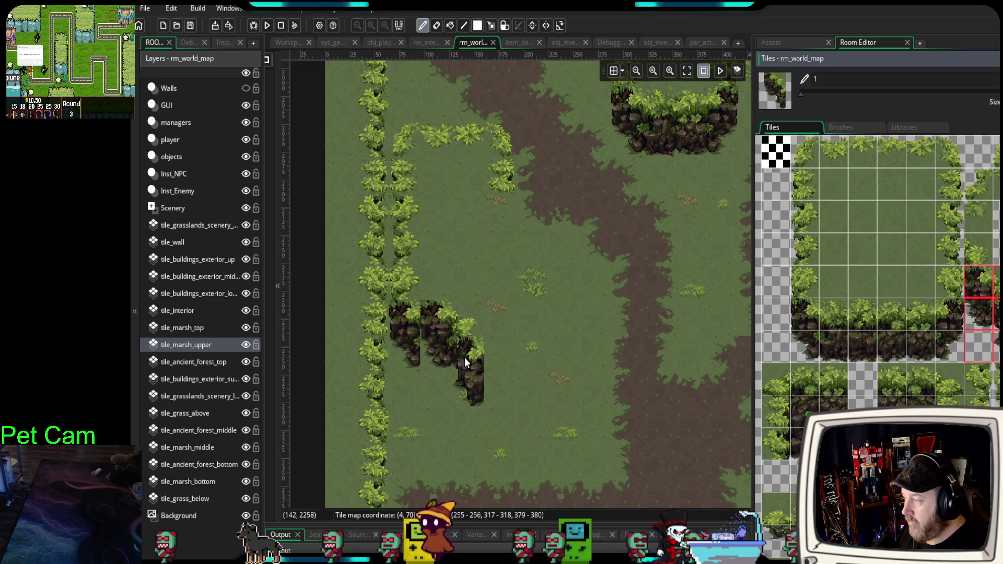
click(434, 353)
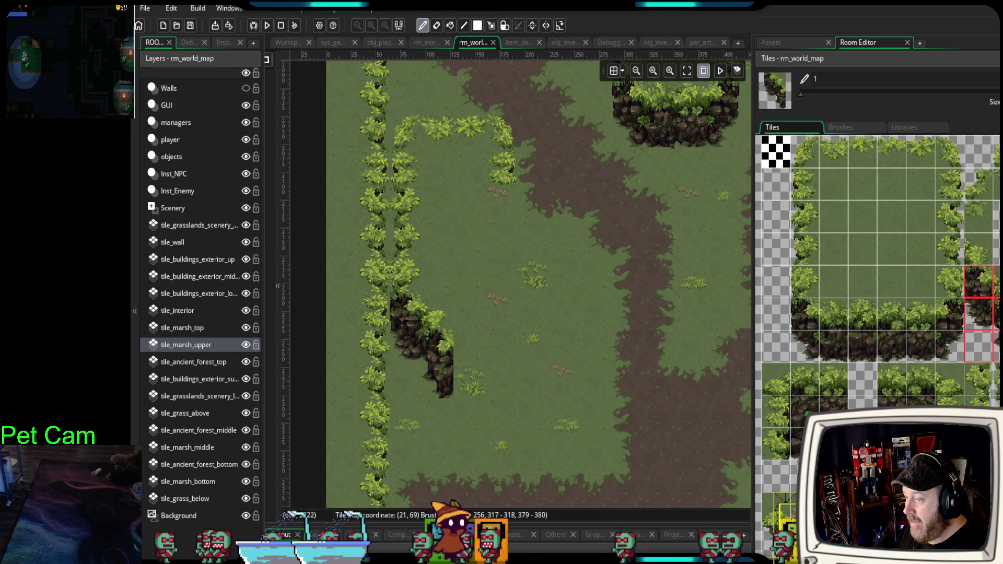
- Continue the cliff tiles along the diagonal and widen the curving cliff bottom rightward
click(988, 325)
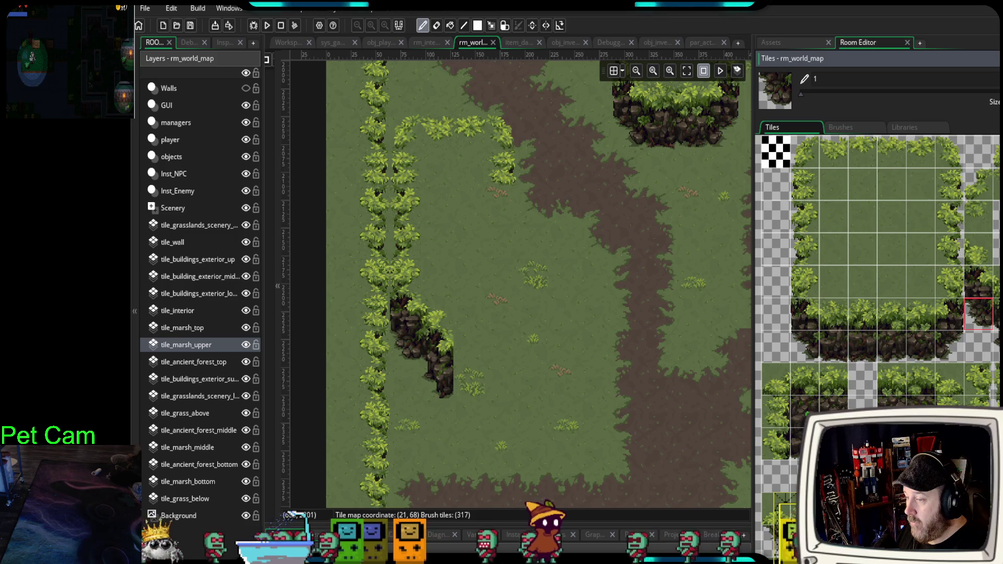
drag(996, 282, 996, 345)
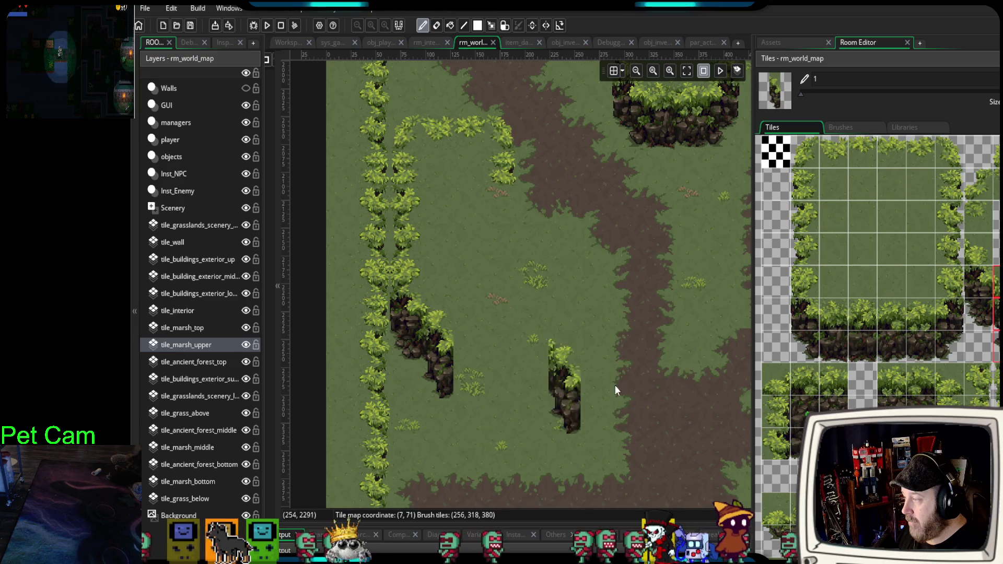
drag(807, 311, 805, 344)
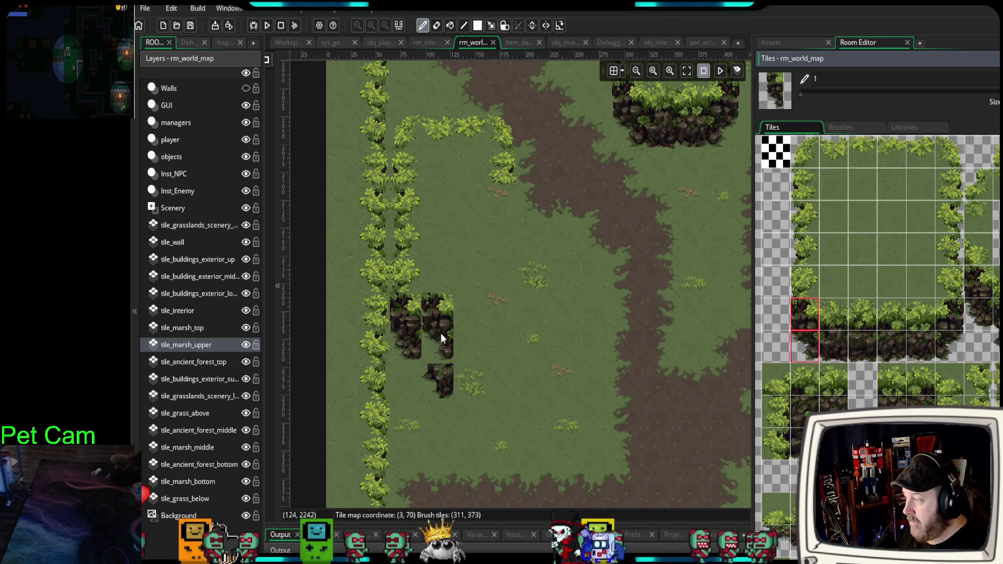
mouse_move(547, 421)
mouse_down()
mouse_move(534, 396)
mouse_move(519, 392)
mouse_up()
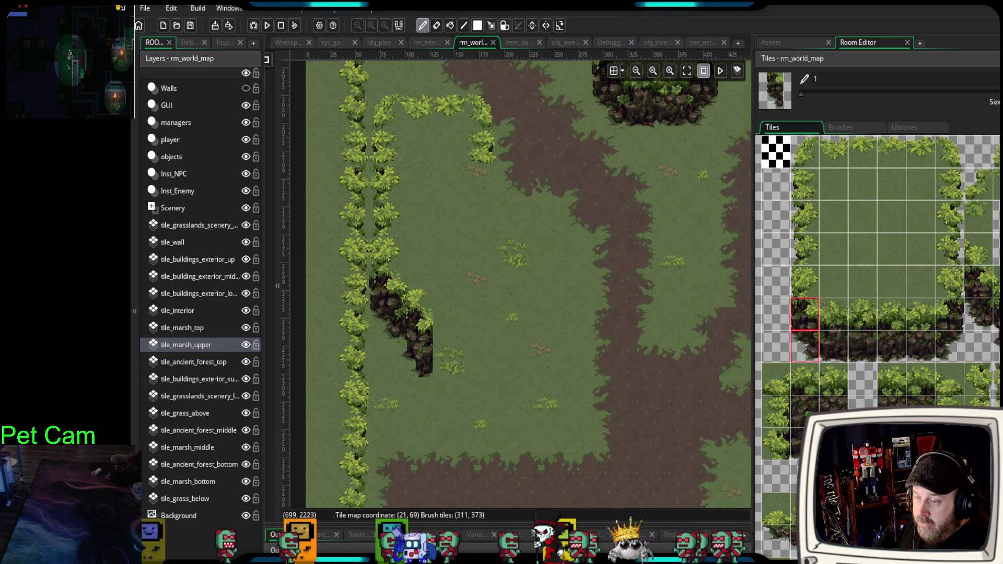
drag(995, 285, 995, 345)
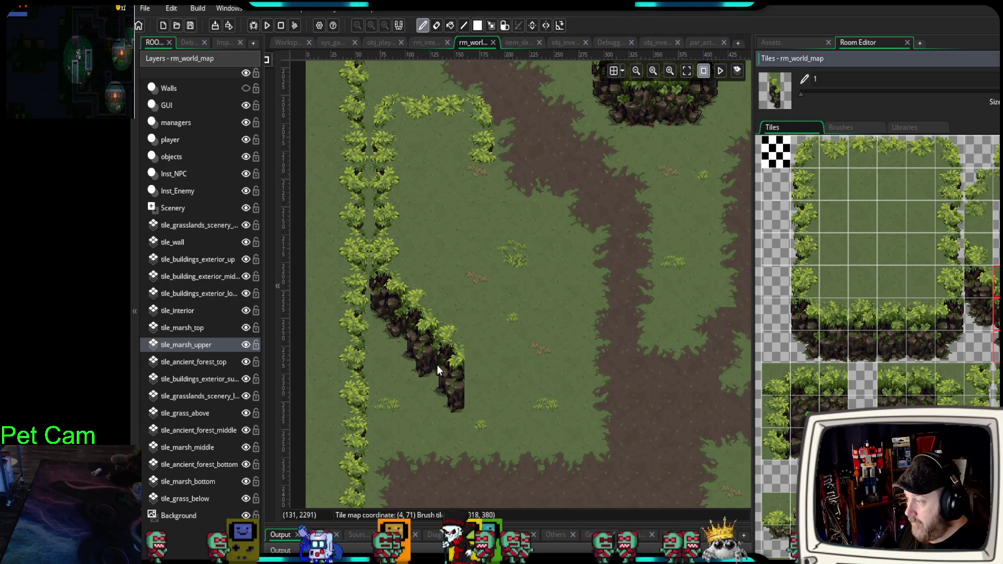
click(455, 369)
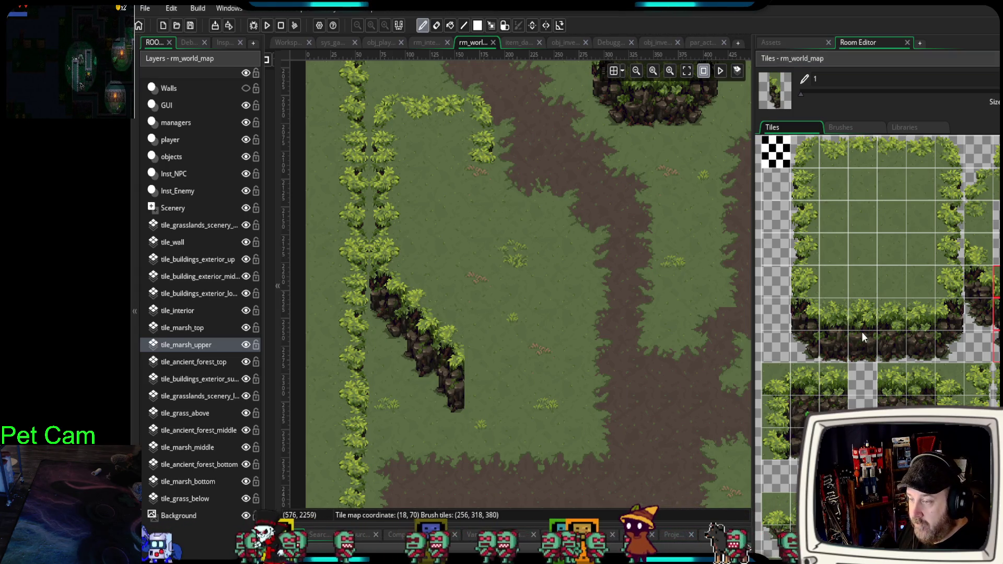
drag(901, 315, 892, 347)
drag(462, 398, 538, 378)
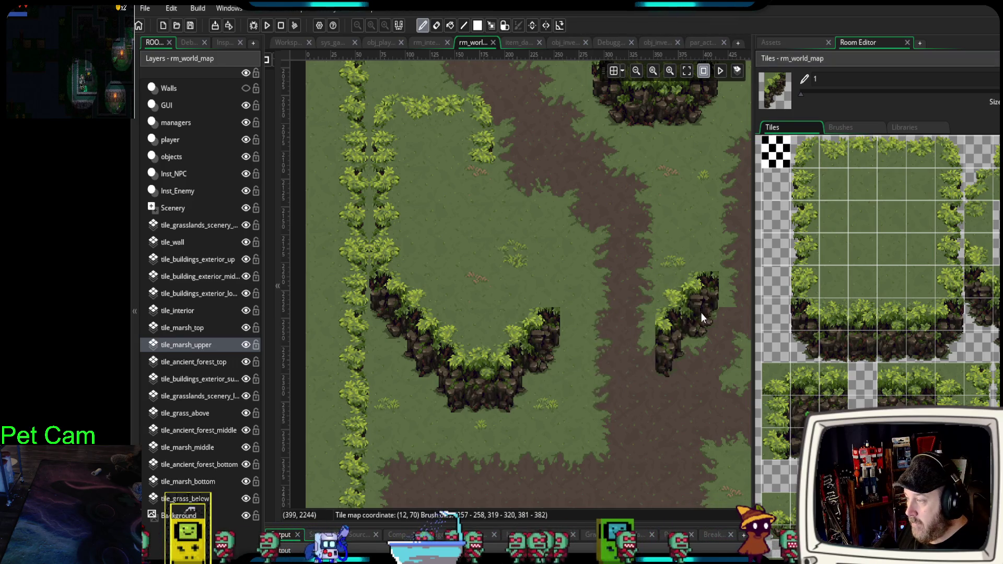
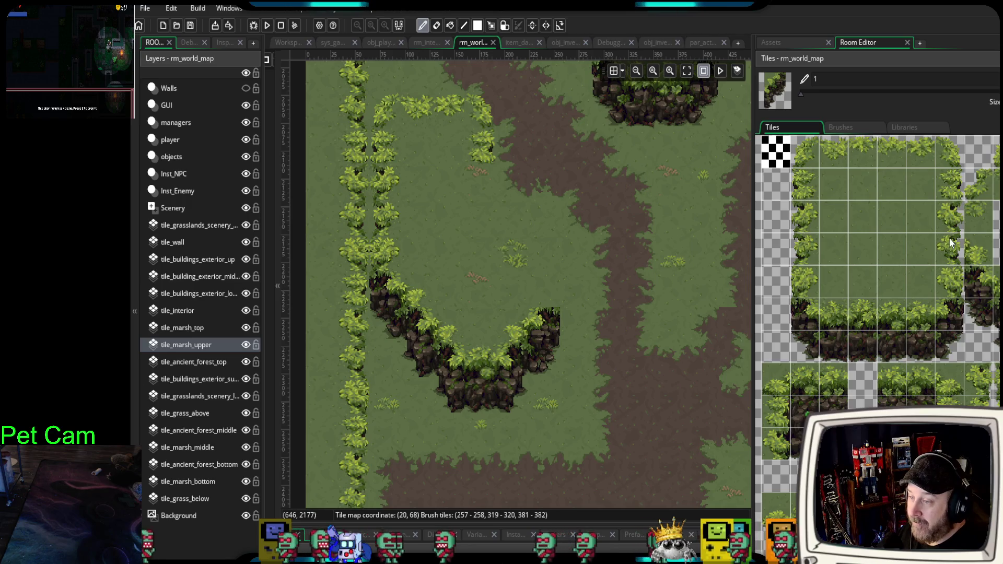
- Paint 1x2 edge-bush columns along the grass plateau's right edge
drag(950, 243, 952, 280)
click(553, 299)
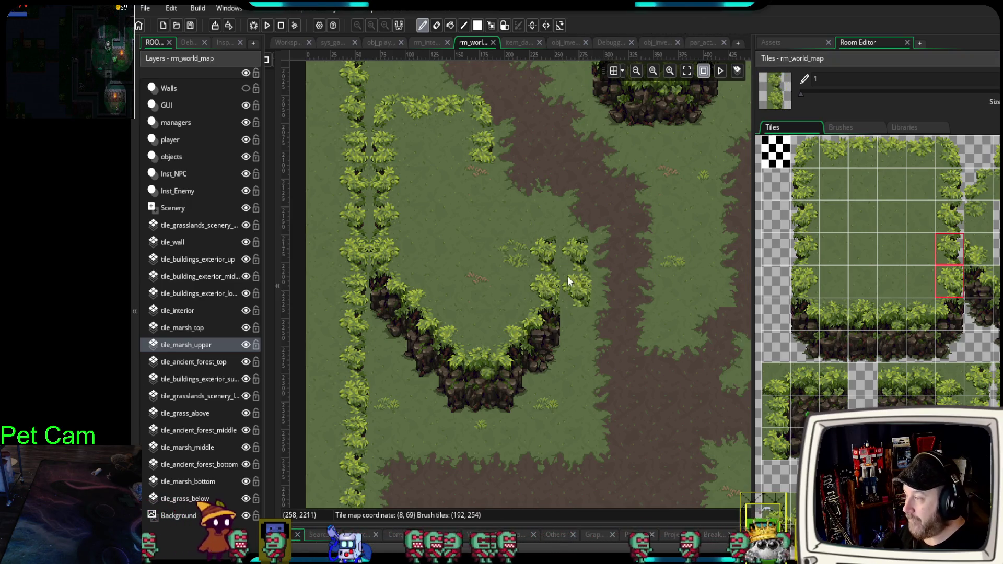
scroll(567, 276, up, 2)
scroll(567, 276, left, 1)
drag(954, 140, 950, 181)
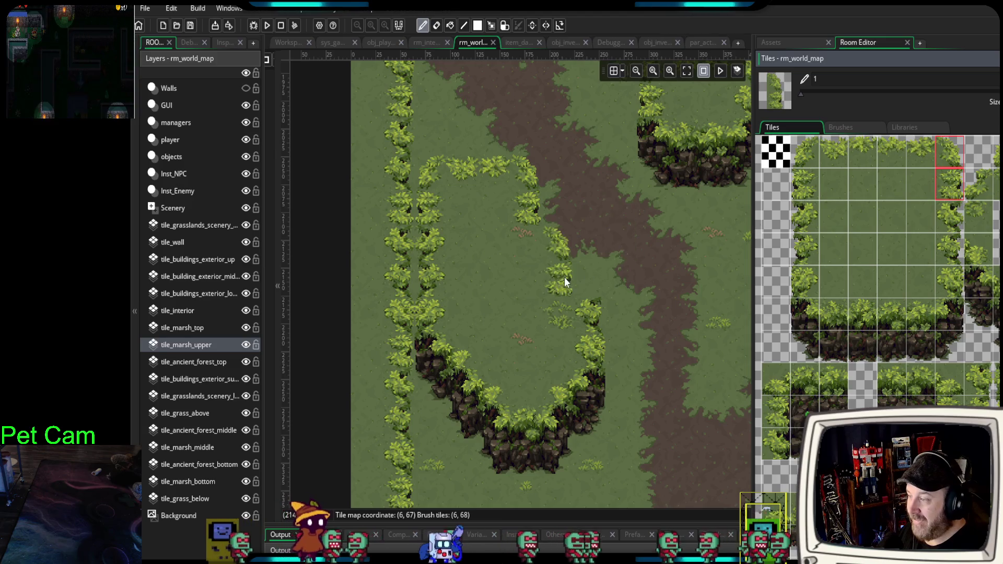
click(588, 302)
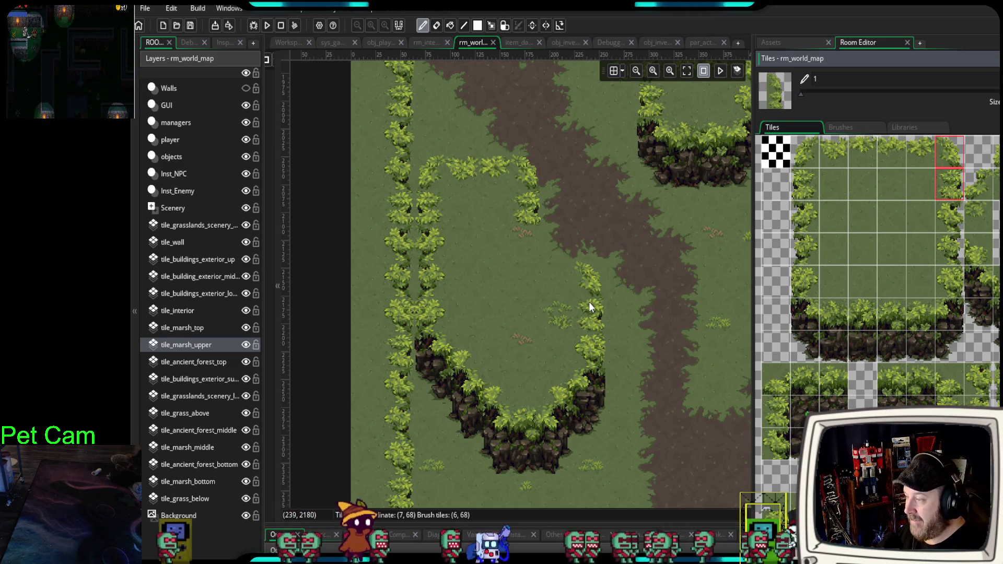
- Fill the remaining right-side gap with single top hedge tiles
click(917, 165)
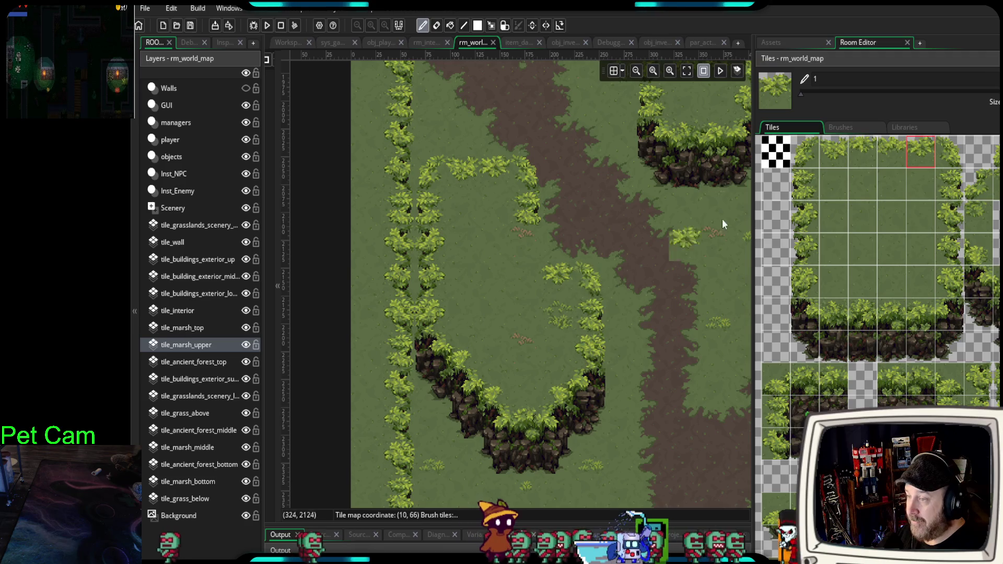
drag(775, 183, 804, 214)
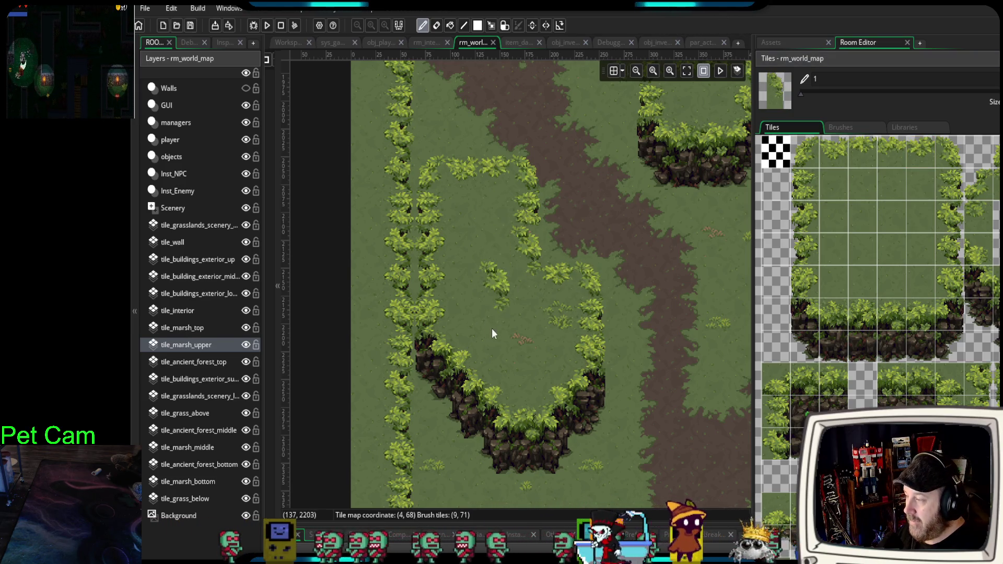
scroll(697, 362, down, 2)
scroll(627, 365, down, 2)
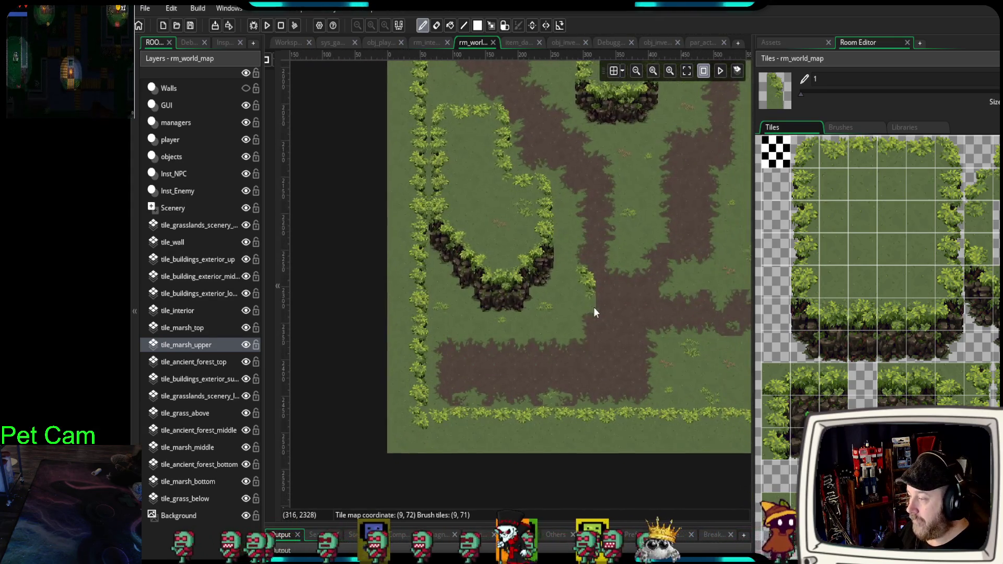
scroll(593, 367, down, 2)
scroll(594, 368, up, 2)
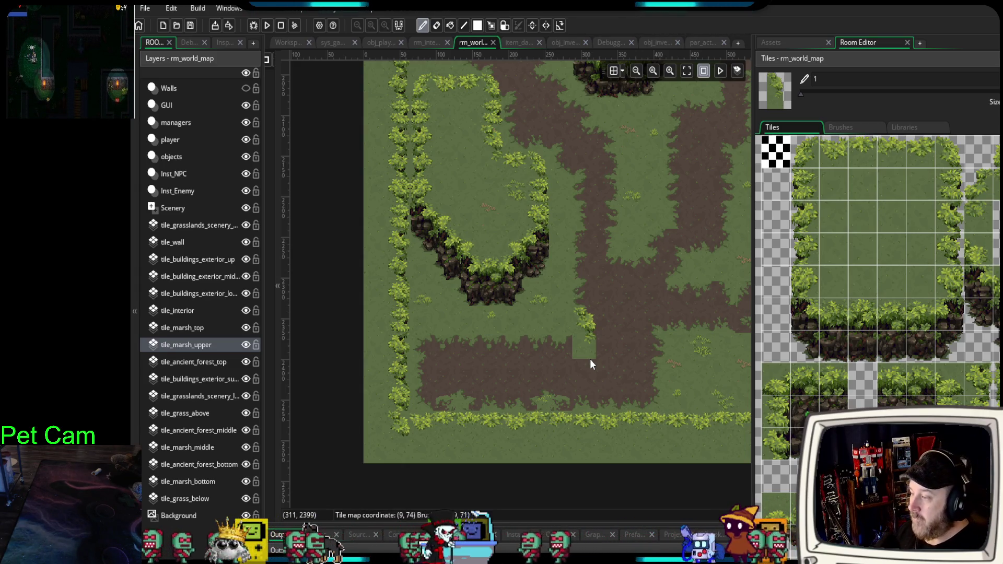
scroll(467, 343, right, 5)
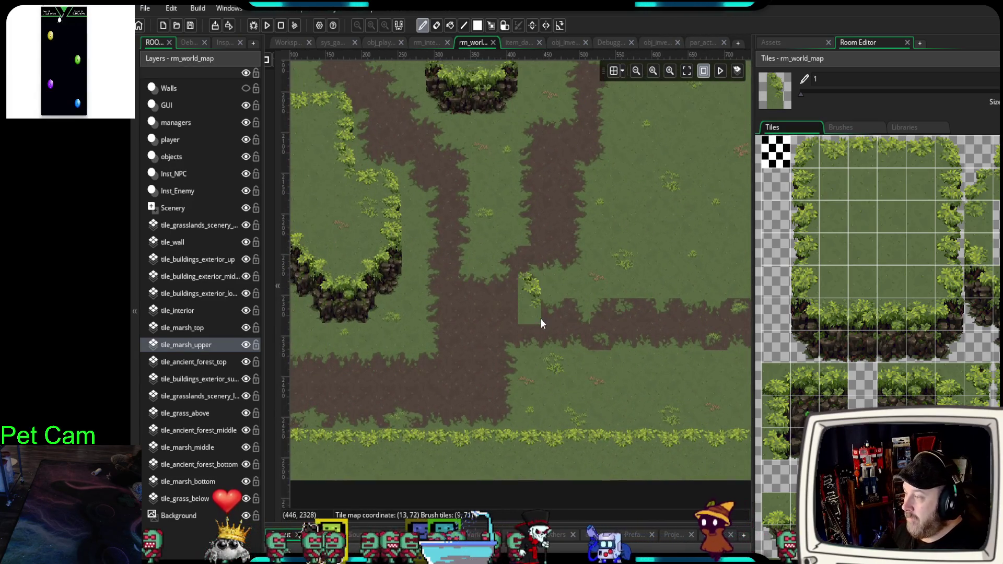
scroll(541, 319, down, 3)
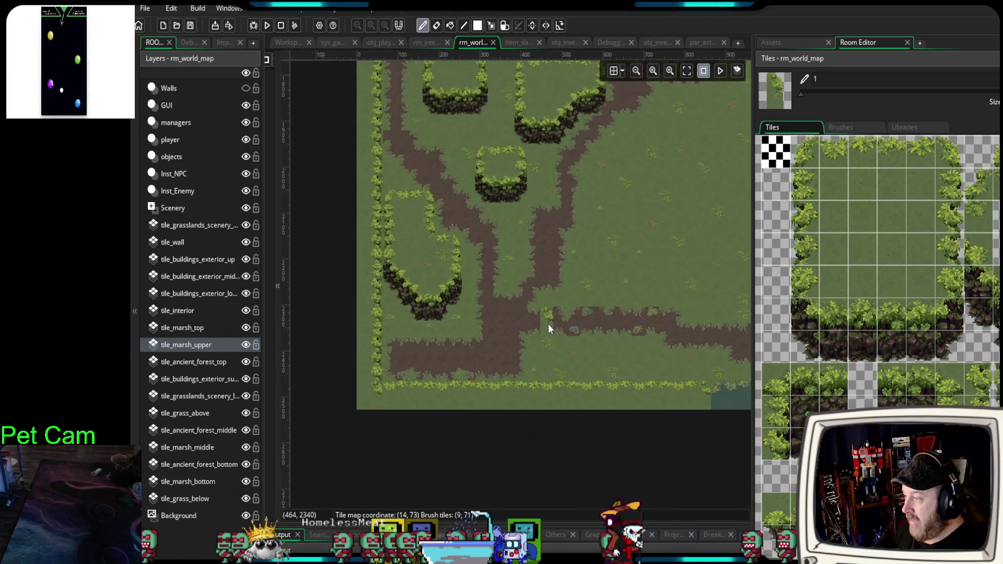
scroll(548, 325, up, 3)
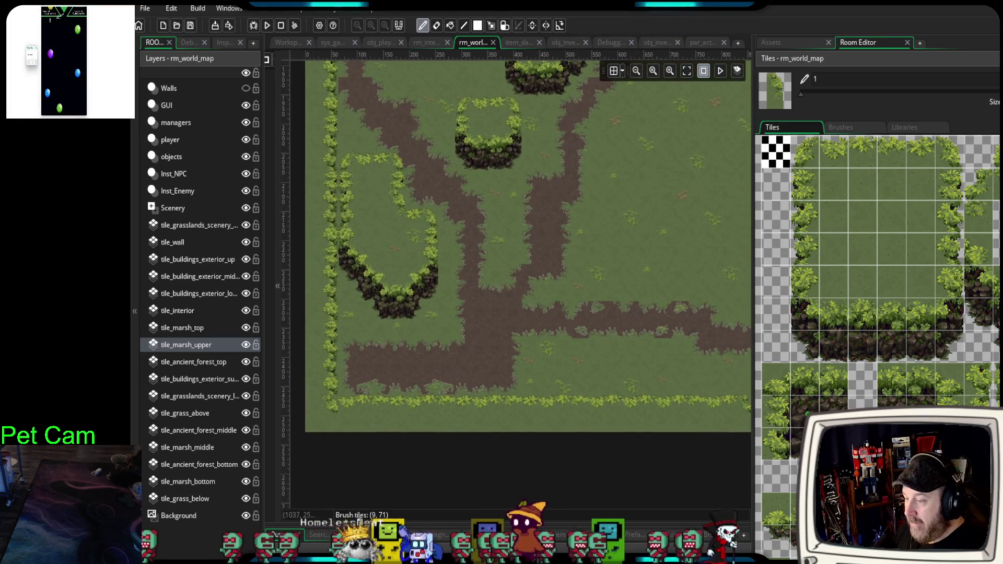
- Stamp a 2x3 bush-topped cliff block beside the dirt path
scroll(892, 303, down, 10)
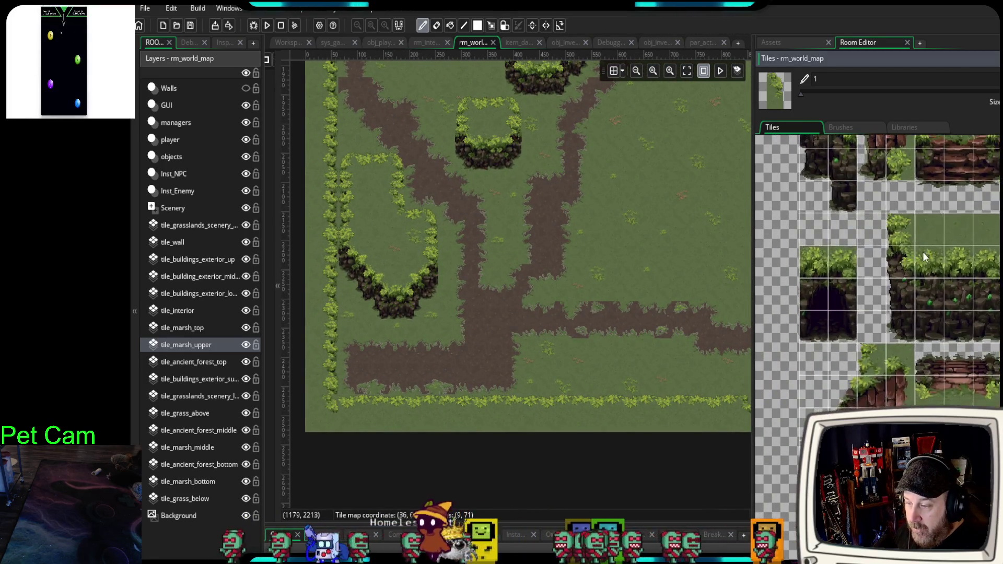
scroll(923, 255, down, 10)
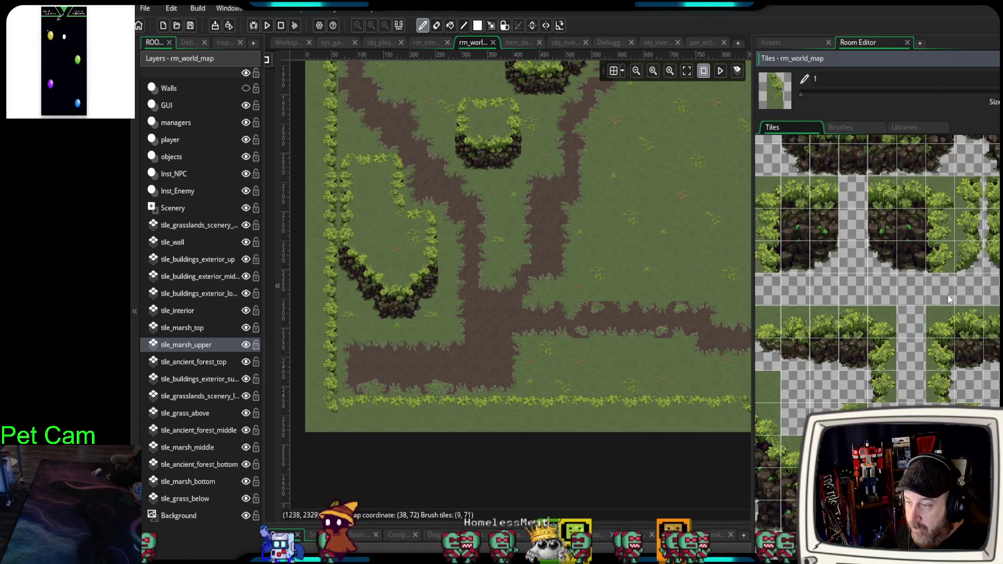
scroll(948, 294, down, 8)
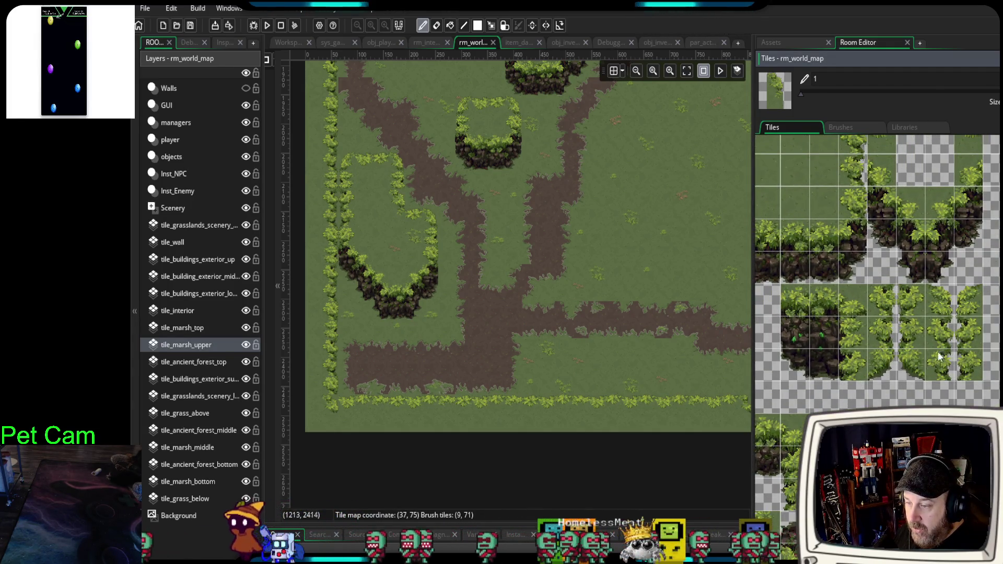
scroll(926, 303, up, 3)
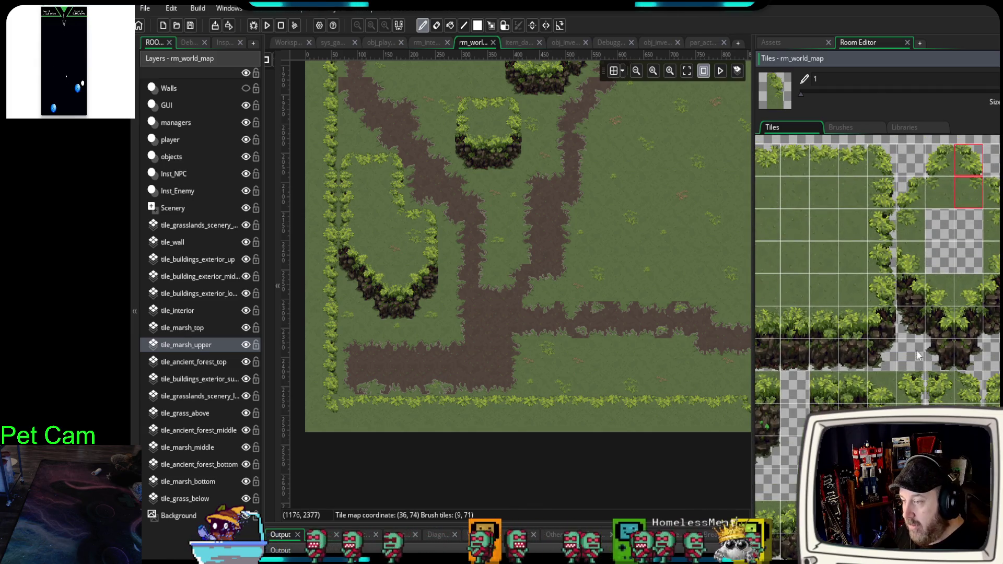
mouse_move(928, 294)
mouse_down()
mouse_move(961, 324)
mouse_move(964, 351)
mouse_up()
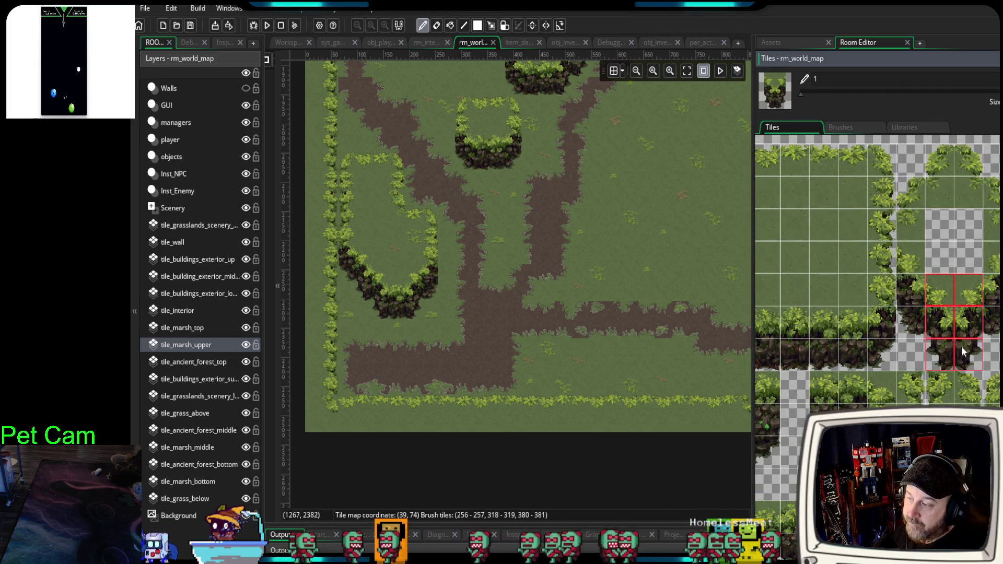
click(508, 249)
- Select a 2x2 rounded hedge-top block from the Tiles palette
scroll(569, 264, up, 2)
scroll(565, 264, down, 10)
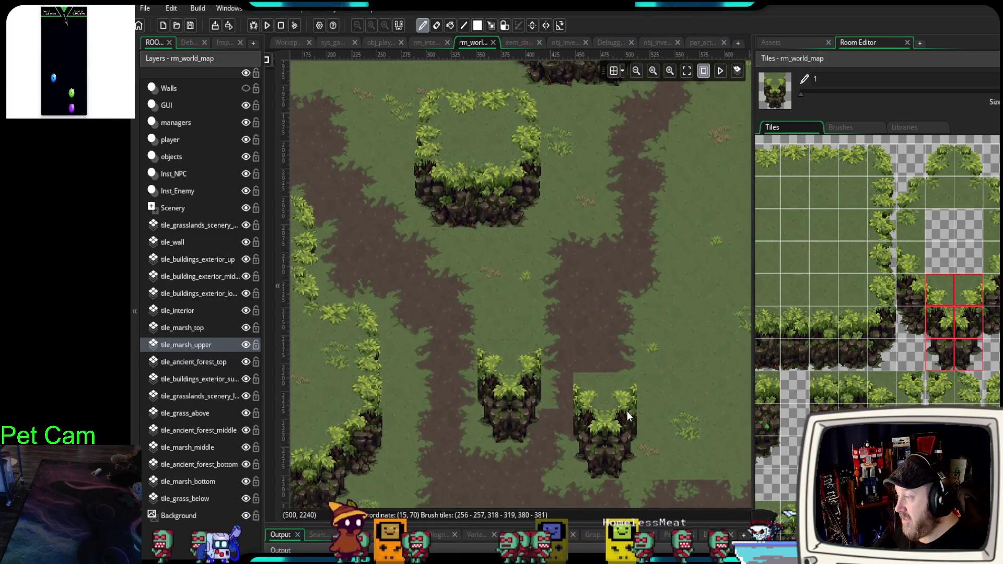
drag(947, 161, 967, 203)
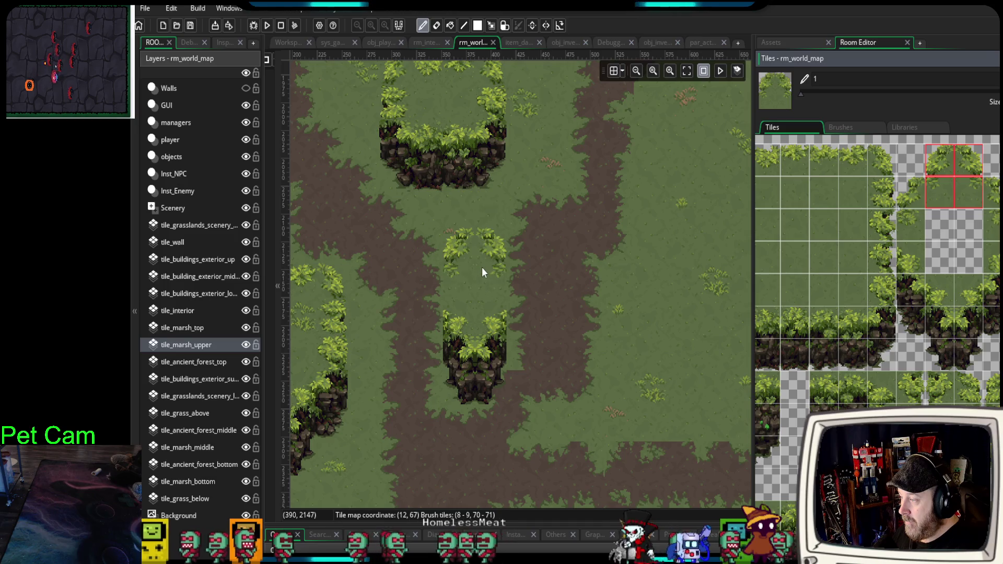
- Cap the cliff block with the rounded hedge top and pick the edge-bush column tiles
click(482, 268)
scroll(864, 281, left, 3)
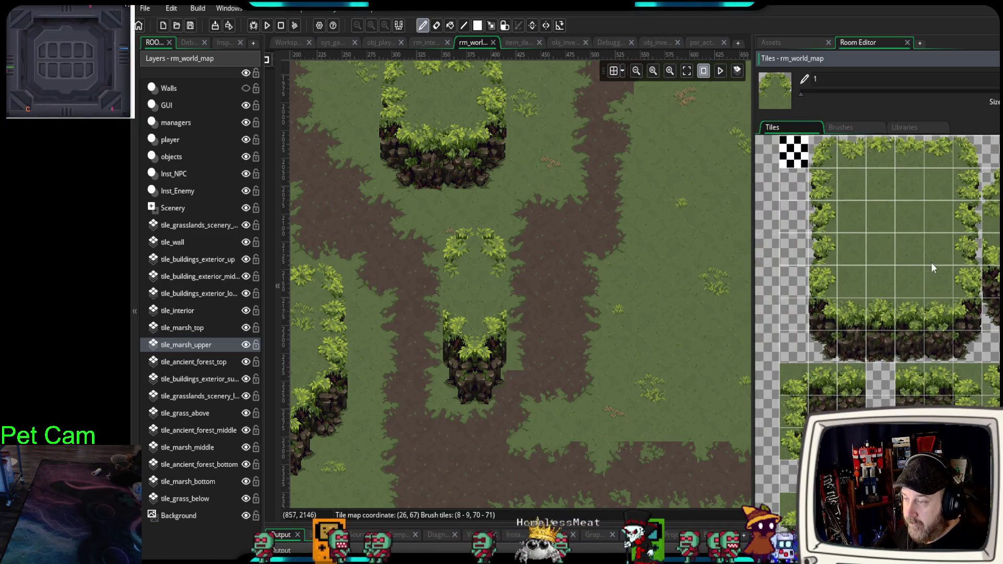
drag(823, 217, 831, 248)
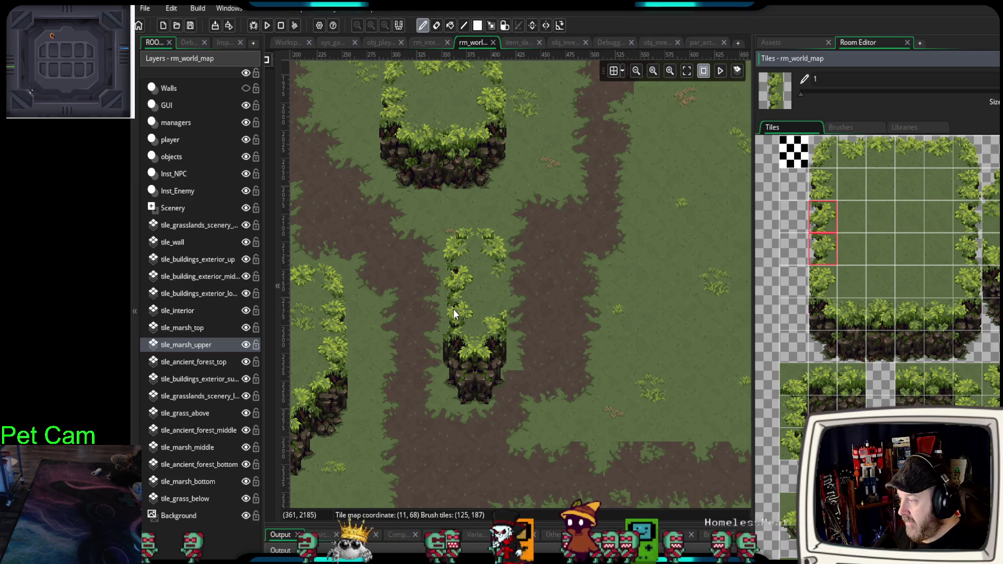
drag(968, 216, 967, 250)
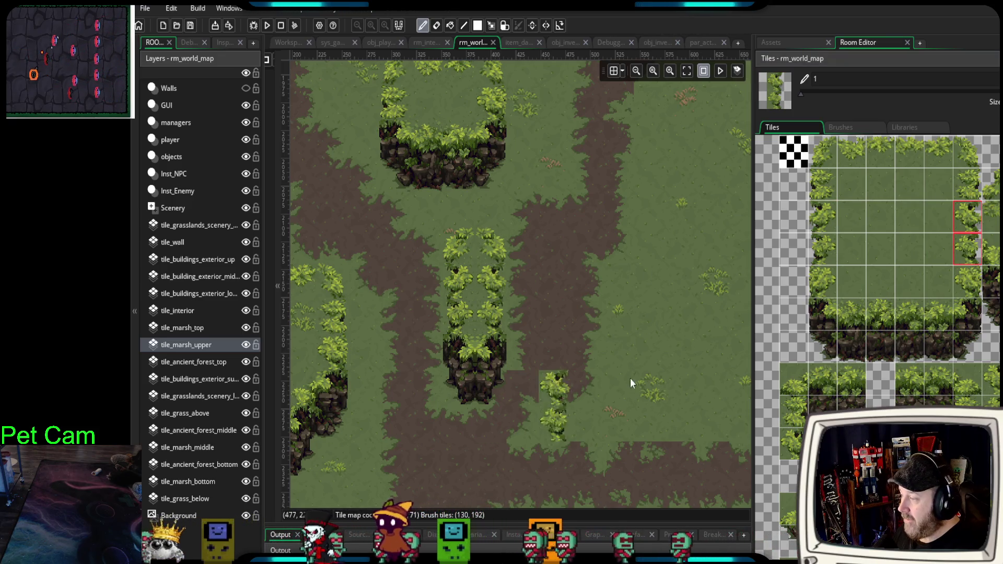
- Pan the room toward the bottom hedge and collapse the Tiles panel for a wider view
scroll(627, 359, down, 2)
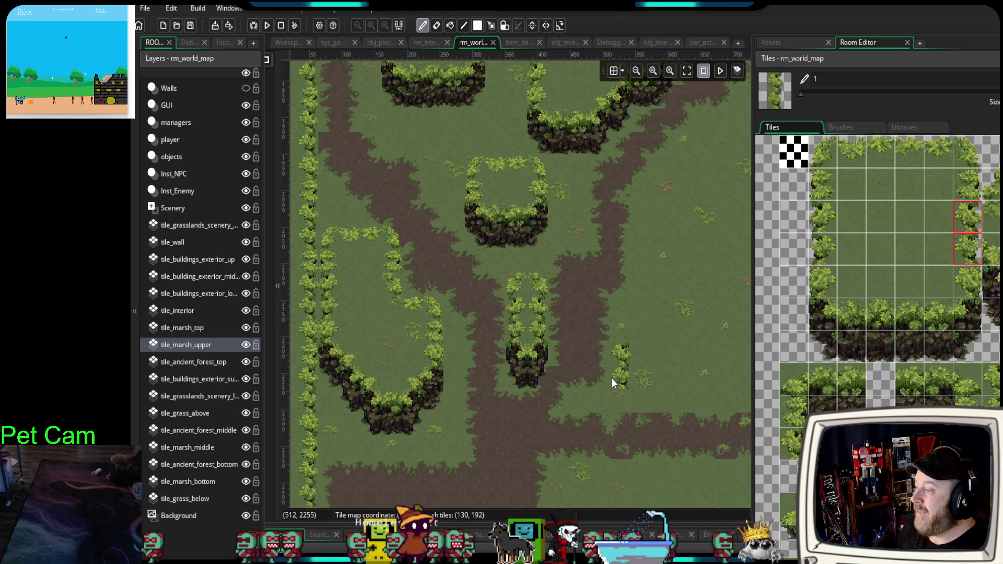
mouse_move(613, 357)
mouse_down()
mouse_move(619, 327)
mouse_move(590, 233)
mouse_up()
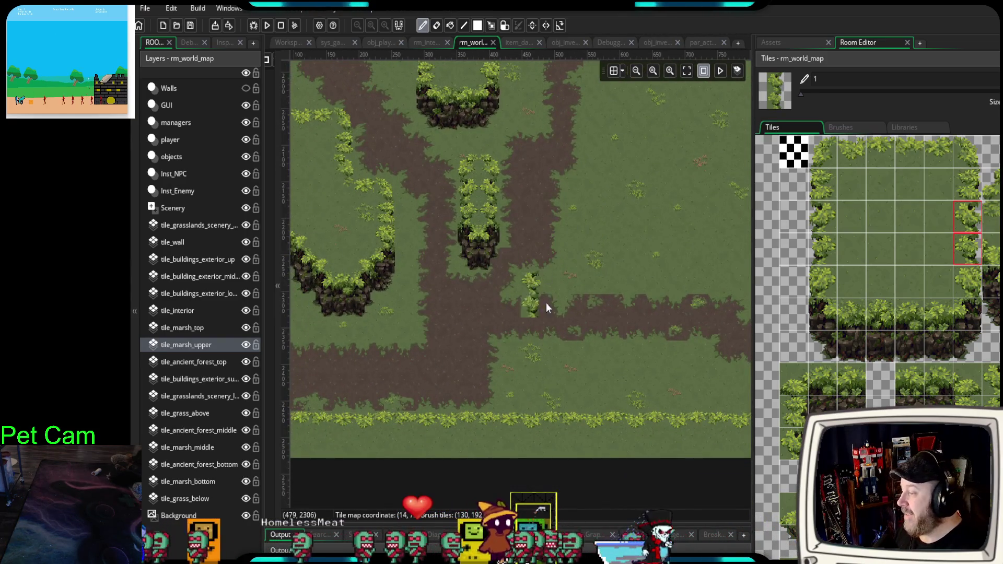
scroll(587, 331, up, 2)
scroll(588, 396, up, 1)
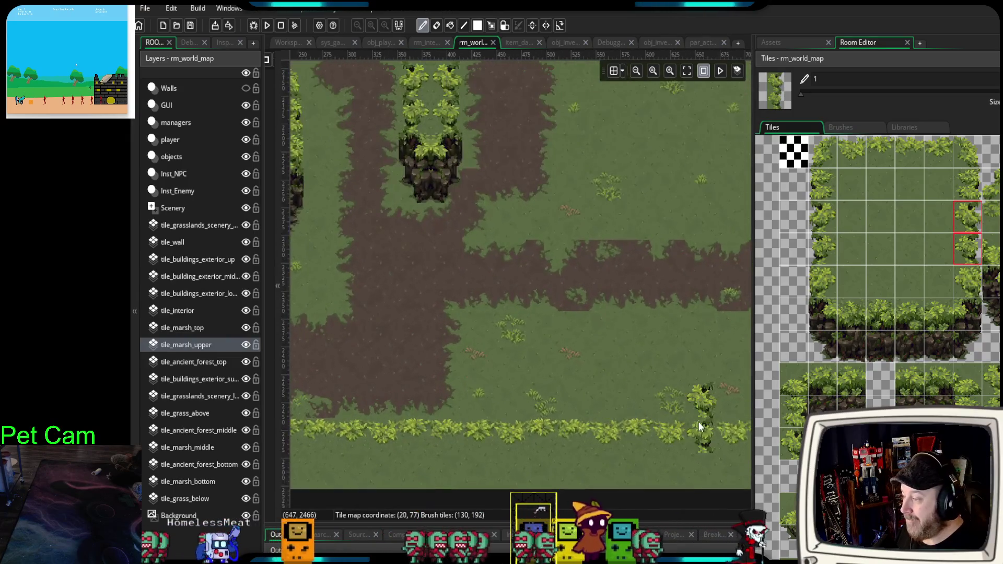
scroll(697, 421, right, 3)
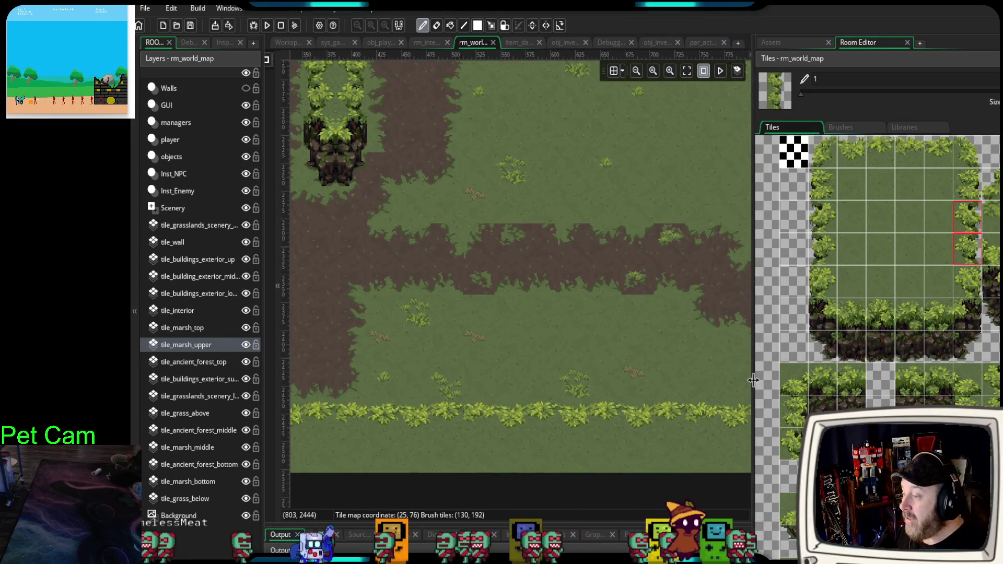
click(751, 380)
scroll(596, 372, down, 1)
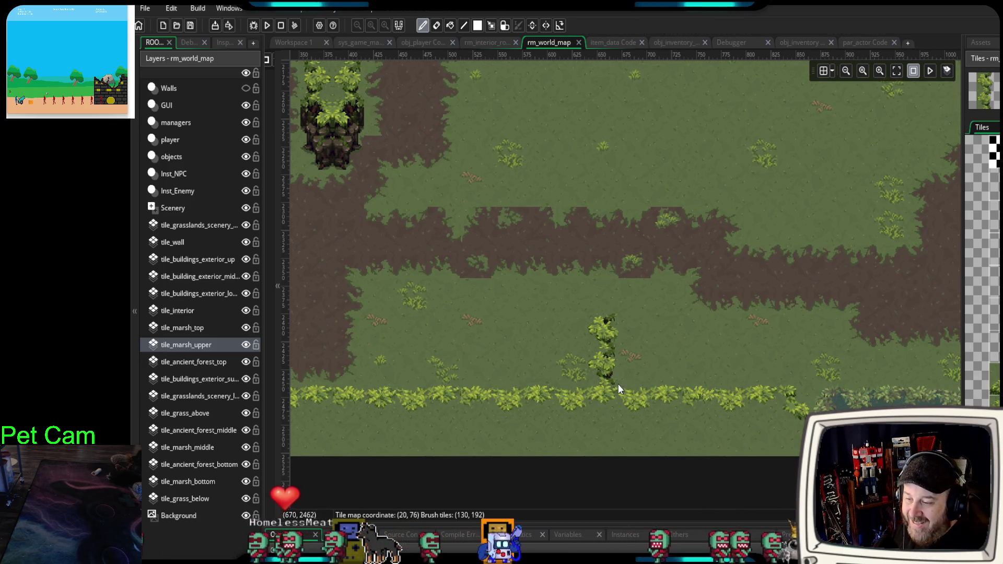
scroll(983, 386, up, 2)
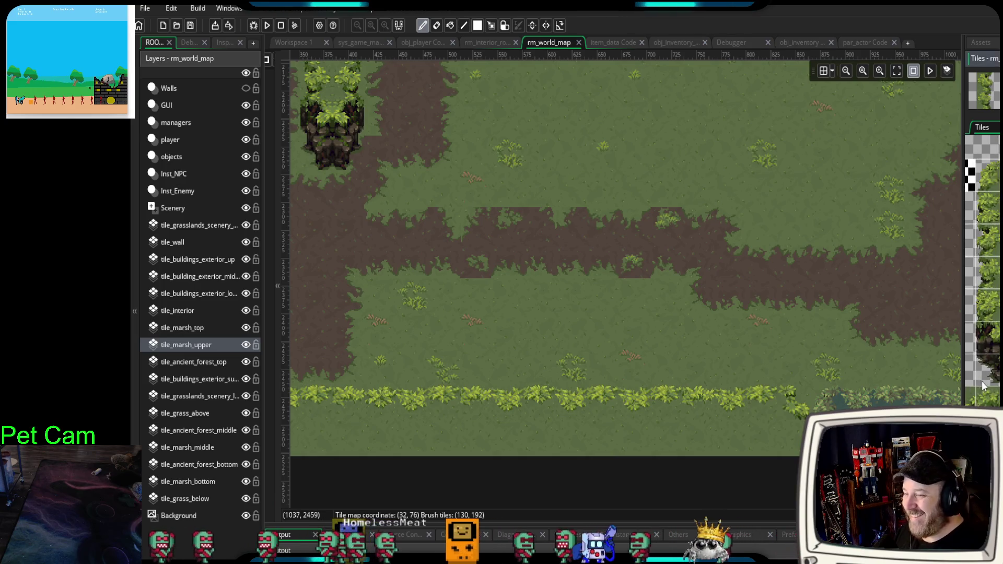
drag(963, 375, 831, 386)
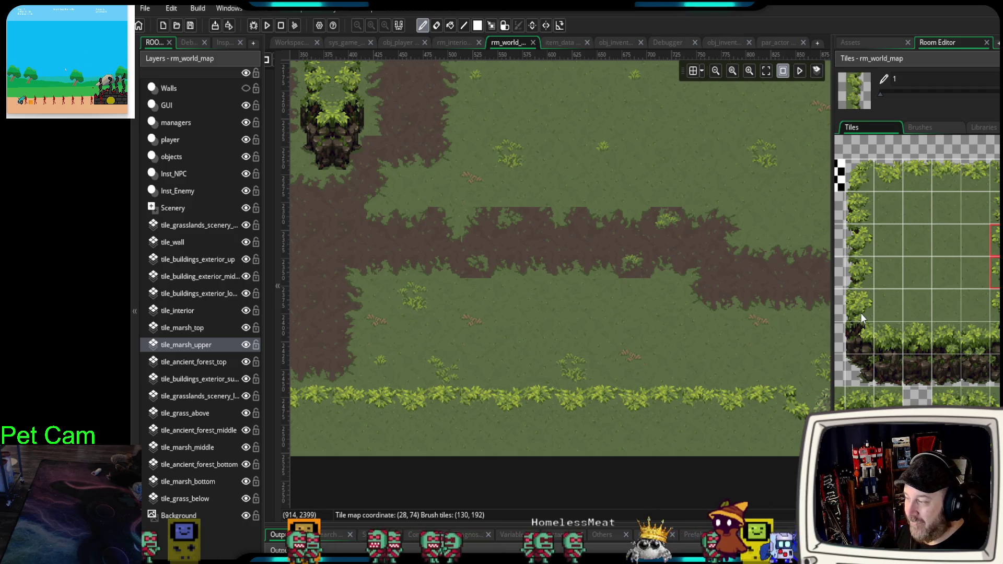
drag(860, 339, 887, 368)
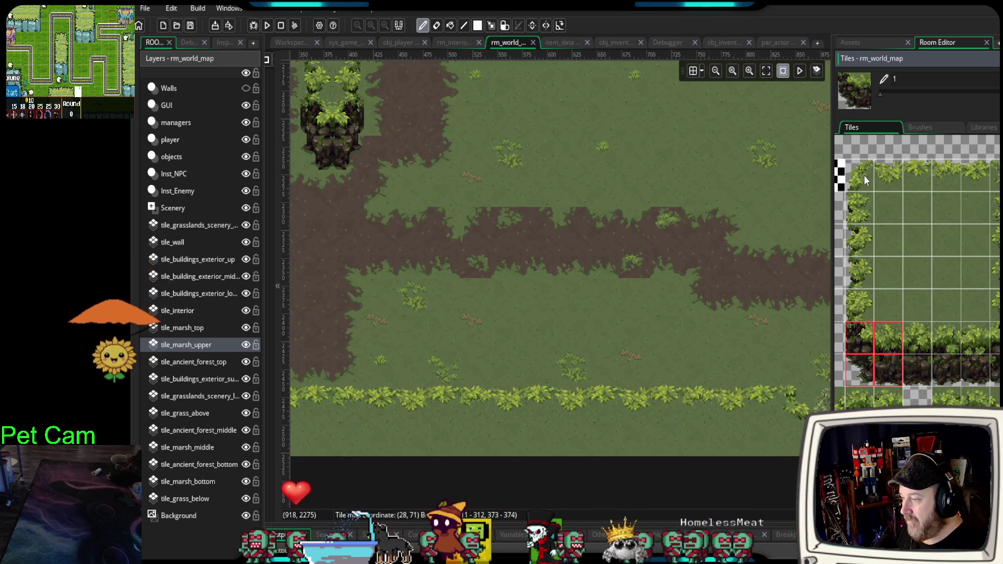
mouse_move(621, 347)
mouse_down()
mouse_move(669, 315)
mouse_move(666, 332)
mouse_up()
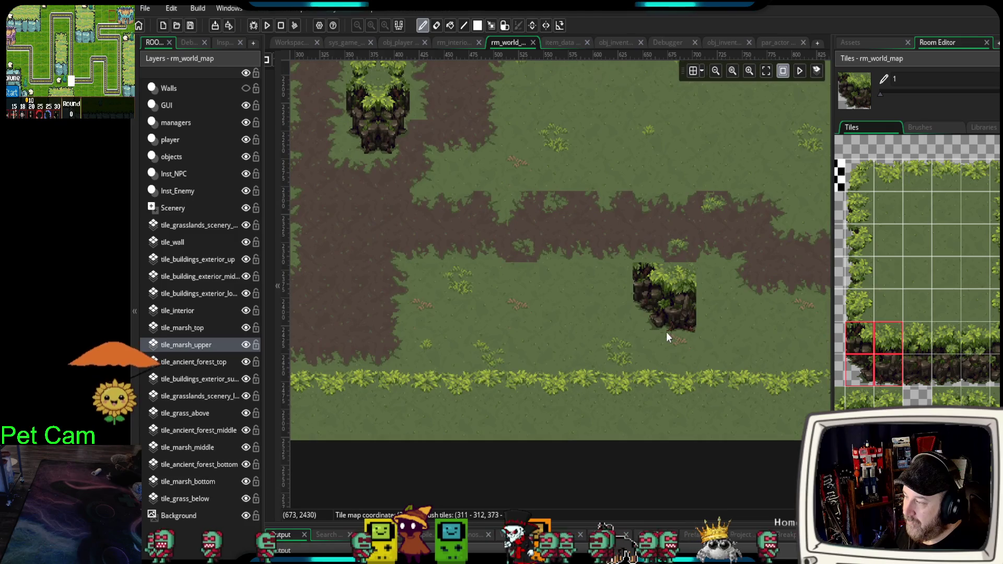
scroll(522, 350, right, 2)
scroll(522, 350, down, 1)
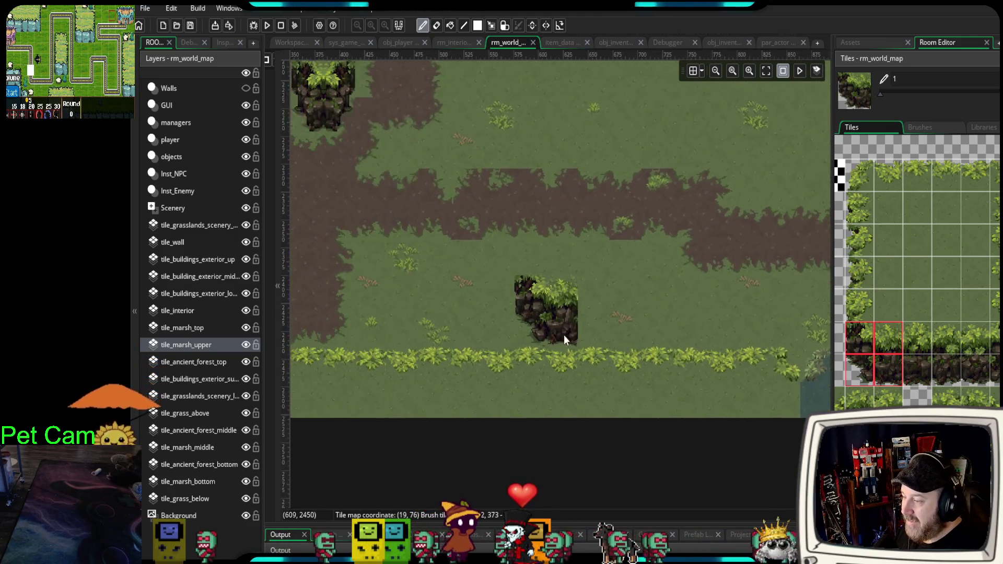
scroll(563, 339, left, 2)
scroll(563, 339, up, 1)
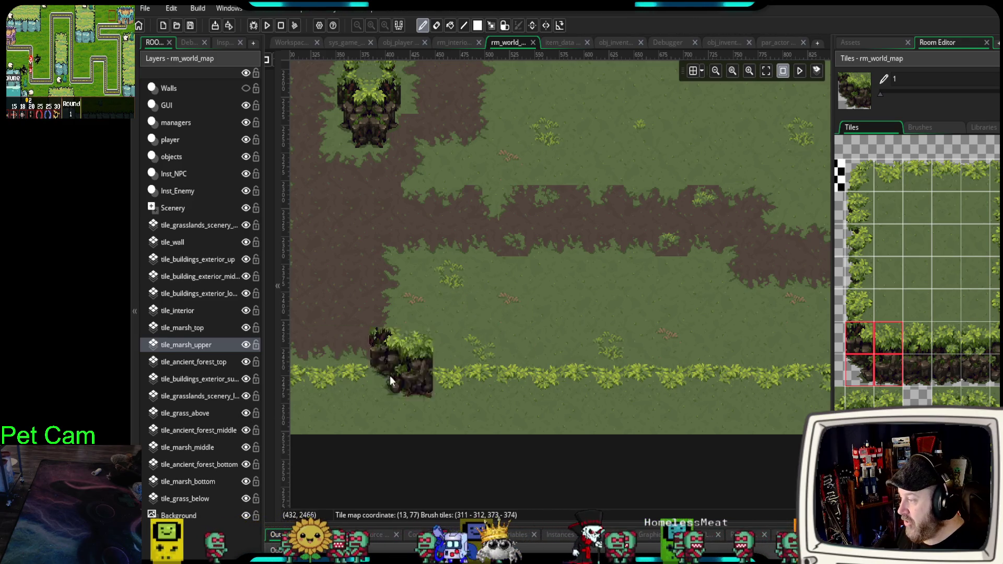
click(203, 448)
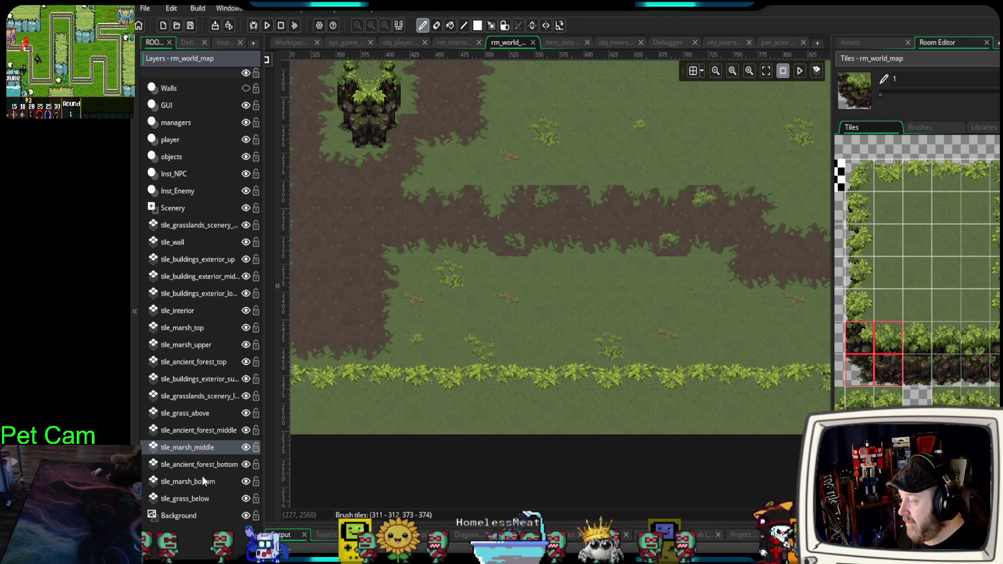
click(195, 345)
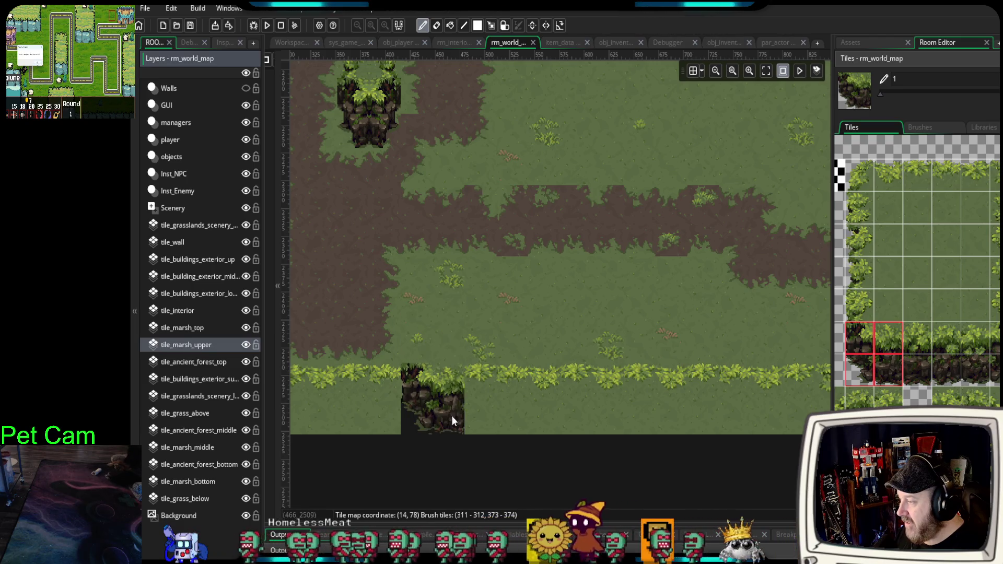
click(864, 181)
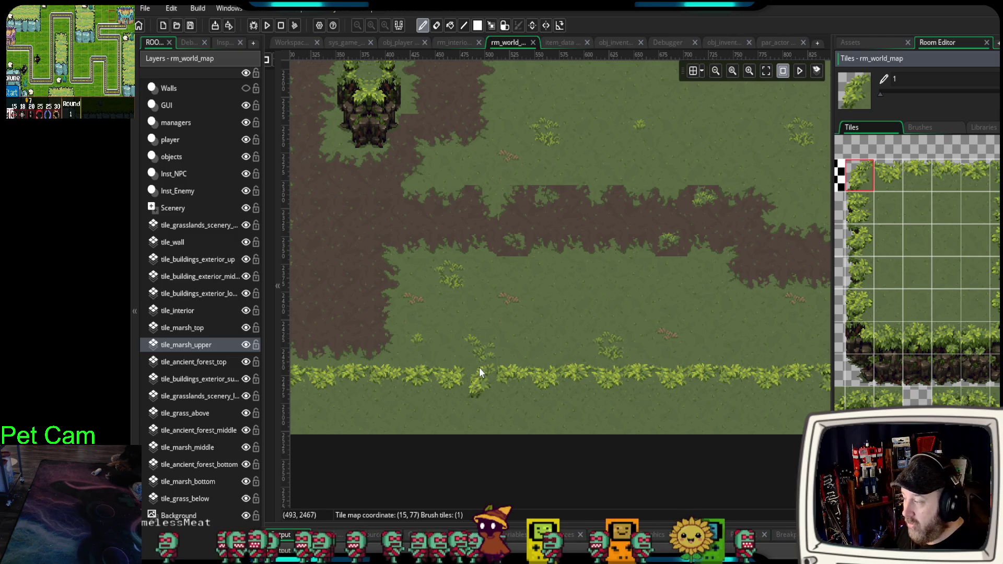
- Paint a four-tile straight hedge row across the plateau below the dirt path
click(422, 356)
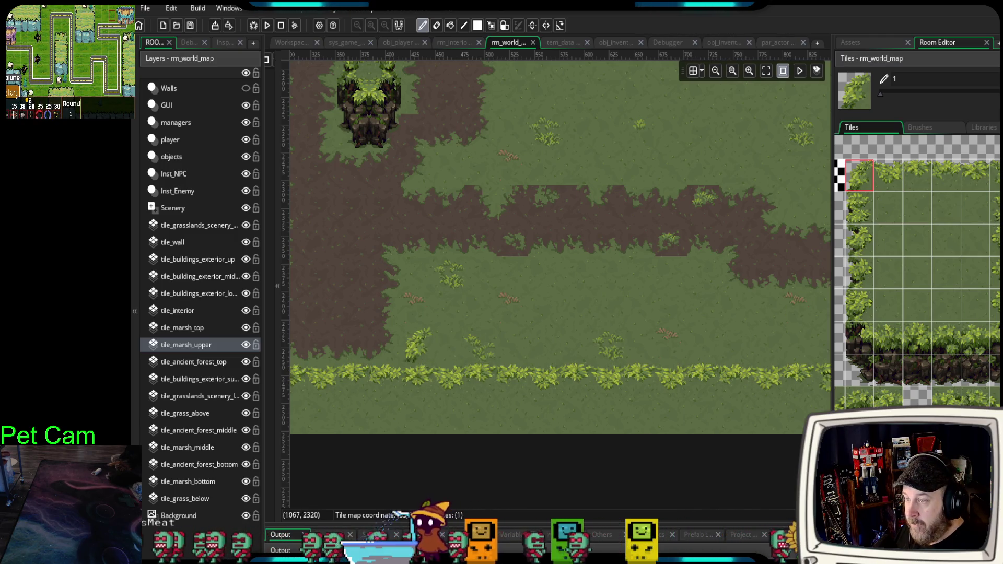
click(414, 368)
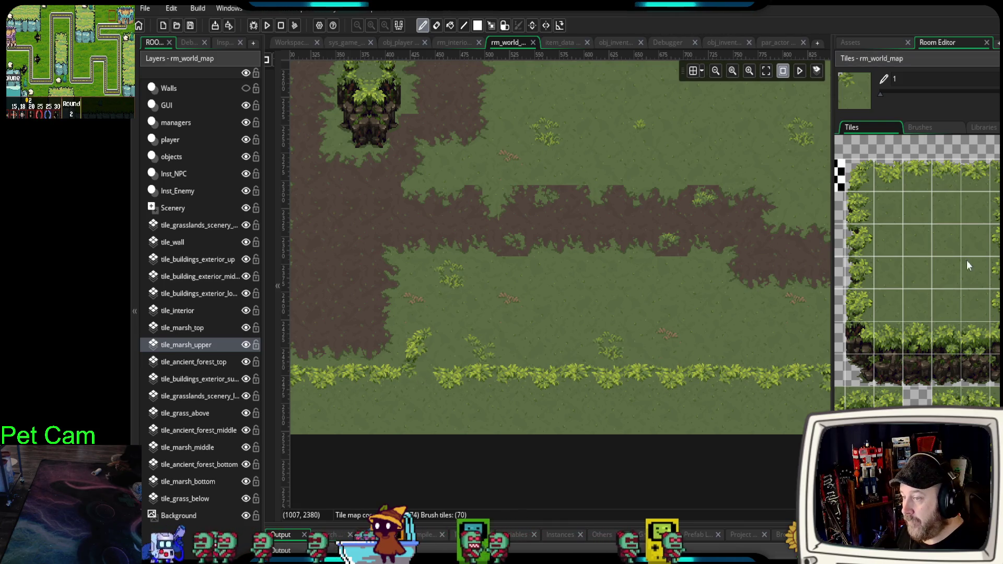
drag(868, 172, 939, 184)
click(587, 278)
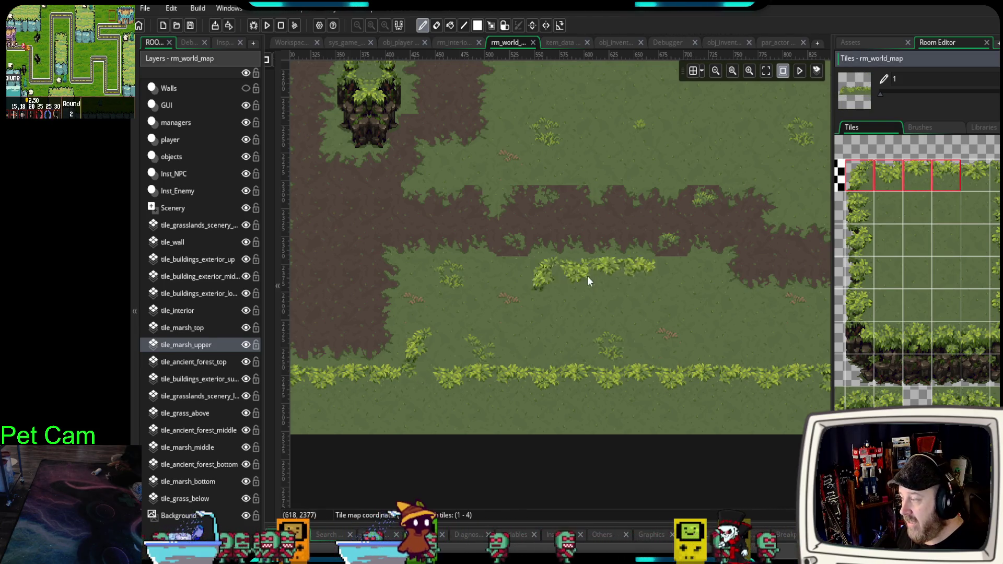
click(513, 300)
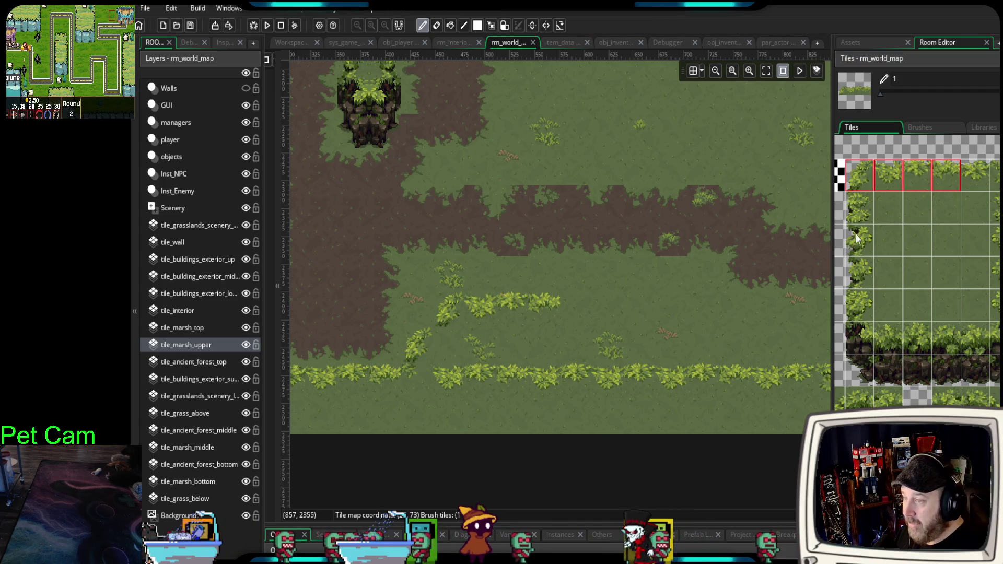
- Join the rows with a diagonal hedge and erase part of the old lower row with grass
click(883, 238)
drag(433, 349, 438, 347)
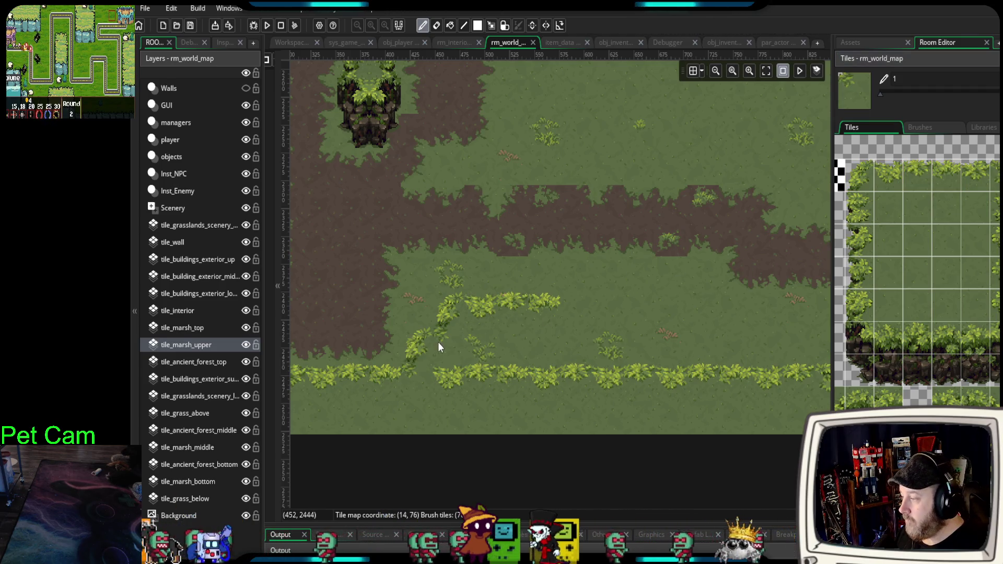
click(892, 239)
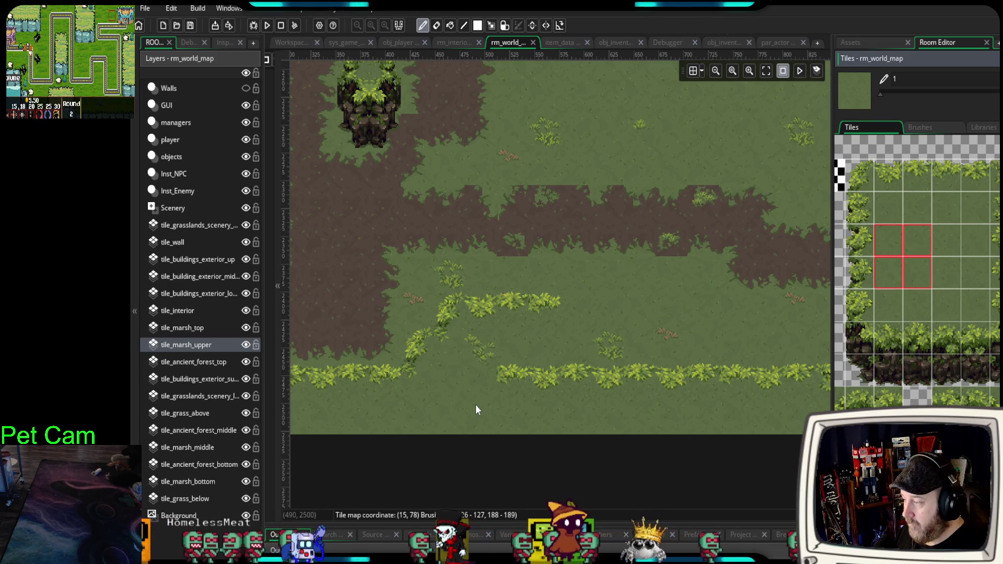
drag(502, 412, 738, 401)
mouse_move(619, 421)
mouse_down()
mouse_move(497, 414)
mouse_move(600, 412)
mouse_up()
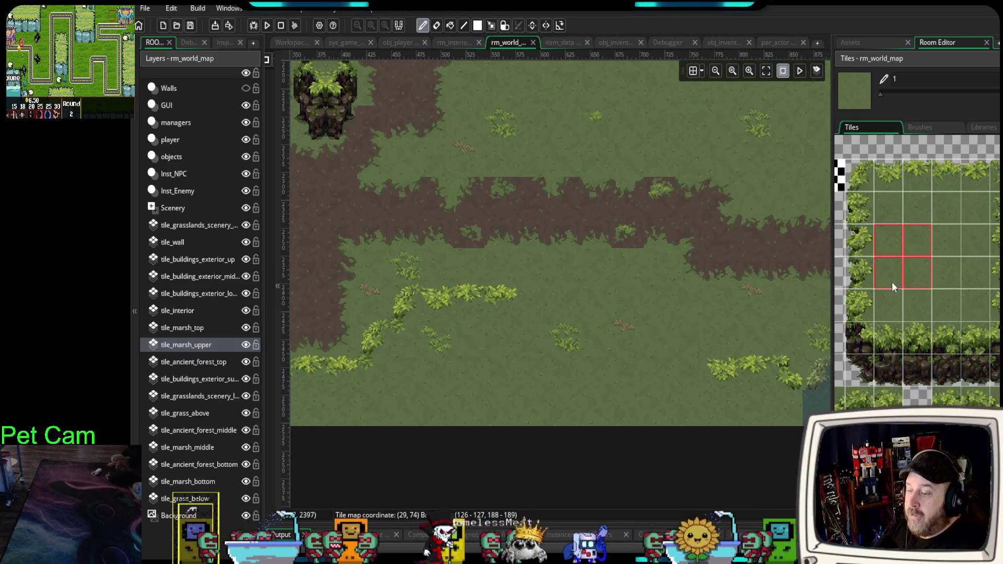
- Extend the hedge row to the right with straight four-tile hedge pieces
drag(942, 304, 961, 266)
drag(919, 167, 985, 168)
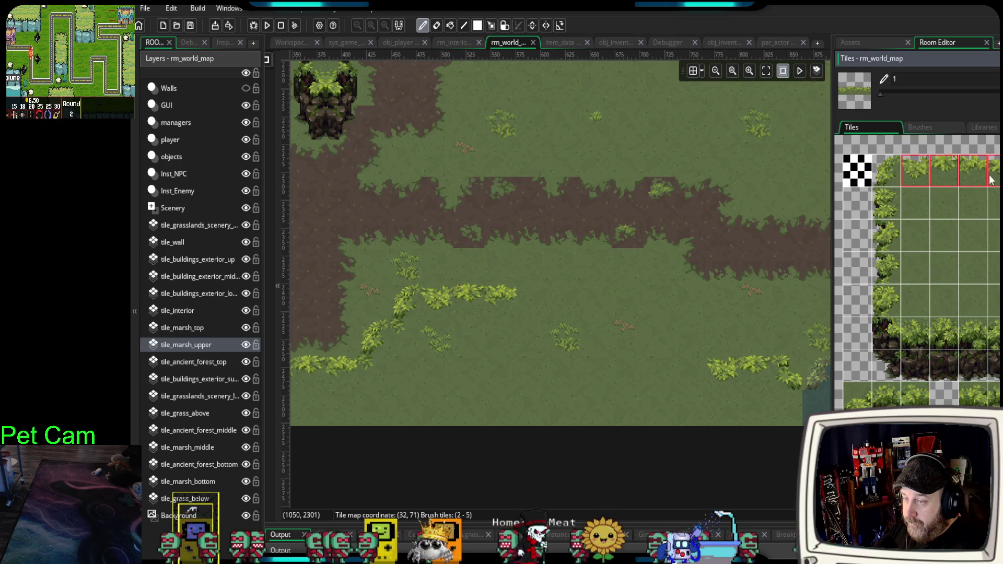
click(564, 303)
drag(572, 305, 584, 306)
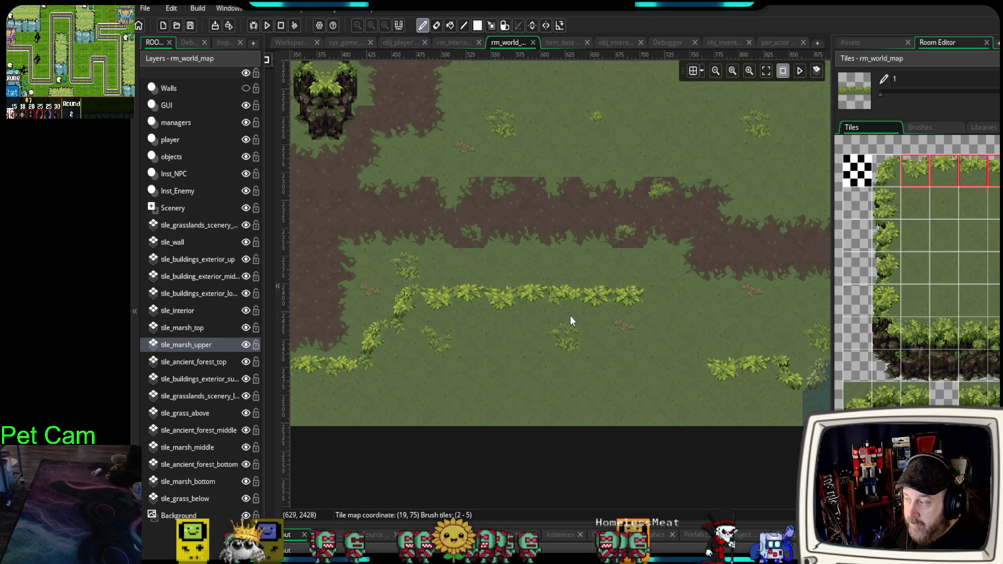
- Turn the hedge downward along the lower right stretch to meet the shoreline
click(887, 169)
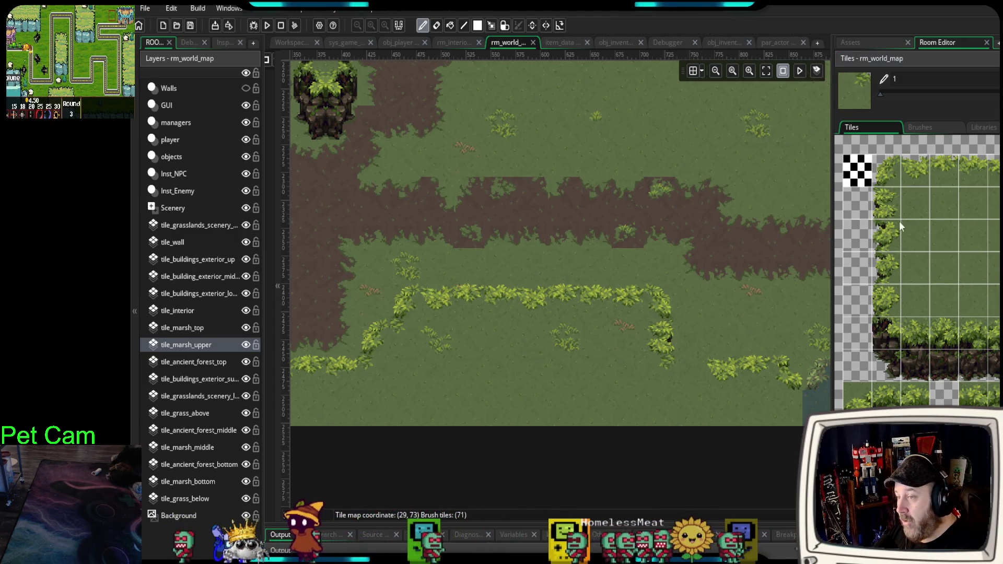
click(943, 170)
click(685, 366)
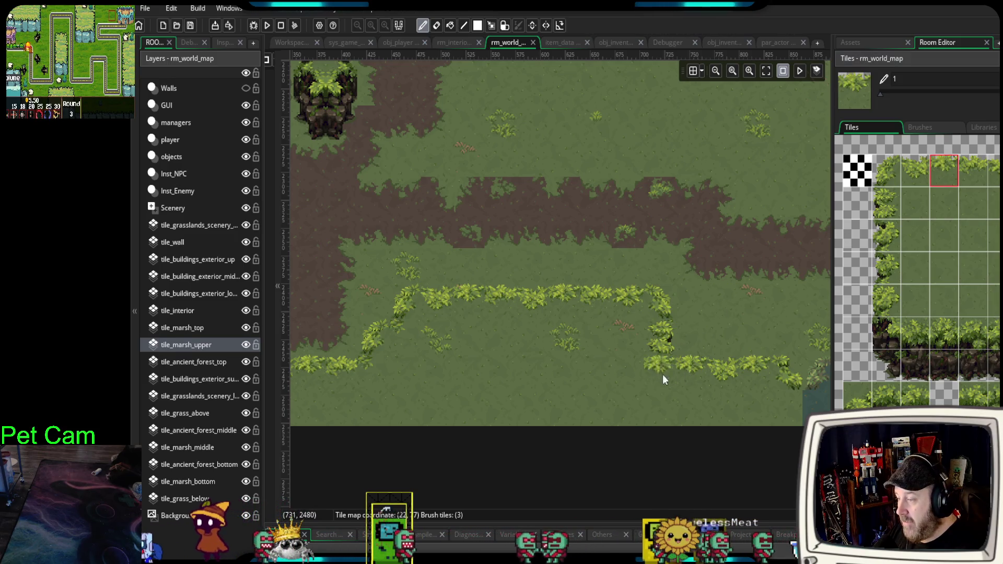
click(618, 388)
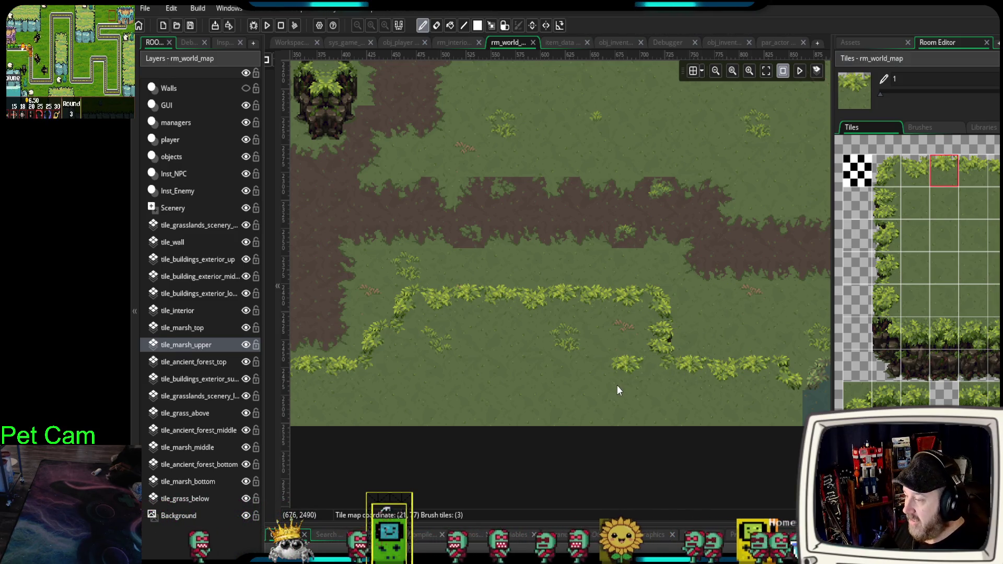
drag(693, 383, 563, 358)
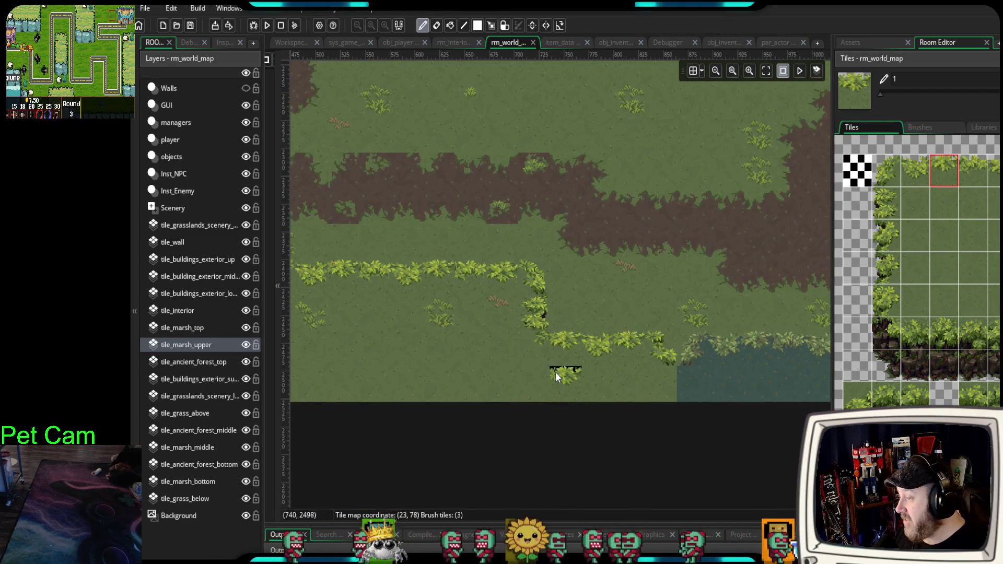
scroll(562, 375, down, 2)
scroll(626, 377, up, 3)
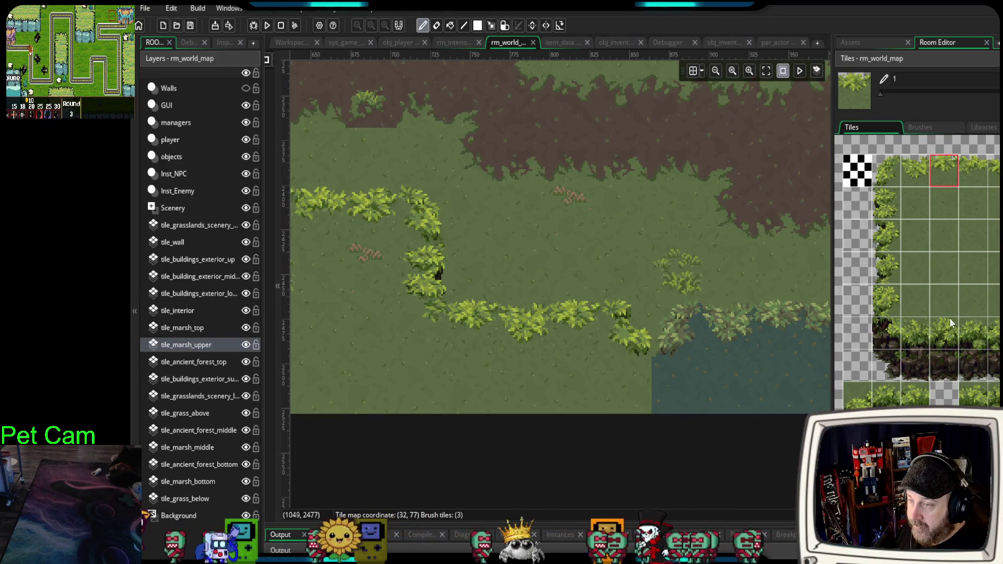
ctrl+click(629, 334)
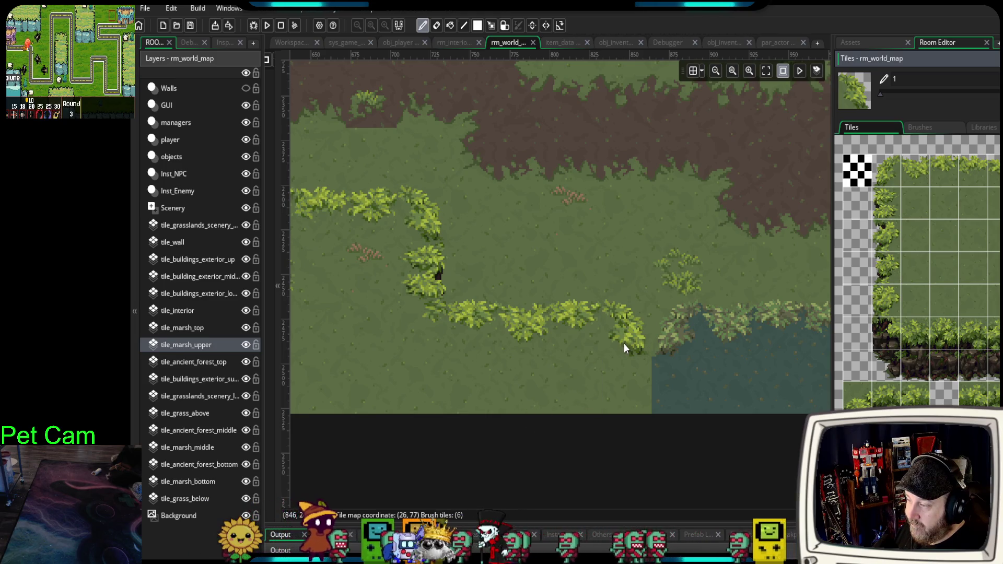
scroll(480, 426, down, 2)
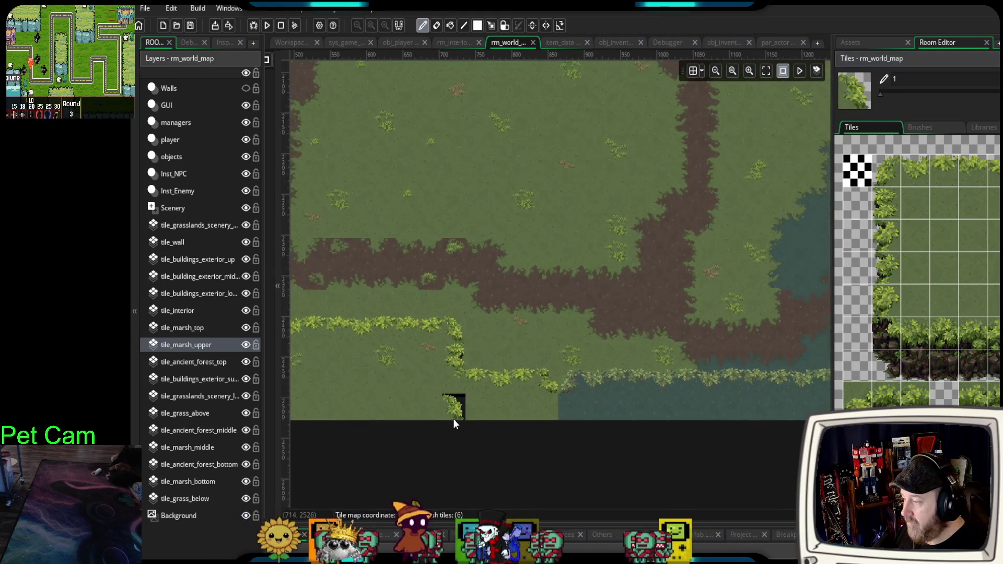
scroll(453, 418, down, 3)
scroll(571, 425, down, 1)
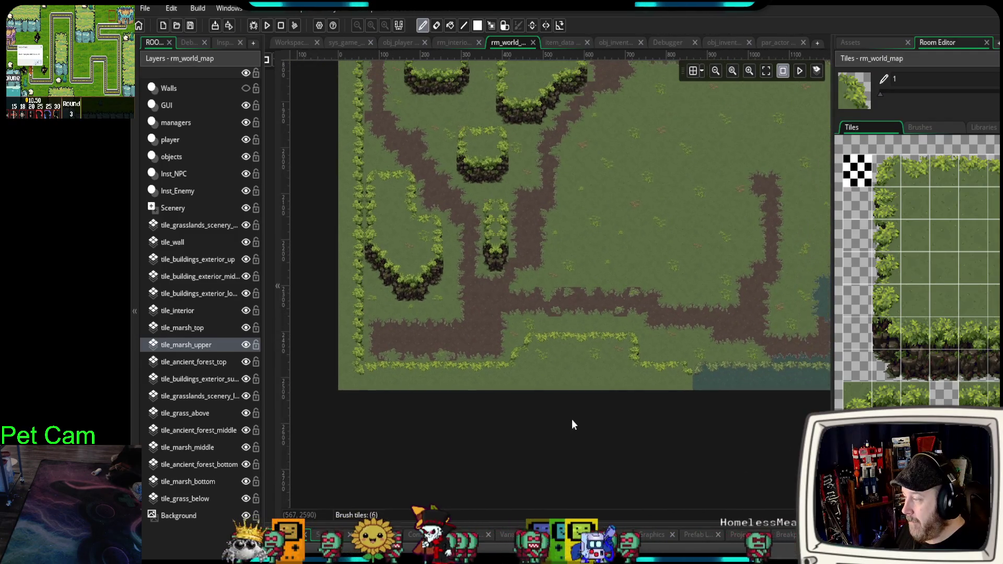
- Move up to the northern plateau beside the dirt path and pick 2x2 and 2x3 hedge-corner blocks
drag(499, 409, 473, 392)
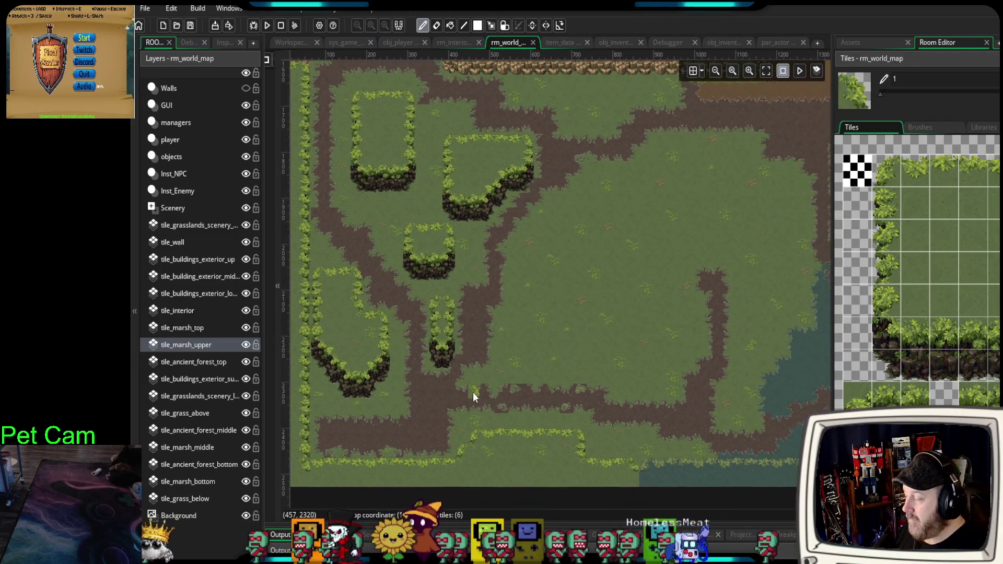
drag(566, 266, 539, 360)
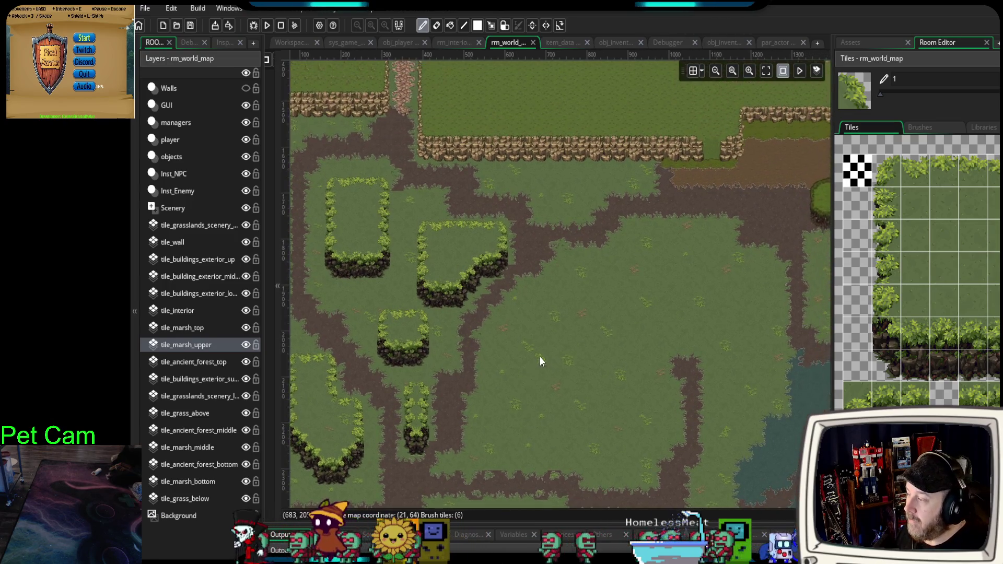
scroll(535, 266, up, 3)
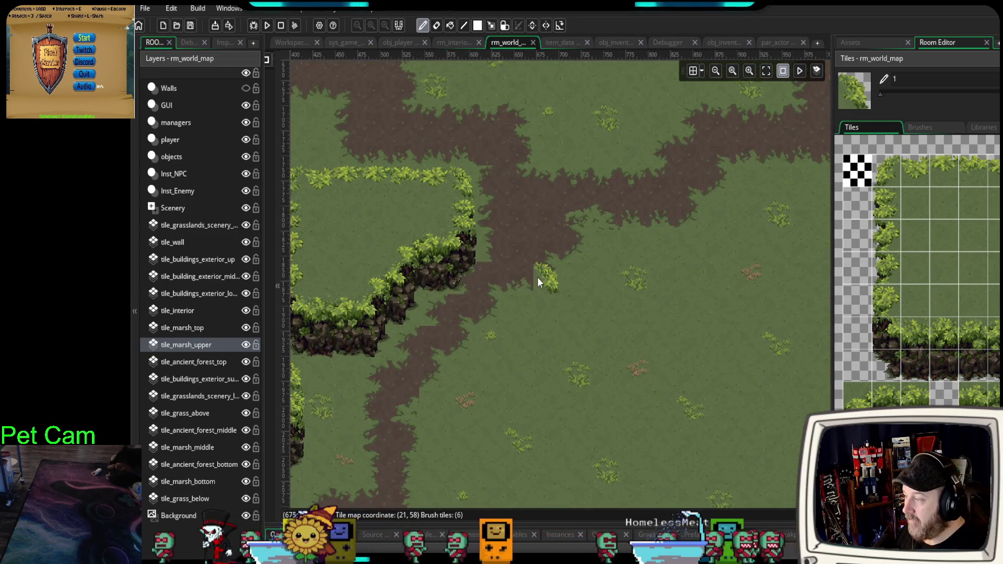
scroll(538, 283, up, 1)
mouse_move(538, 282)
mouse_down()
mouse_move(544, 332)
mouse_move(530, 332)
mouse_move(637, 255)
mouse_up()
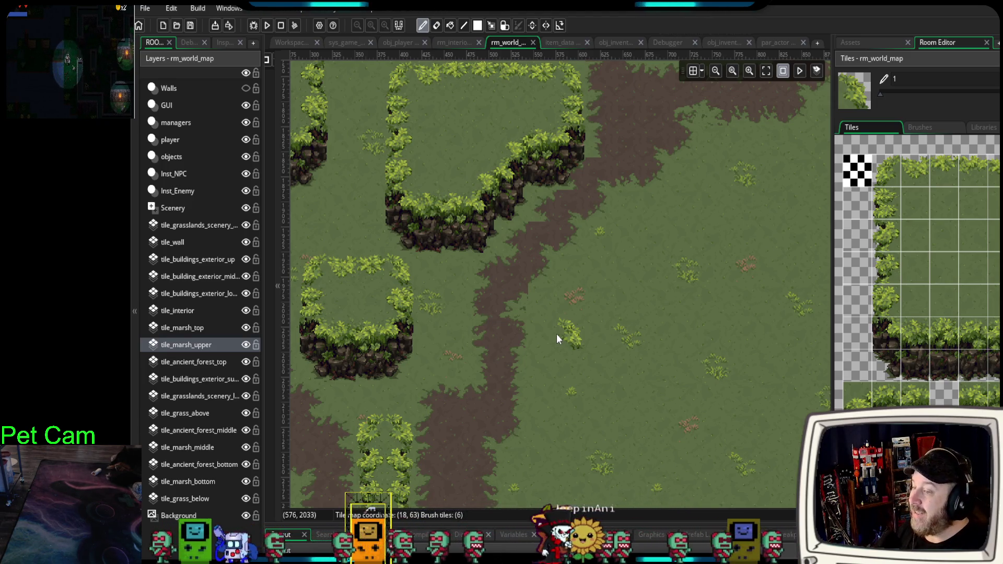
drag(888, 168, 914, 207)
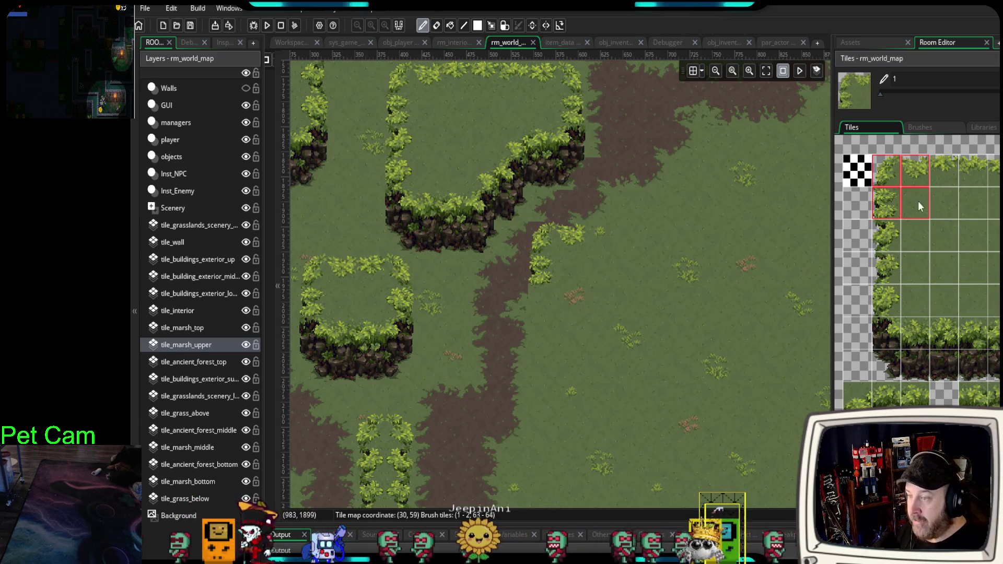
drag(893, 213, 907, 263)
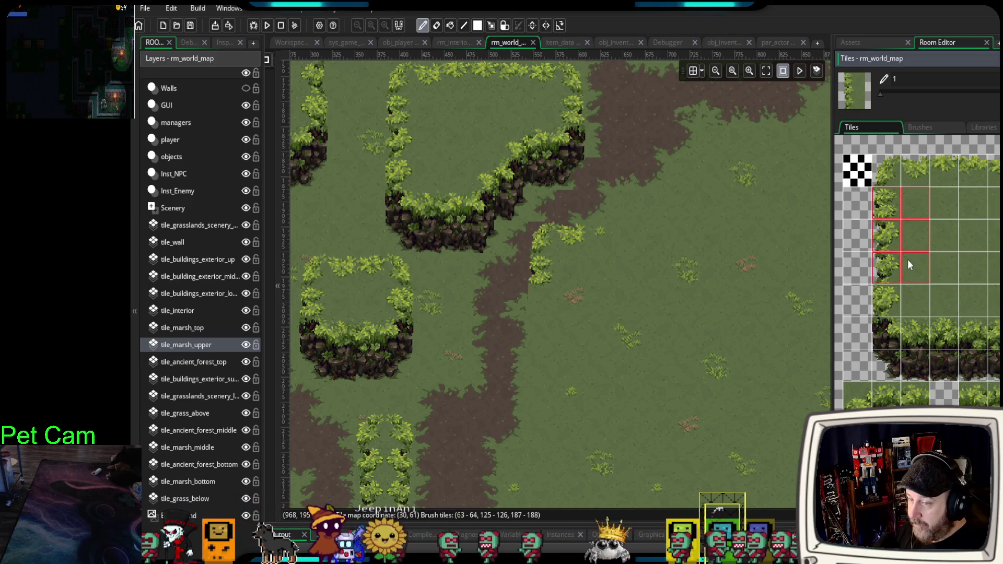
- Extend the hedge strip down beside the path and stamp a hedge-and-cliff corner at its bottom
click(541, 308)
mouse_move(907, 293)
mouse_down()
mouse_move(899, 355)
mouse_move(912, 372)
mouse_up()
click(563, 384)
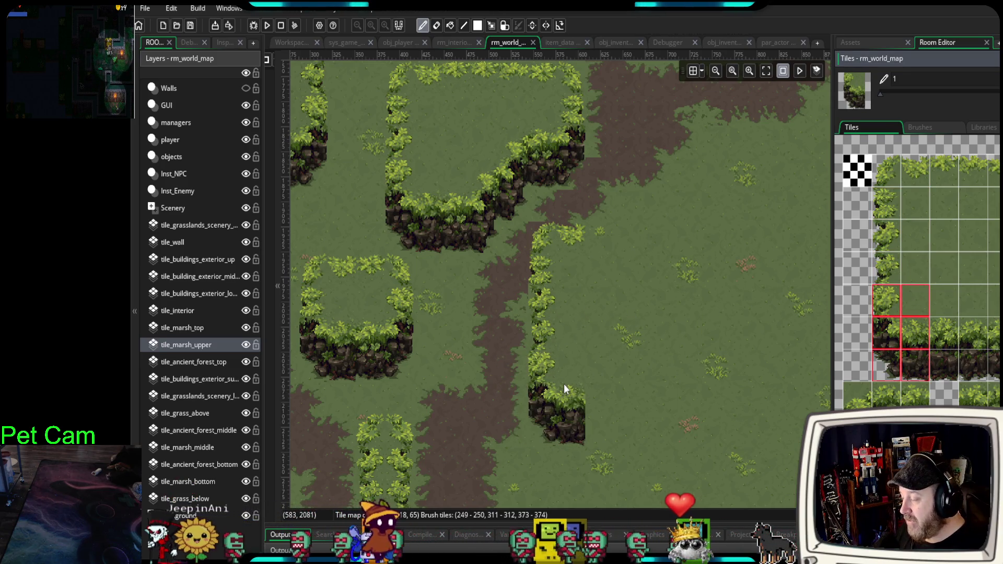
click(562, 413)
- Paint a hedge corner bush tile onto the open grass east of the path
scroll(560, 421, down, 2)
scroll(561, 410, down, 1)
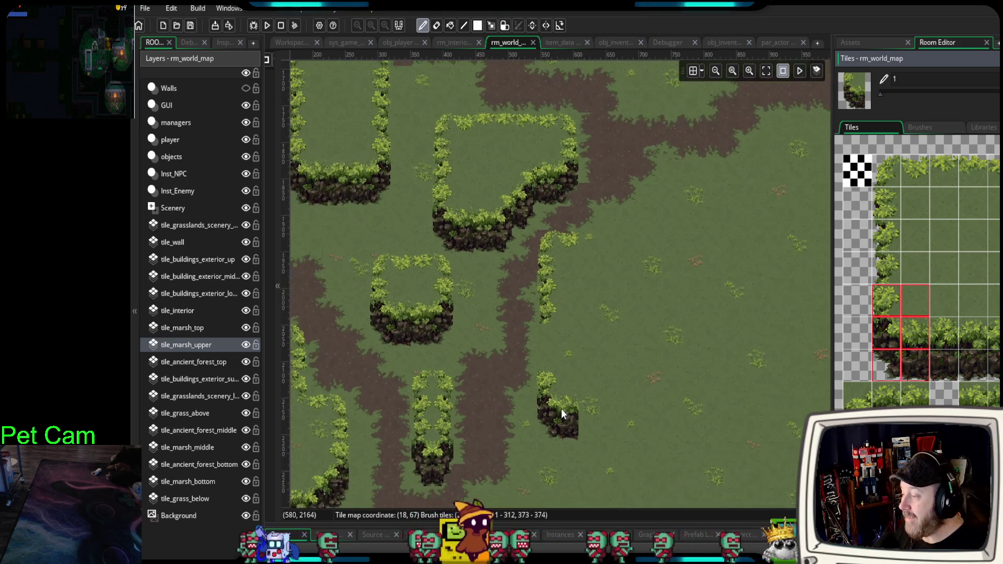
scroll(562, 409, down, 3)
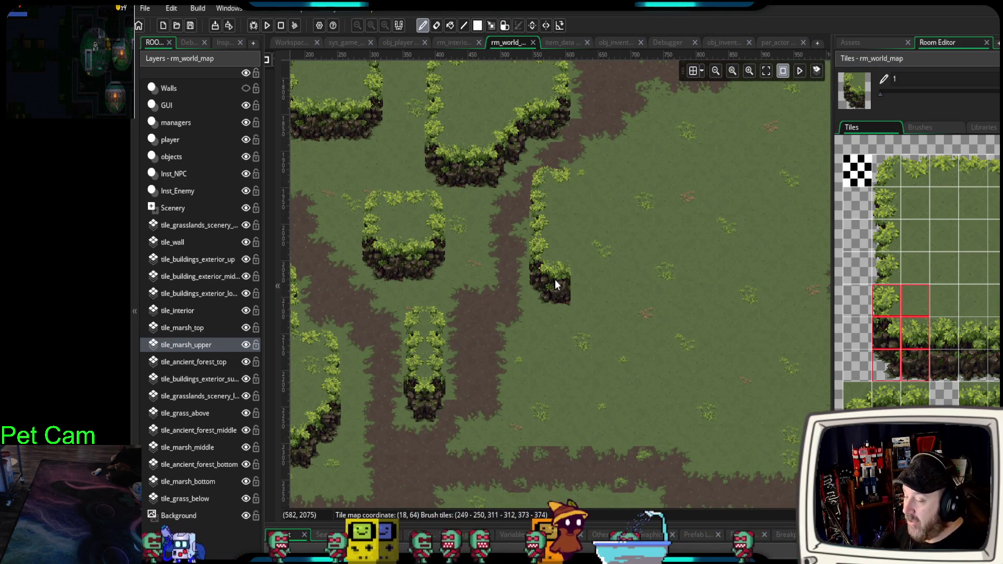
drag(630, 285, 590, 359)
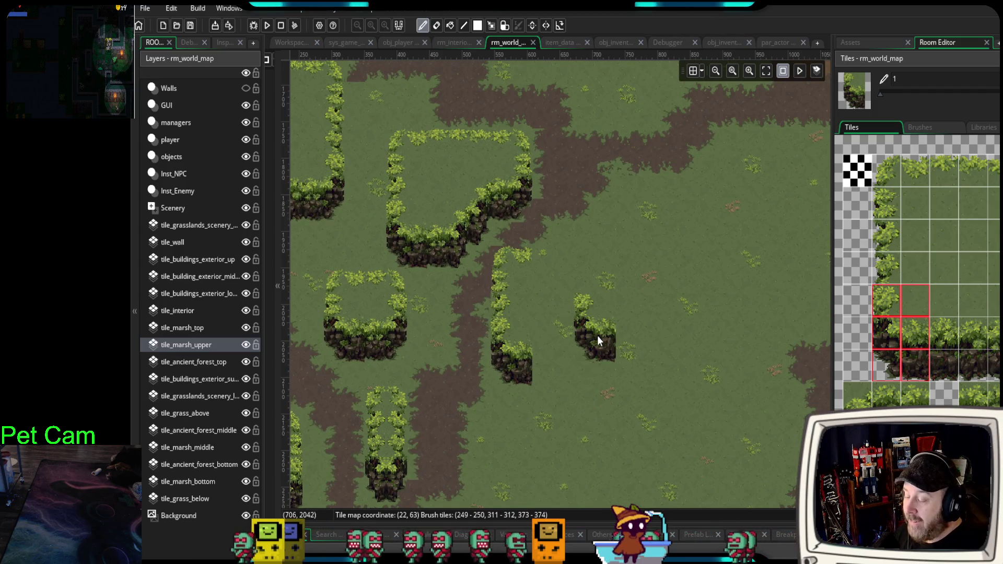
scroll(597, 335, up, 3)
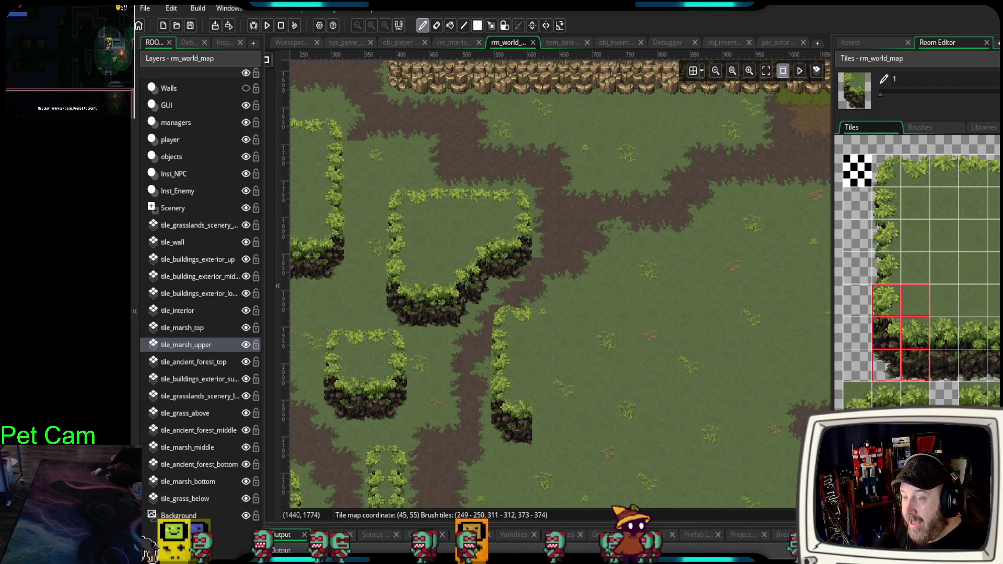
ctrl+click(578, 316)
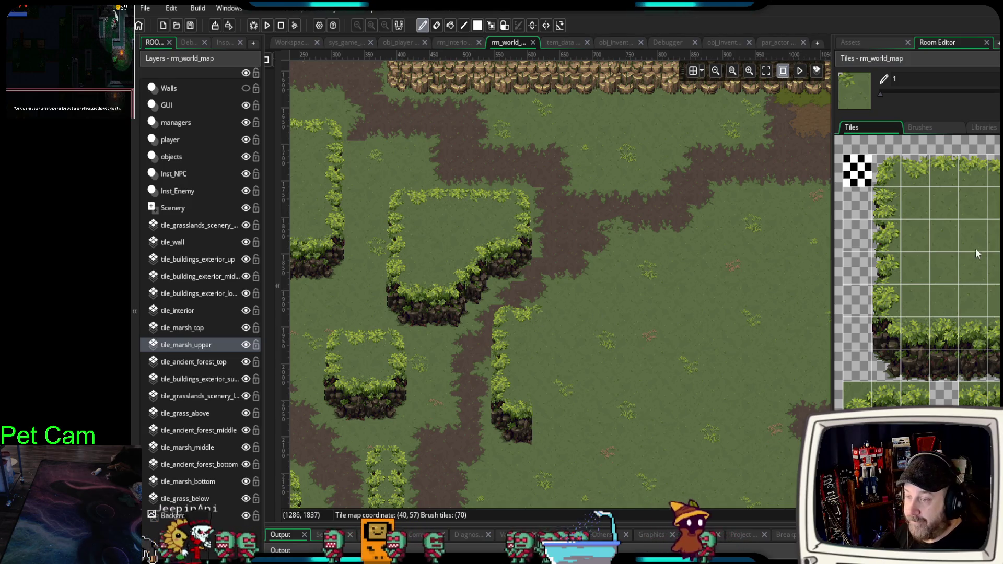
ctrl+drag(423, 199, 445, 222)
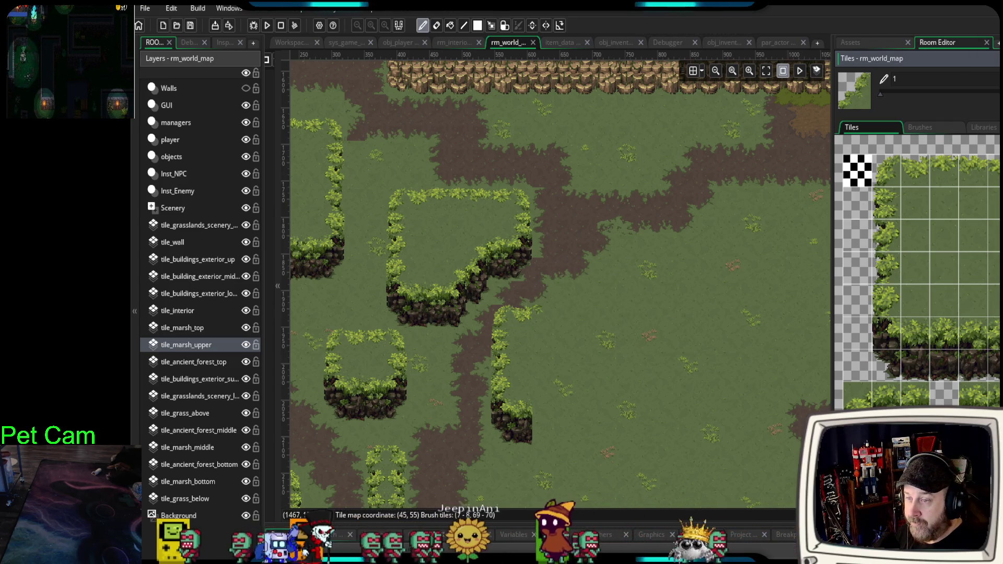
click(899, 172)
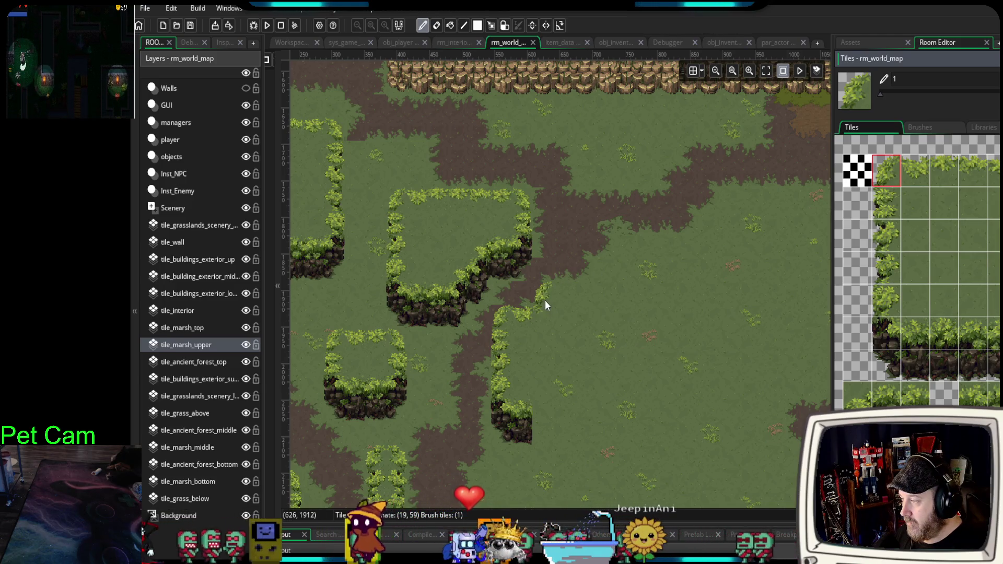
click(544, 300)
- Select a row of three hedge tiles for the grass's top border
scroll(636, 293, up, 2)
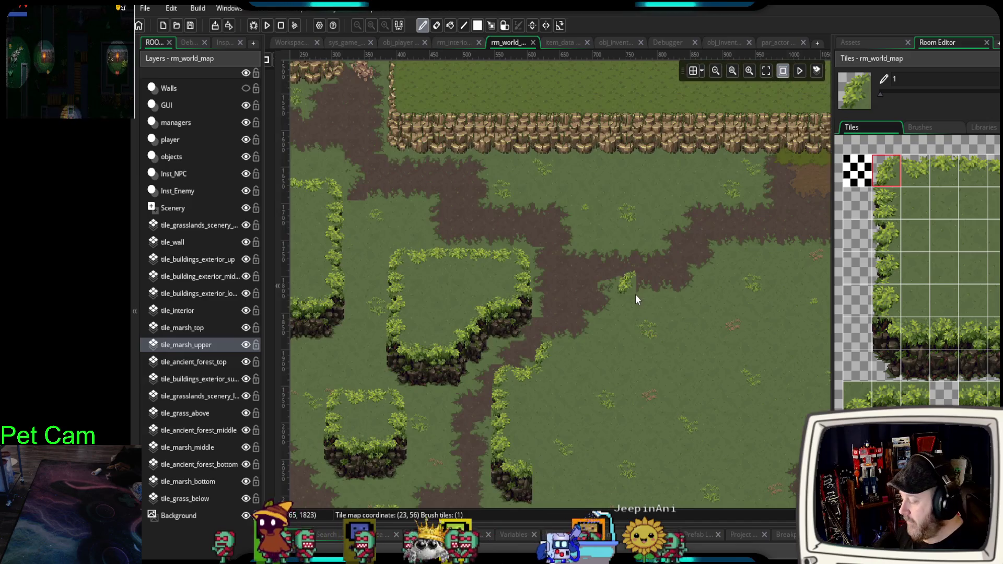
scroll(631, 290, up, 4)
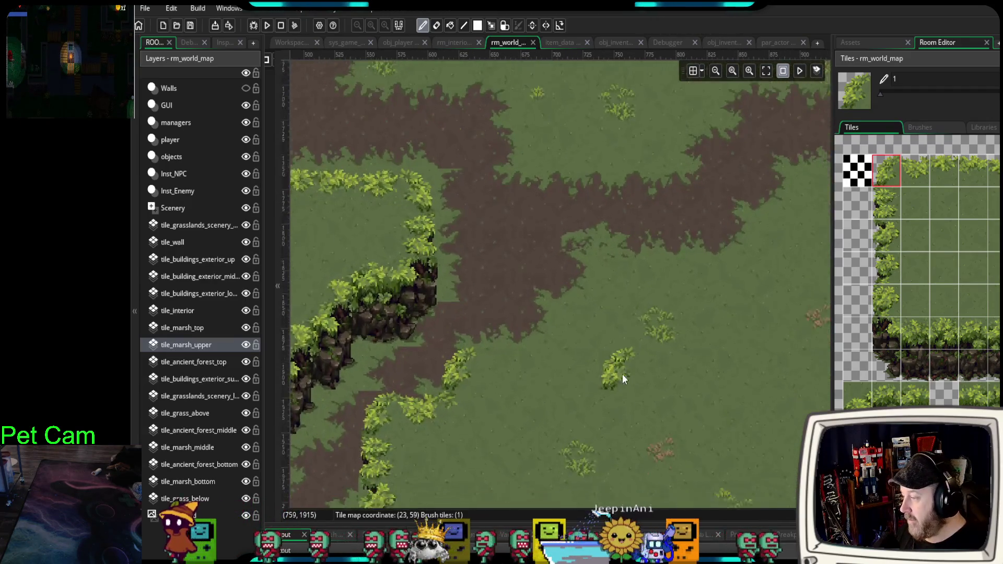
drag(917, 169, 961, 170)
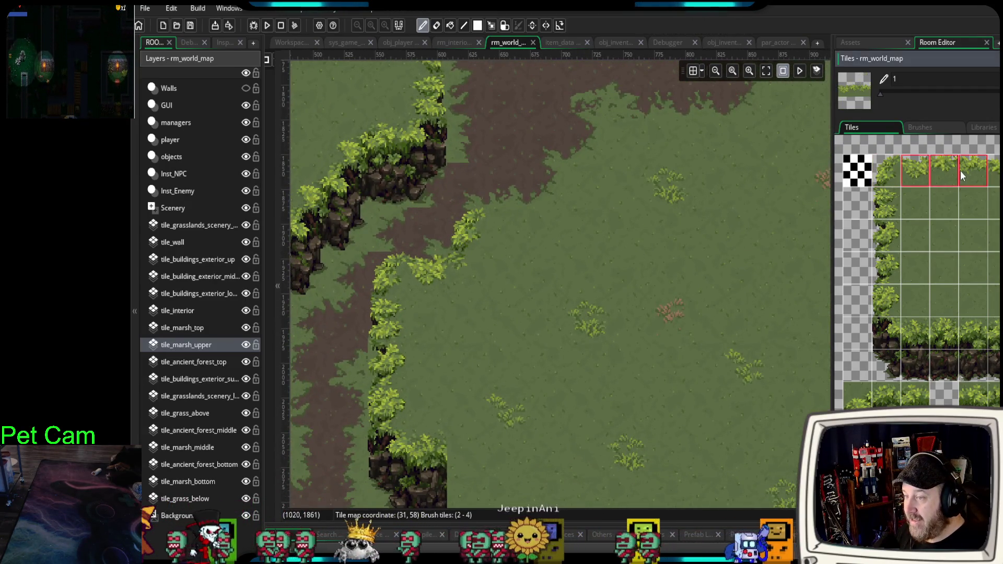
scroll(532, 343, down, 2)
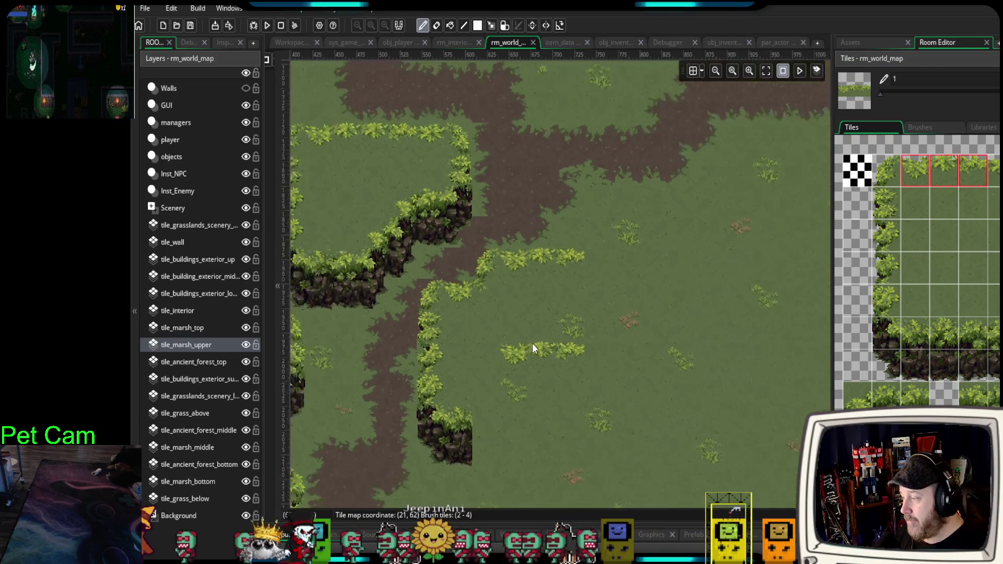
scroll(543, 372, down, 3)
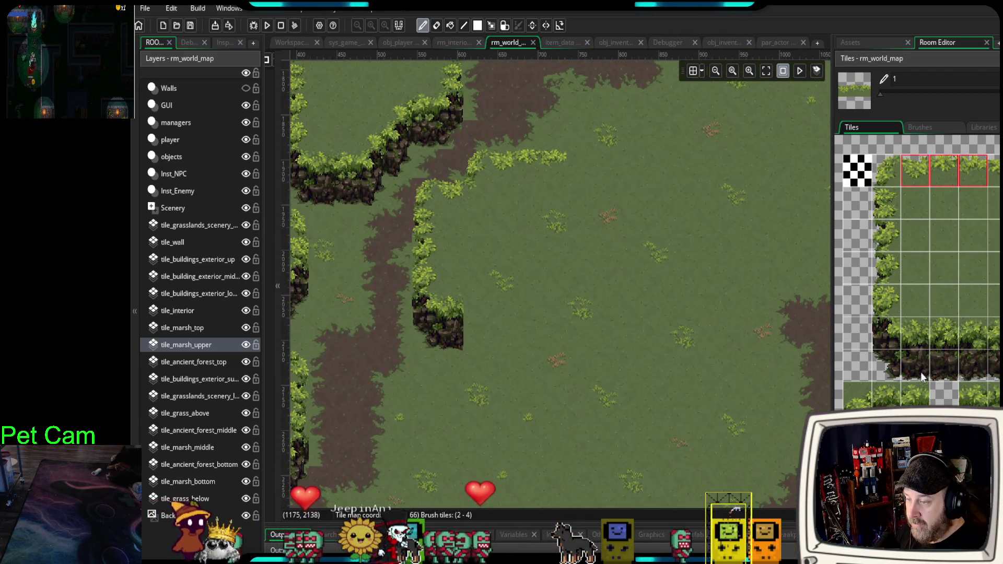
scroll(594, 399, down, 3)
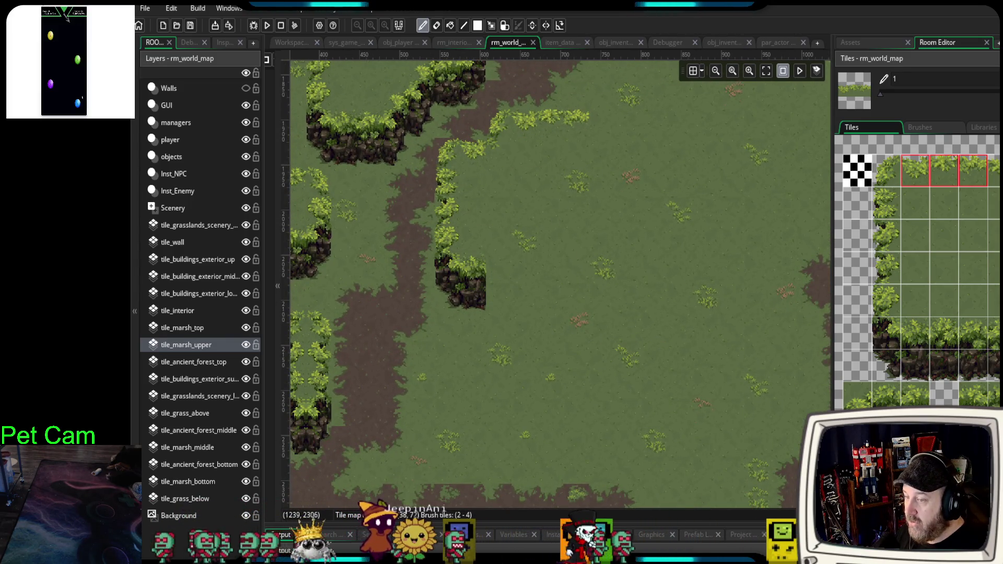
scroll(944, 383, down, 3)
scroll(944, 382, down, 8)
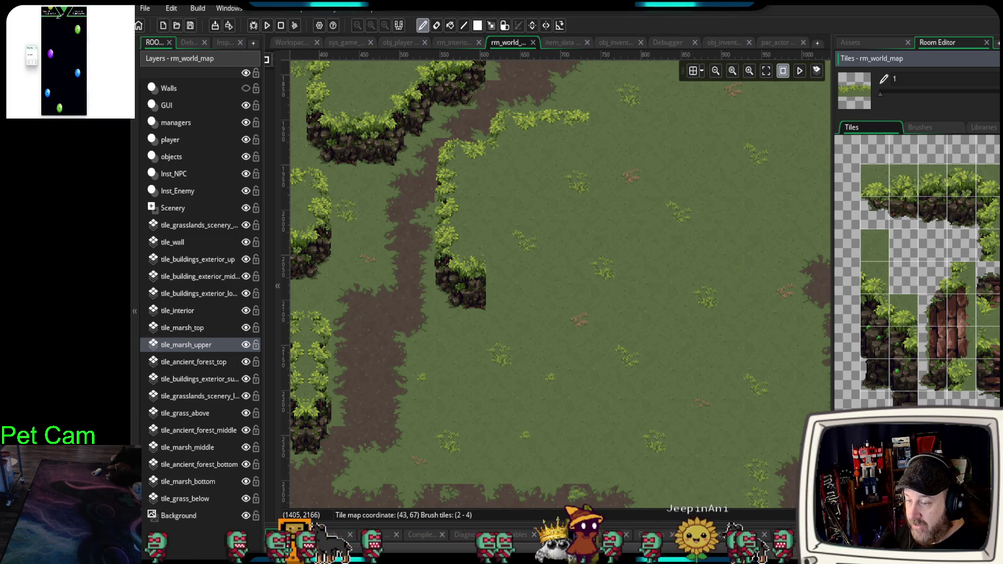
- Stamp a cliff-face block and a three-tile cliff column along the plateau's bottom edge
scroll(945, 383, down, 1)
scroll(971, 366, down, 3)
drag(970, 365, 987, 451)
click(477, 319)
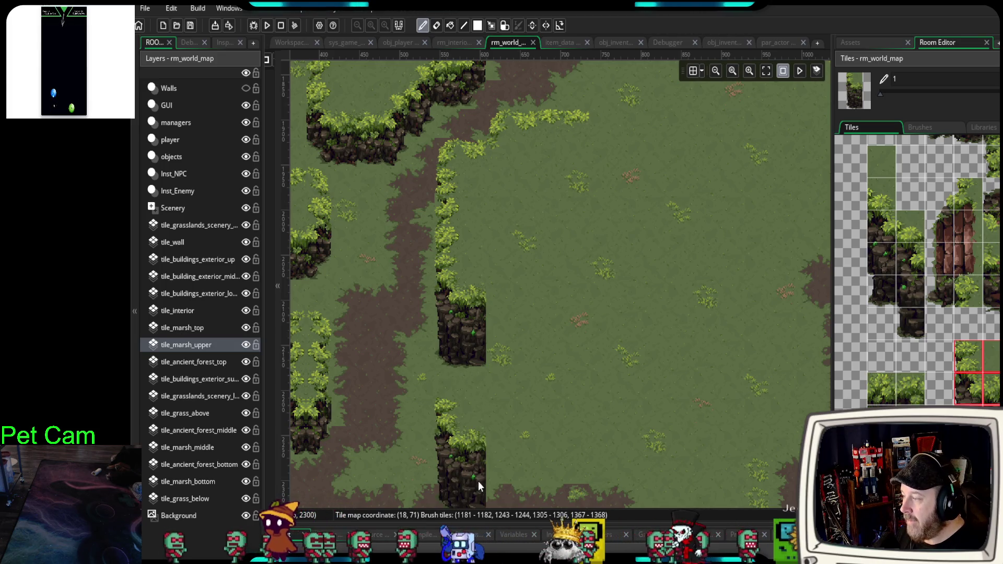
click(991, 389)
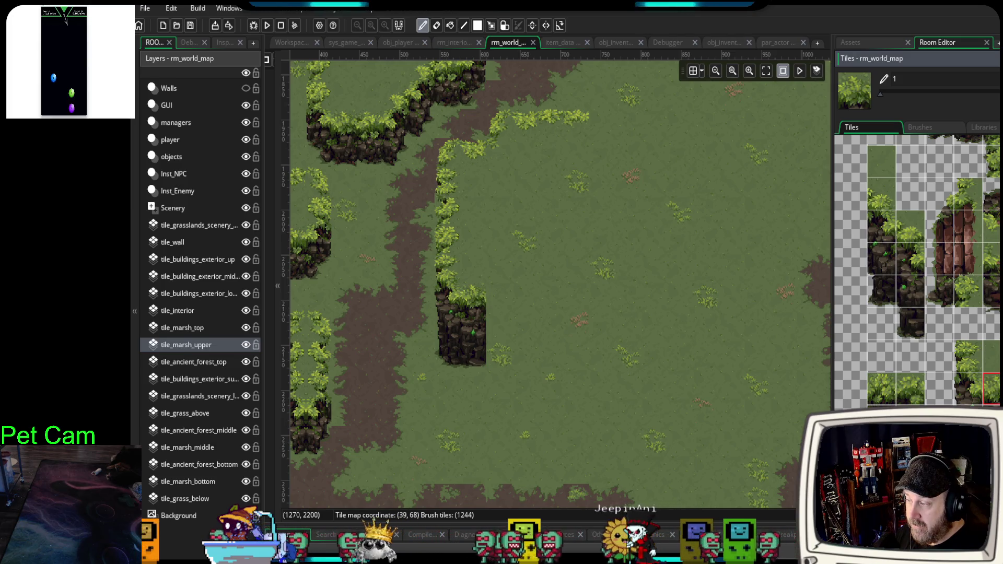
drag(995, 389, 995, 444)
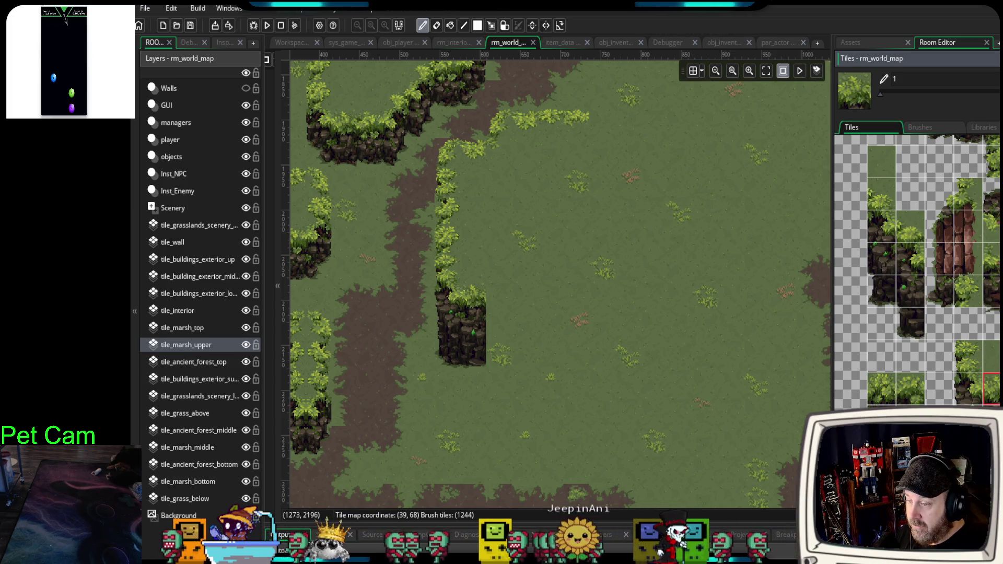
click(530, 325)
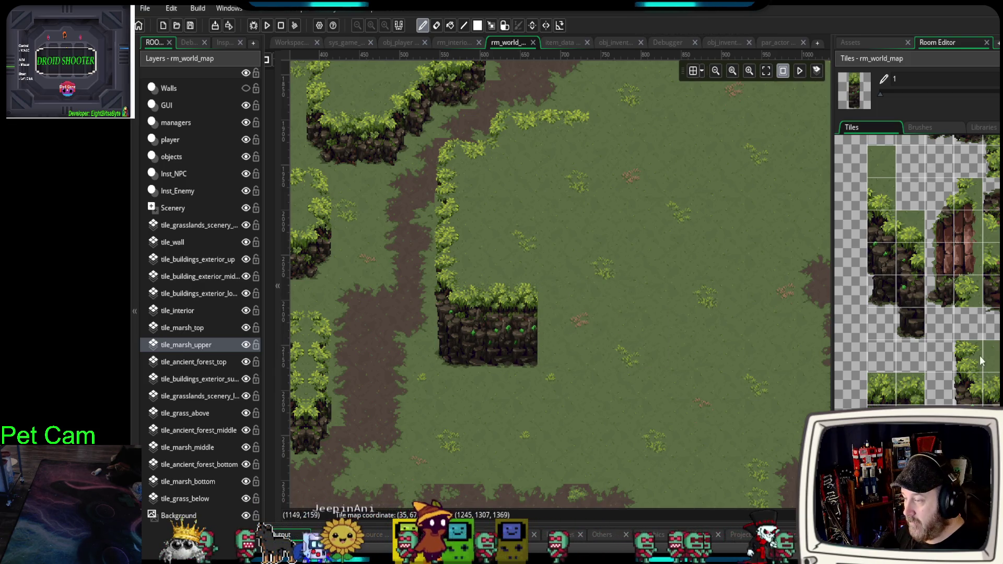
- Paint a cave entrance into the cliff and extend the cliff wall to the right
drag(882, 386, 911, 404)
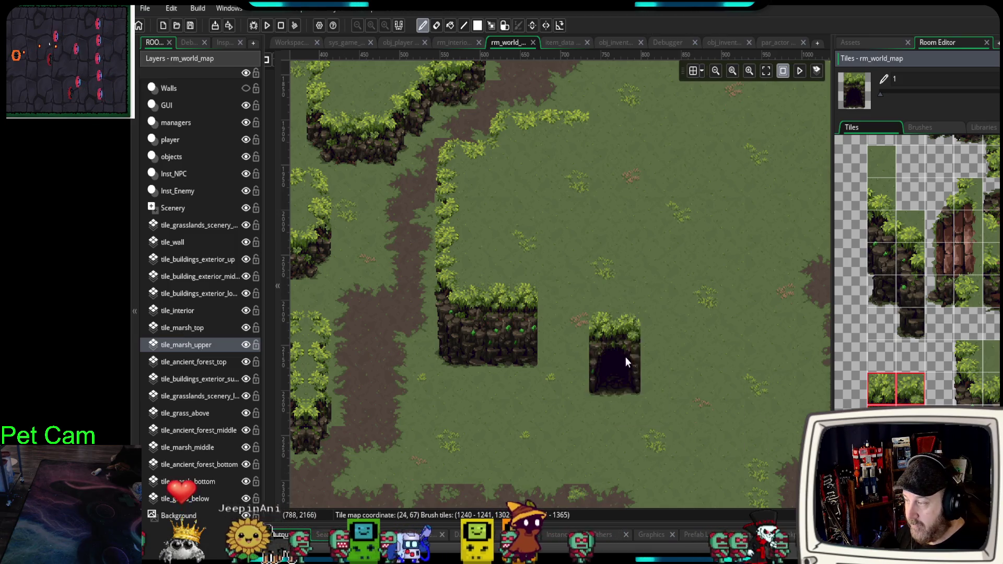
click(581, 324)
drag(1000, 388, 1002, 447)
click(630, 329)
click(683, 334)
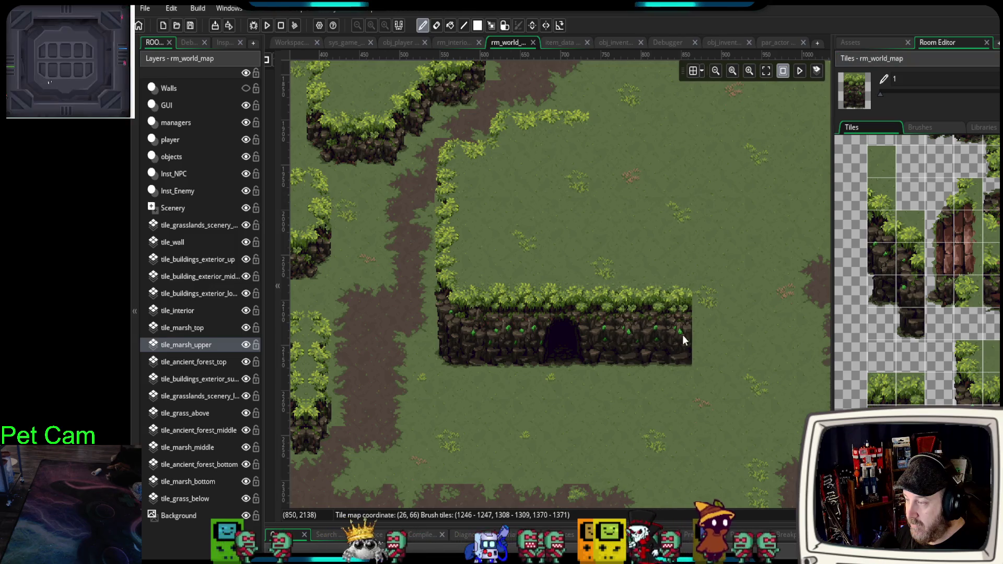
- Cap the cliff wall's right end with a single-column cliff strip
scroll(715, 331, right, 3)
scroll(715, 332, up, 1)
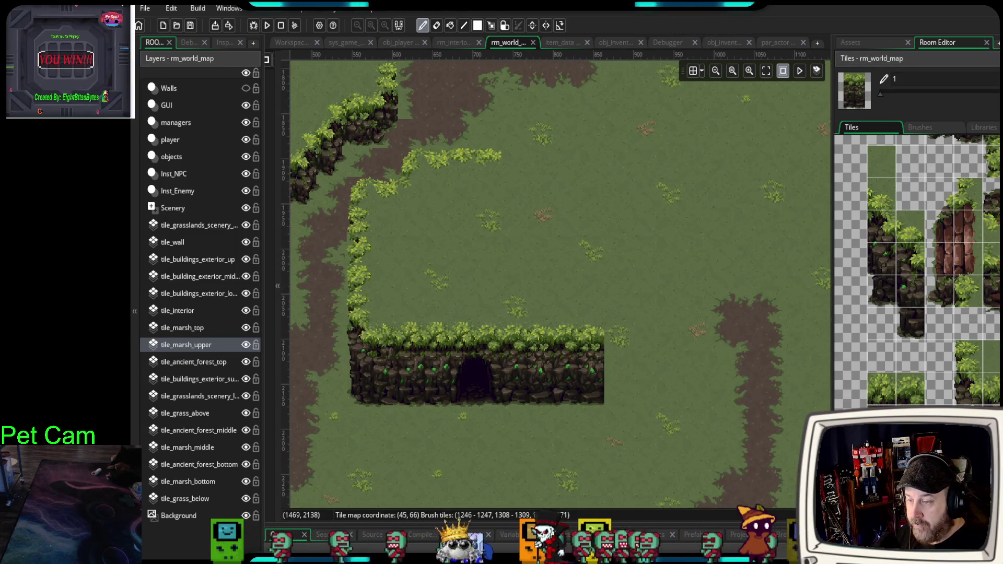
drag(1000, 360, 1000, 418)
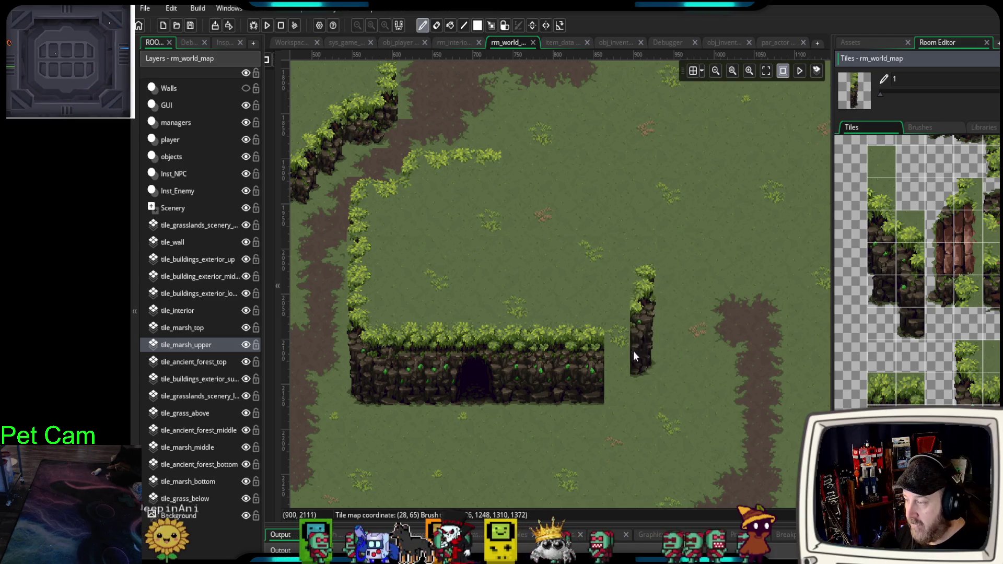
click(625, 362)
scroll(691, 310, up, 1)
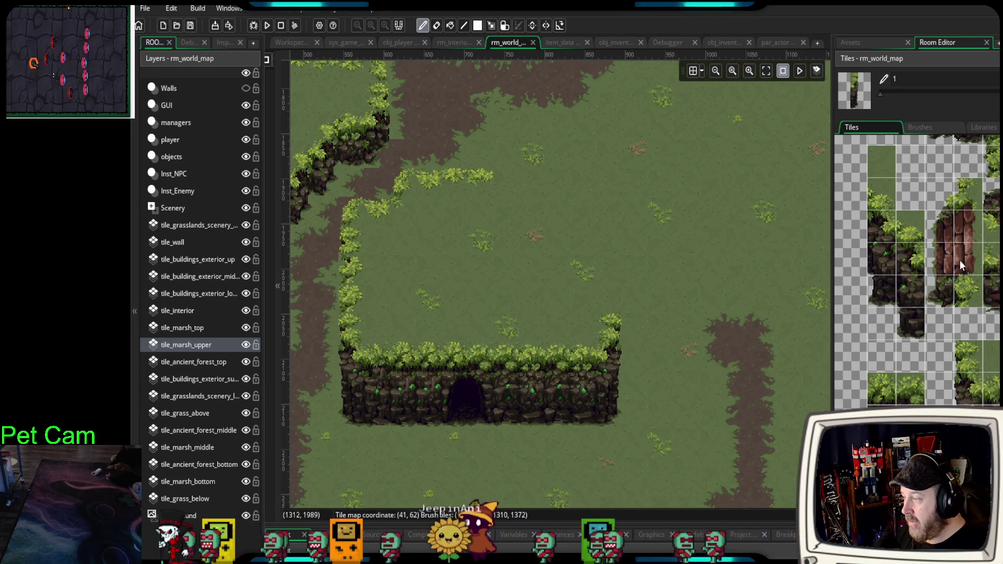
scroll(960, 260, down, 3)
scroll(933, 271, up, 4)
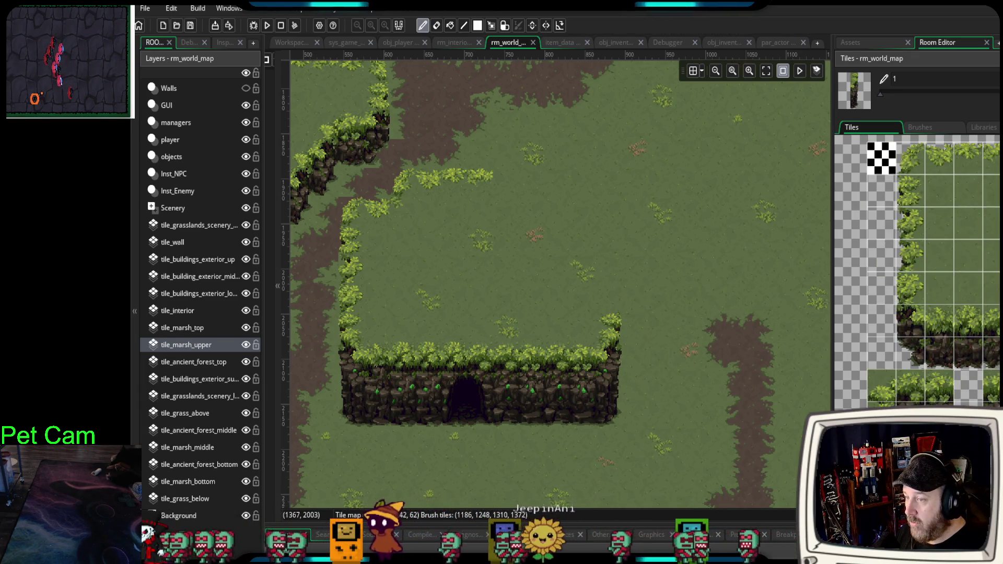
- Try vertical hedge strips on the plateau's right side above the cliff end, undoing misplaced ones
drag(910, 191, 909, 256)
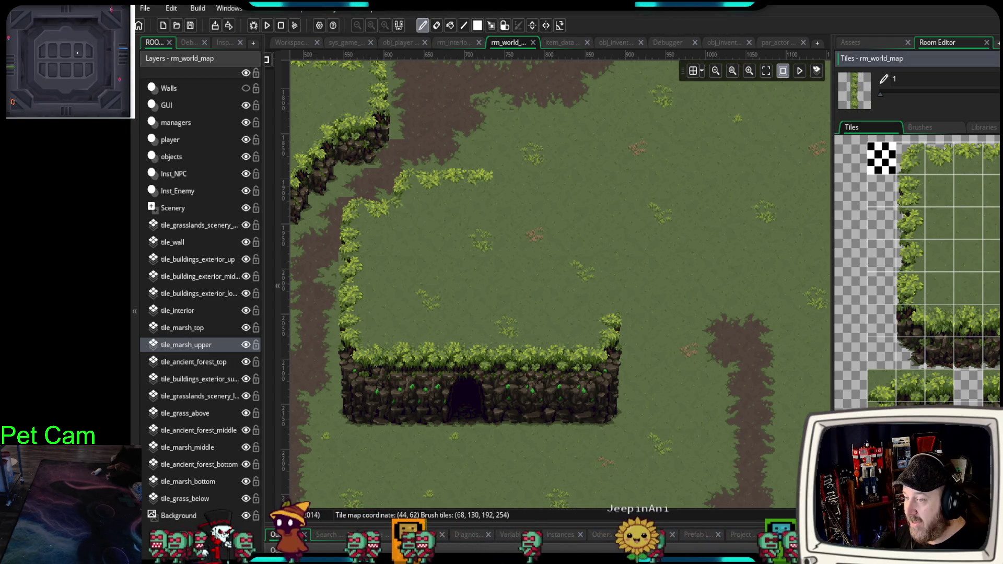
click(616, 279)
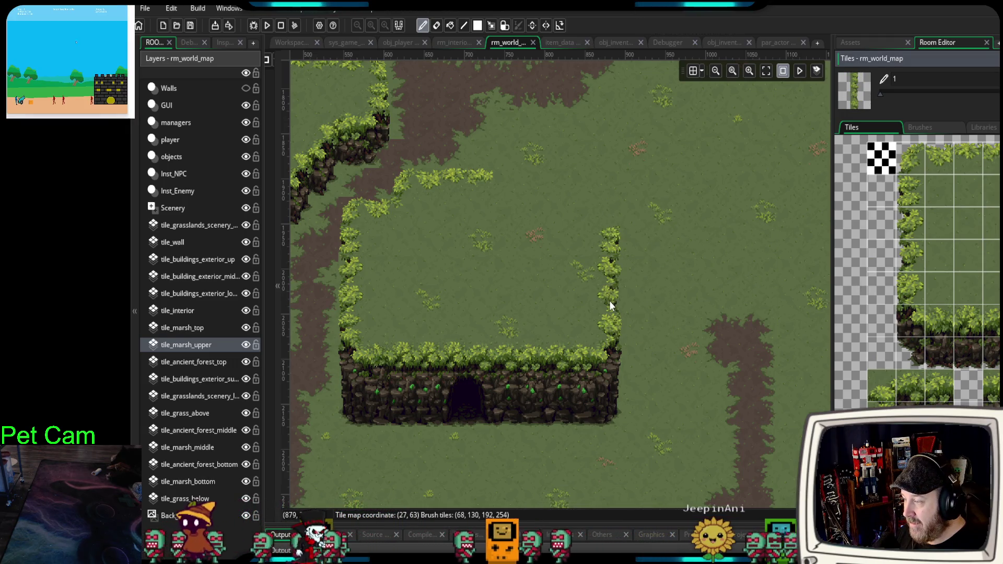
key(ctrl+z)
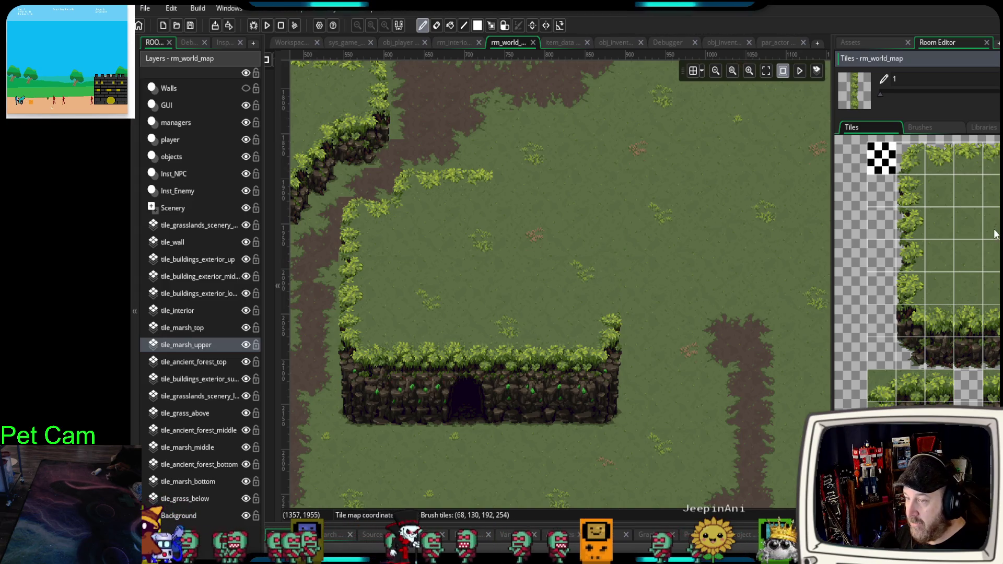
drag(910, 225, 910, 287)
click(637, 300)
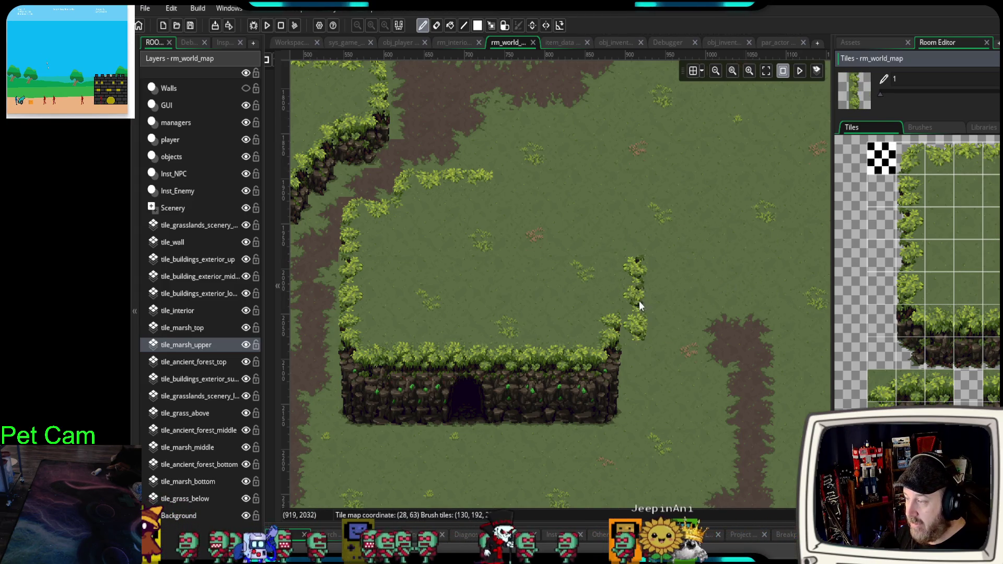
drag(663, 296, 654, 320)
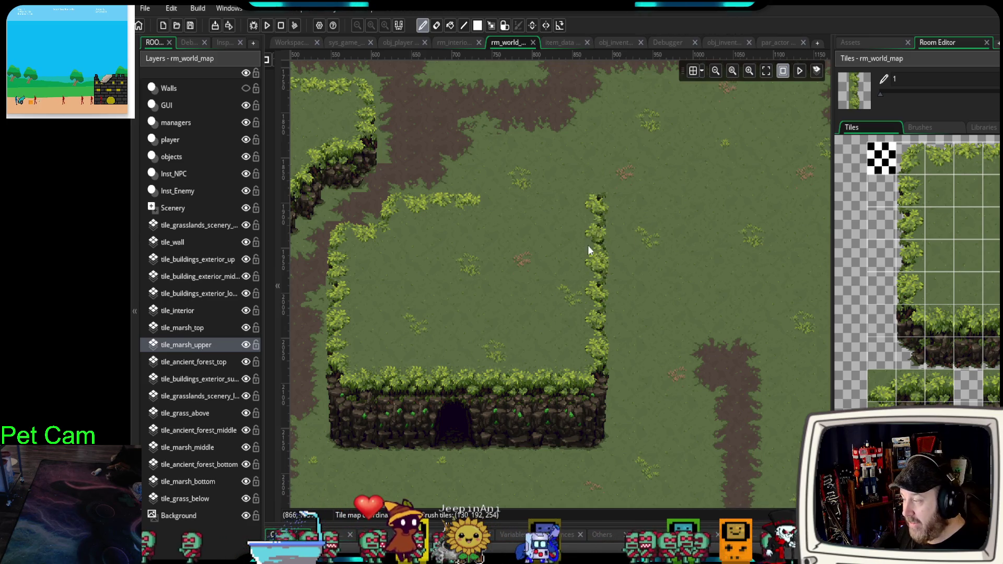
key(ctrl+z)
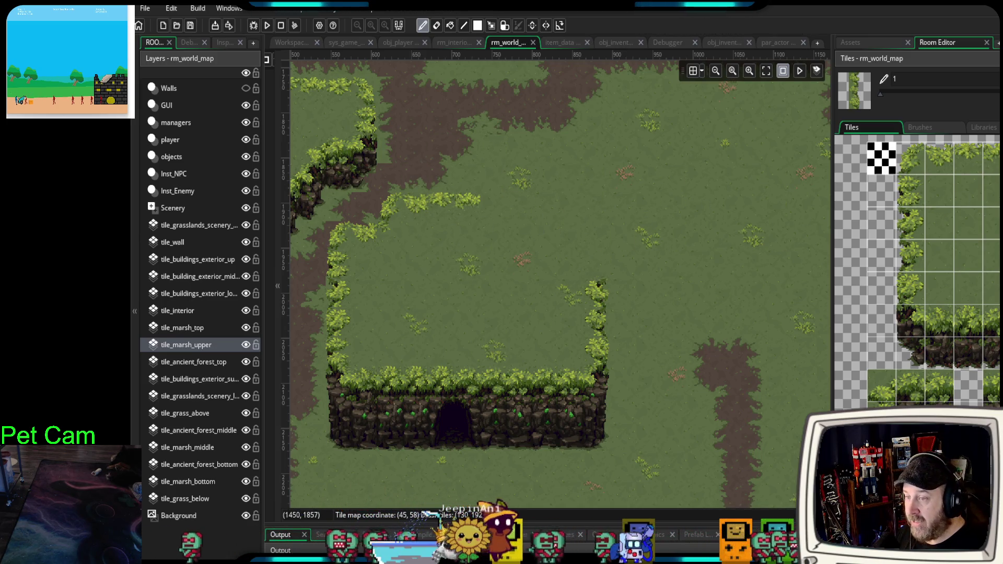
- Close the plateau's top hedge gap with a three-tile hedge edge strip
drag(679, 167, 685, 191)
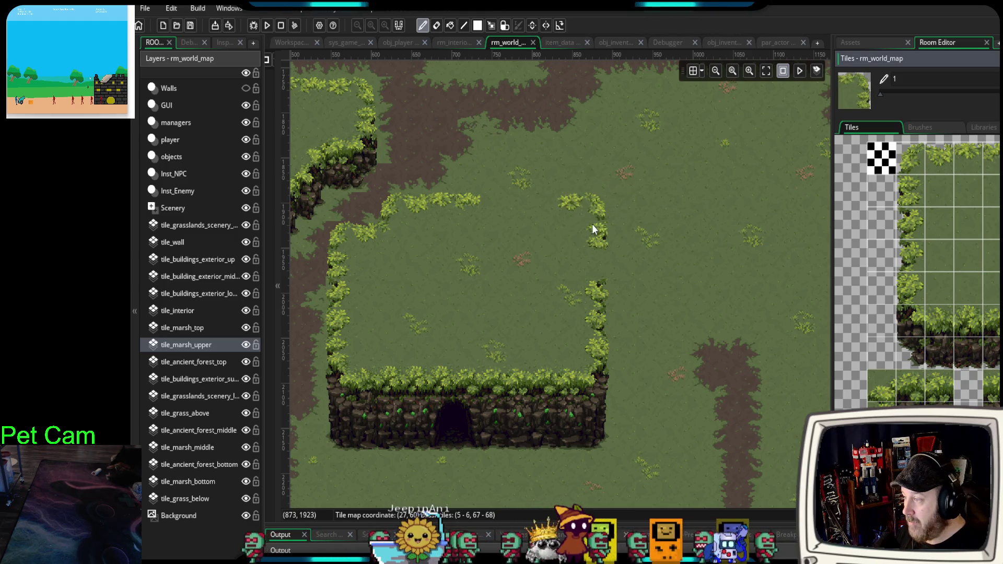
drag(952, 158, 991, 168)
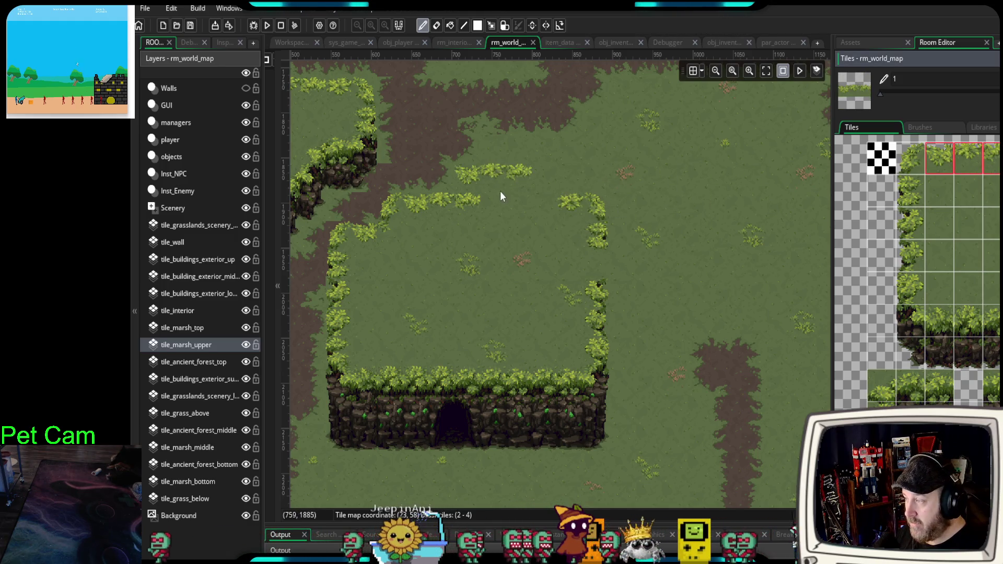
click(526, 206)
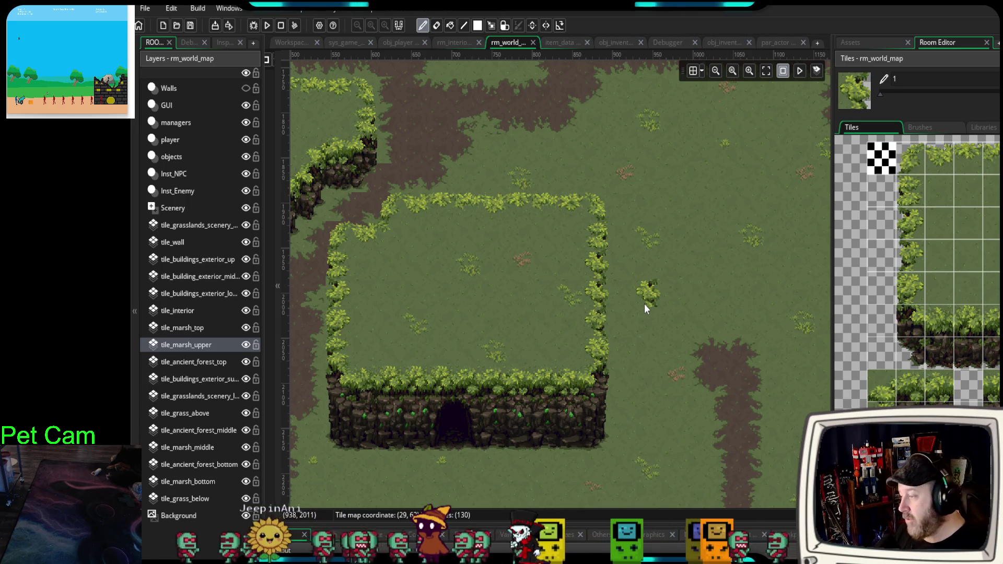
drag(645, 371, 754, 269)
mouse_move(681, 366)
mouse_down()
mouse_move(651, 415)
mouse_move(666, 363)
mouse_move(653, 277)
mouse_up()
- Scroll the Tiles palette to the top and pick a 4x2 block of hedge border tiles
scroll(654, 277, up, 2)
scroll(993, 235, down, 3)
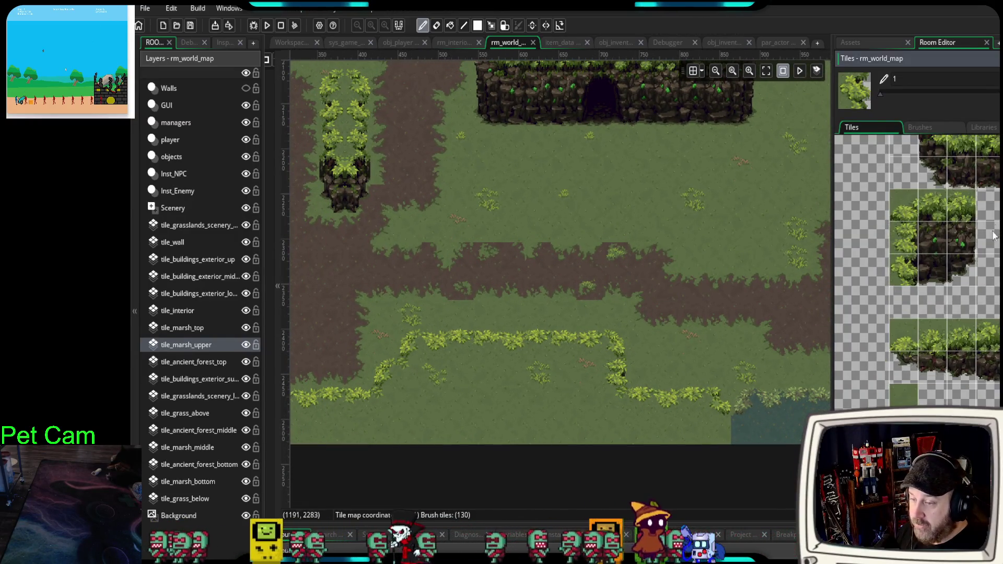
scroll(987, 315, up, 5)
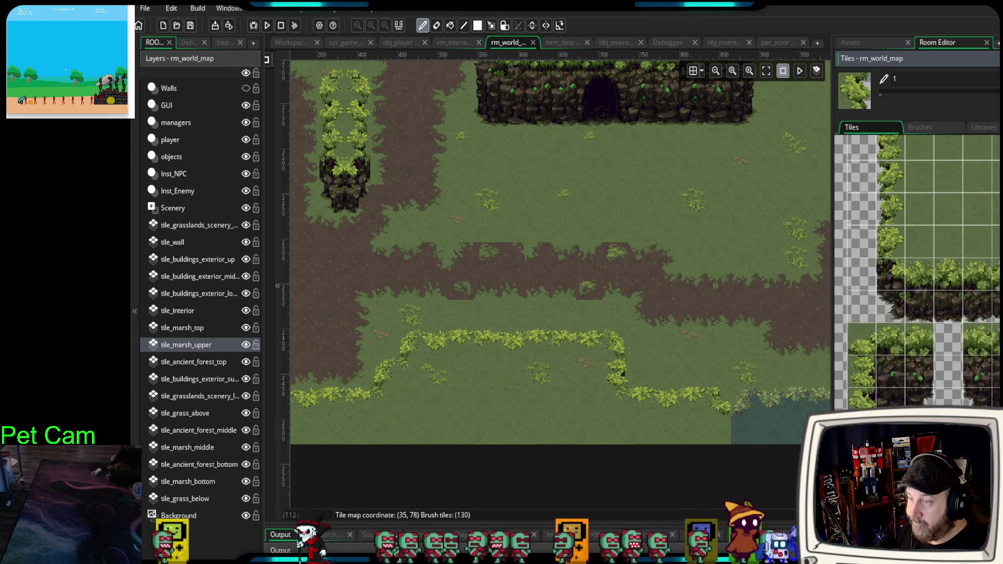
scroll(966, 261, up, 2)
mouse_move(894, 167)
mouse_down()
mouse_move(919, 203)
mouse_move(982, 205)
mouse_up()
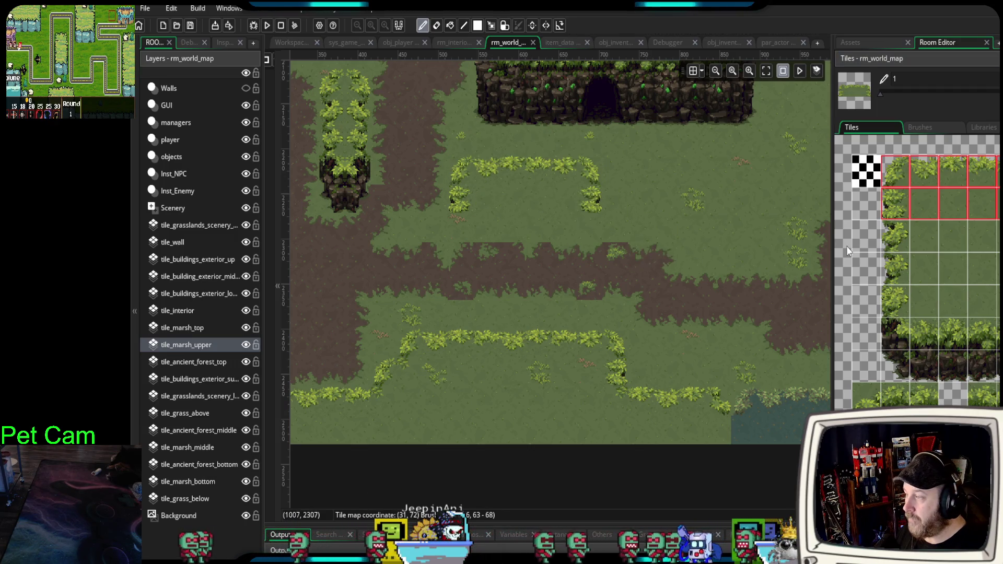
- Select the 4x3 and 4x2 hedge-over-cliff blocks for the small plateau's front face
mouse_move(894, 308)
mouse_down()
mouse_move(926, 355)
mouse_move(992, 366)
mouse_up()
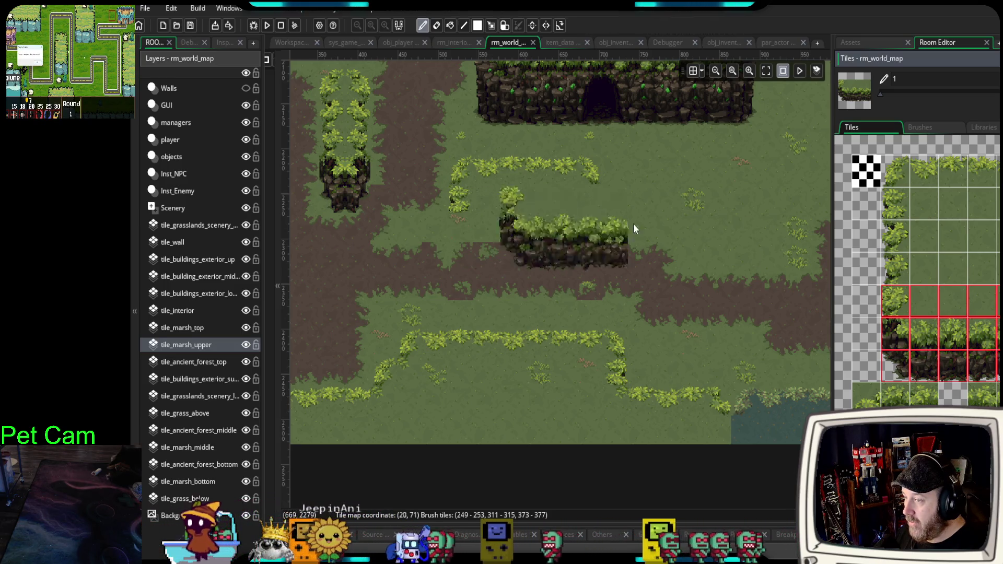
drag(904, 320, 995, 370)
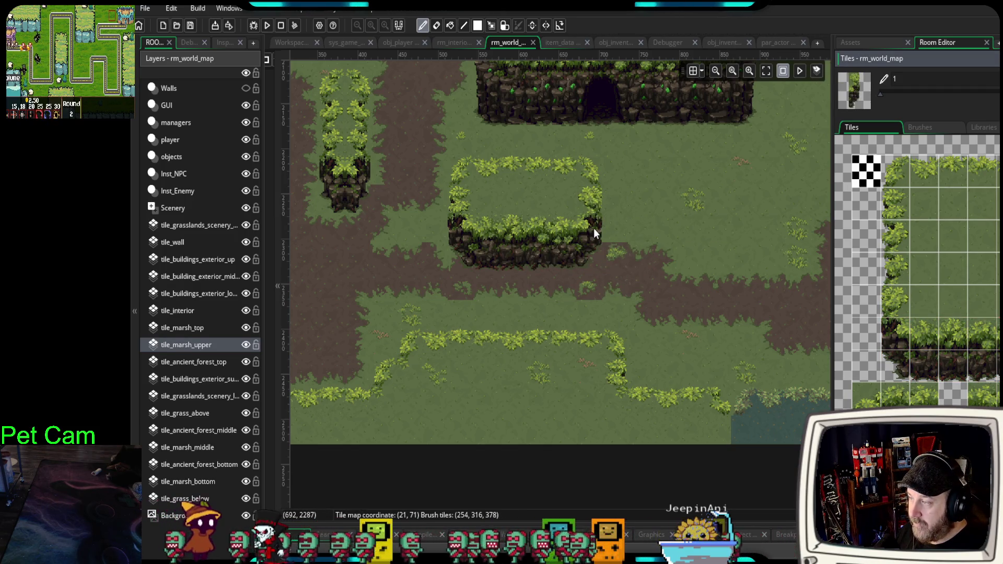
drag(749, 243, 594, 255)
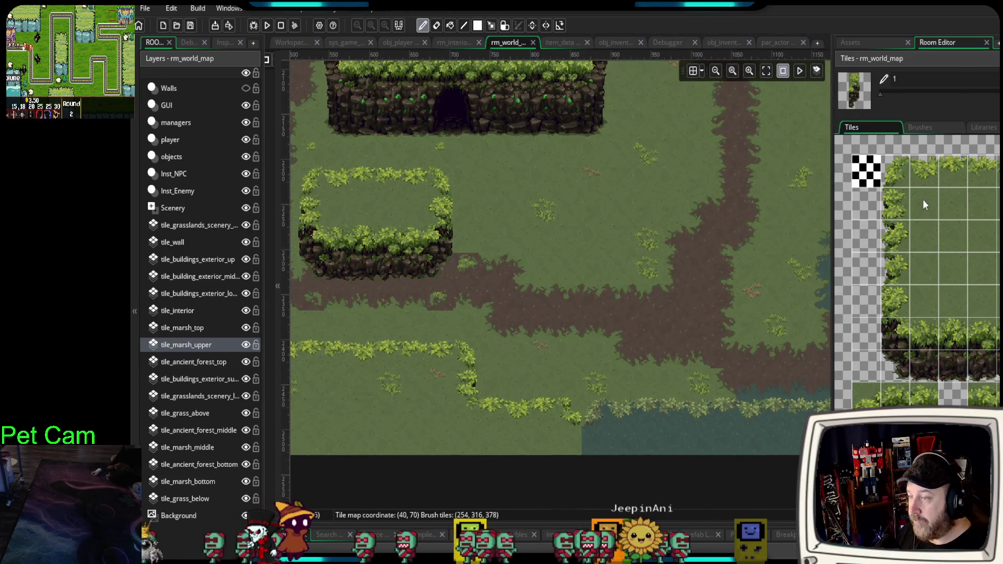
- Stamp the second plateau's left hedge-cliff corner and extend its cliff face rightward
drag(902, 174, 967, 201)
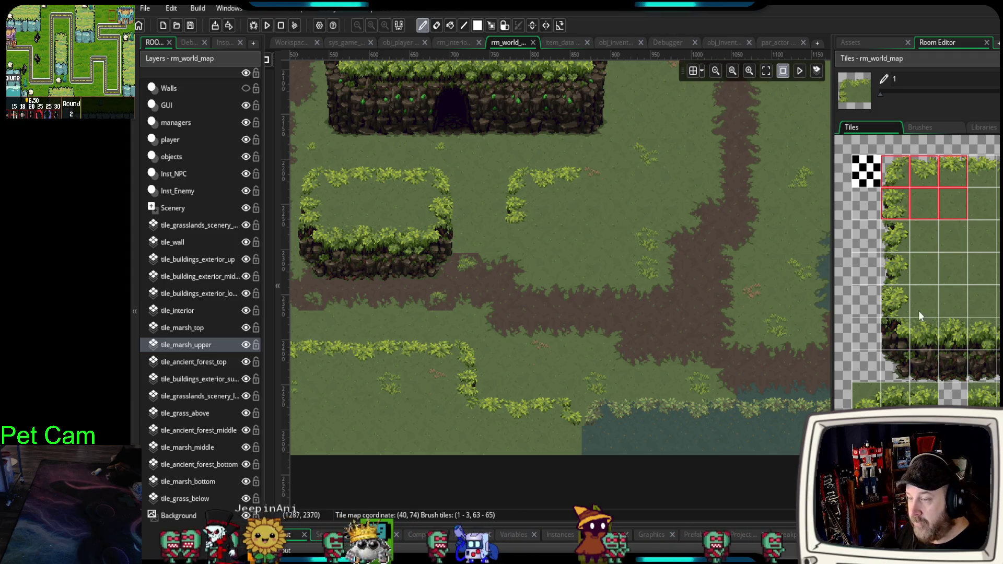
drag(896, 302, 934, 366)
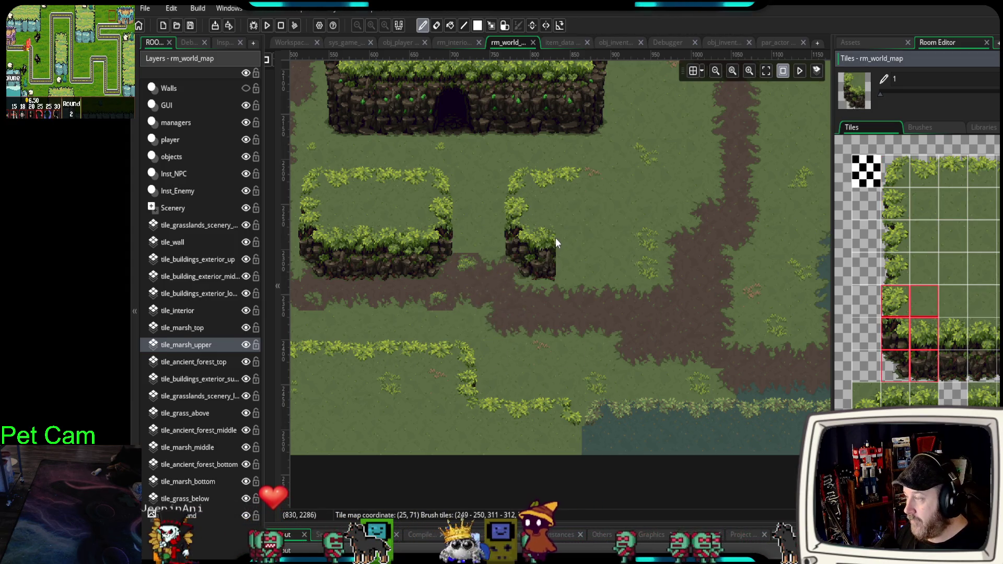
click(555, 237)
drag(954, 329, 983, 372)
click(588, 259)
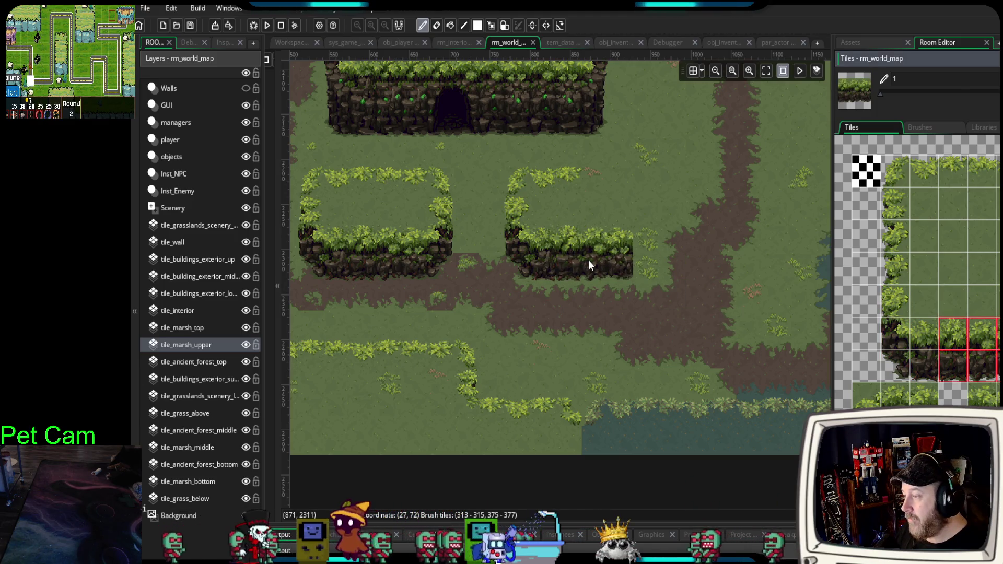
- Cap the plateau's right end and add its top-right hedge corner, filling the top hedge gap
drag(1000, 302, 1000, 366)
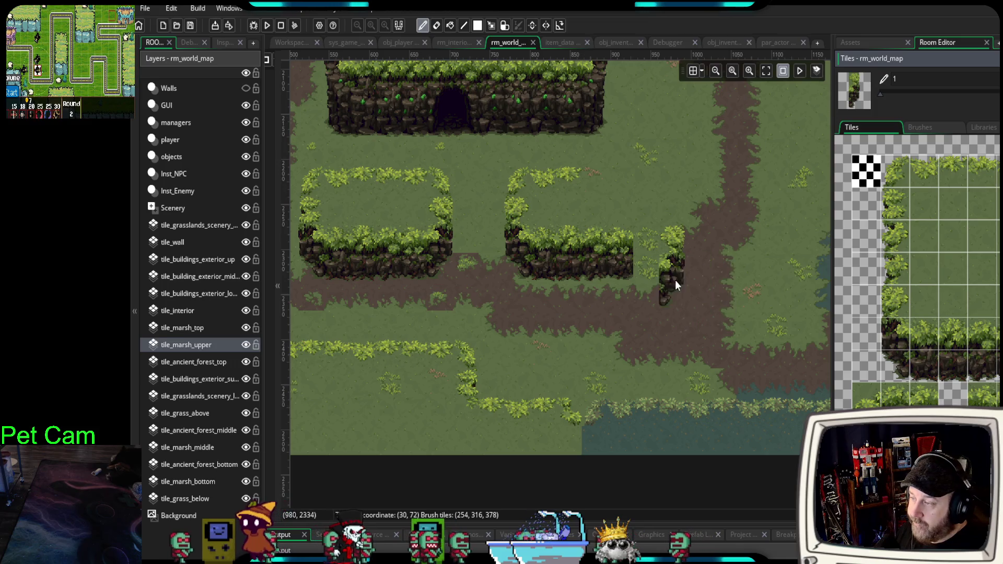
click(656, 252)
mouse_move(998, 173)
mouse_down()
mouse_move(1000, 203)
mouse_move(954, 176)
mouse_up()
click(633, 196)
click(606, 180)
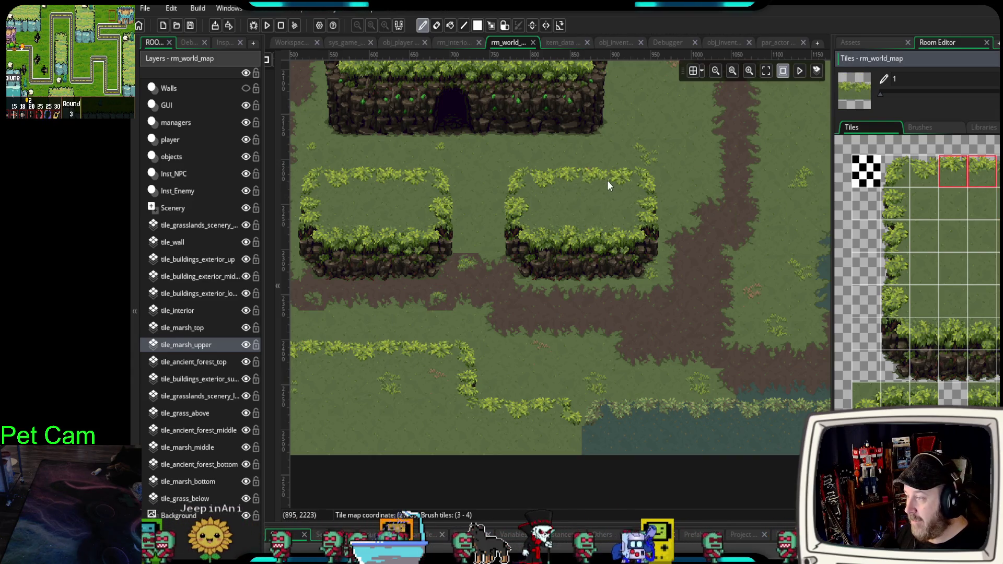
- Stamp top-edge tiles into the front cliff to leave a grassy gap
click(591, 271)
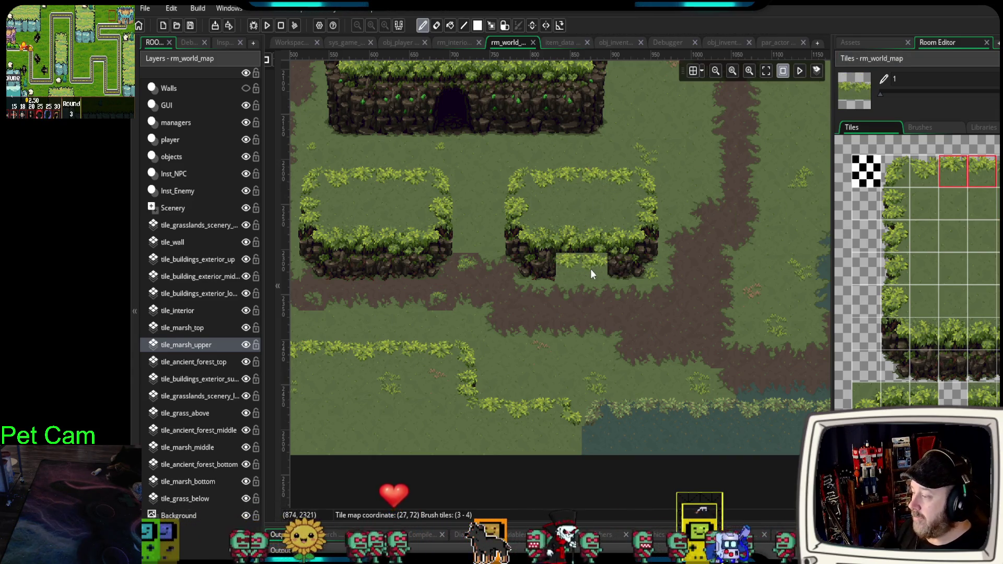
scroll(585, 272, down, 2)
scroll(577, 271, up, 3)
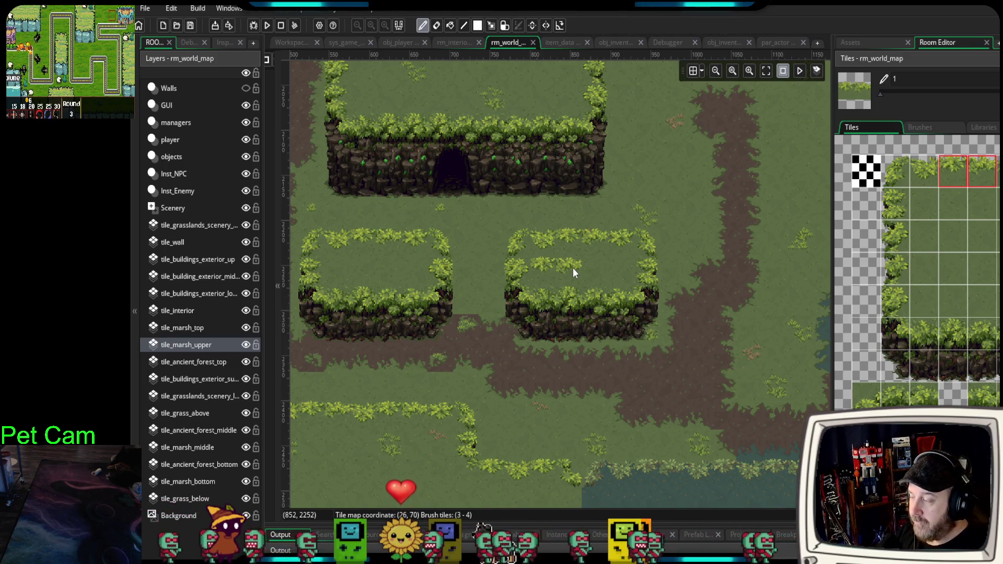
scroll(613, 262, down, 3)
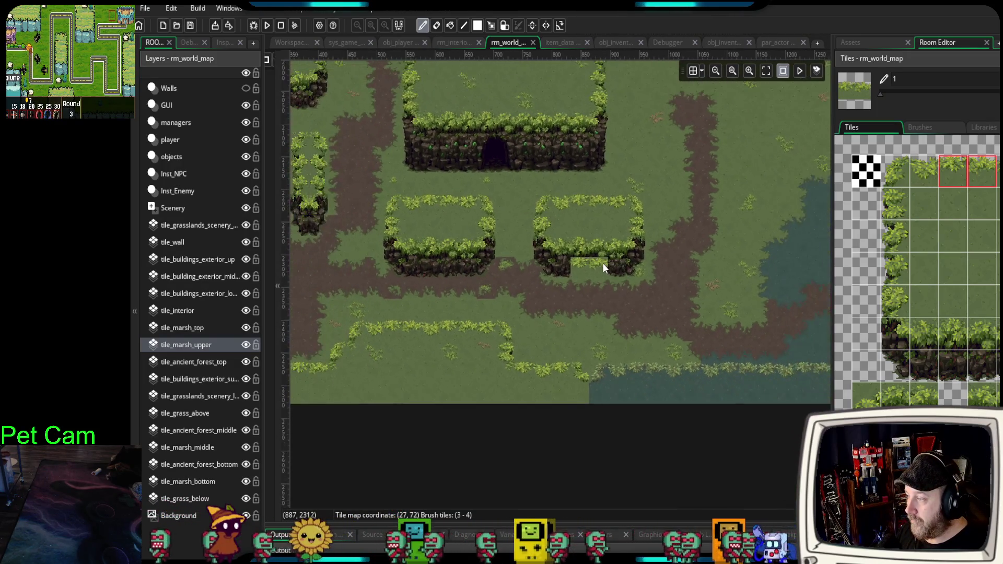
scroll(603, 262, down, 3)
- Stamp a 2x2 hedge-and-cliff block on the area below the log wall
mouse_move(603, 263)
mouse_down()
mouse_move(581, 333)
mouse_move(619, 404)
mouse_move(597, 378)
mouse_move(561, 369)
mouse_up()
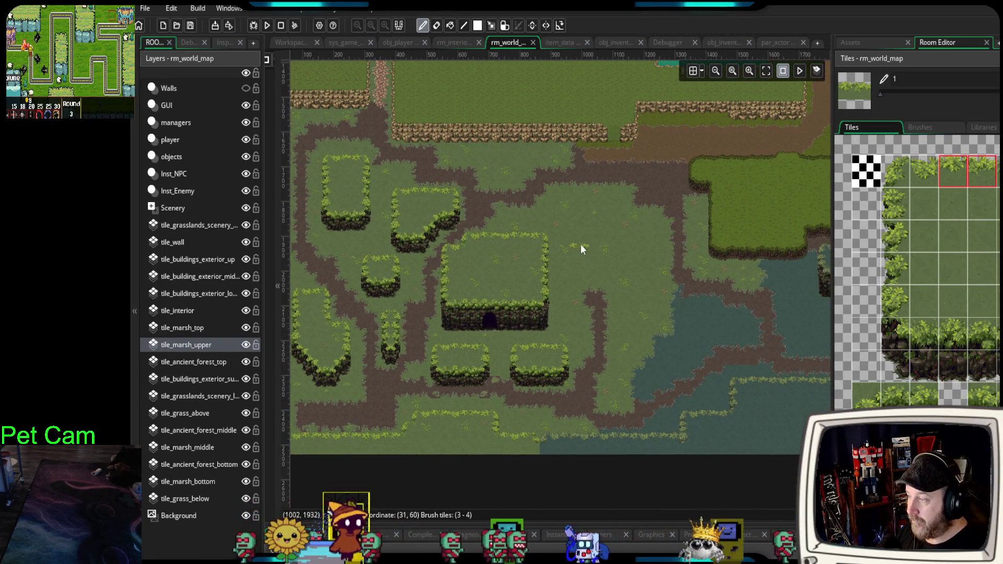
scroll(578, 243, up, 2)
drag(531, 233, 600, 346)
scroll(549, 233, up, 4)
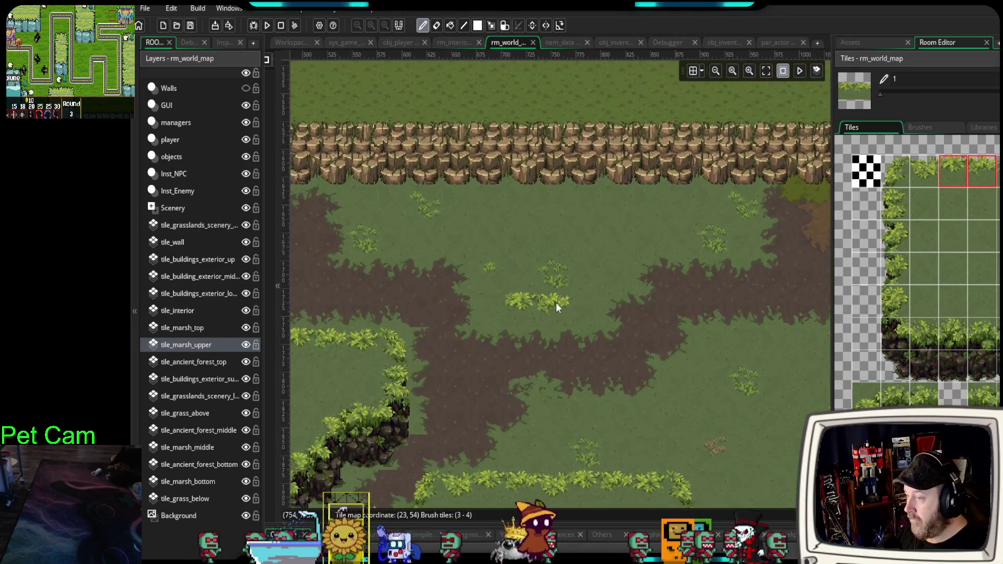
drag(895, 178, 913, 209)
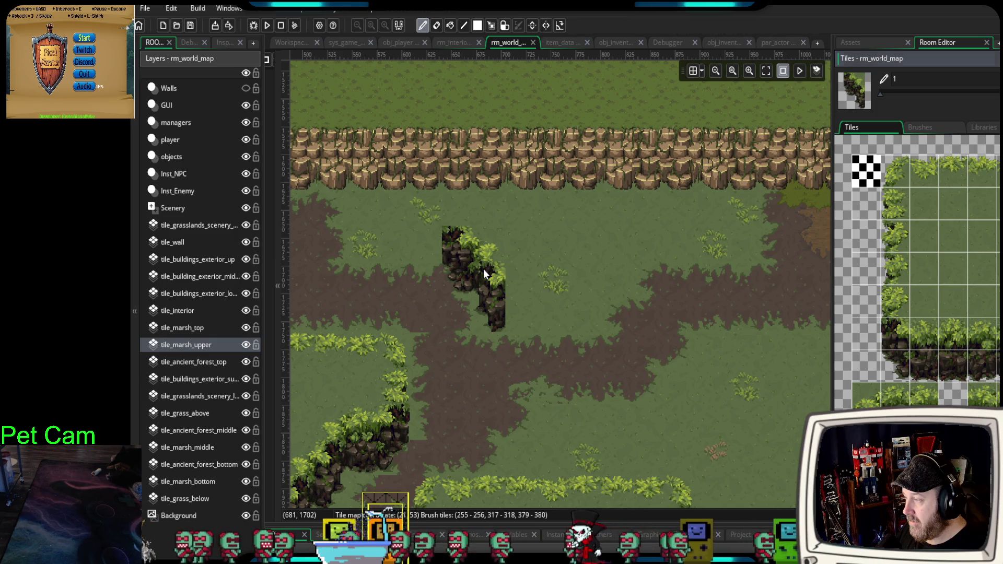
click(484, 272)
- Paint a row of bushes along the top of the new cliff piece
click(925, 235)
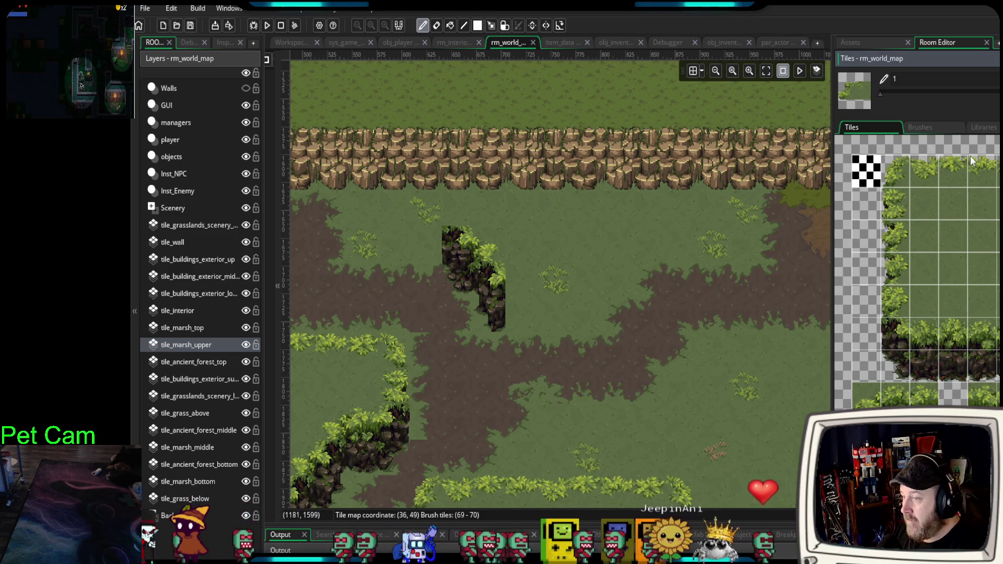
click(895, 170)
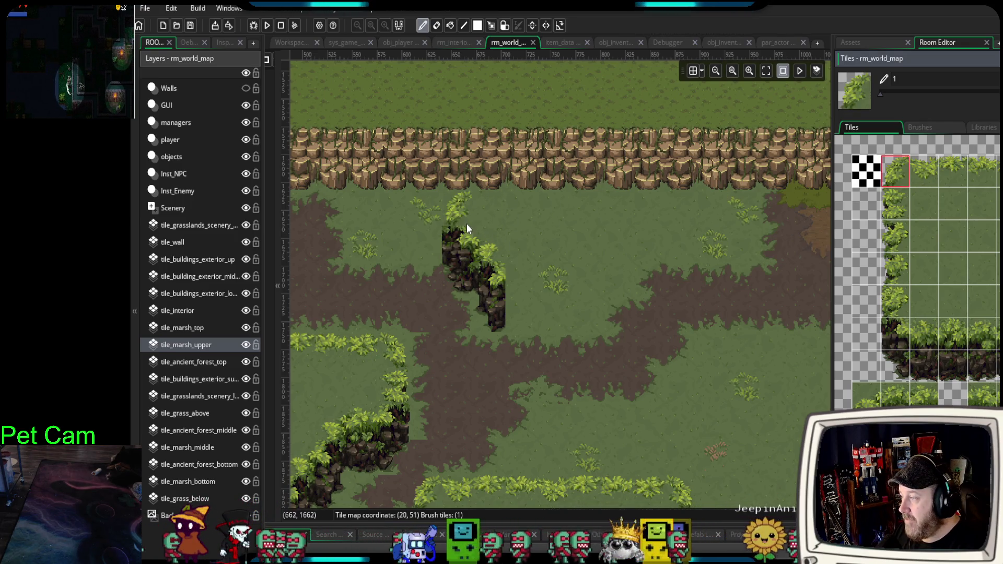
mouse_move(992, 355)
mouse_down()
mouse_move(973, 304)
mouse_move(961, 313)
mouse_move(969, 288)
mouse_move(952, 255)
mouse_up()
click(869, 159)
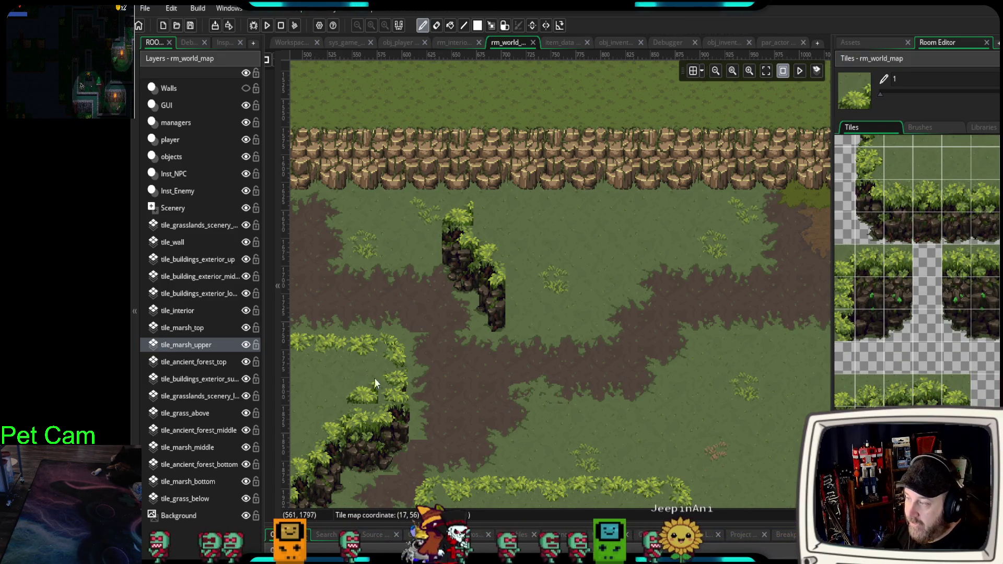
drag(898, 199, 955, 198)
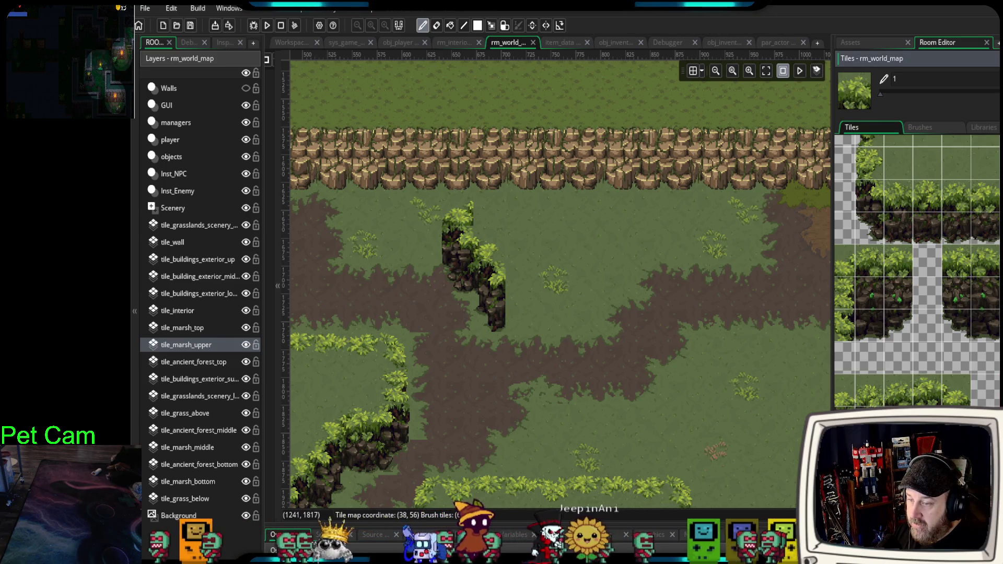
drag(470, 209, 505, 208)
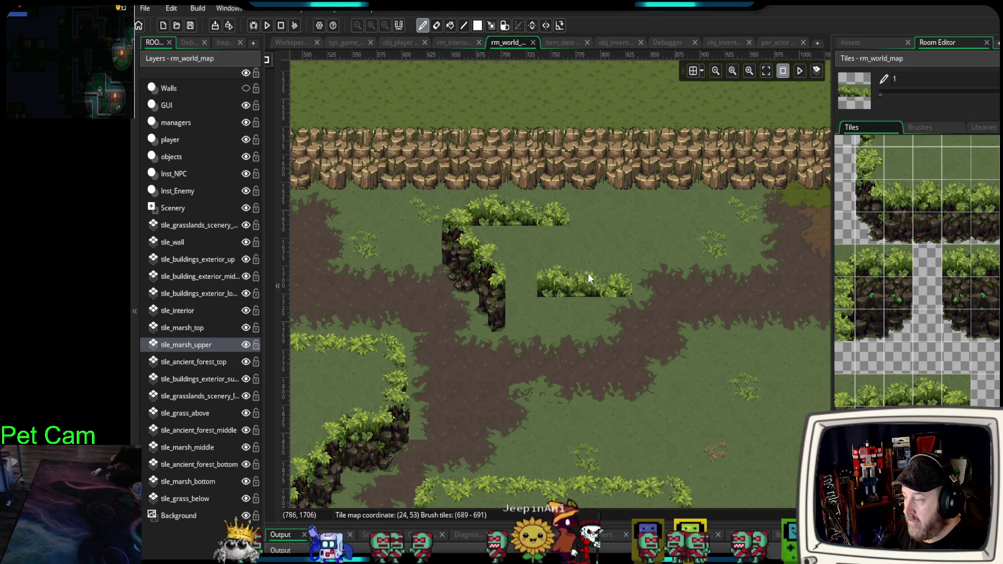
- Reframe the view around the new cliff and select a single bush tile
drag(588, 273, 557, 299)
scroll(982, 326, up, 3)
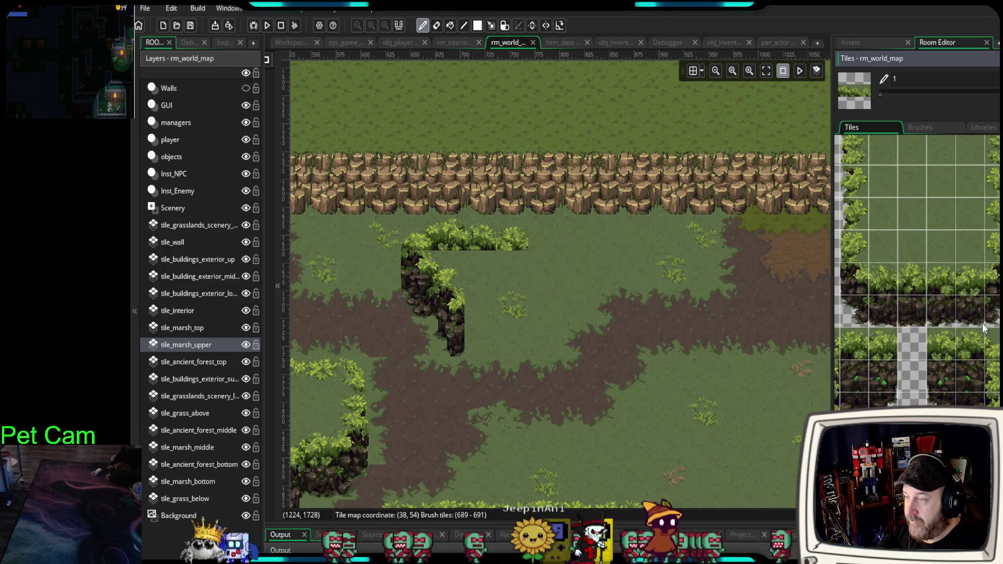
scroll(982, 326, up, 2)
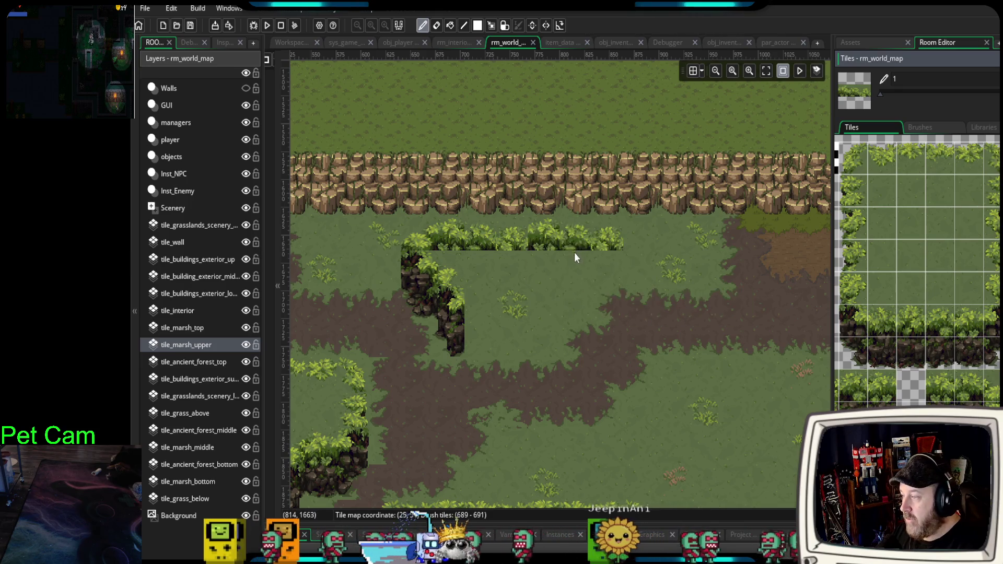
scroll(916, 272, up, 1)
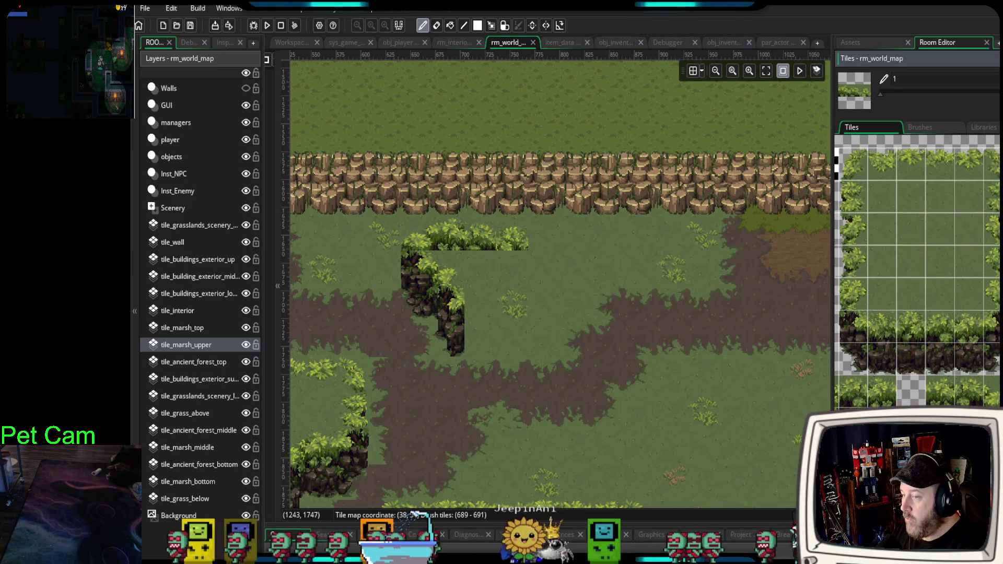
alt+click(477, 229)
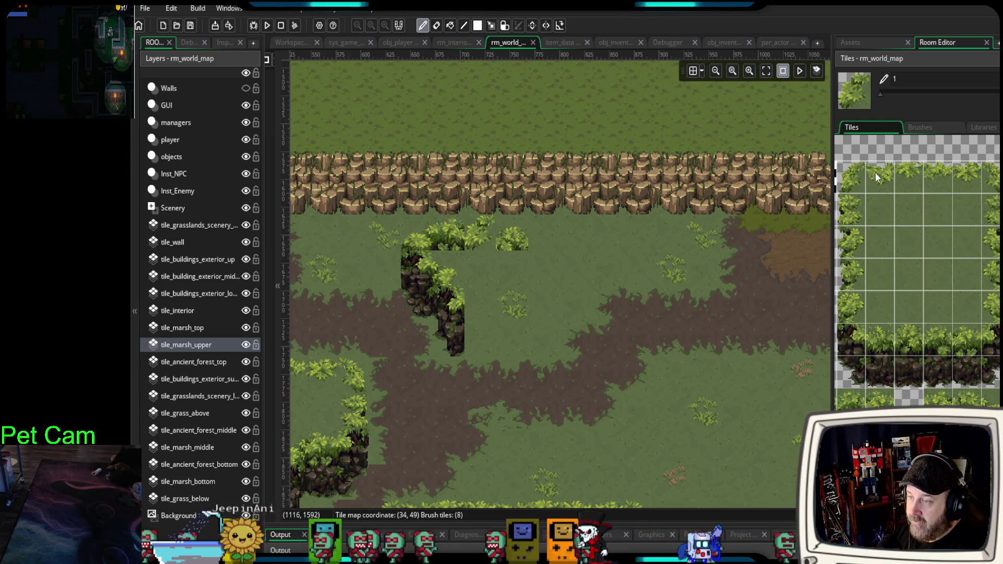
- Extend a three-tile bush strip along the top of the clearing
drag(876, 172, 926, 183)
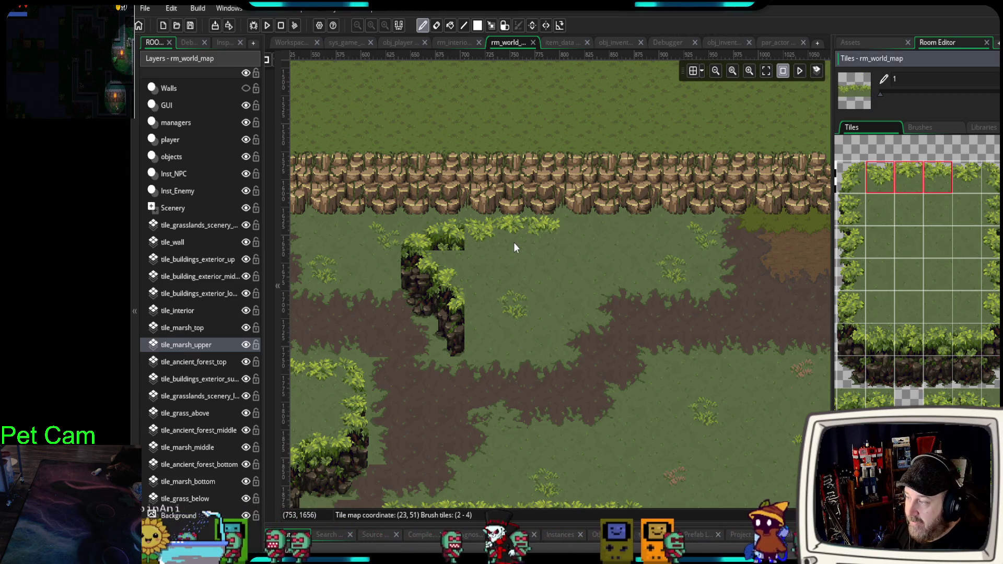
drag(514, 247, 549, 248)
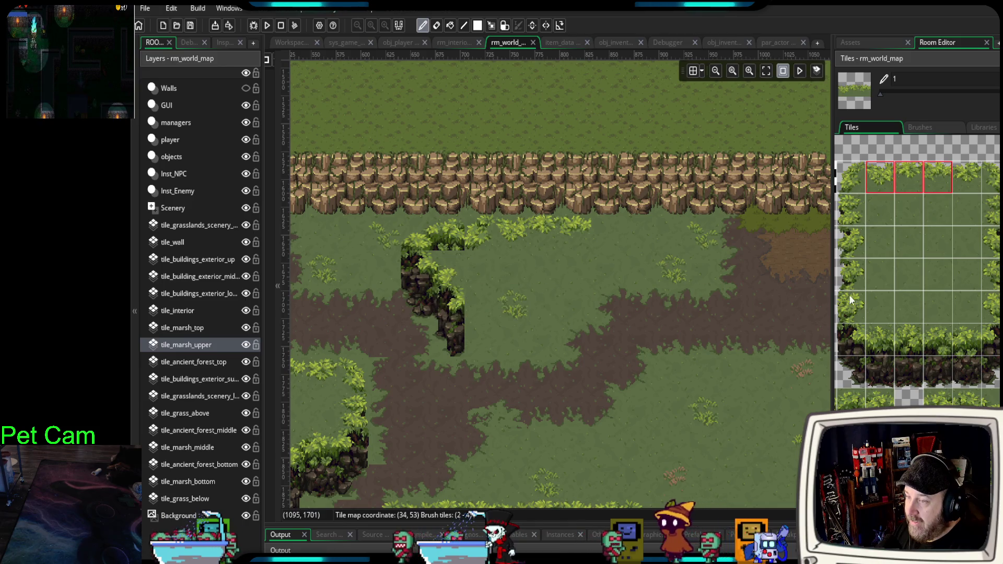
scroll(916, 271, down, 2)
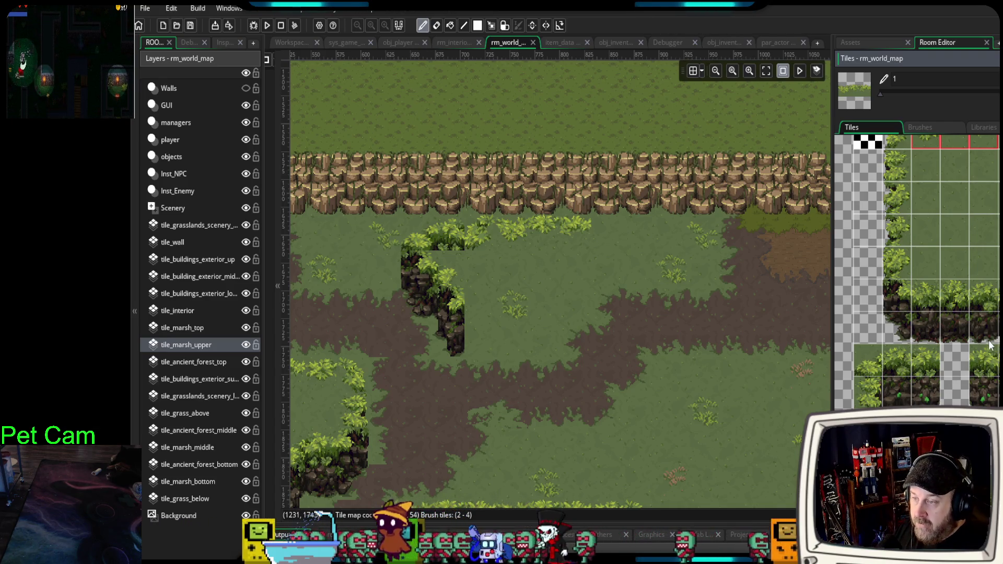
scroll(935, 391, up, 1)
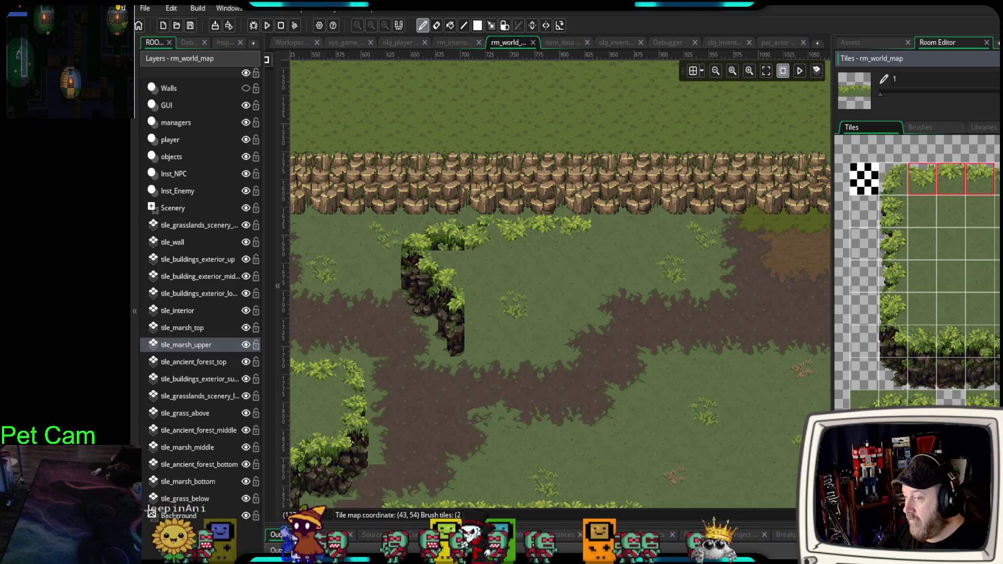
scroll(944, 389, down, 3)
scroll(919, 272, up, 1)
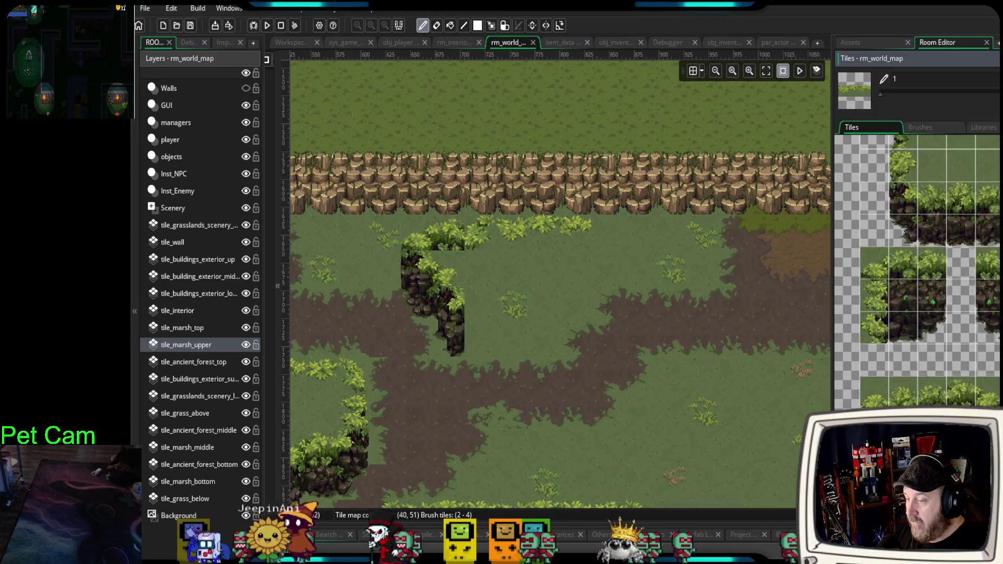
scroll(977, 385, up, 3)
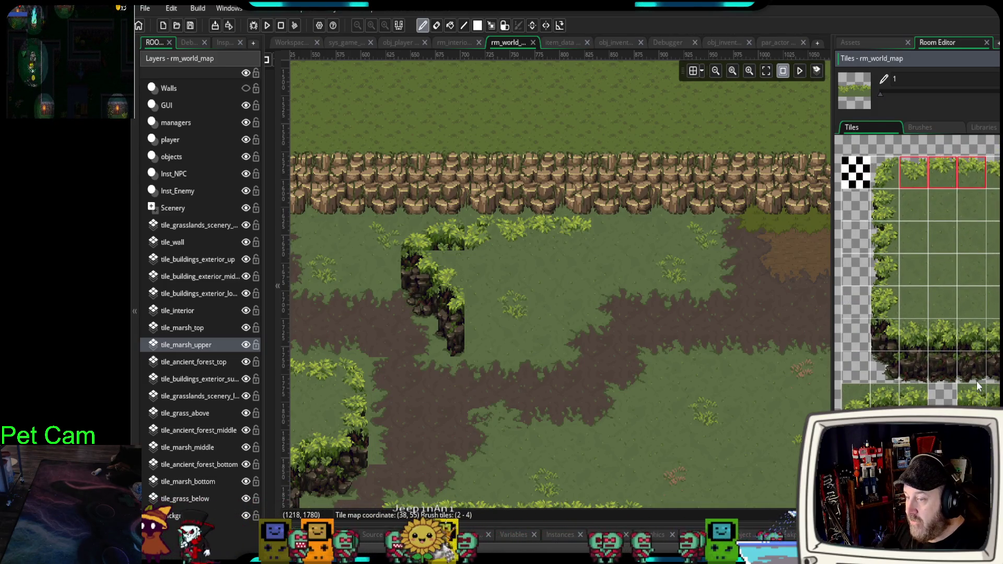
- Stamp two grassy ledge blocks on the path and edge the plateau with hedge tiles
drag(885, 312, 987, 374)
click(663, 338)
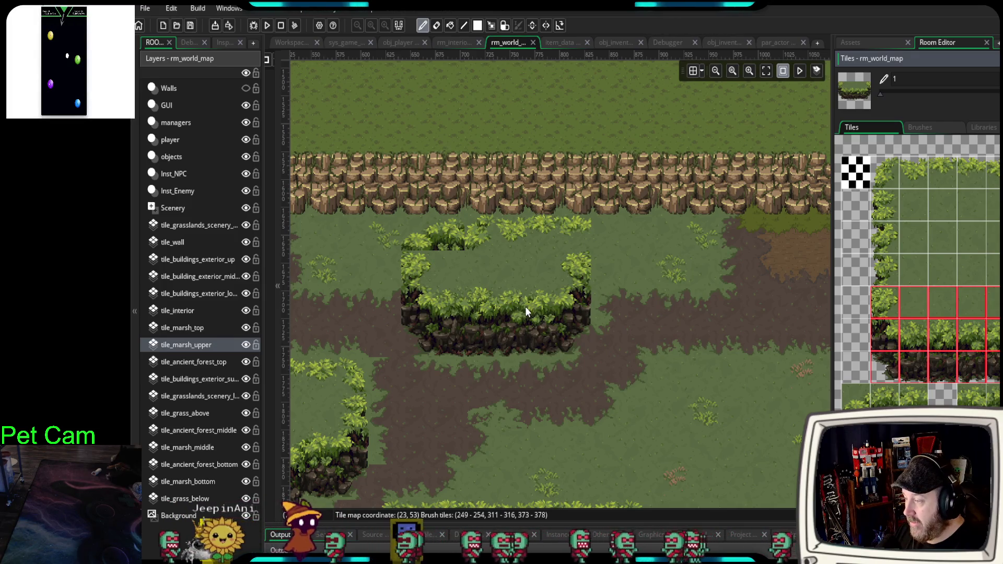
click(525, 312)
scroll(654, 378, up, 2)
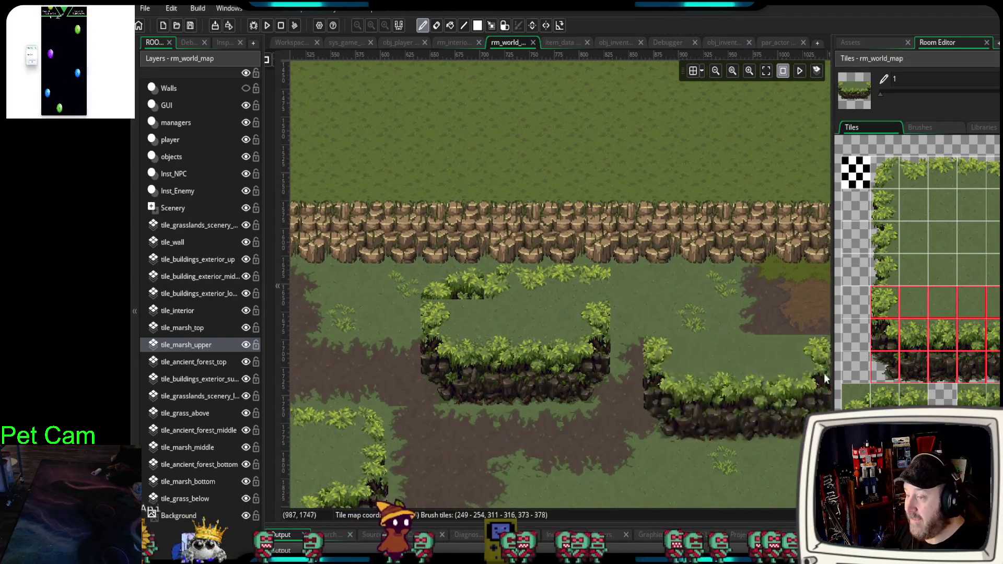
drag(886, 173, 987, 206)
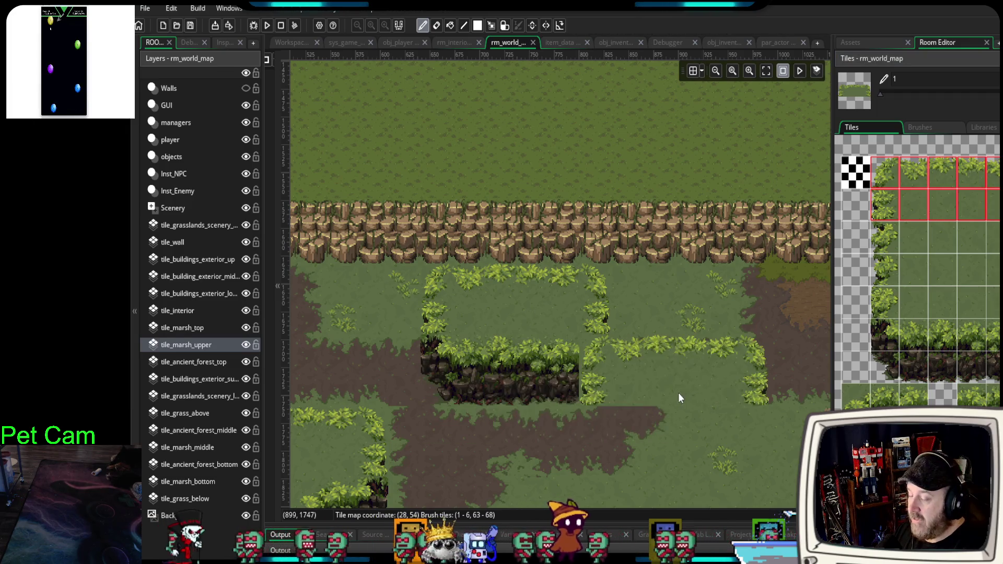
drag(678, 393, 637, 380)
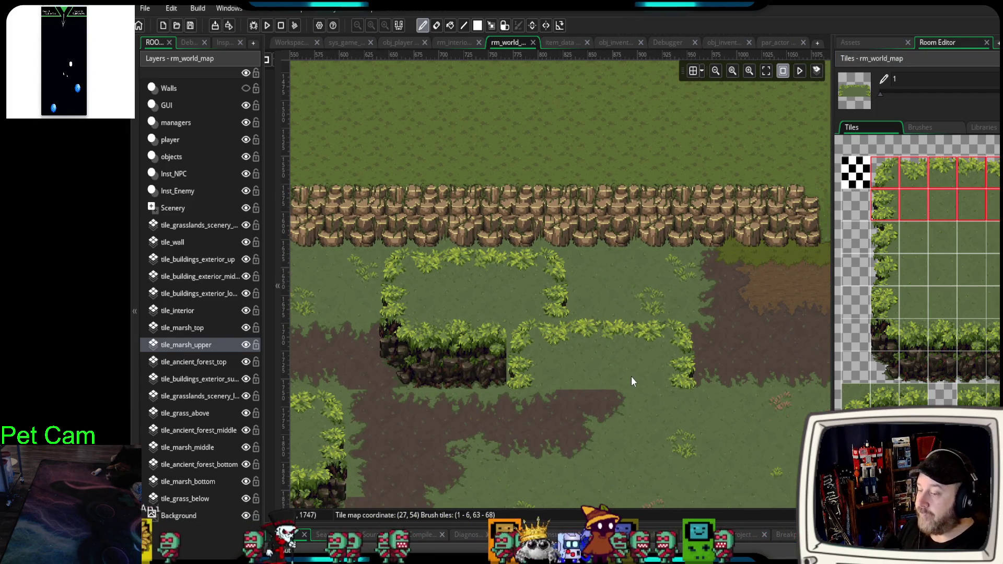
click(853, 183)
- Paint the new plateau's hedge top edge and its left side on the open grass
scroll(627, 355, down, 5)
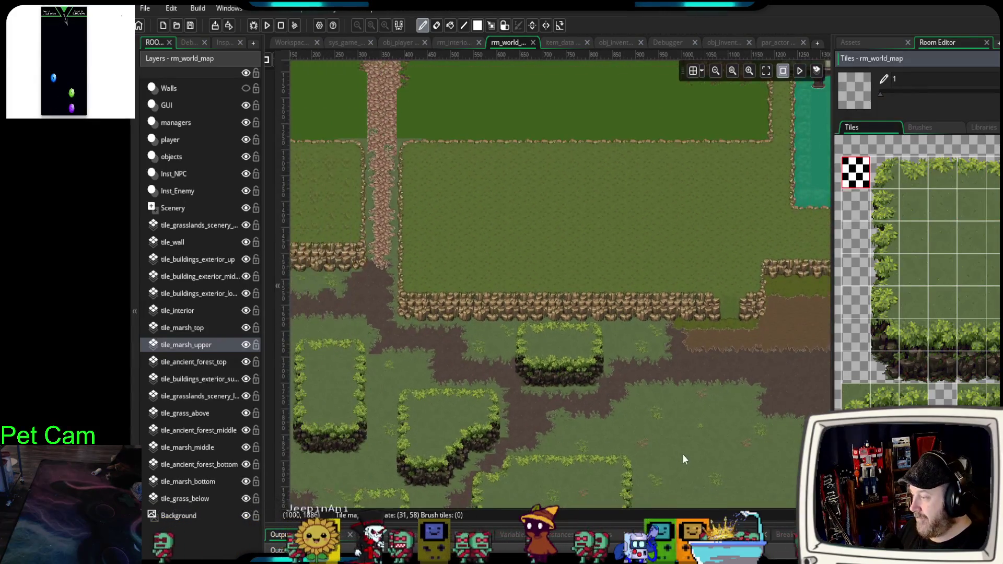
scroll(608, 285, up, 5)
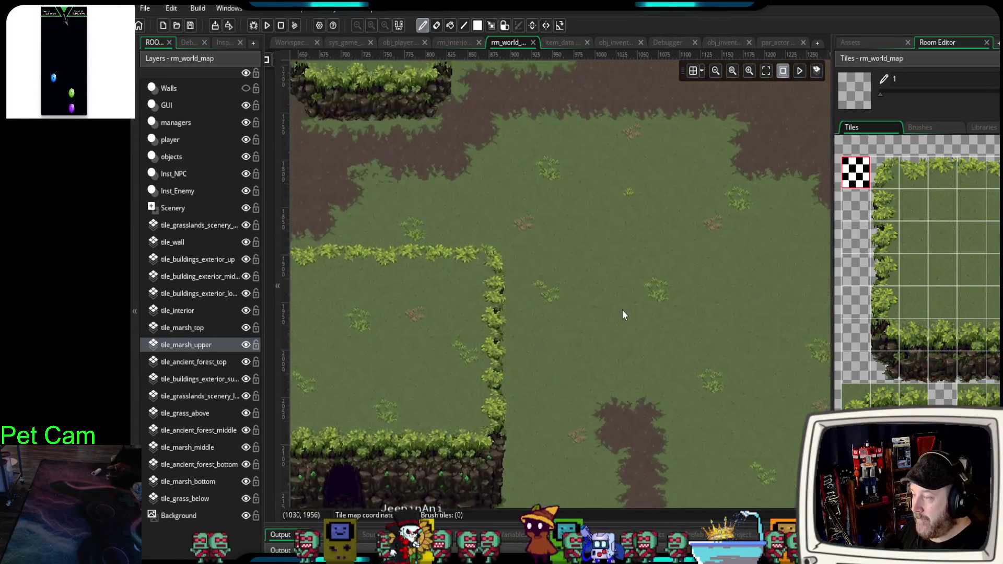
drag(605, 366, 601, 384)
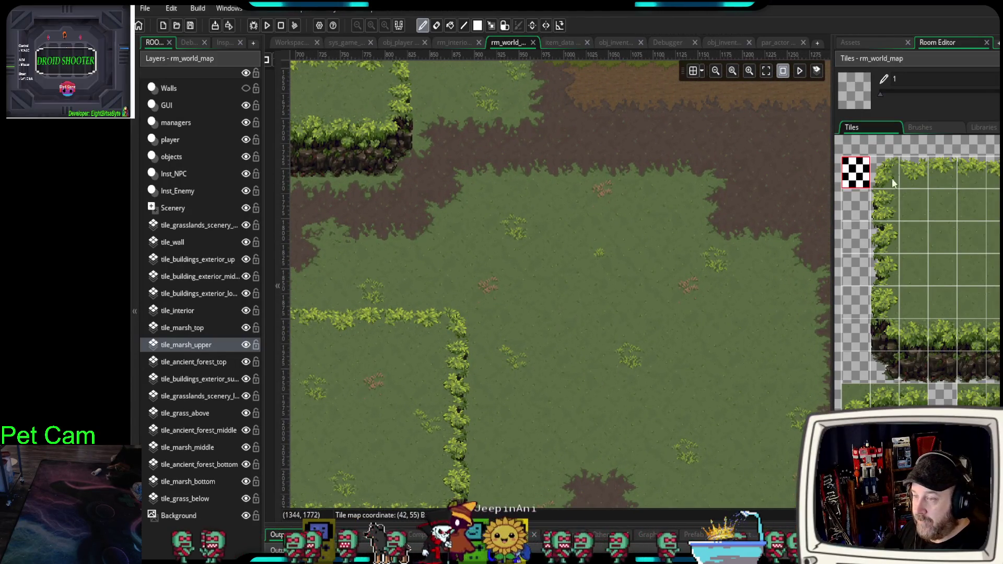
drag(891, 175, 990, 175)
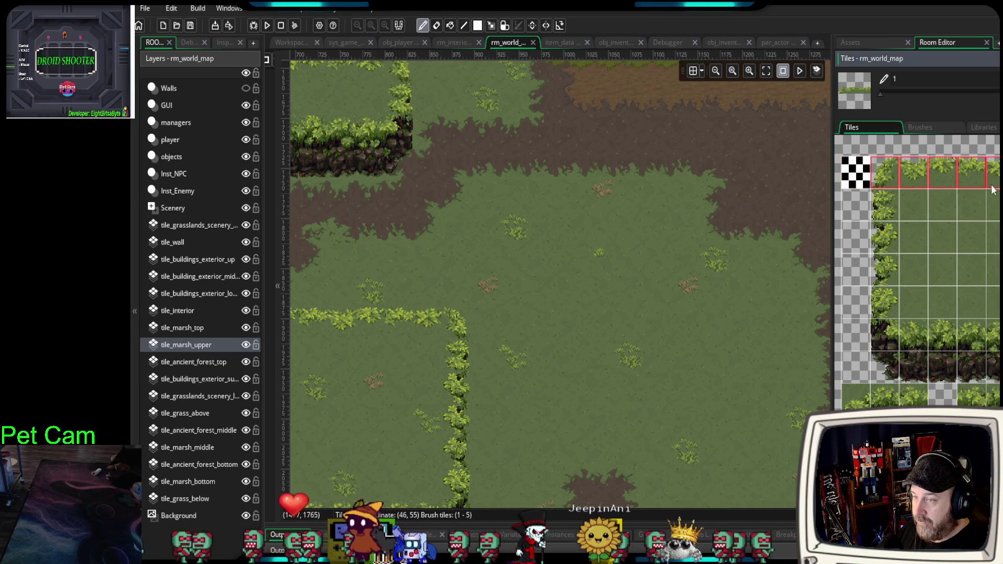
click(536, 215)
drag(895, 204, 885, 238)
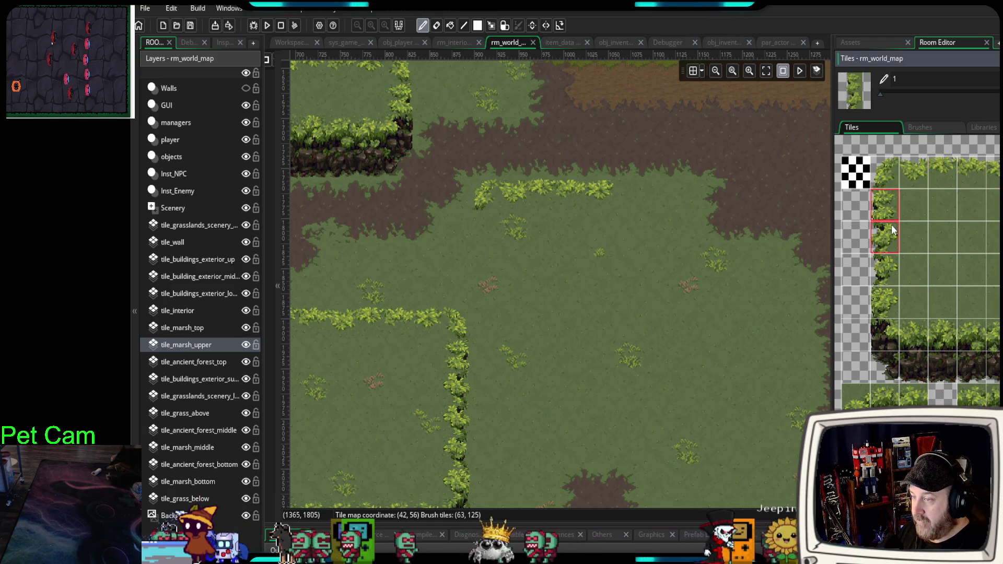
click(494, 238)
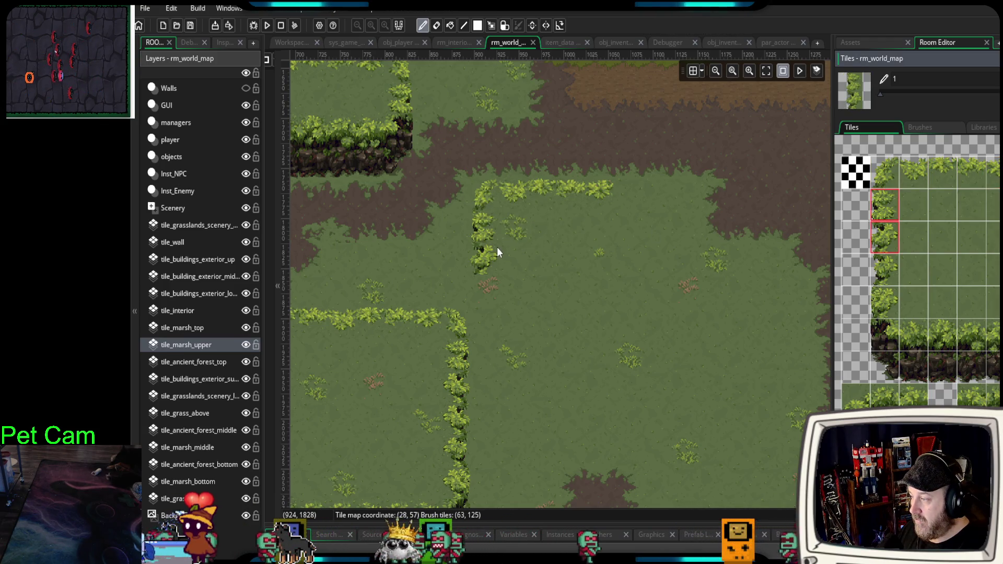
- Add a hedge-topped cliff column and run the cliff diagonally down-right
mouse_move(887, 330)
mouse_down()
mouse_move(913, 367)
mouse_move(889, 368)
mouse_up()
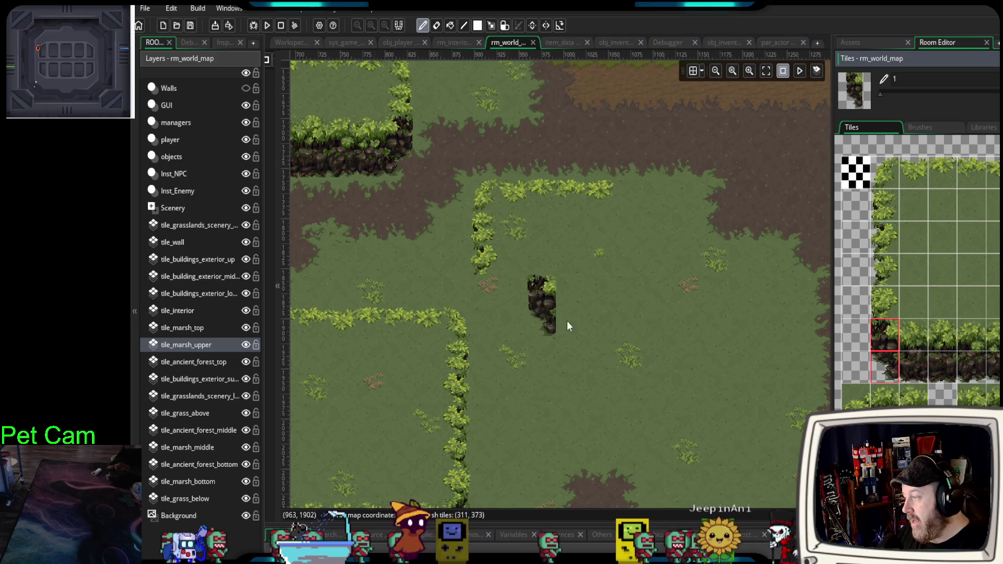
click(482, 269)
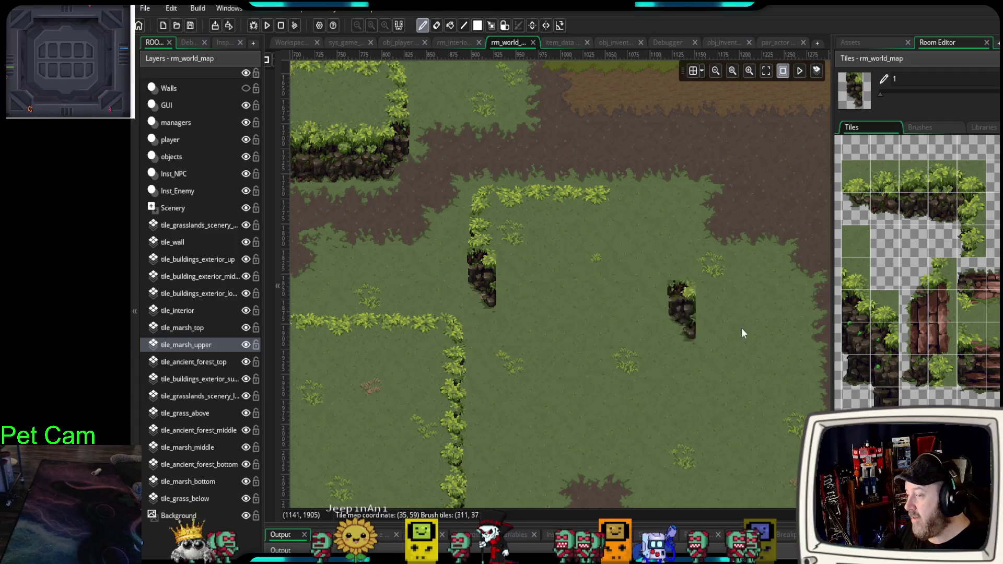
scroll(967, 250, up, 5)
drag(917, 342, 925, 374)
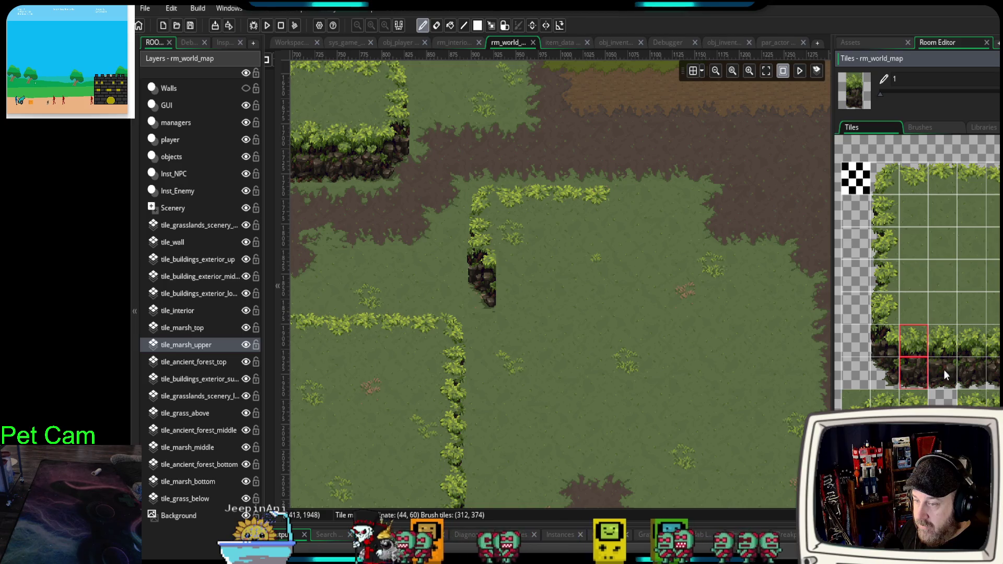
click(520, 294)
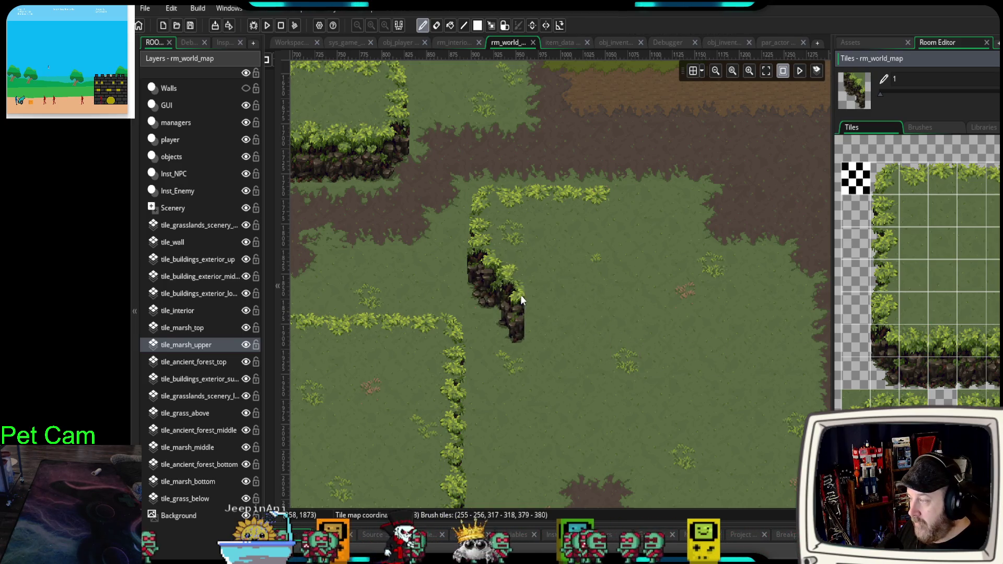
click(545, 345)
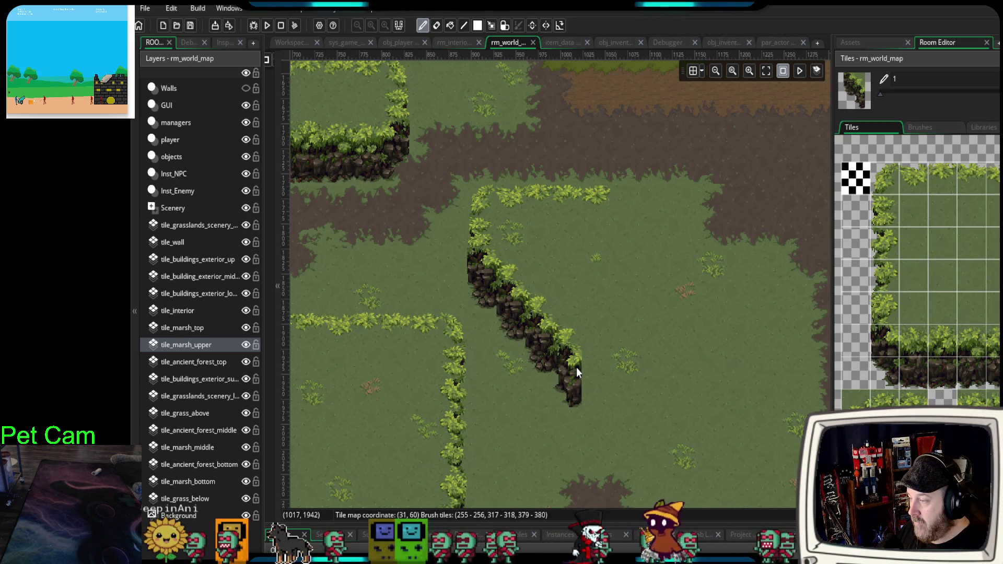
mouse_move(575, 414)
mouse_down()
mouse_move(546, 325)
mouse_move(498, 342)
mouse_up()
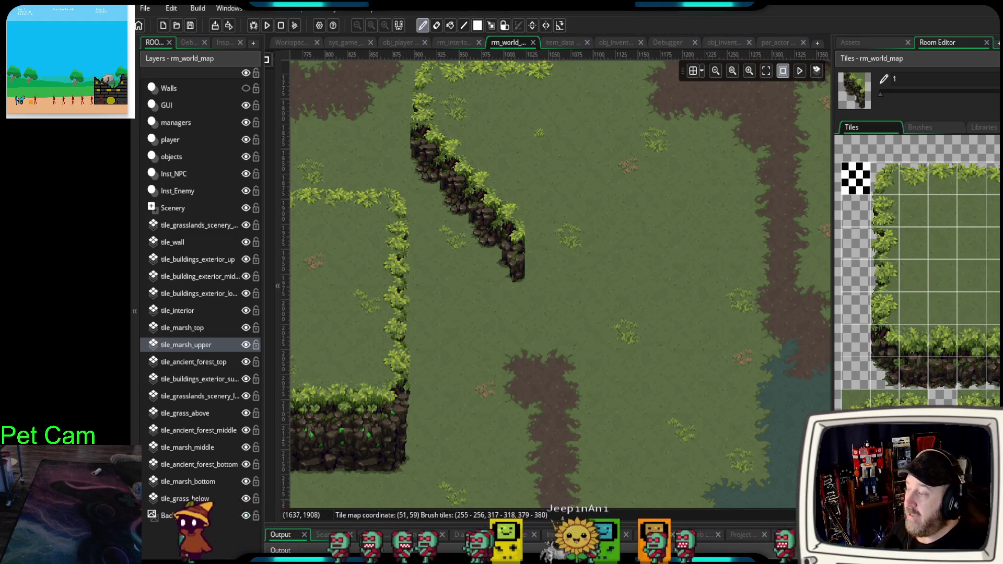
- Extend the cliff ledge rightward, ending in a rising diagonal cliff
drag(886, 219, 887, 243)
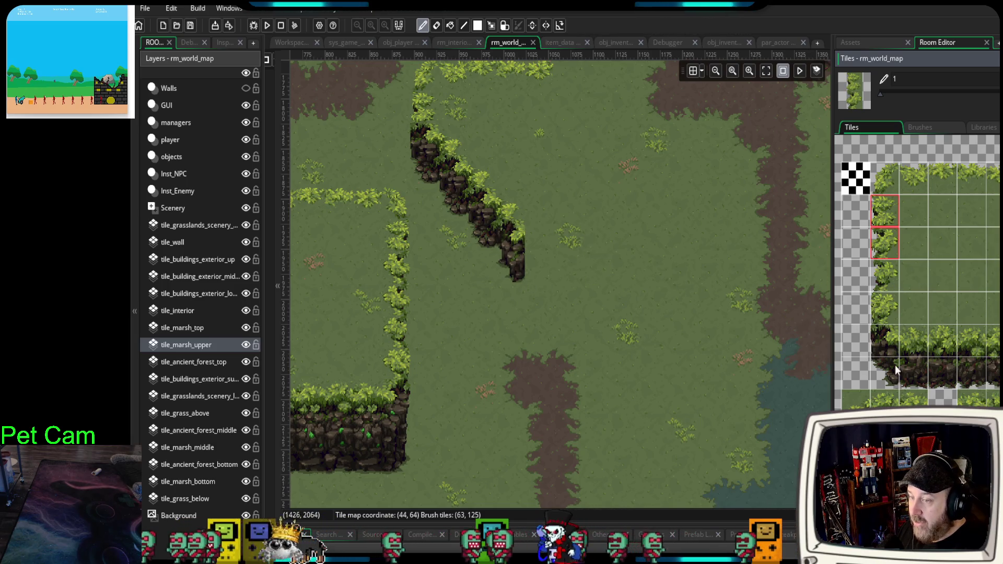
click(915, 345)
mouse_move(914, 339)
mouse_down()
mouse_move(938, 368)
mouse_move(977, 379)
mouse_up()
click(632, 258)
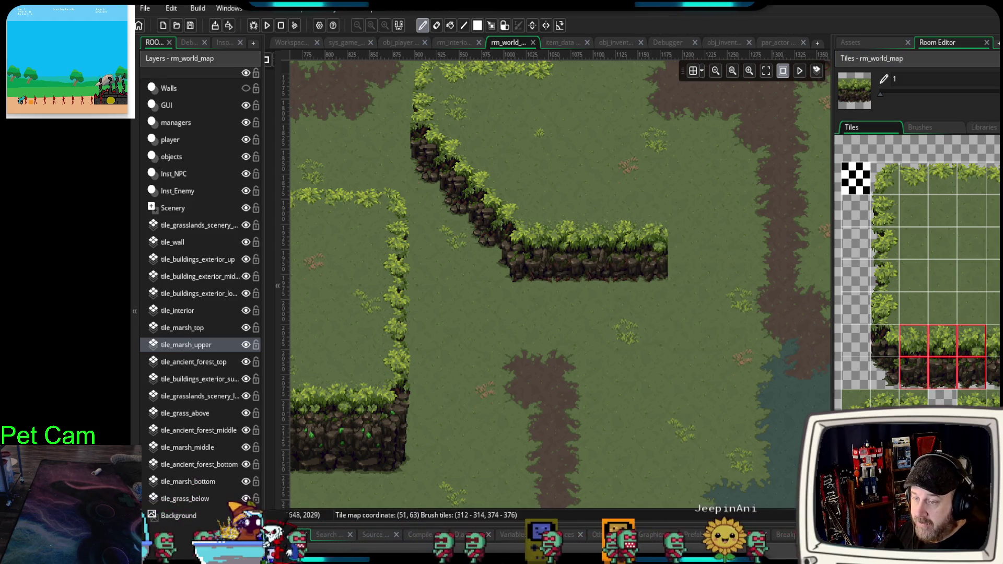
drag(653, 282, 694, 245)
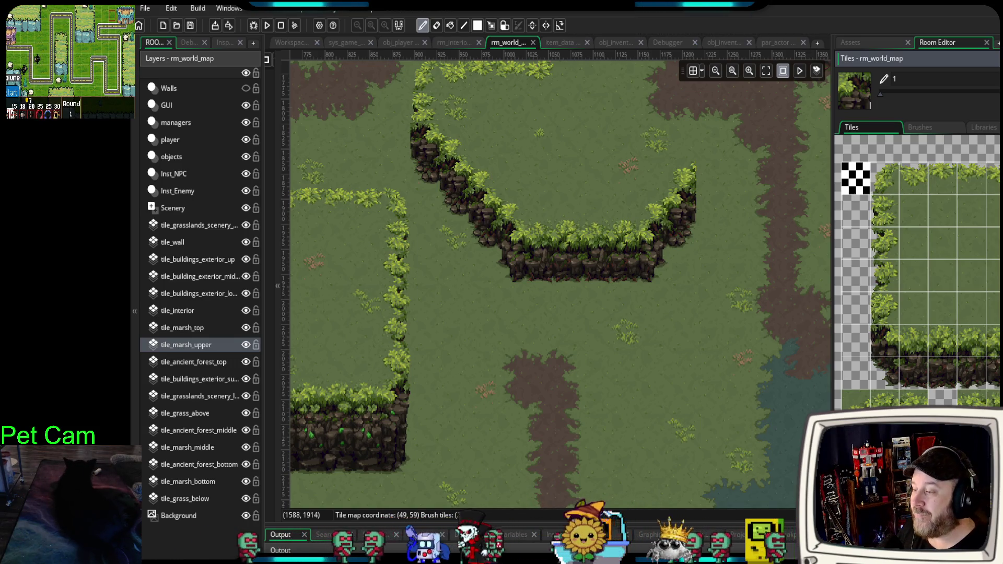
drag(729, 258, 701, 396)
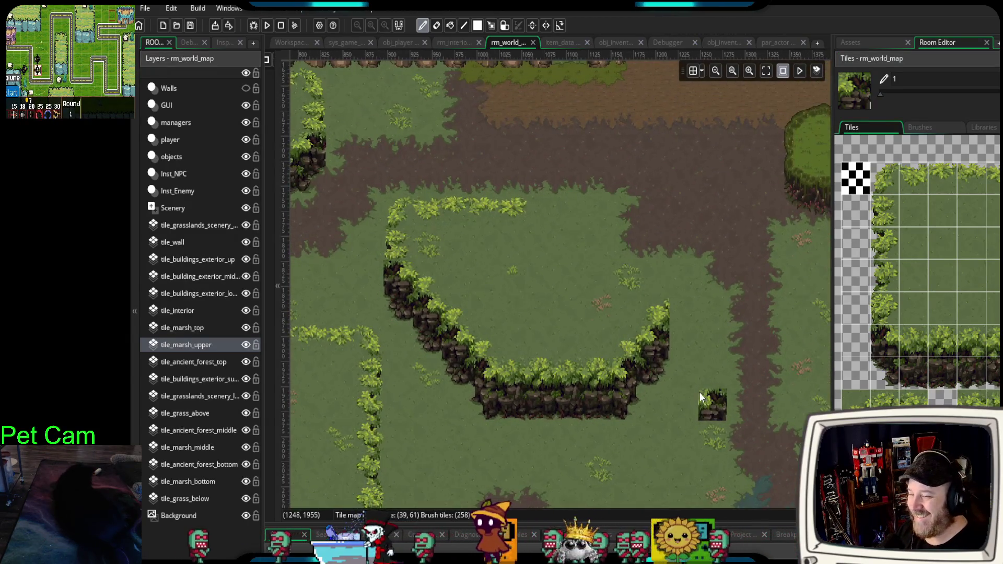
- Fill the gap in the plateau's top hedge edge with foliage top-edge tiles
click(884, 177)
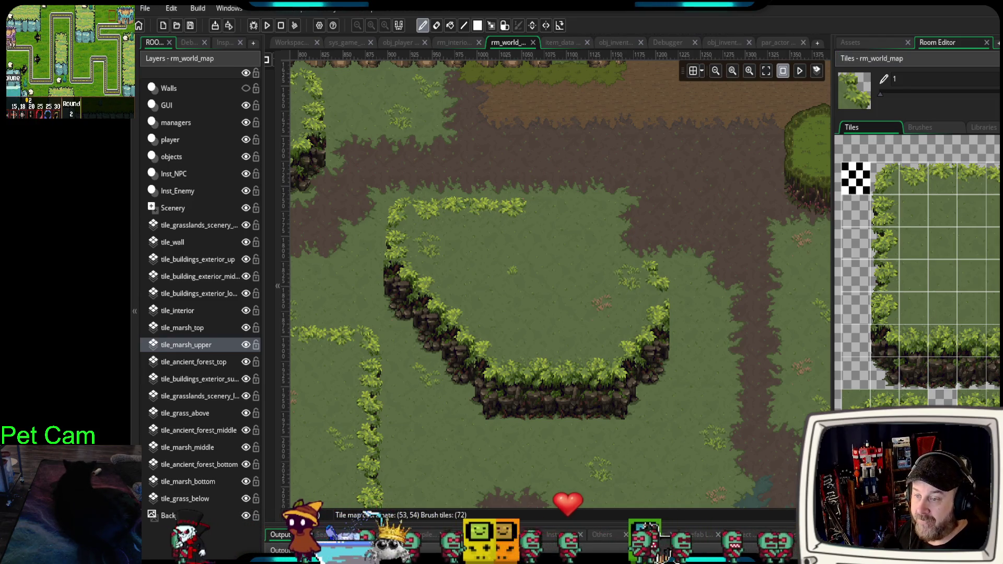
click(884, 209)
drag(884, 208, 913, 238)
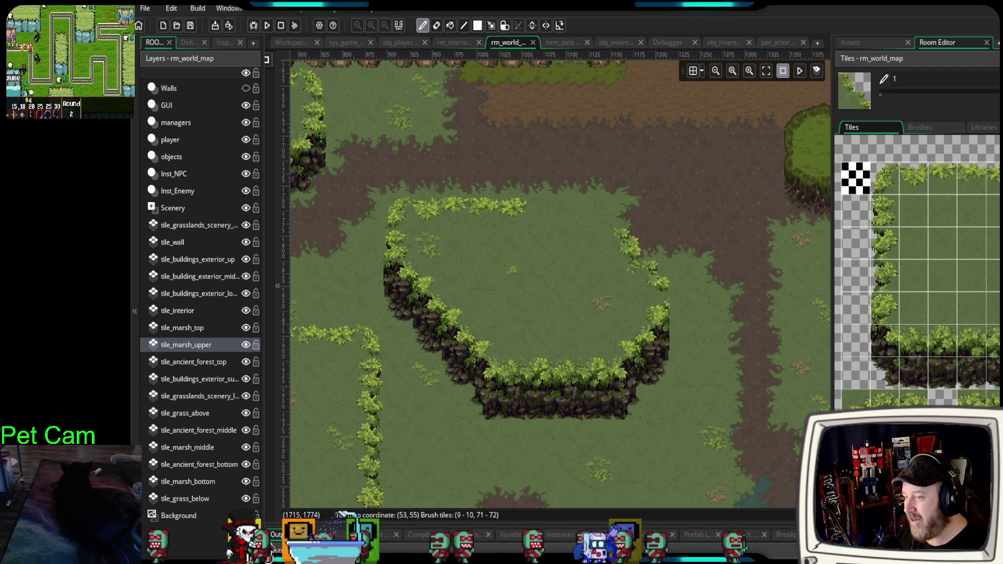
click(885, 209)
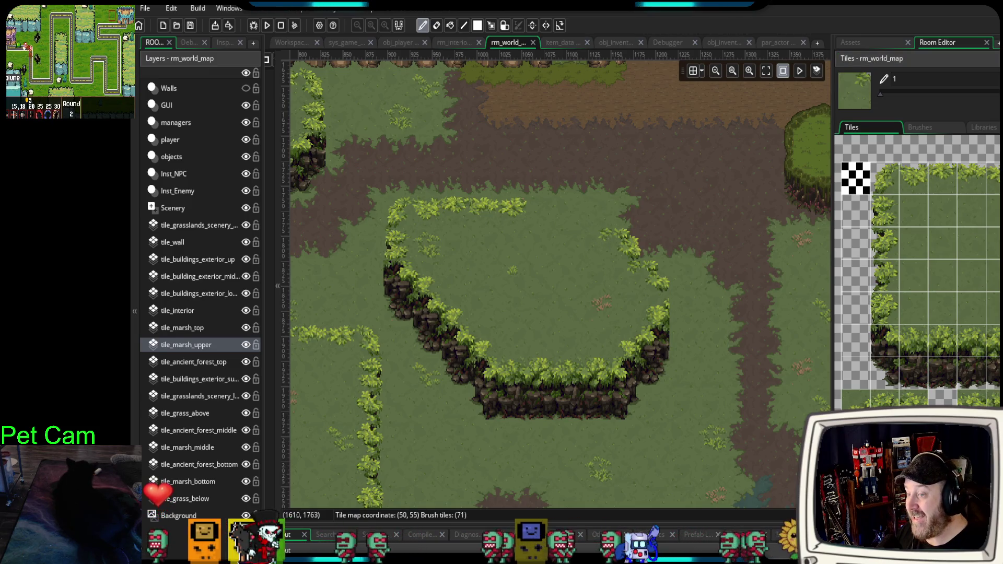
click(962, 185)
drag(946, 184, 972, 181)
drag(525, 201, 560, 188)
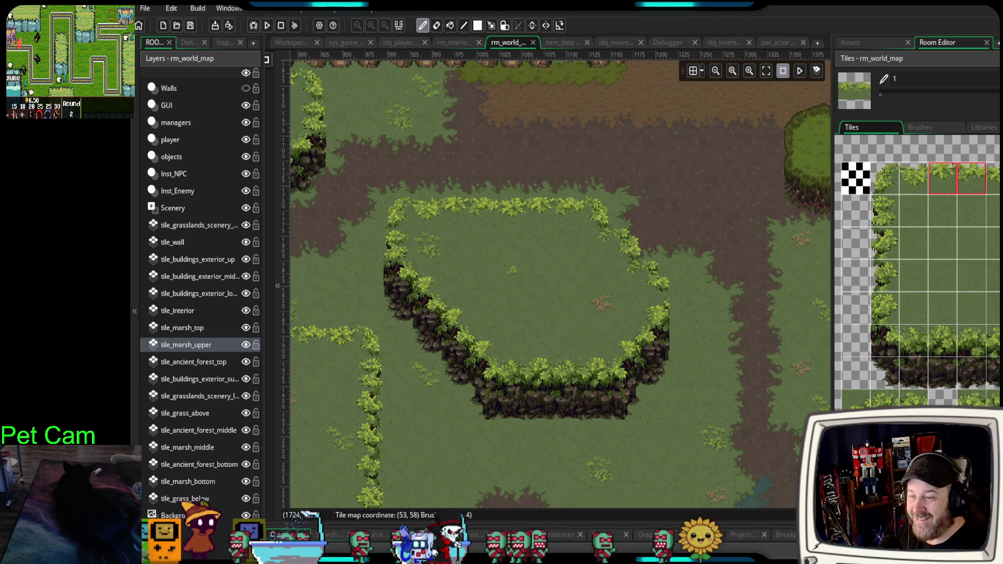
click(993, 276)
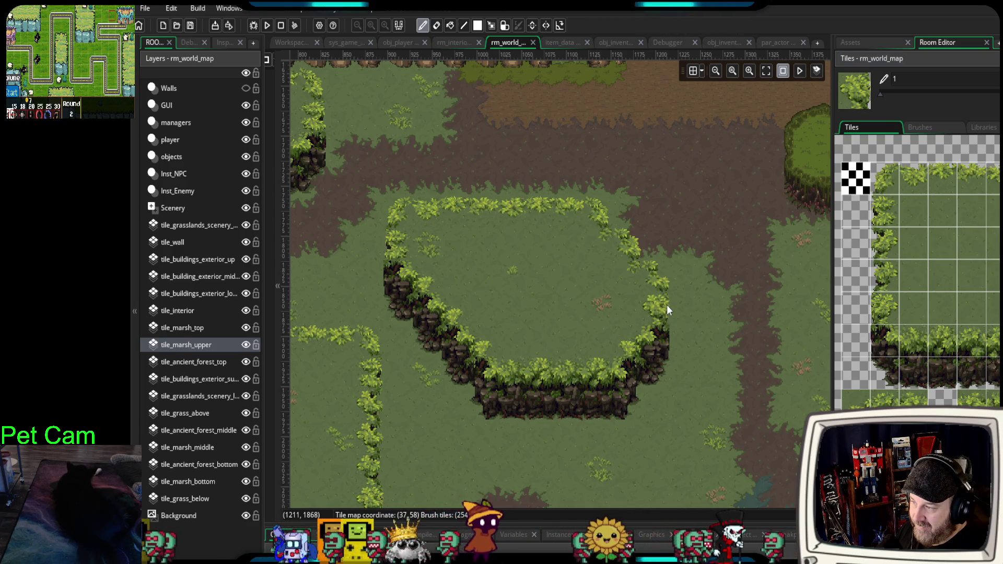
scroll(712, 408, down, 2)
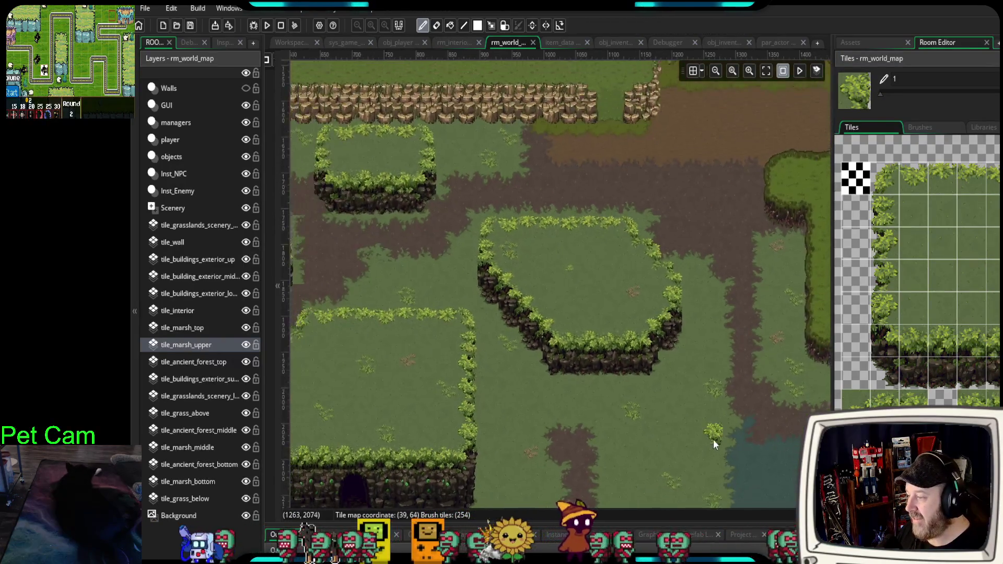
scroll(713, 439, down, 3)
scroll(684, 256, up, 3)
scroll(634, 267, down, 1)
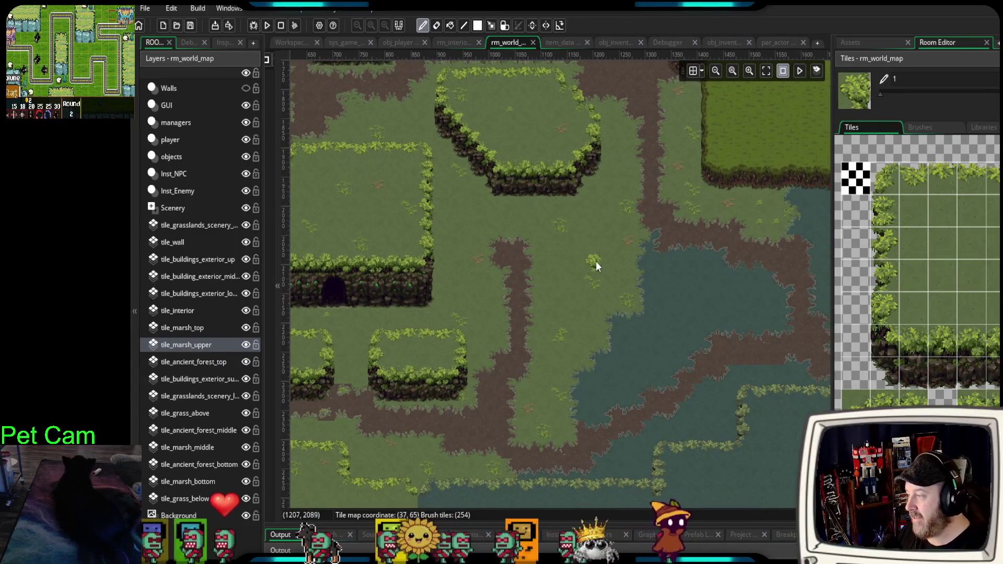
scroll(604, 268, down, 3)
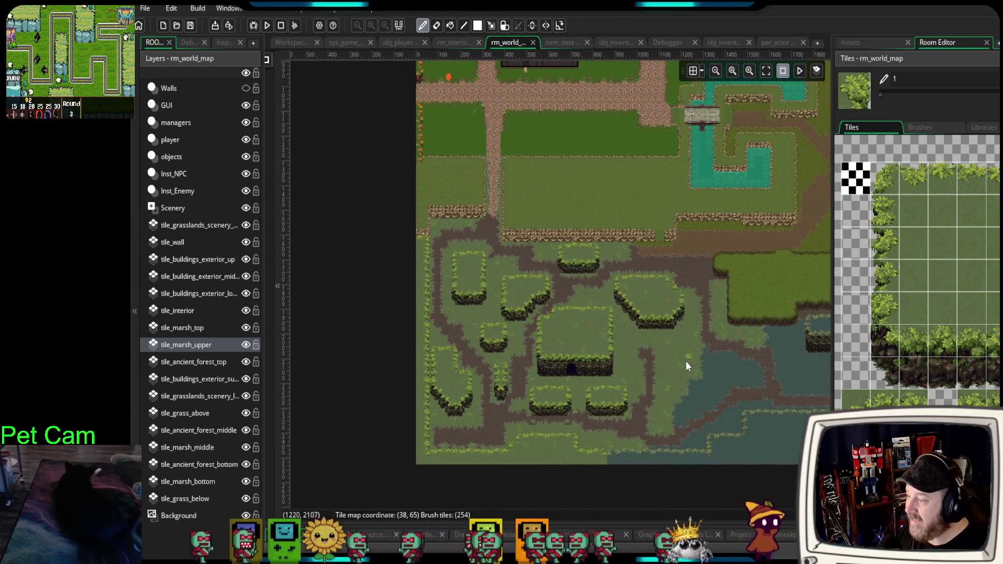
scroll(685, 360, up, 2)
scroll(598, 298, up, 1)
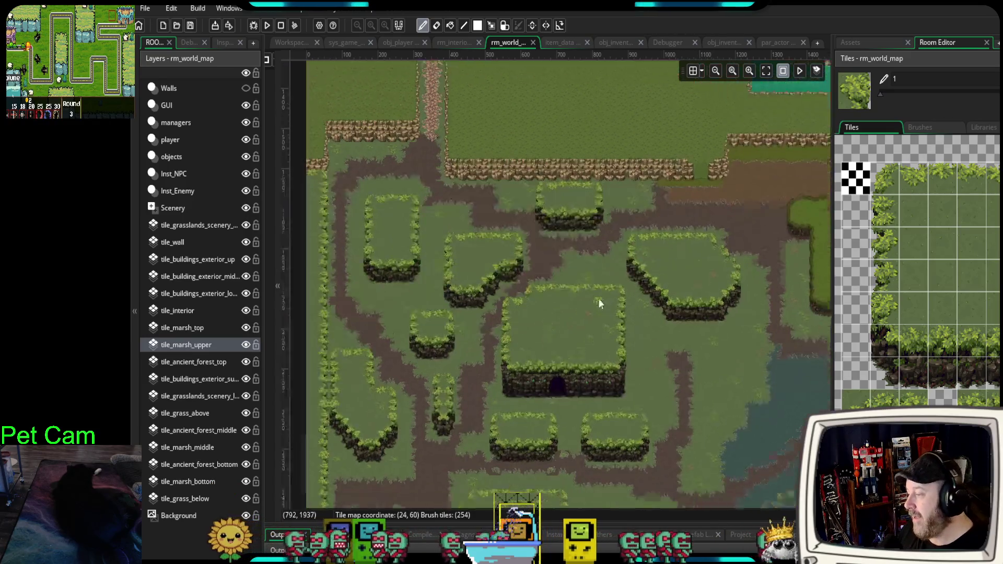
scroll(599, 303, left, 1)
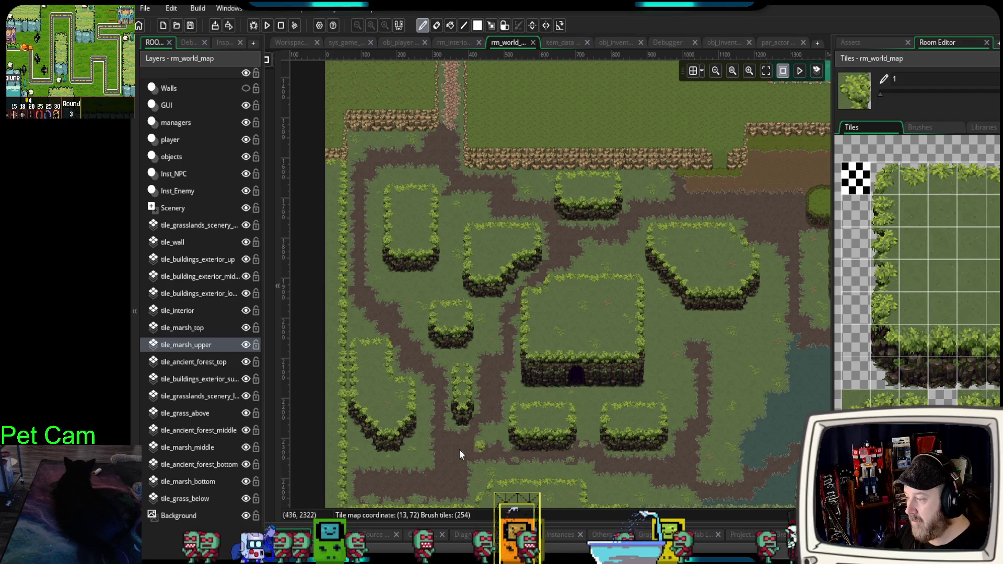
scroll(631, 340, down, 3)
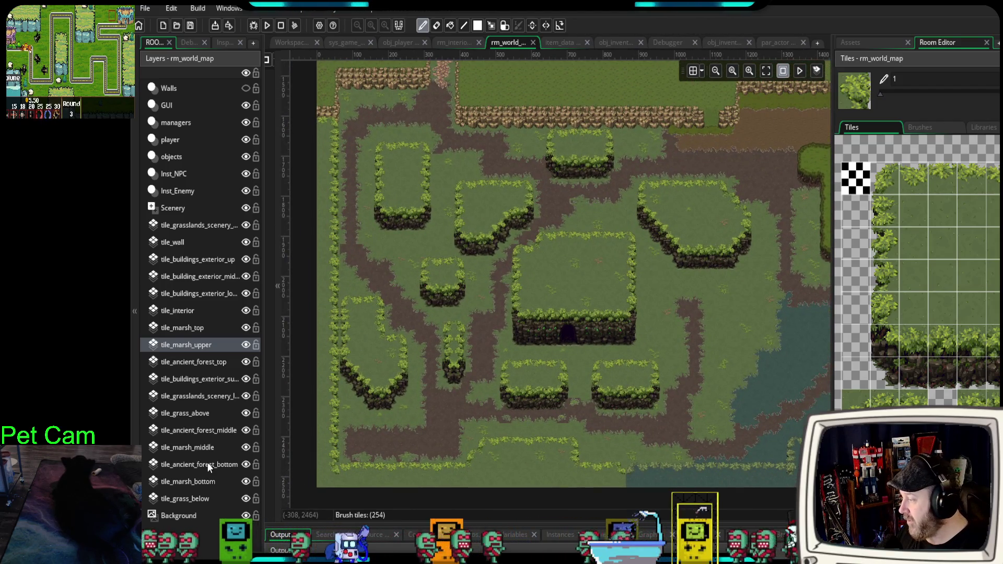
scroll(612, 400, right, 1)
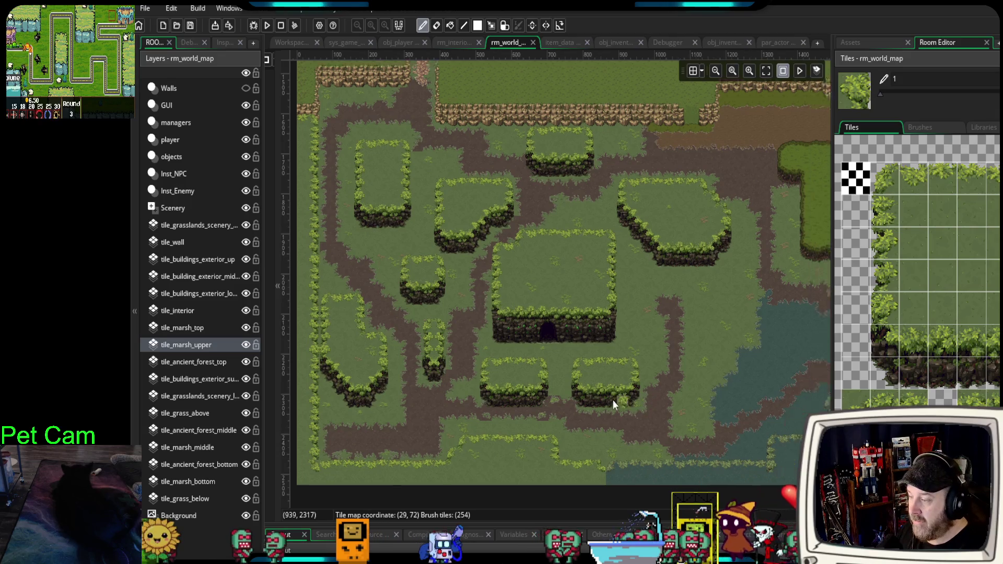
scroll(601, 355, up, 5)
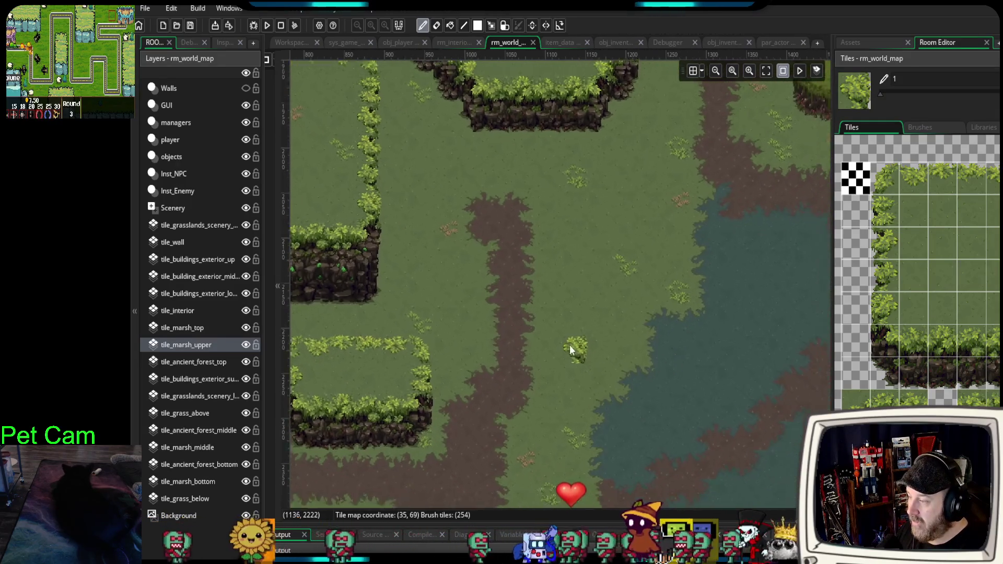
scroll(575, 292, down, 2)
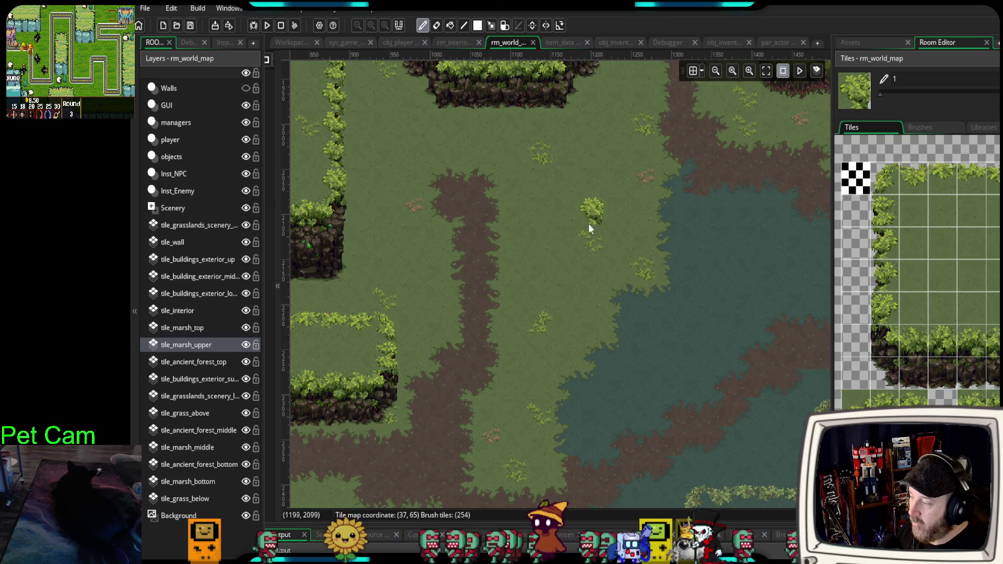
- Build the plateau's cliff face in the marsh from left corner, middle and right corner blocks
drag(888, 334, 904, 368)
click(516, 397)
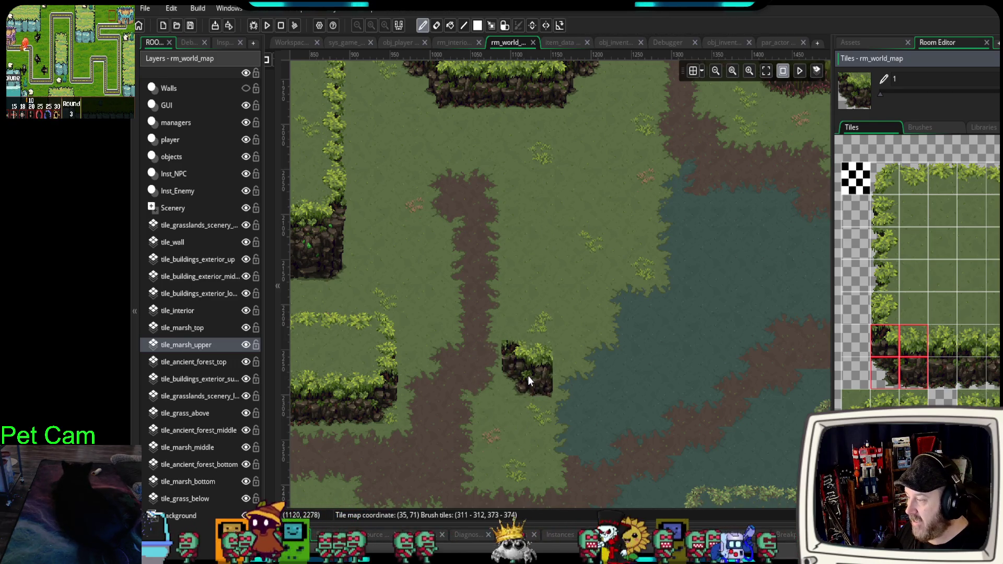
click(532, 383)
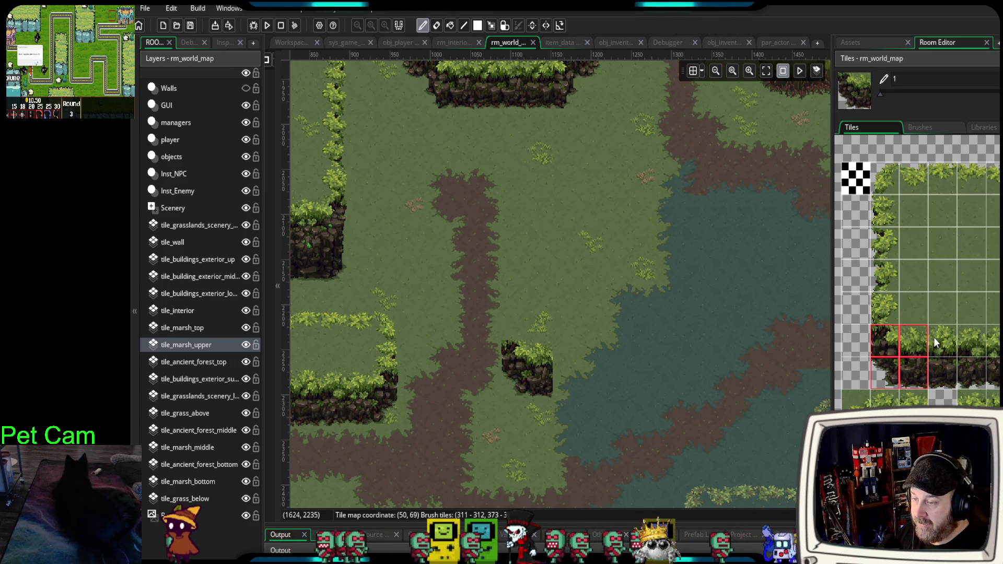
drag(933, 337, 961, 368)
click(585, 381)
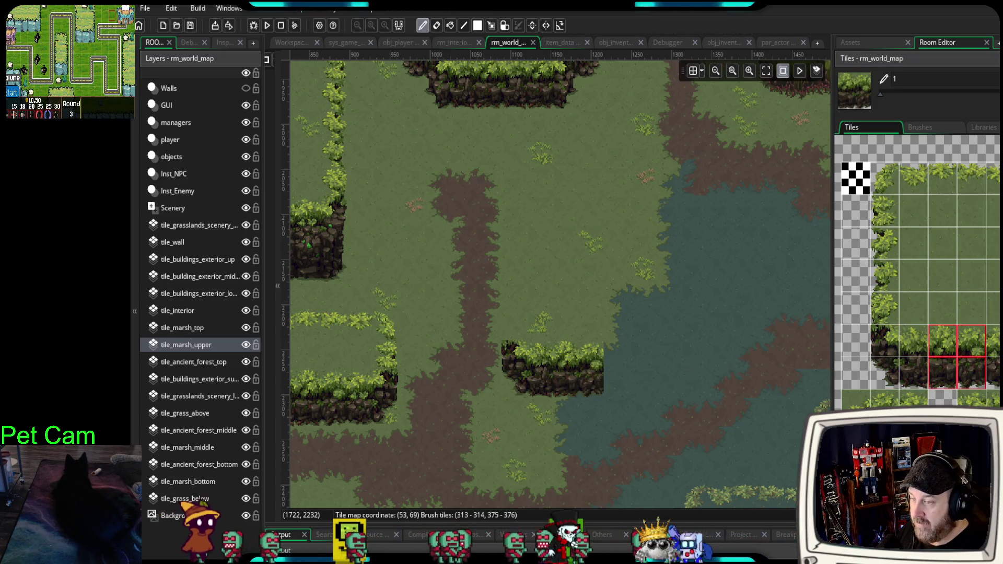
drag(990, 337, 995, 369)
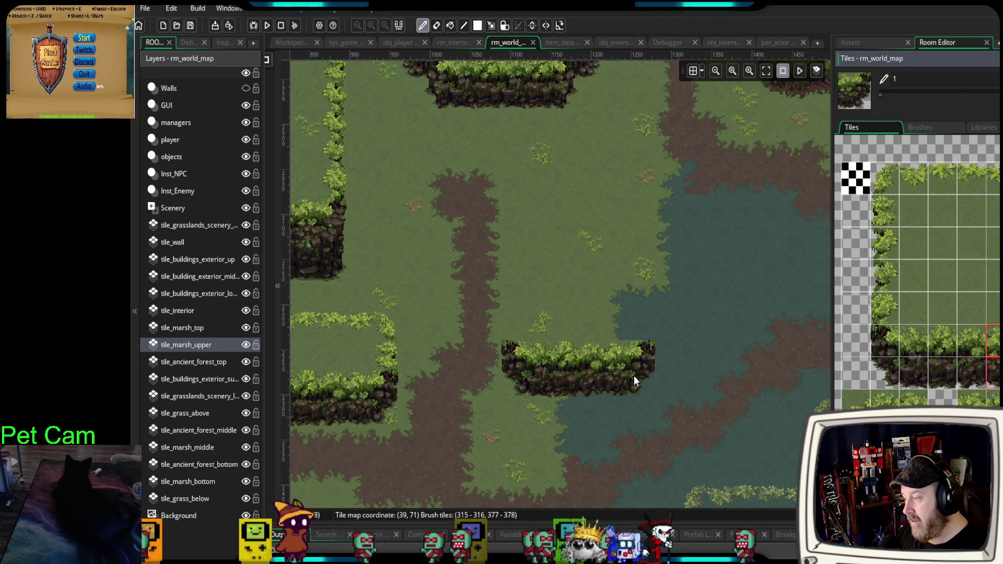
click(635, 375)
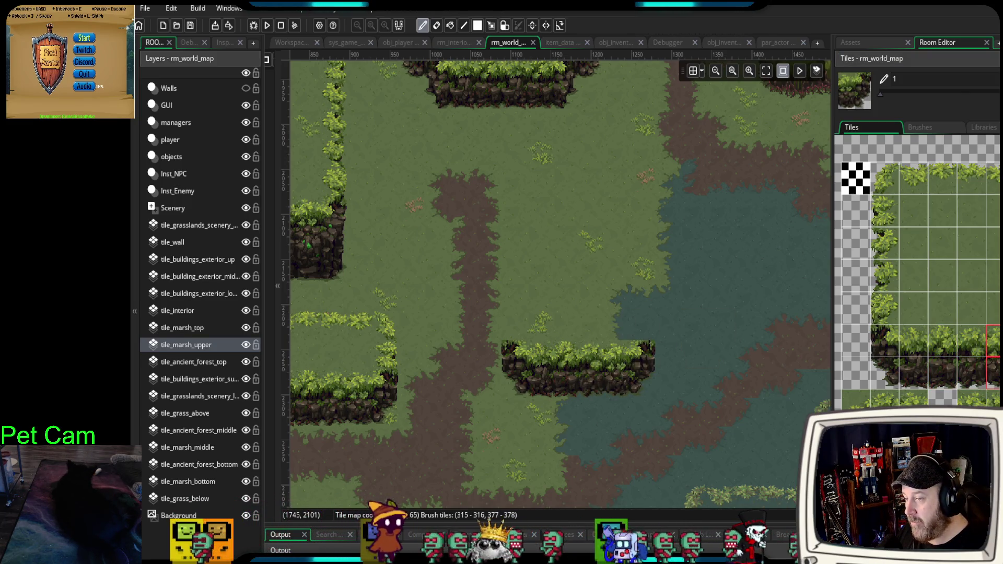
- Paint the hedge edge up the plateau's right side and along its top
click(644, 298)
drag(681, 298, 694, 365)
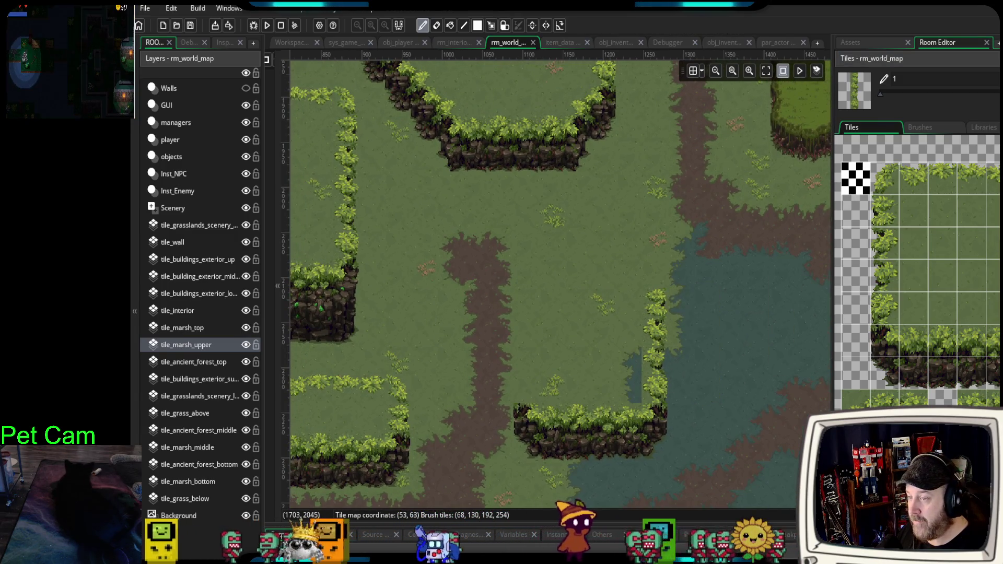
click(656, 176)
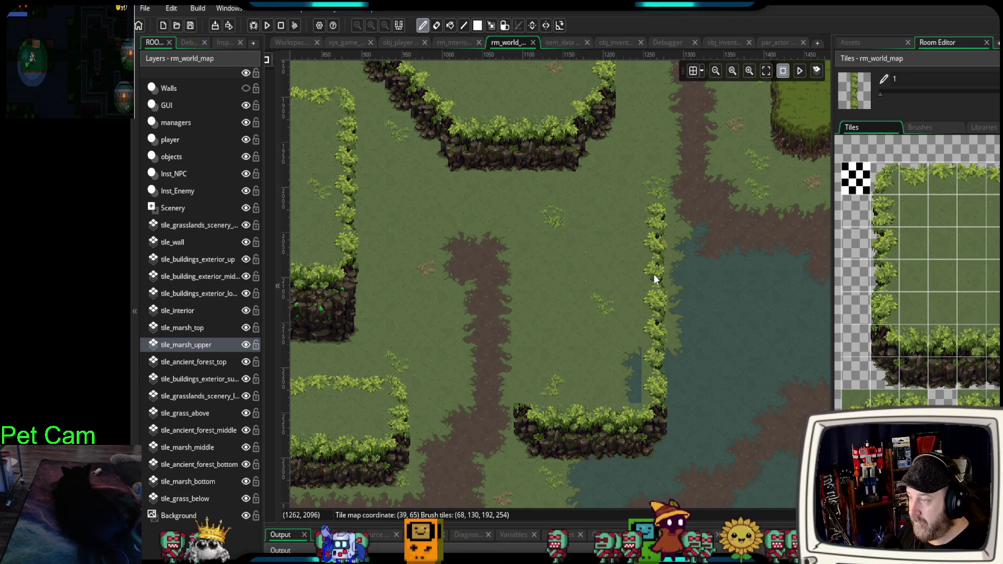
click(884, 177)
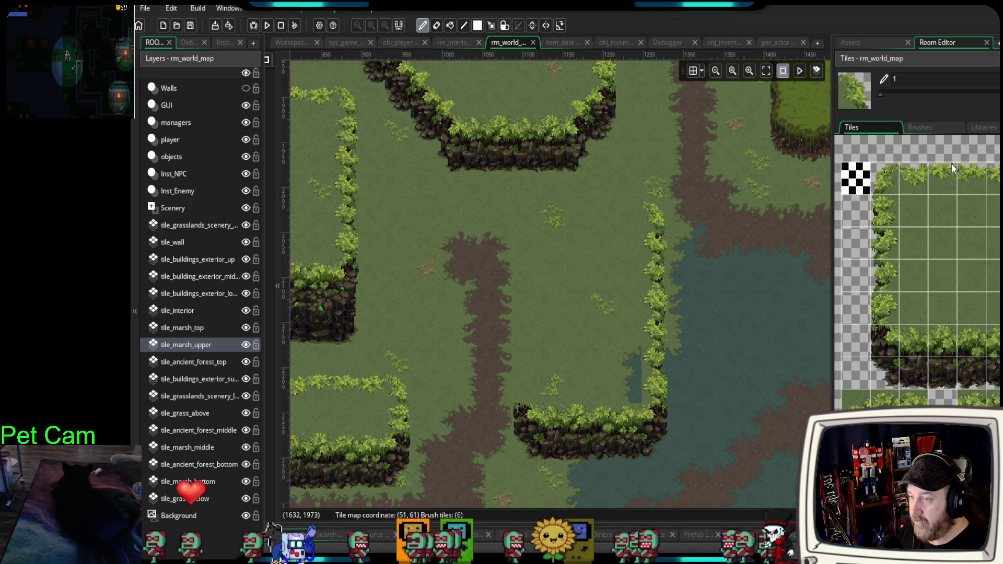
drag(938, 180, 999, 178)
click(628, 224)
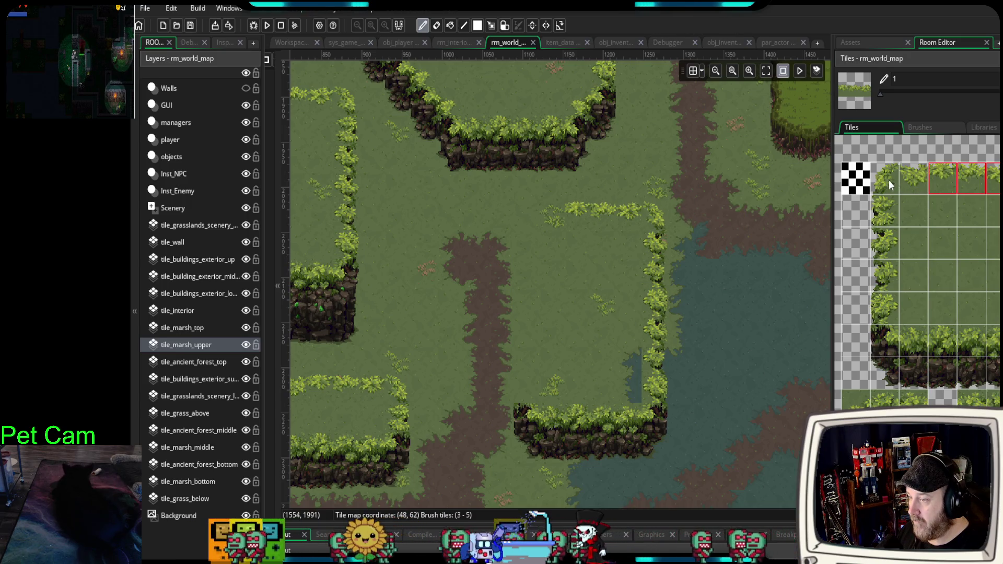
- Add the top-left hedge corner, undoing one misplacement, and run the left hedge down to the cliff
drag(889, 180, 904, 250)
click(473, 247)
key(ctrl+z)
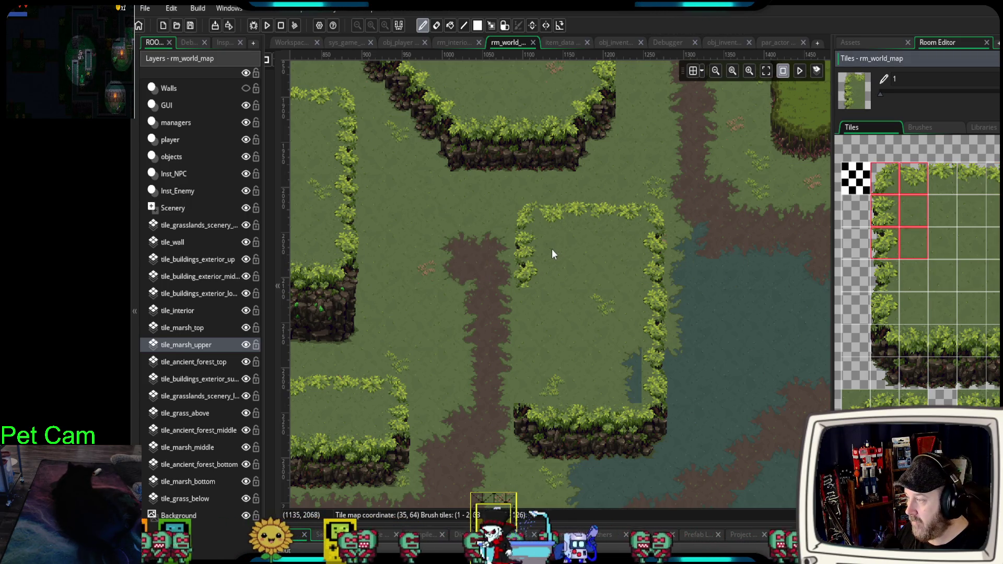
click(552, 249)
drag(886, 309, 894, 249)
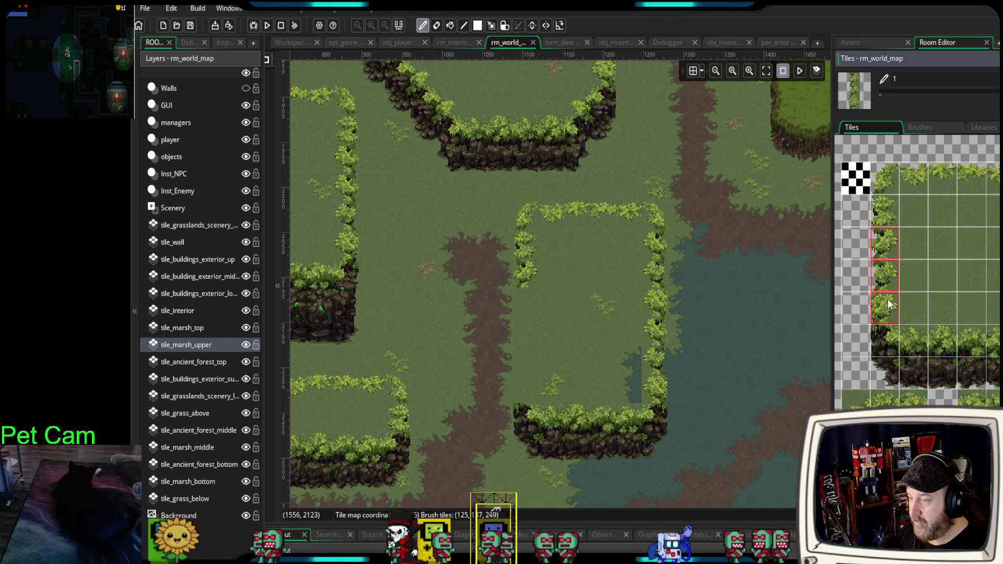
click(526, 337)
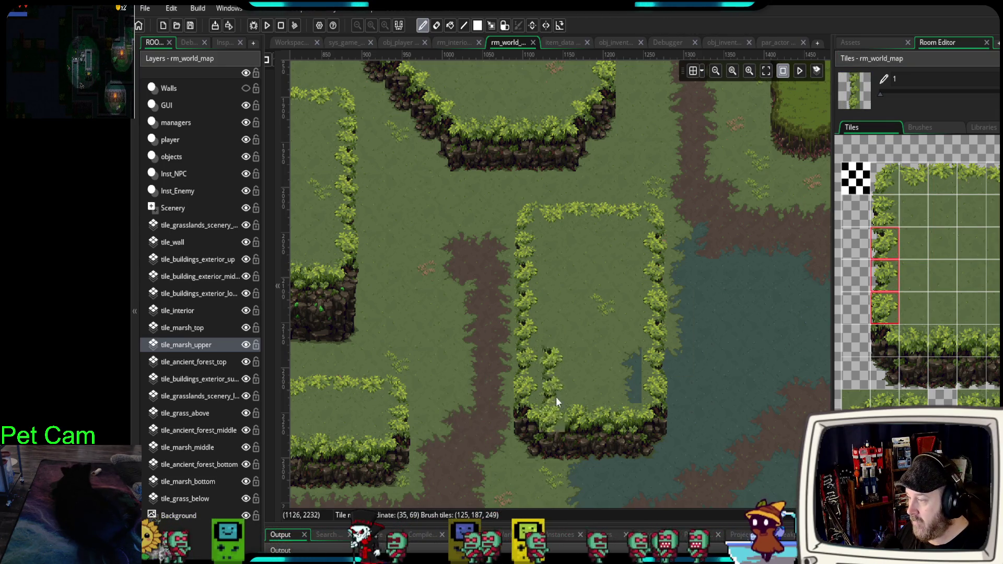
click(950, 255)
drag(952, 259, 971, 277)
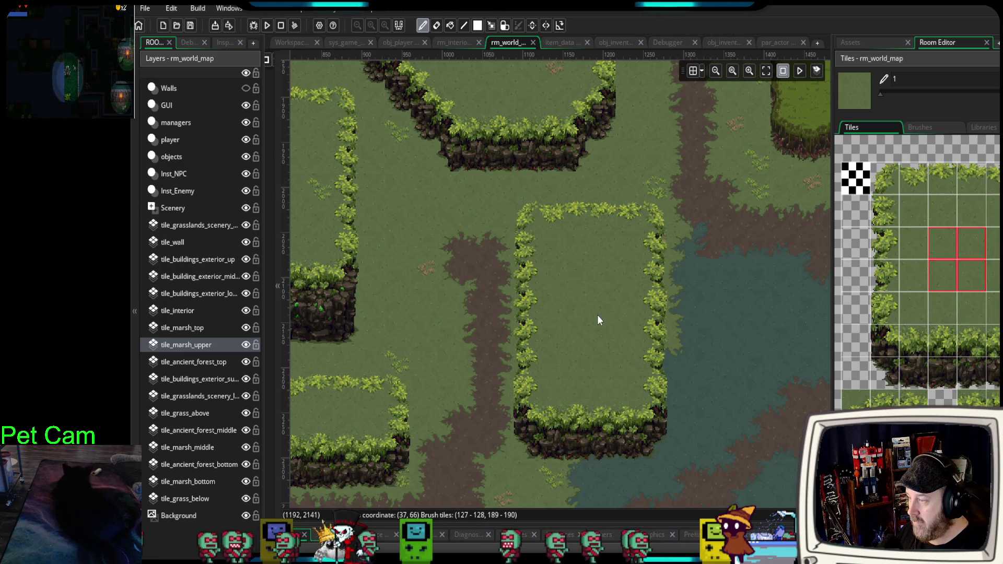
scroll(597, 315, down, 5)
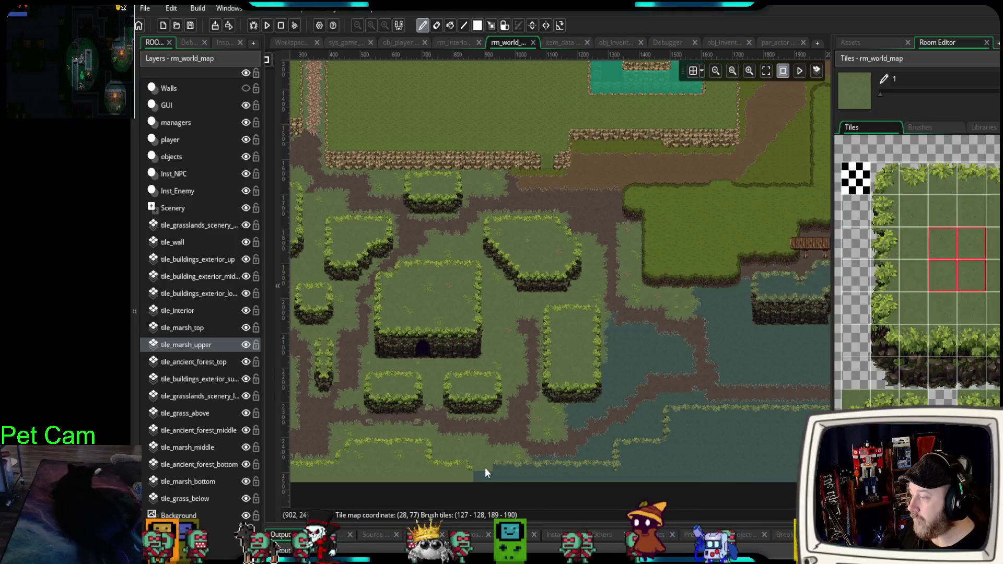
click(483, 434)
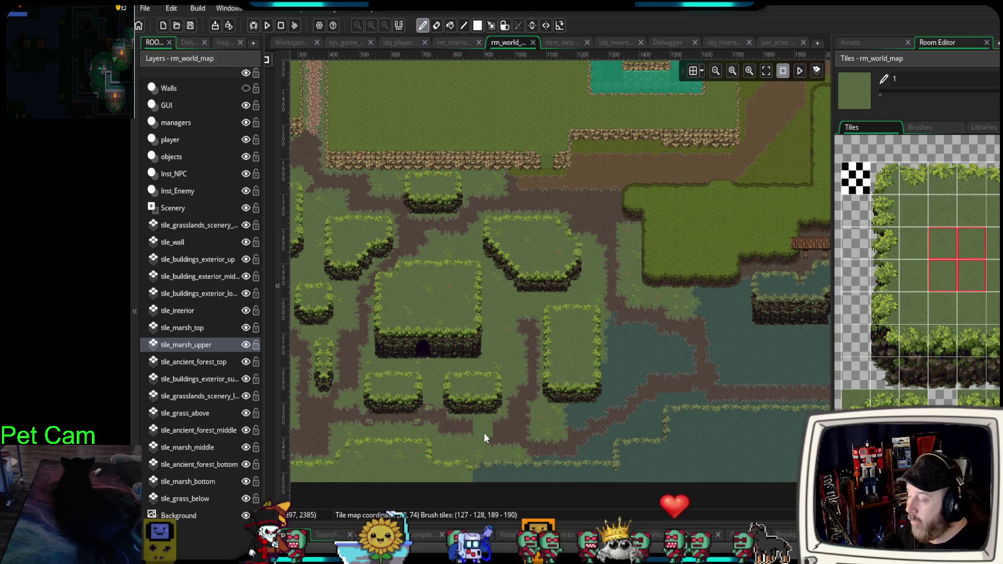
drag(392, 283, 491, 284)
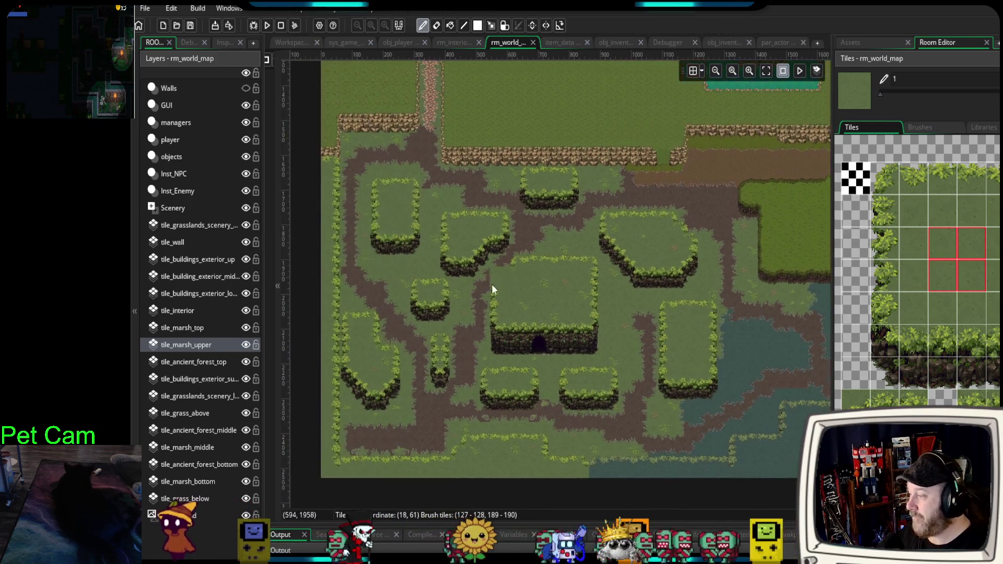
scroll(522, 321, up, 2)
scroll(525, 321, up, 1)
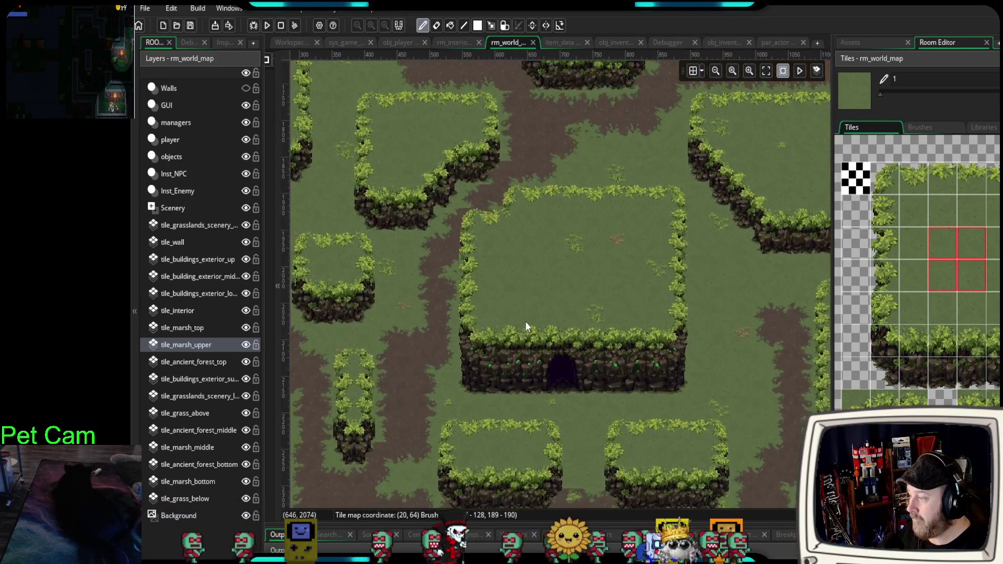
scroll(750, 381, up, 1)
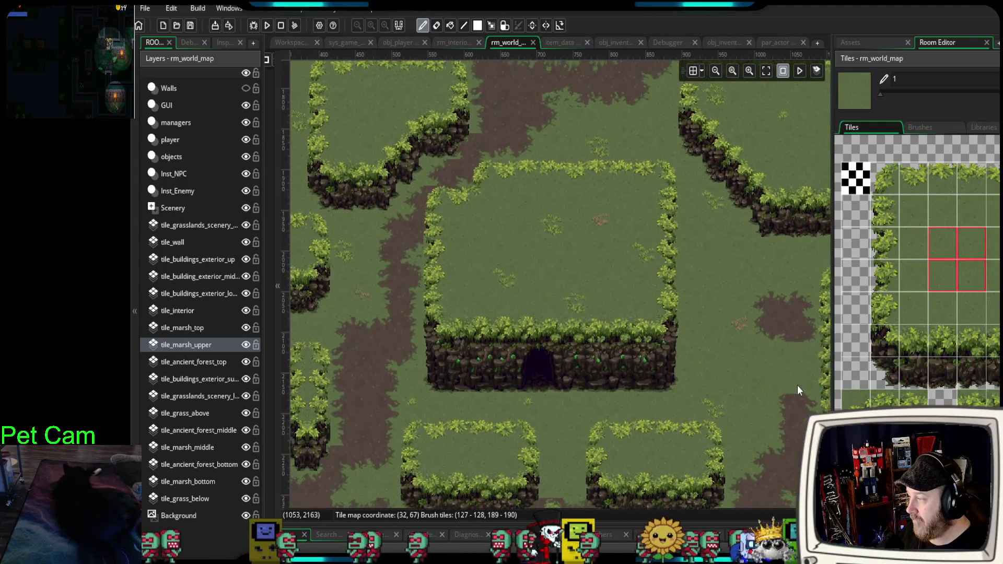
mouse_move(797, 389)
mouse_down()
mouse_move(673, 420)
mouse_move(603, 403)
mouse_up()
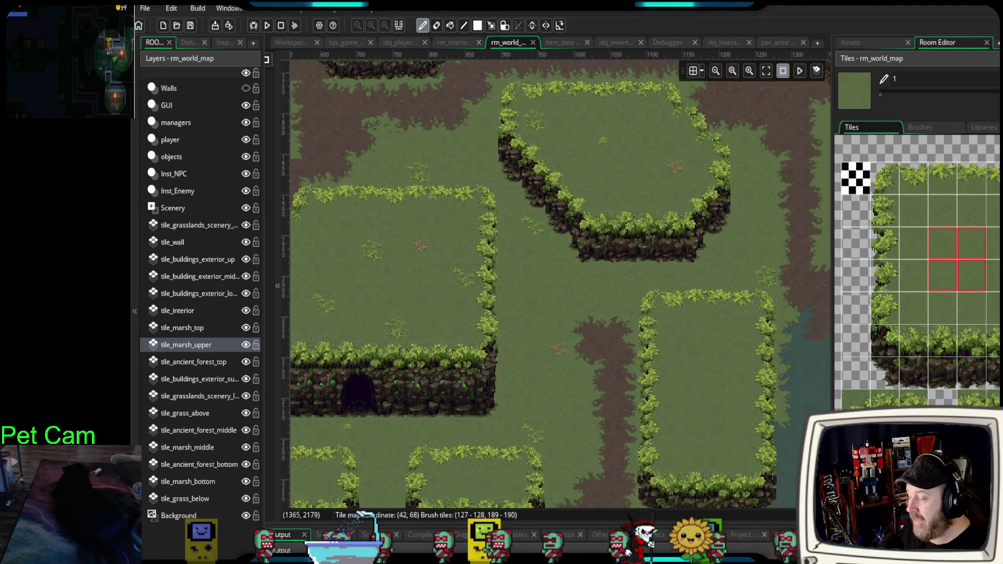
scroll(978, 264, down, 5)
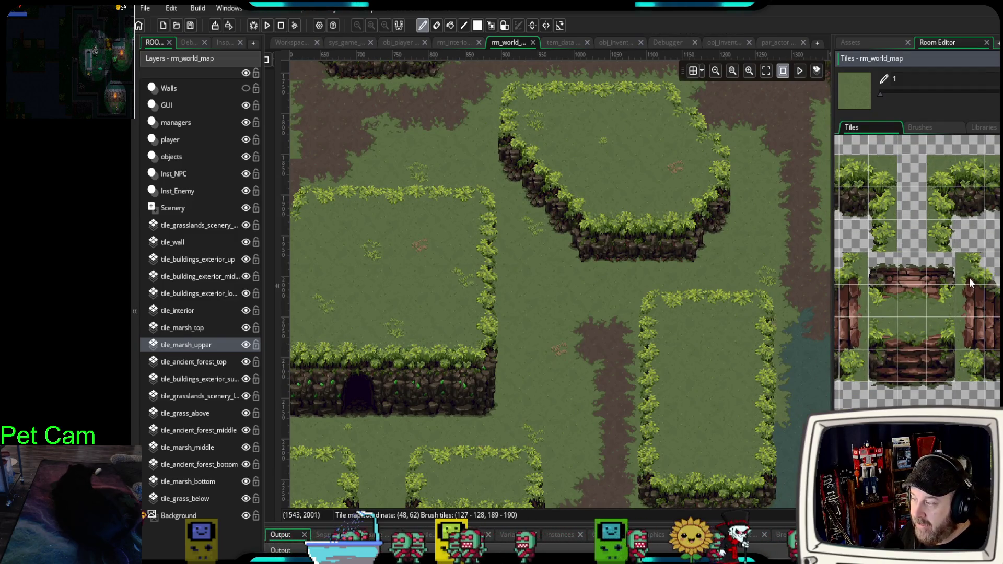
- Place a log wall strip at the plateau's right edge and widen the adjacent cliff with grass-topped tiles
drag(966, 268, 975, 368)
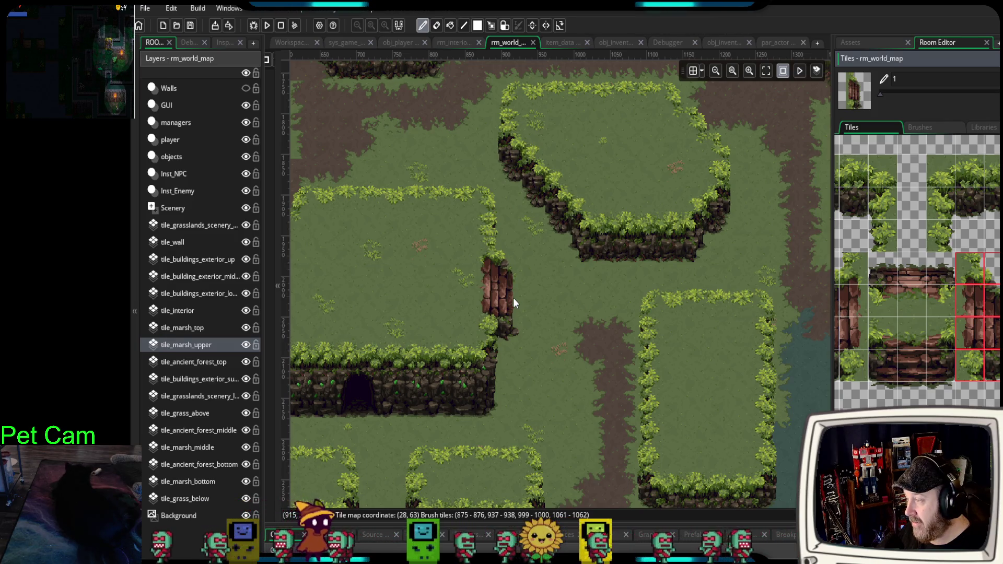
click(513, 298)
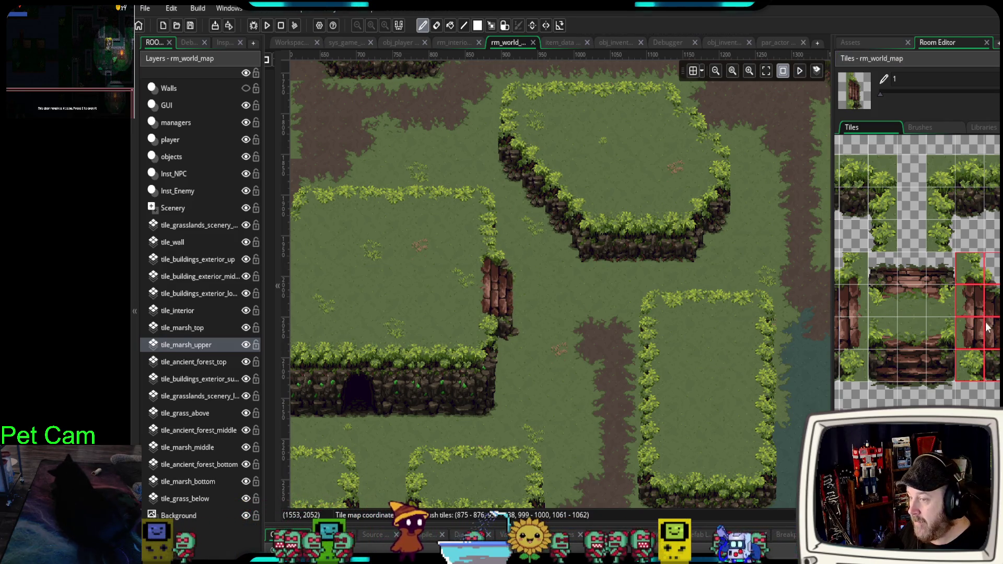
scroll(989, 341, down, 5)
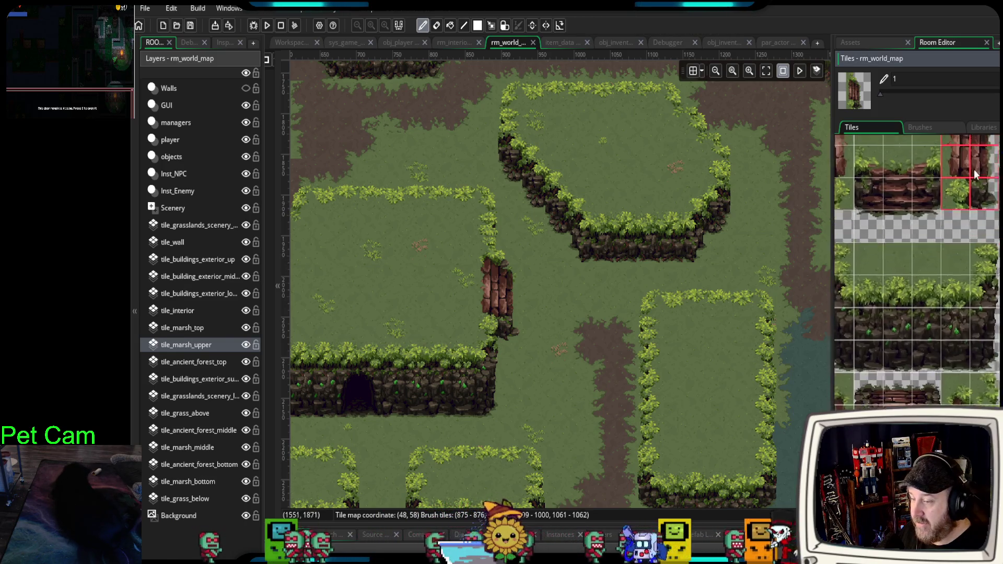
drag(957, 392, 983, 391)
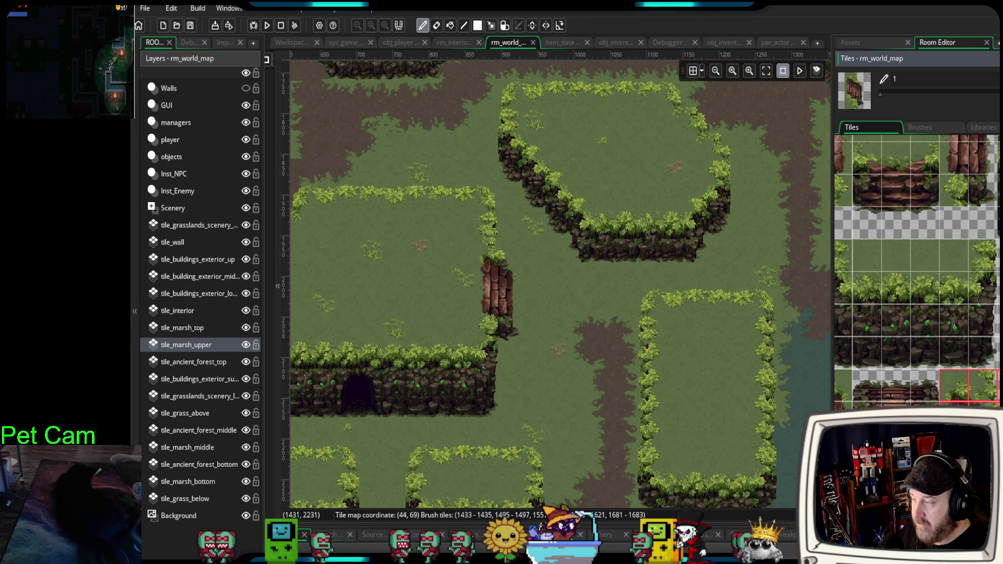
click(528, 317)
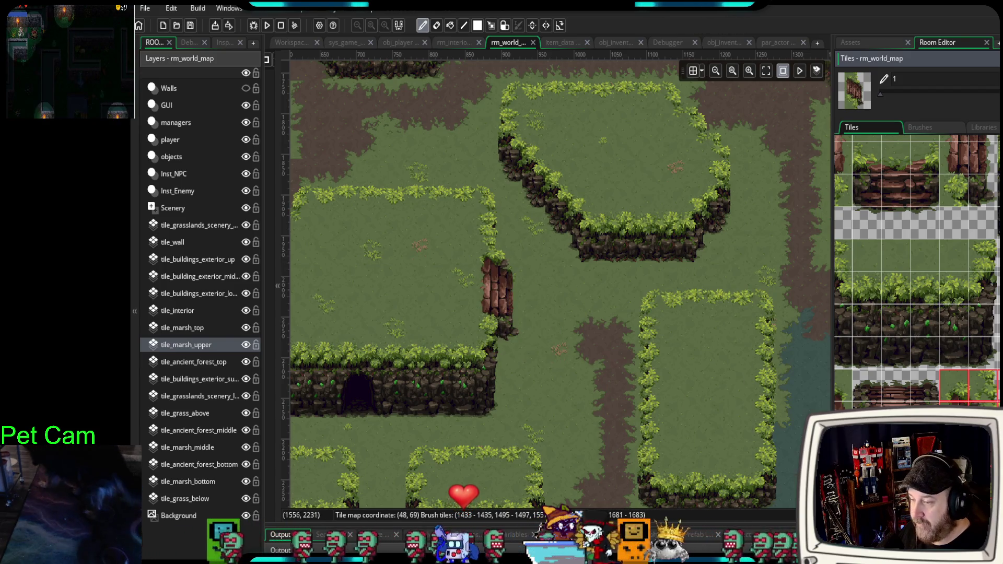
click(958, 396)
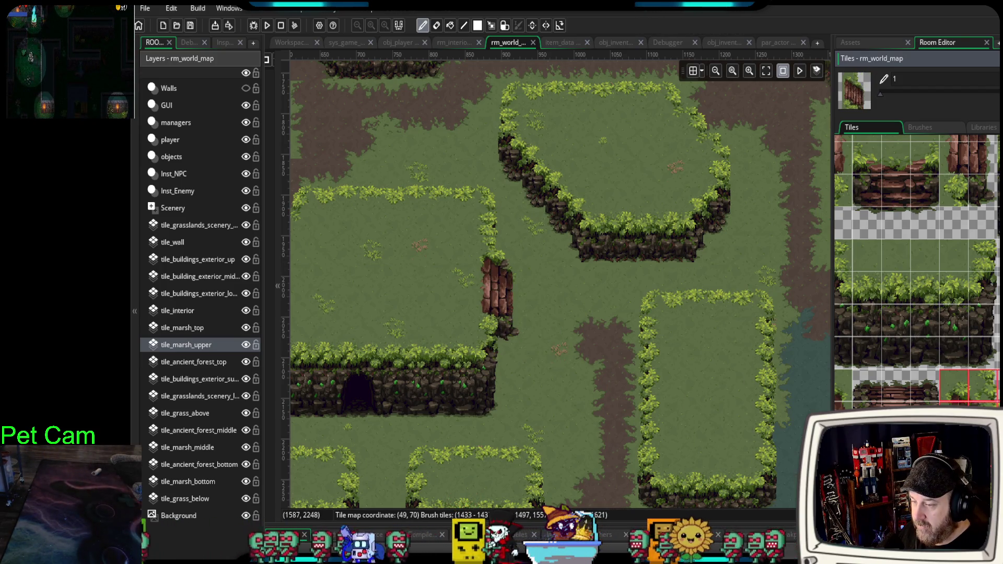
click(518, 309)
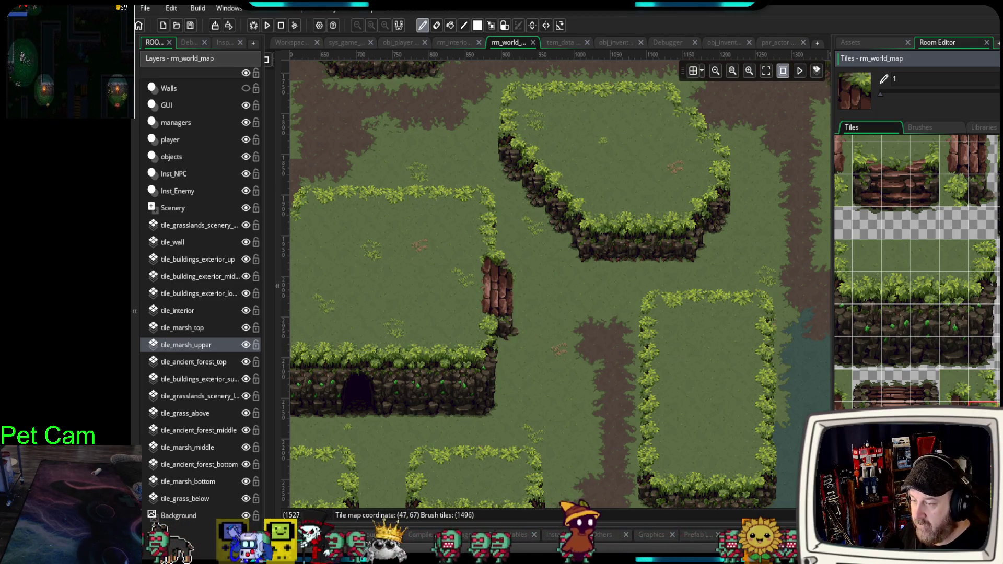
- Replace the thin strips with a wider log block, undoing one extra column
click(953, 387)
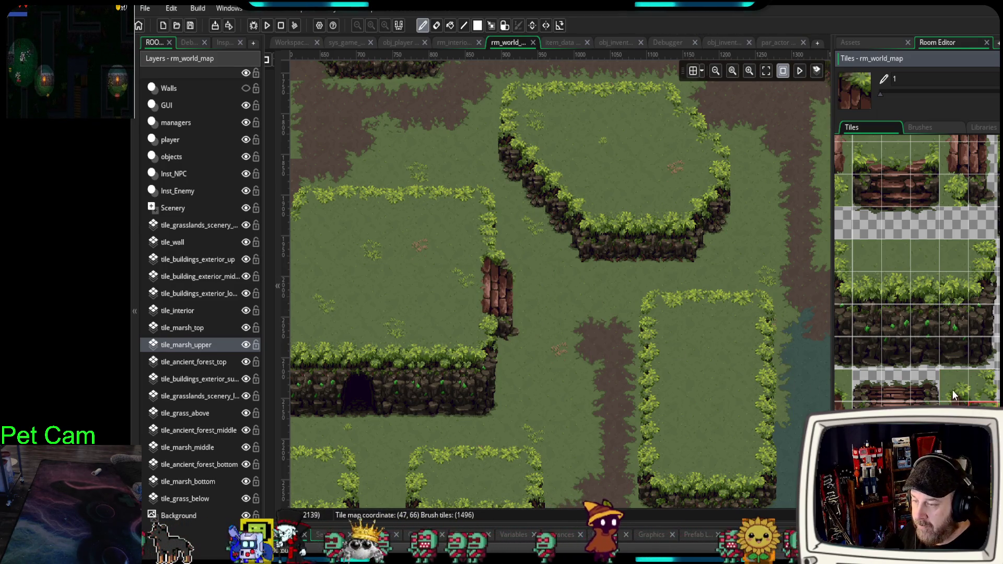
click(497, 296)
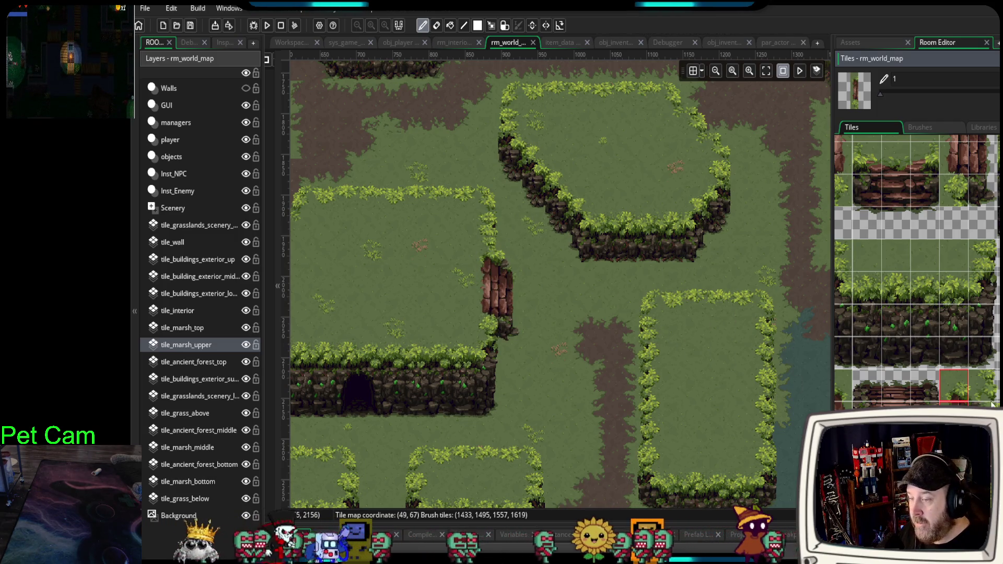
drag(983, 412, 983, 475)
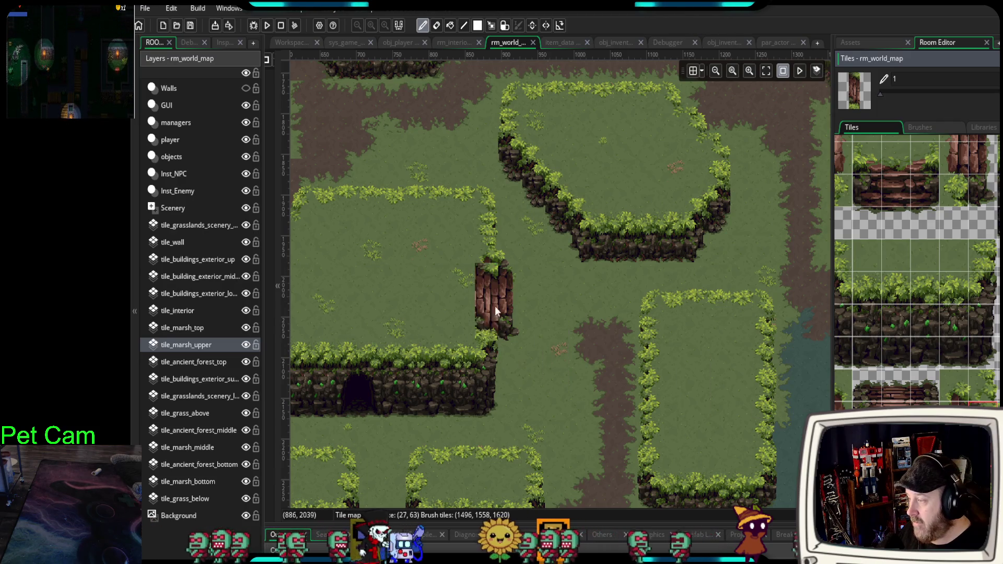
click(515, 303)
key(ctrl+z)
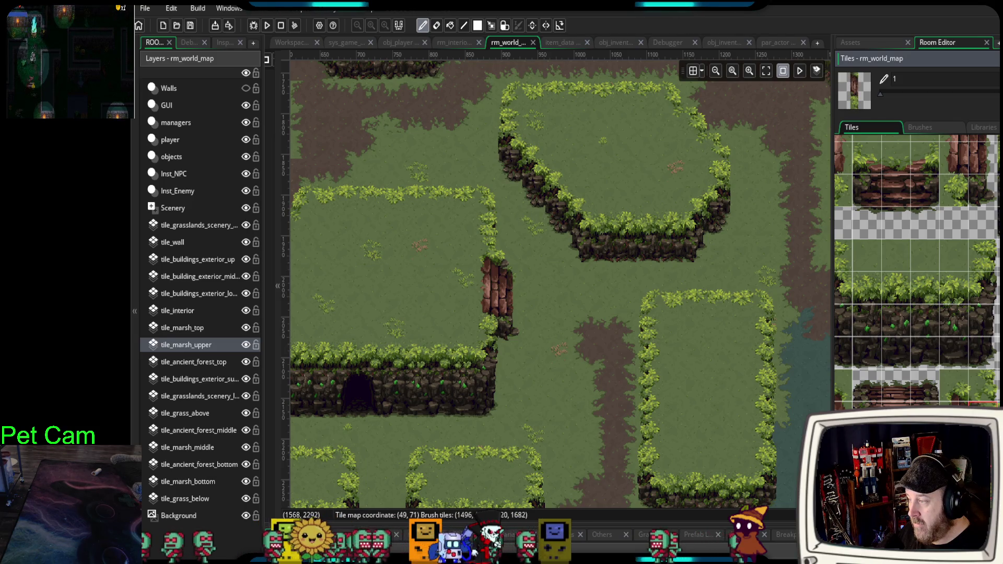
click(512, 320)
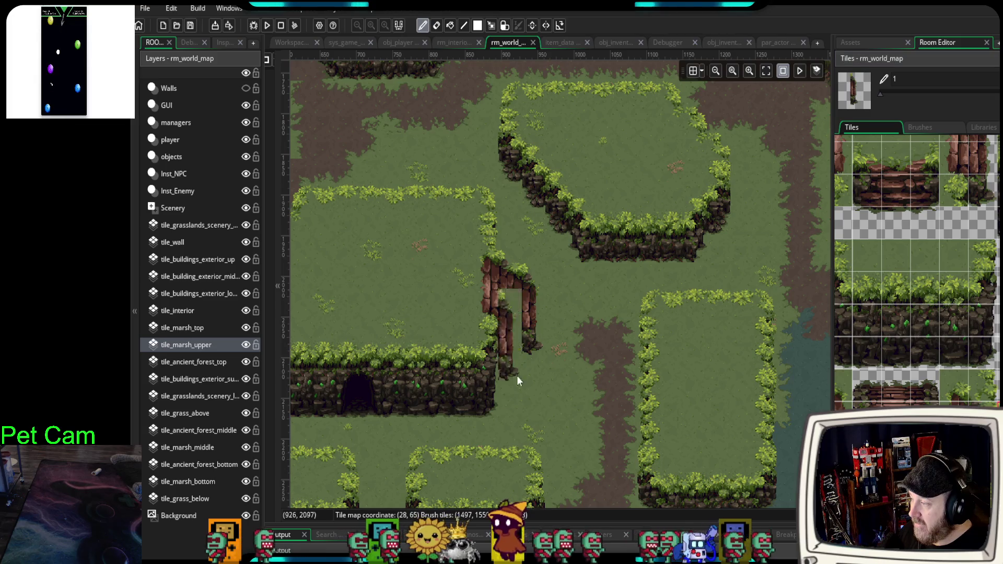
scroll(575, 382, left, 3)
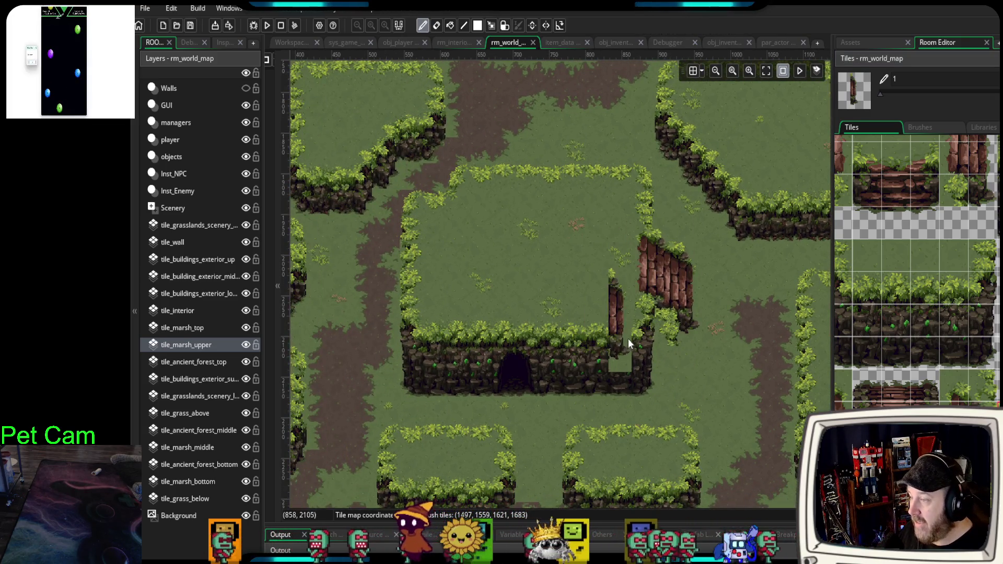
scroll(627, 365, up, 1)
scroll(574, 339, left, 2)
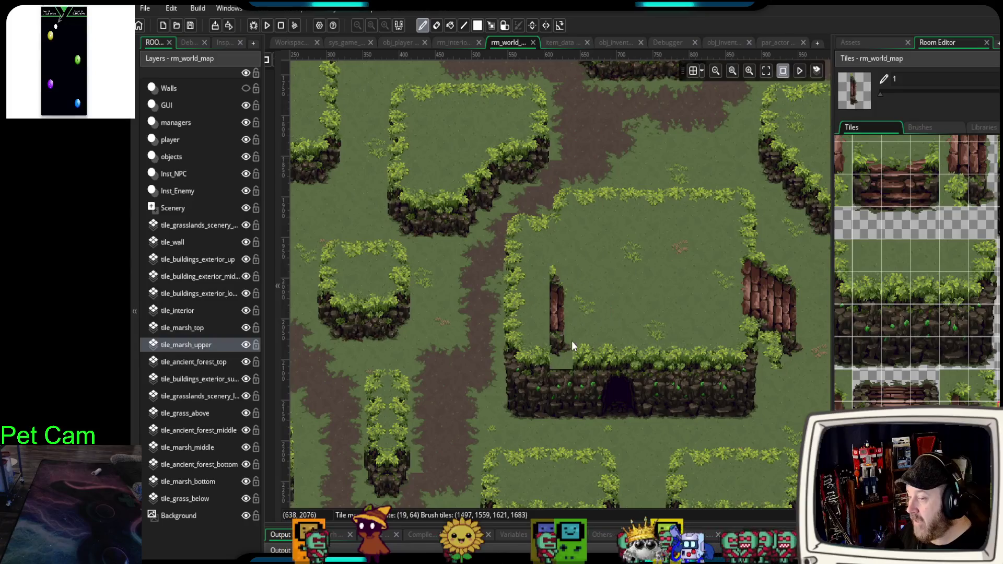
scroll(992, 313, down, 5)
scroll(992, 313, down, 6)
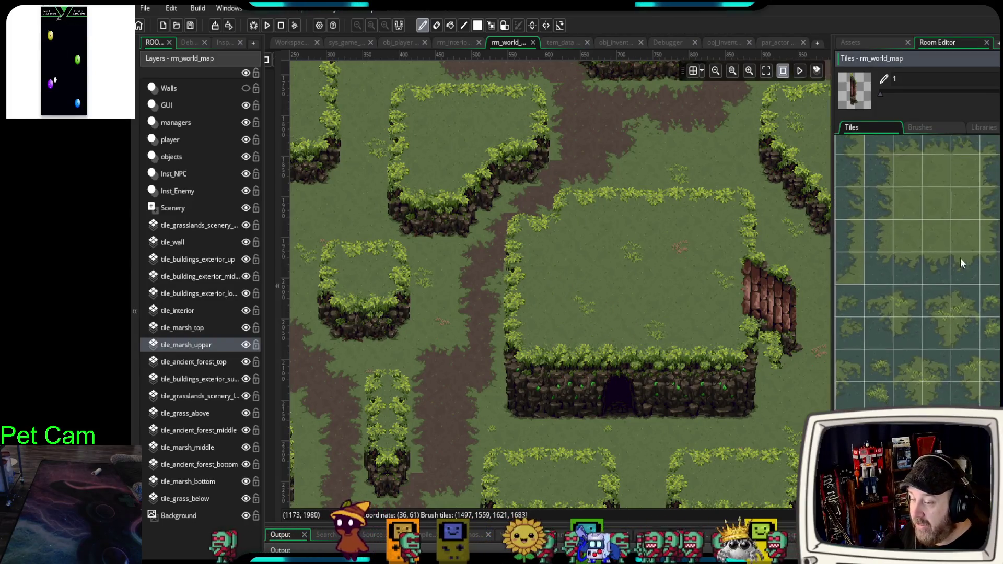
- Make tile_marsh_top the active layer
scroll(917, 273, down, 5)
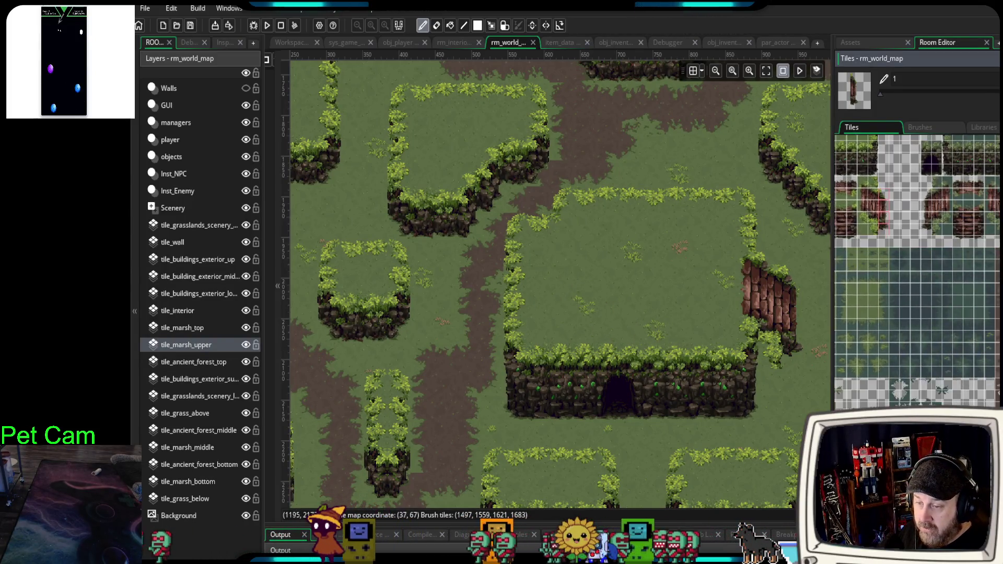
scroll(979, 369, down, 8)
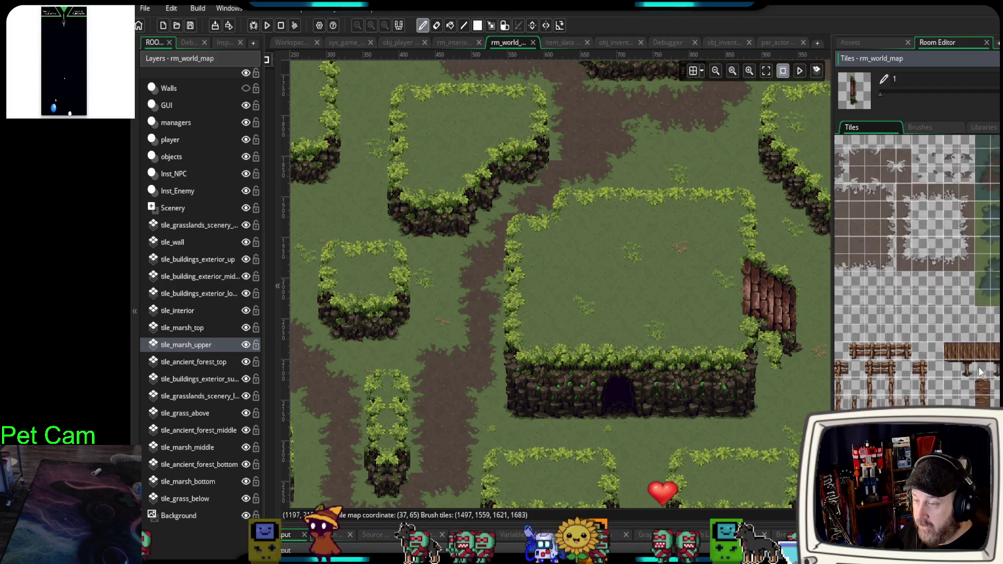
click(177, 327)
scroll(443, 305, up, 2)
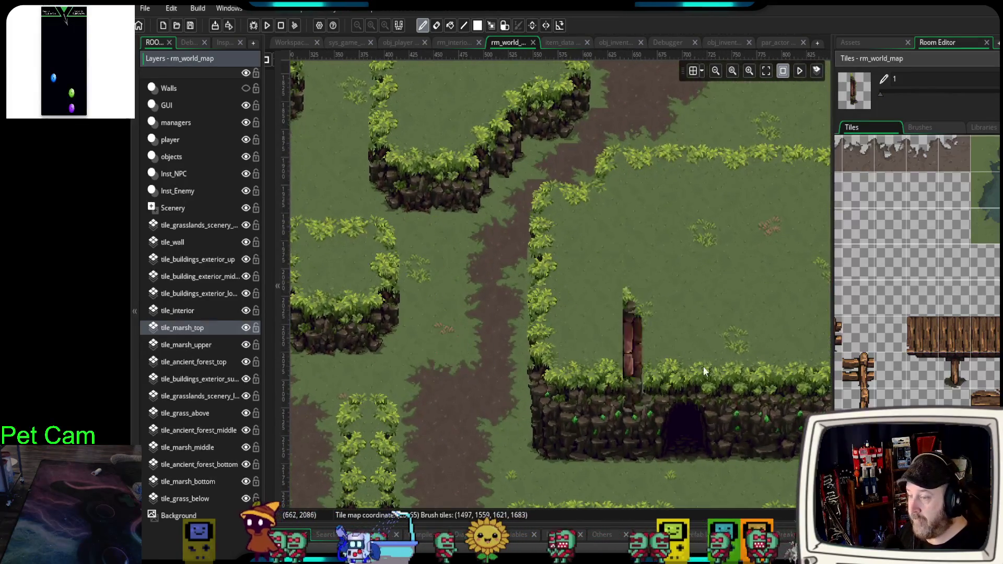
- Stamp wooden plank bridge tiles over the dirt path and fill the remaining gap
drag(911, 284, 975, 366)
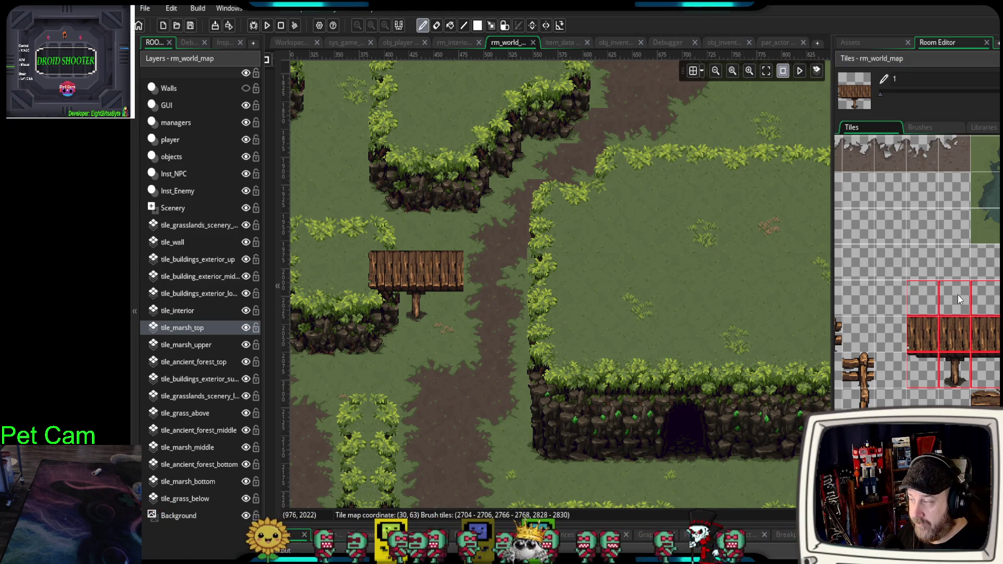
drag(976, 296, 995, 373)
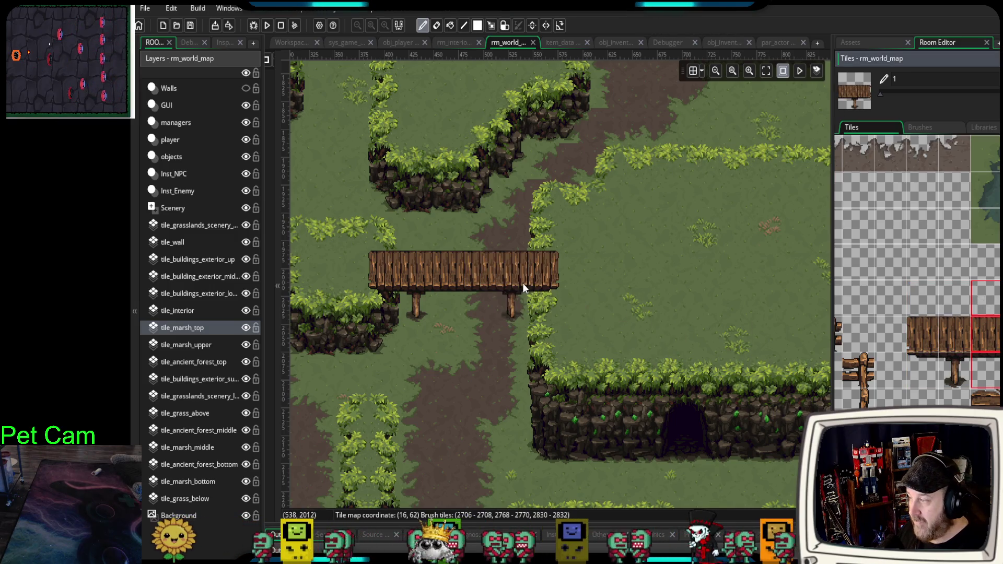
click(510, 271)
scroll(443, 409, down, 3)
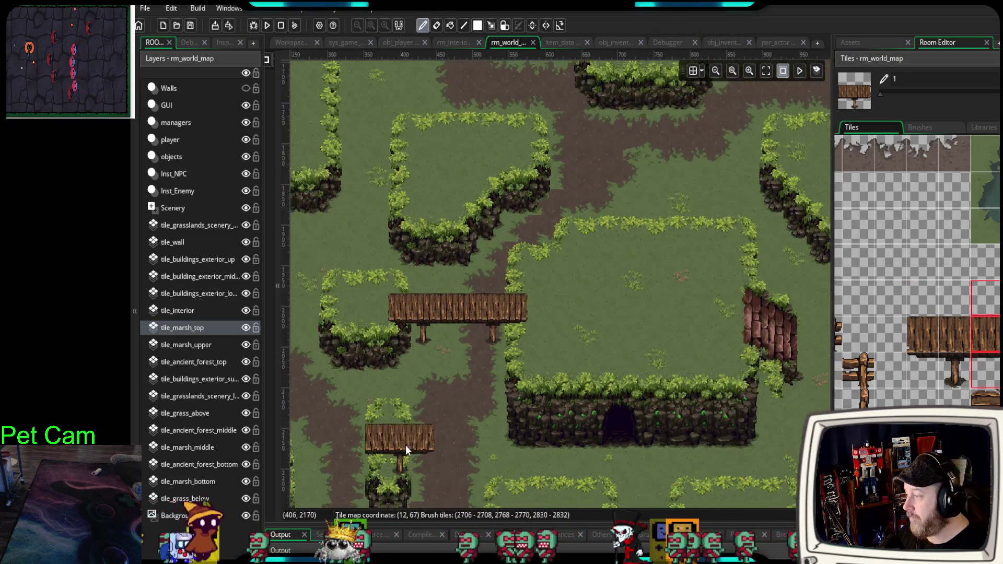
scroll(401, 442, up, 4)
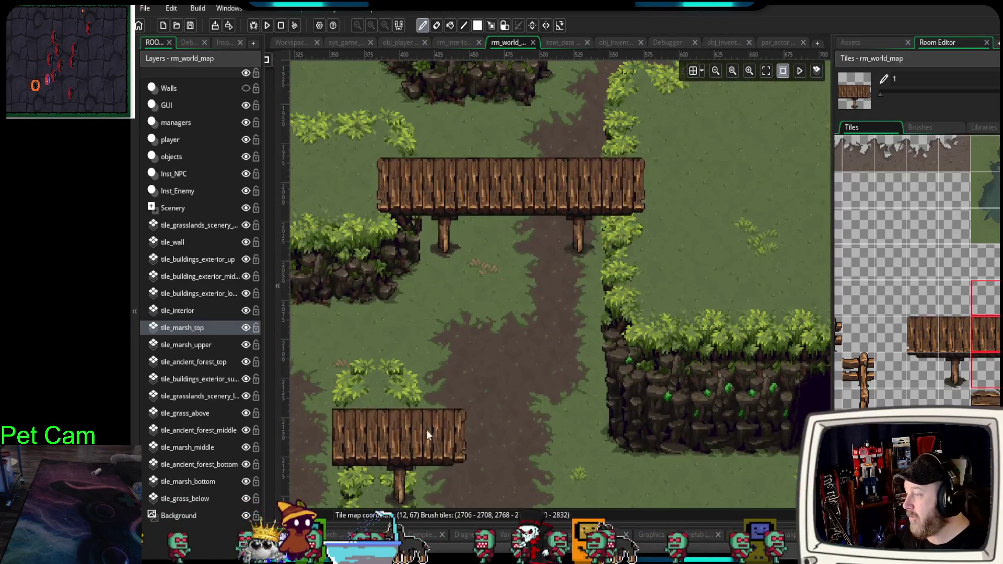
scroll(584, 433, down, 3)
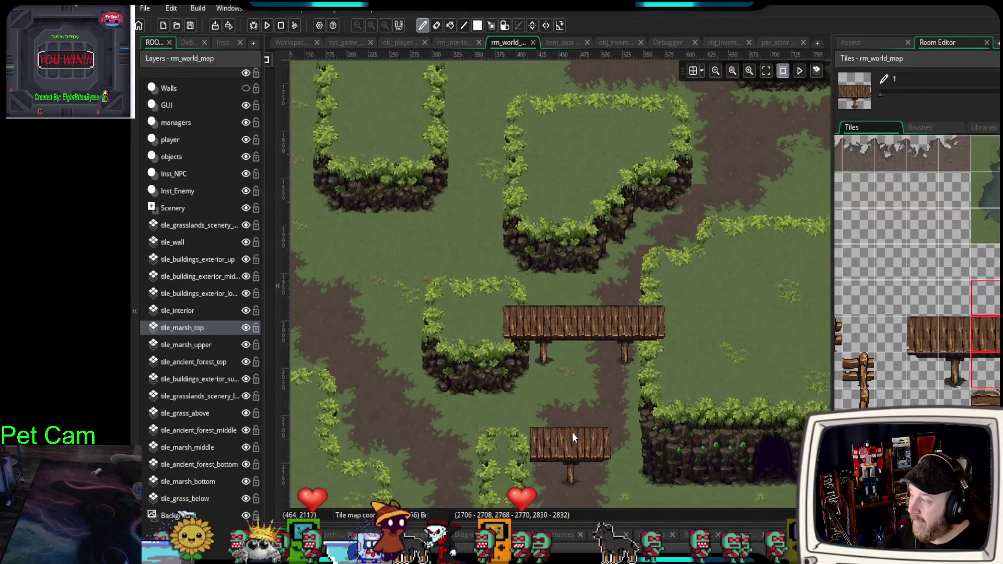
scroll(571, 431, up, 1)
scroll(569, 431, up, 1)
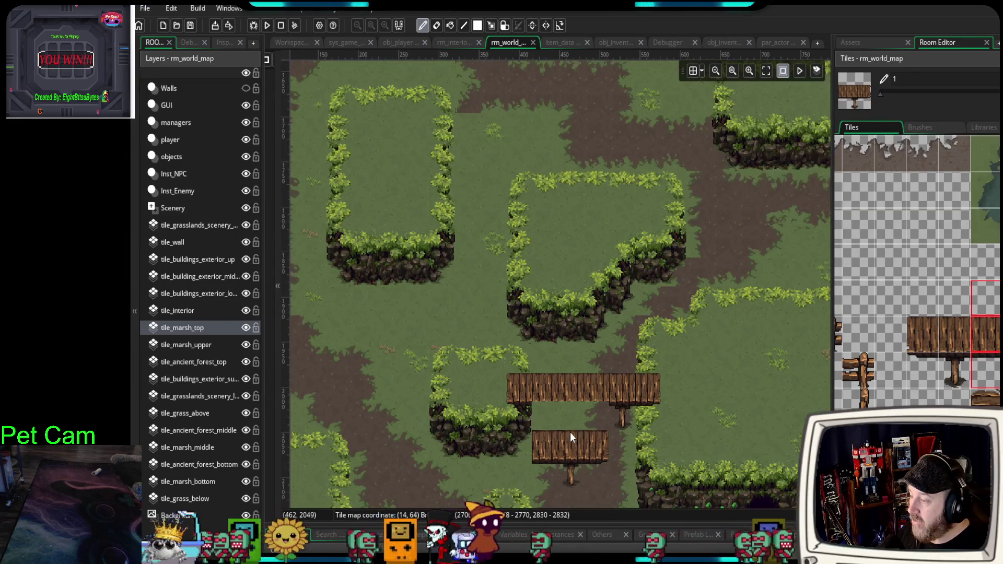
scroll(569, 431, down, 2)
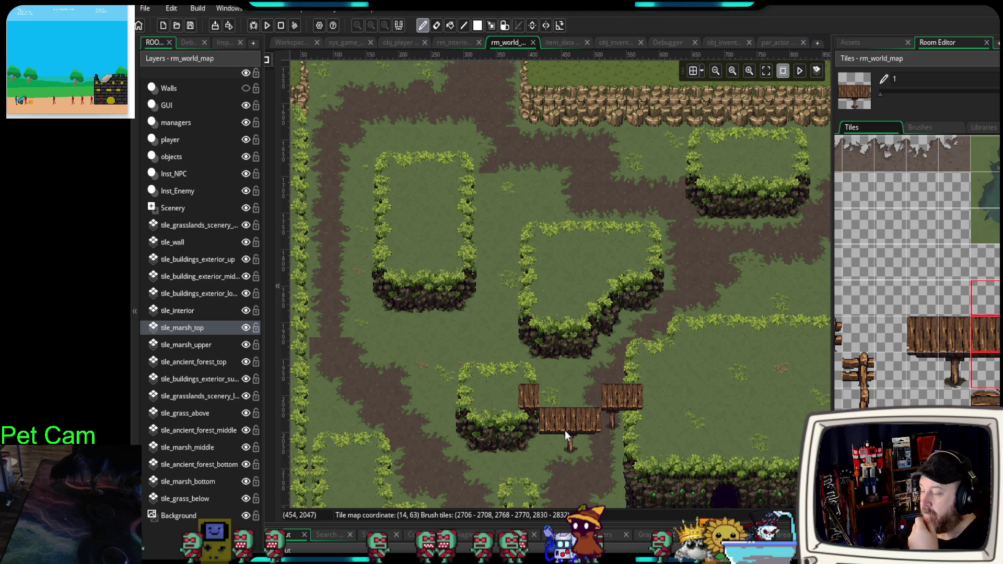
click(560, 410)
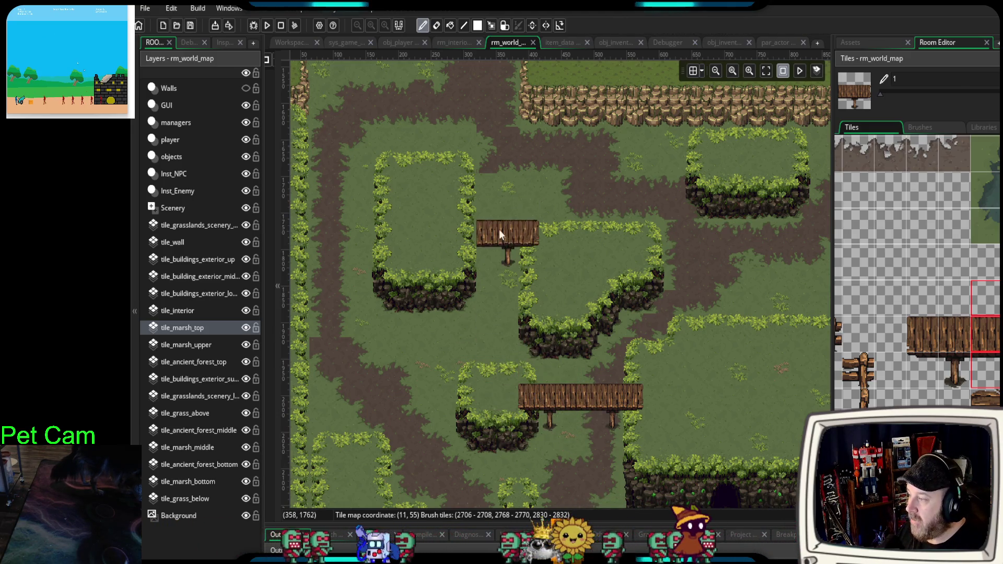
- Place a shorter plank bridge section on the upper path
drag(911, 284, 963, 384)
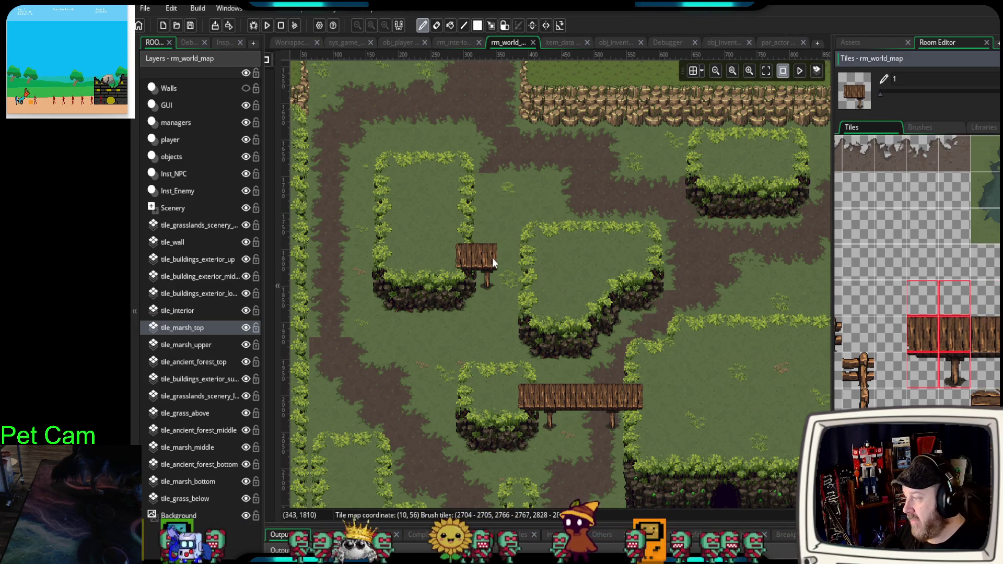
click(492, 258)
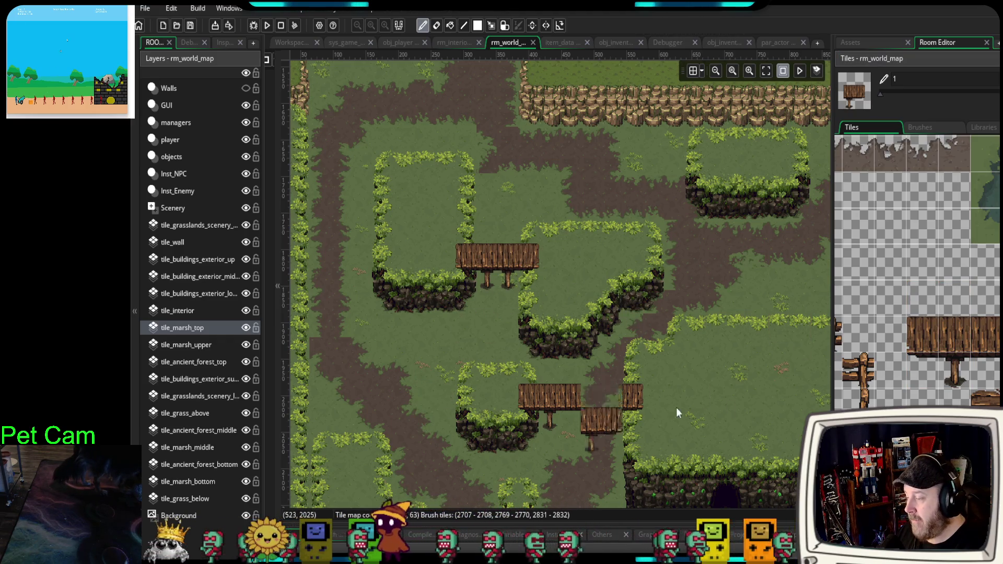
scroll(641, 425, down, 3)
scroll(918, 294, down, 10)
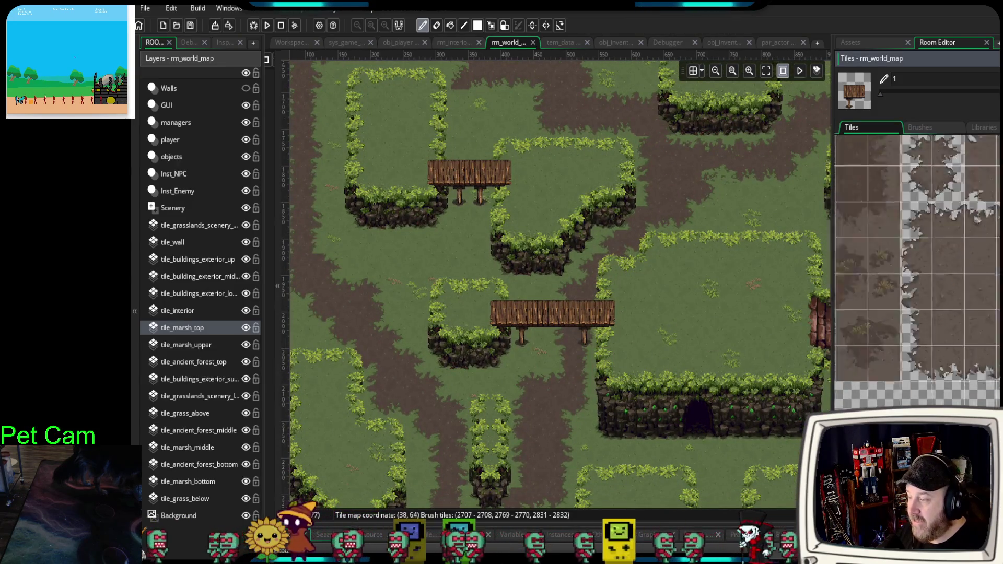
scroll(877, 228, down, 10)
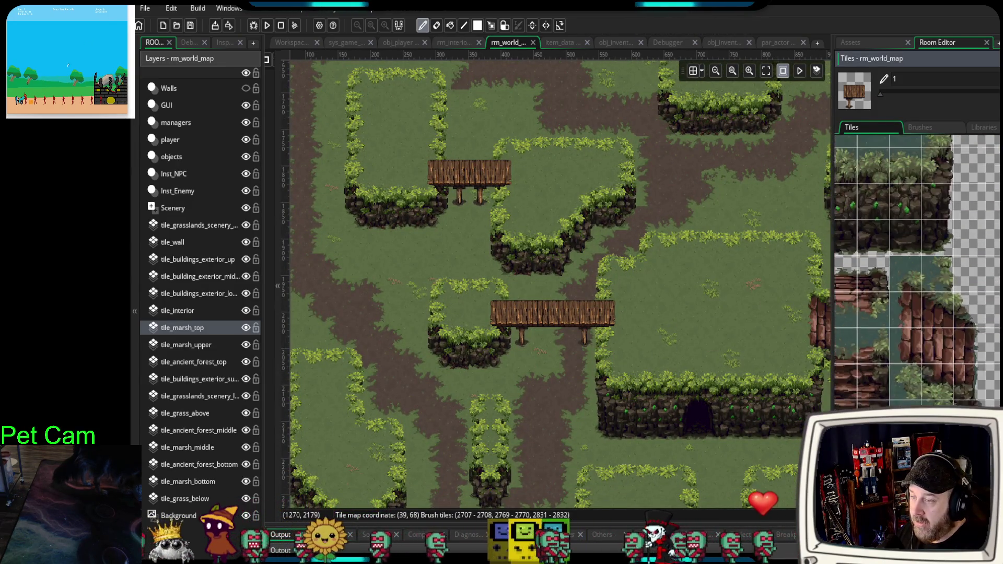
scroll(952, 333, down, 10)
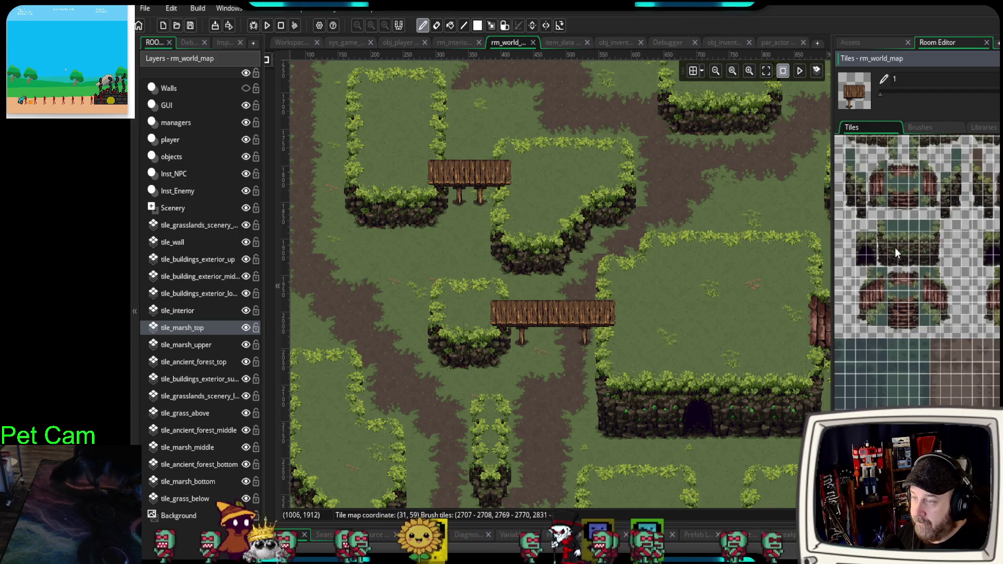
scroll(945, 396, up, 15)
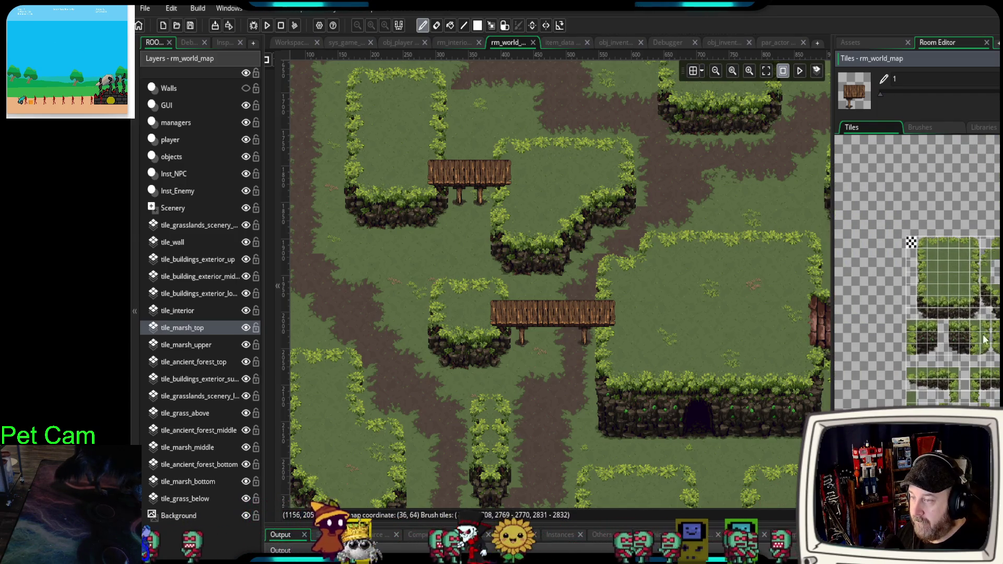
- Erase the bridge's overhanging right post and pan around the bridge area
mouse_move(615, 313)
mouse_down()
mouse_move(580, 352)
mouse_move(516, 344)
mouse_up()
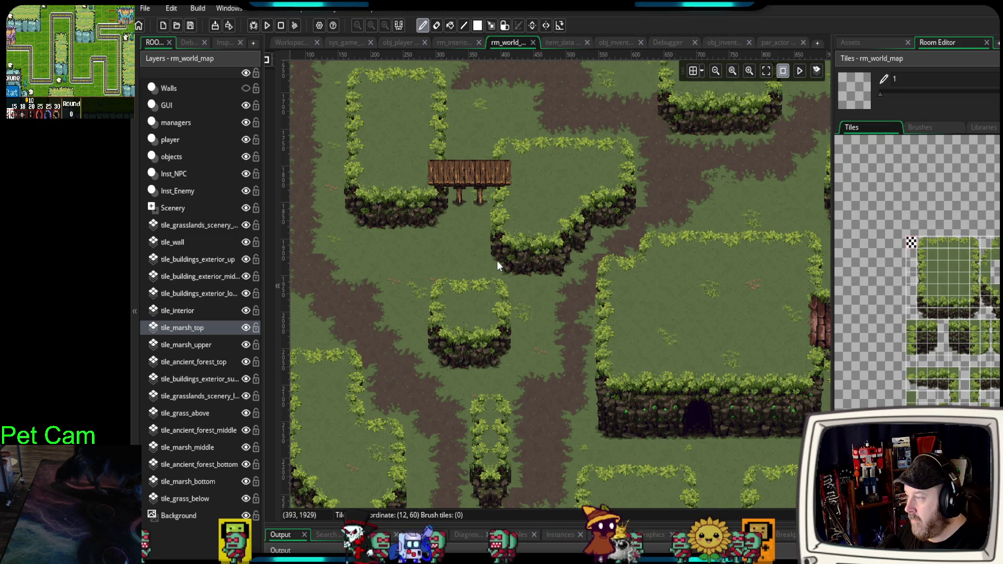
scroll(497, 261, up, 3)
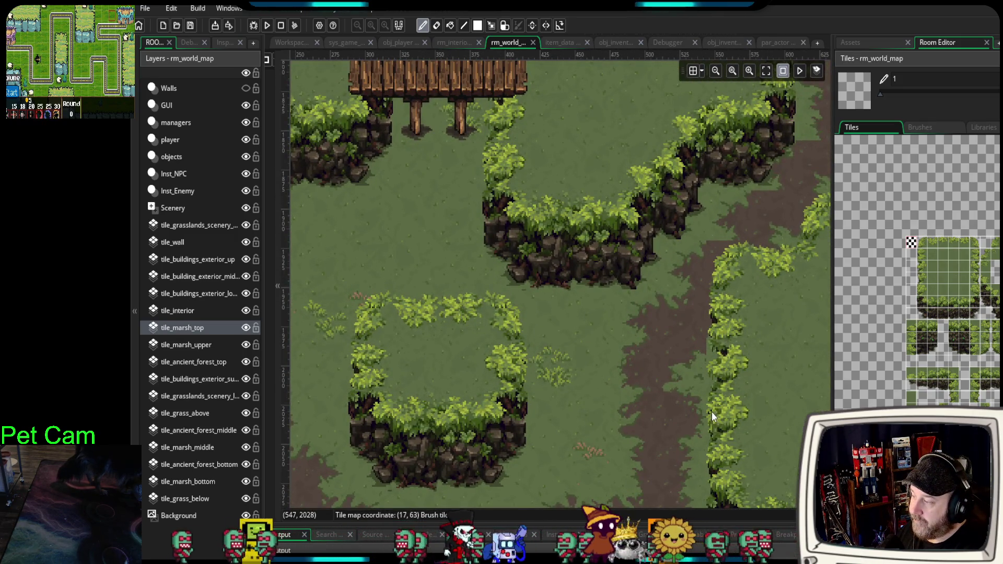
scroll(710, 412, down, 1)
mouse_move(709, 413)
mouse_down()
mouse_move(612, 327)
mouse_move(689, 413)
mouse_up()
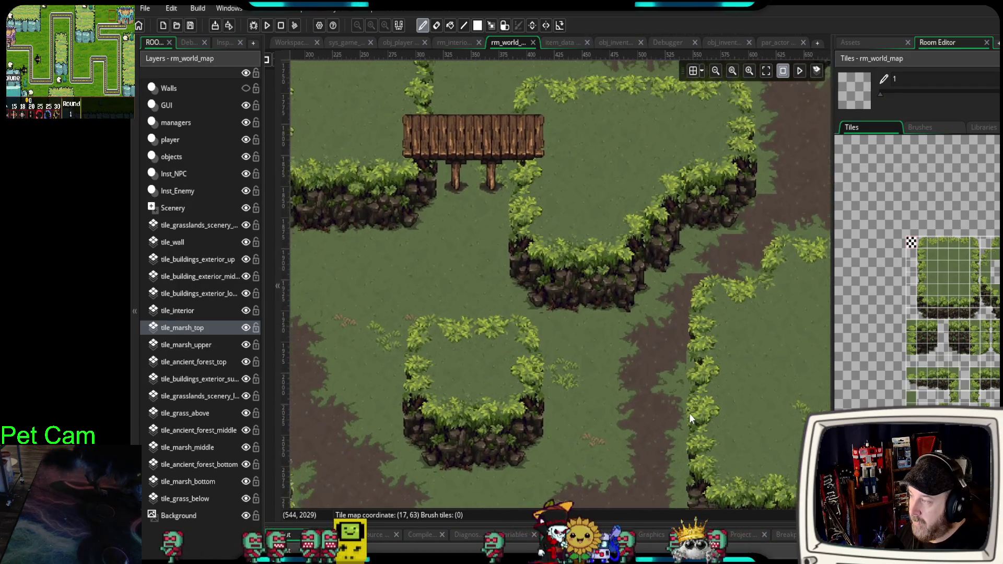
scroll(673, 399, down, 3)
scroll(672, 400, up, 3)
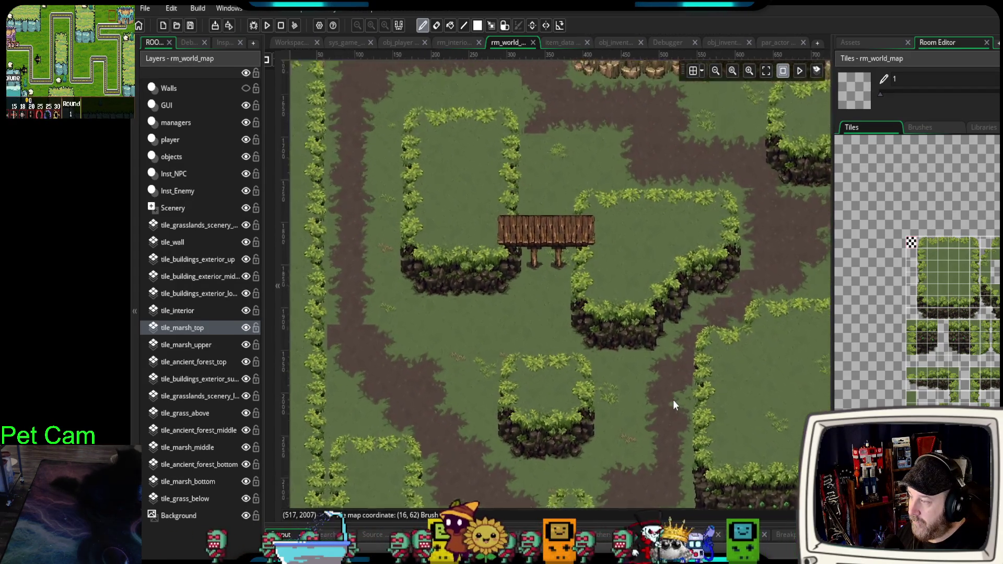
scroll(899, 252, down, 3)
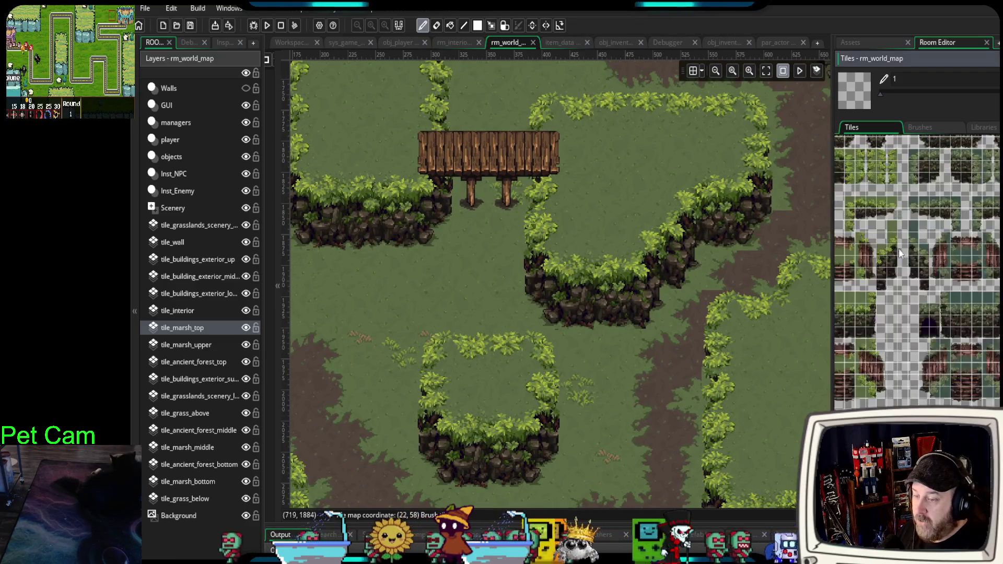
scroll(958, 337, up, 2)
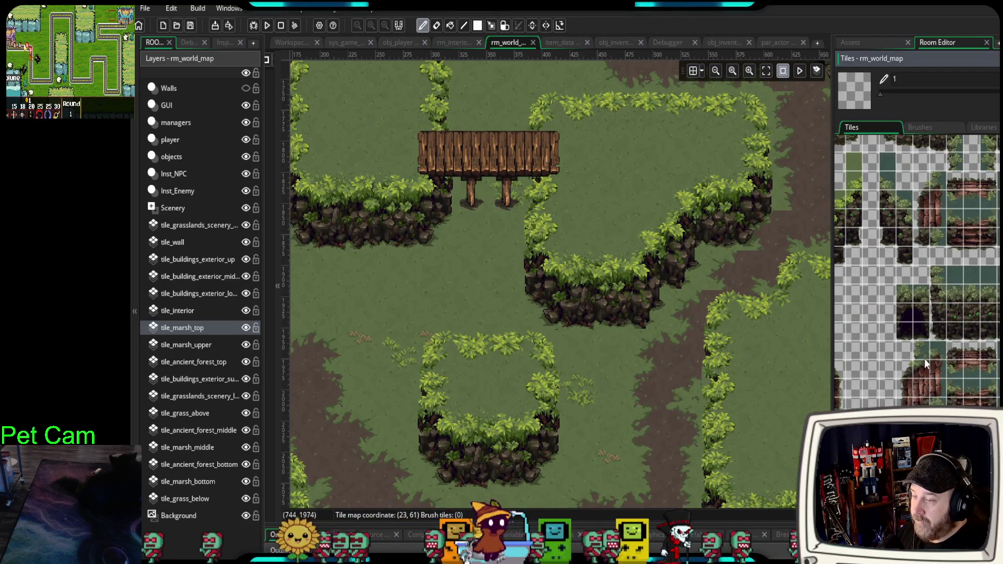
- Browse across the tileset to the log wall tiles and recentre the room view on the bridge
scroll(923, 363, right, 3)
drag(738, 408, 699, 395)
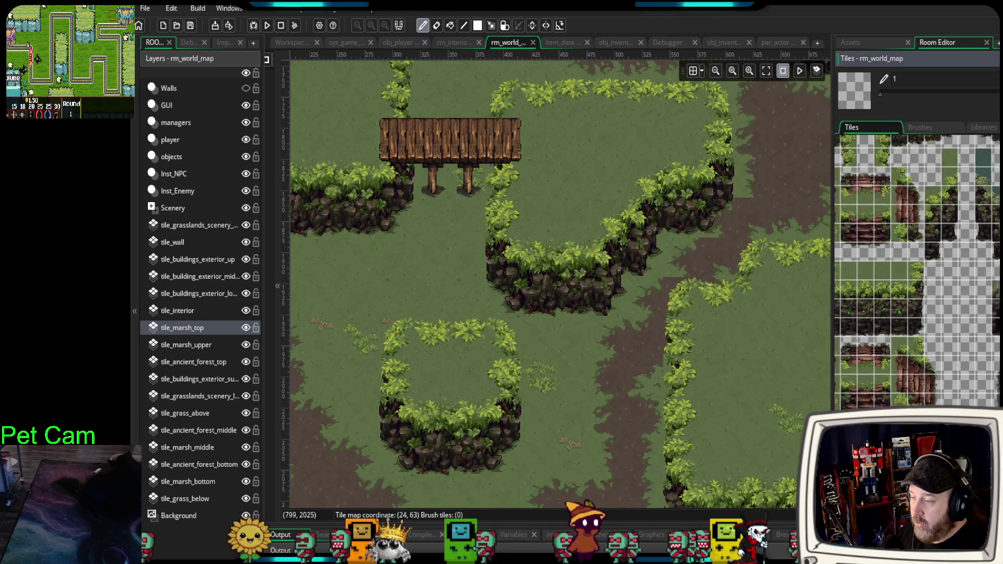
scroll(988, 397, up, 4)
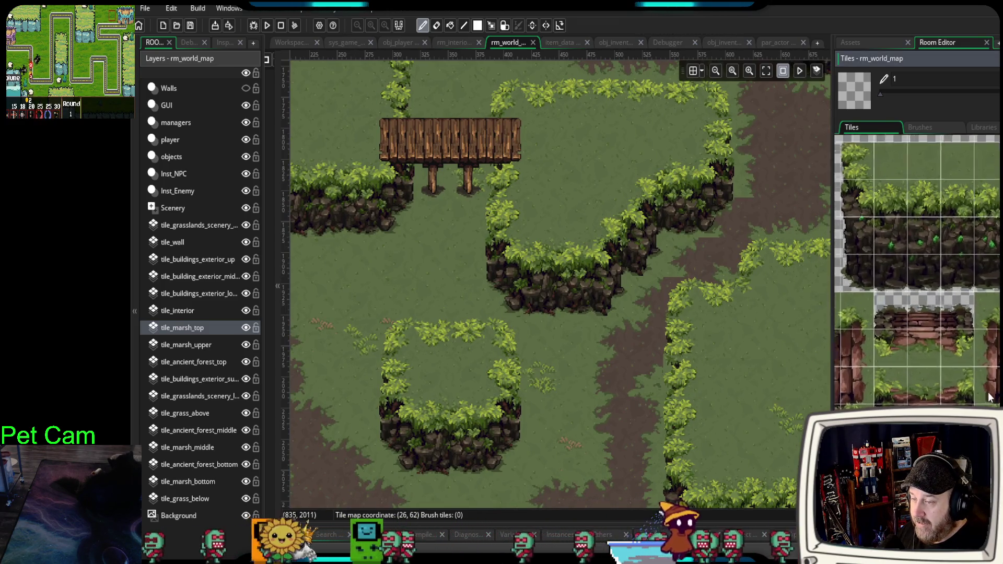
mouse_move(622, 406)
mouse_down()
mouse_move(574, 377)
mouse_move(312, 320)
mouse_move(414, 330)
mouse_move(360, 336)
mouse_move(522, 352)
mouse_move(586, 372)
mouse_up()
mouse_move(507, 286)
mouse_down()
mouse_move(599, 364)
mouse_move(650, 327)
mouse_move(622, 359)
mouse_move(662, 407)
mouse_move(678, 459)
mouse_move(669, 483)
mouse_up()
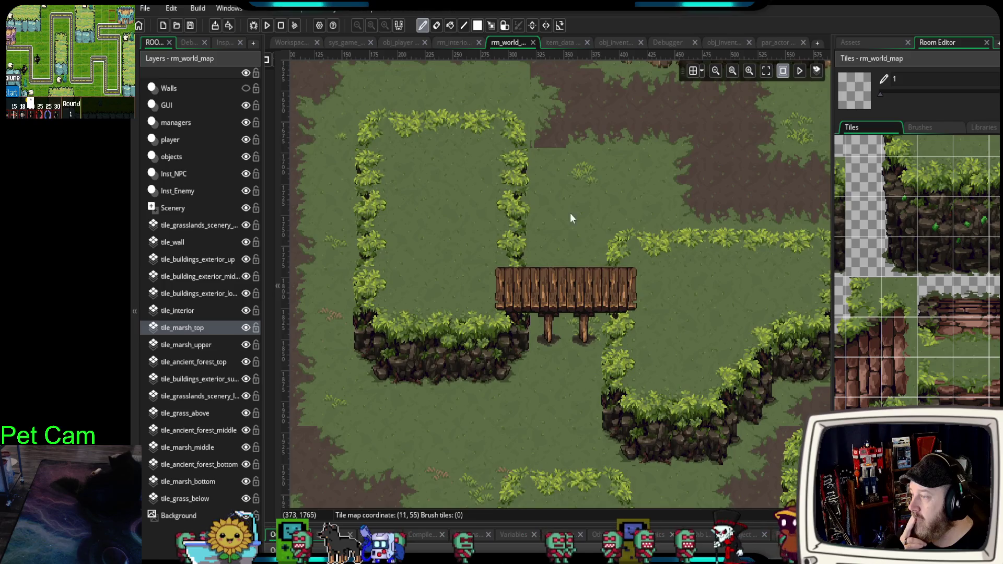
drag(540, 200, 525, 213)
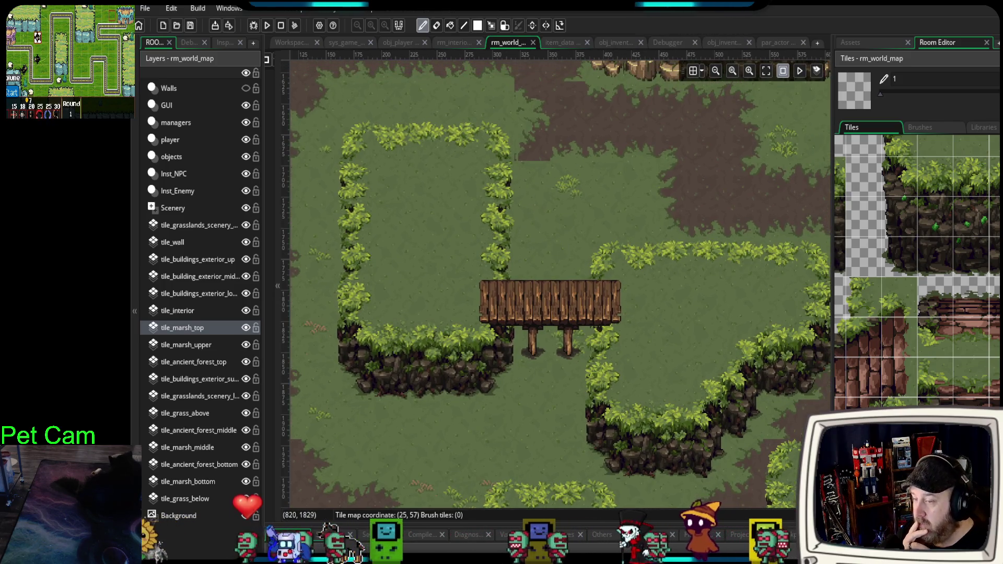
scroll(917, 272, down, 3)
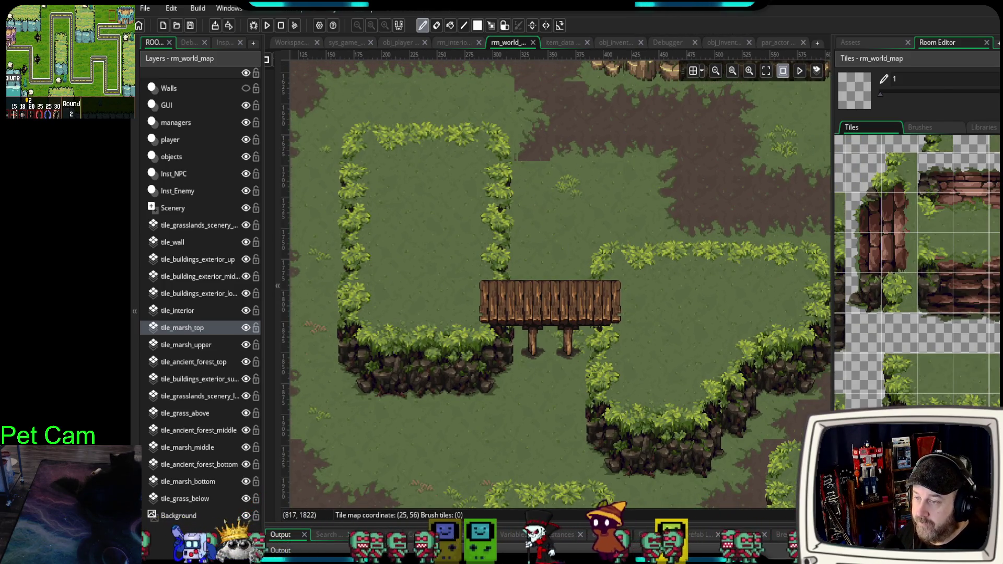
scroll(916, 271, up, 3)
- Paint an upright log wall tile just above the plank bridge at the left plateau's edge
click(888, 335)
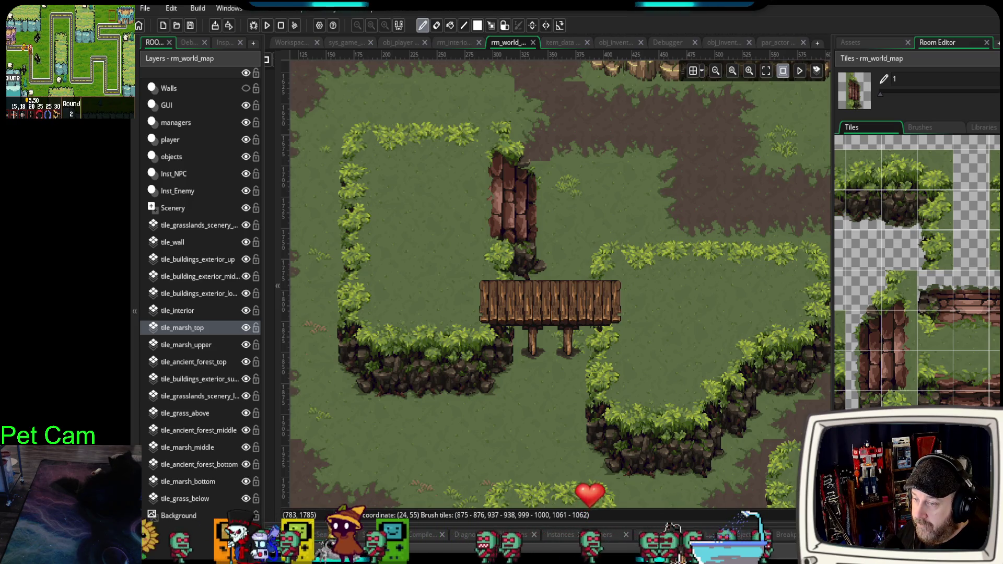
drag(735, 187, 755, 293)
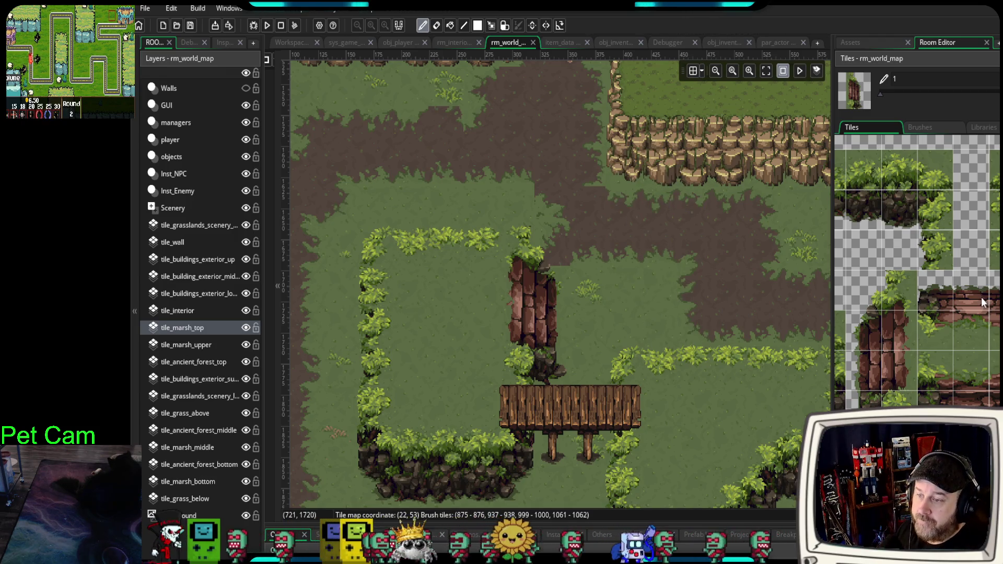
scroll(980, 297, up, 3)
scroll(983, 298, down, 5)
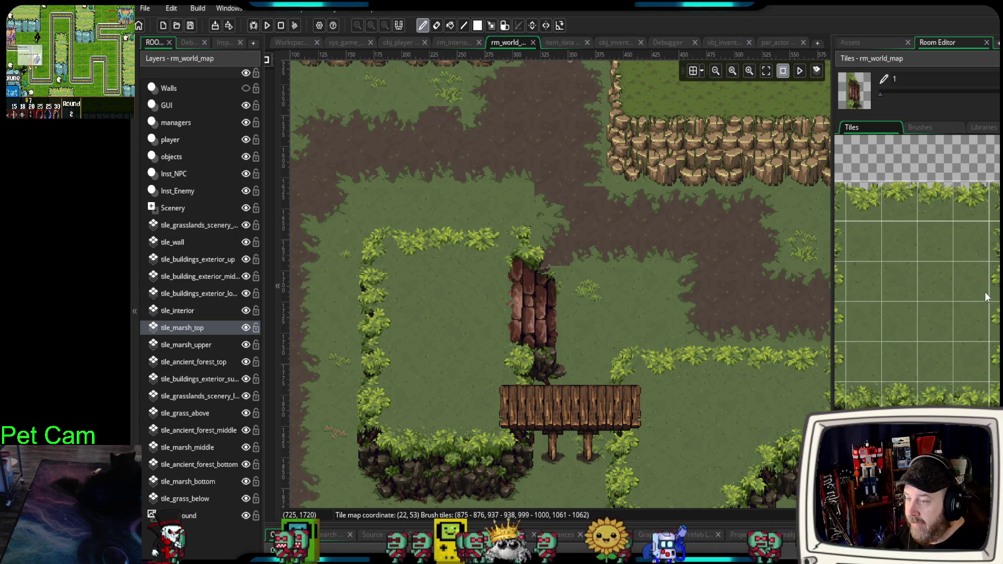
click(982, 201)
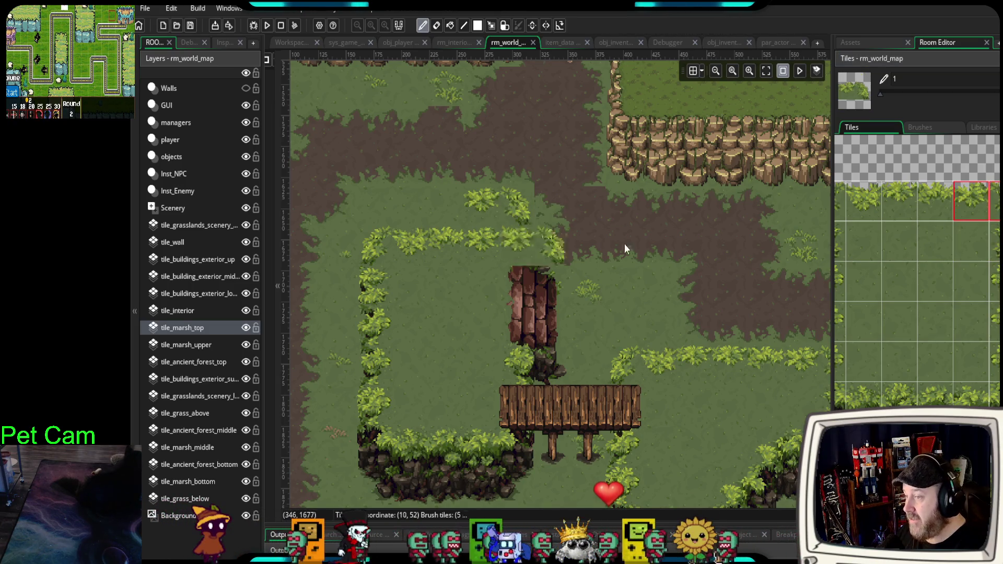
- Paint a new three-tile hedge row above the left plateau and fill beneath it with 2x2 grass
drag(935, 203, 851, 222)
click(449, 206)
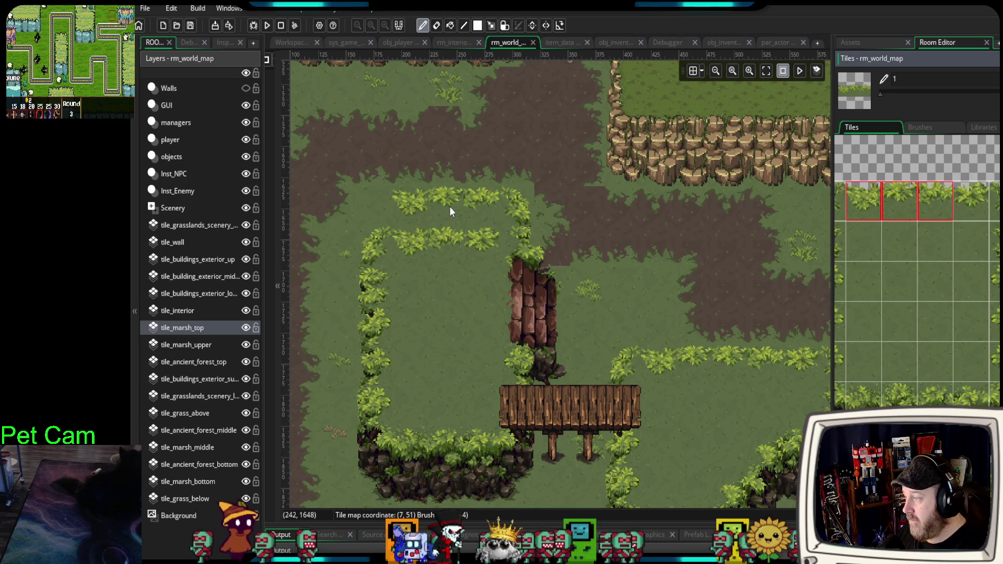
scroll(923, 226, left, 3)
mouse_move(863, 207)
mouse_down()
mouse_move(860, 245)
mouse_move(933, 271)
mouse_up()
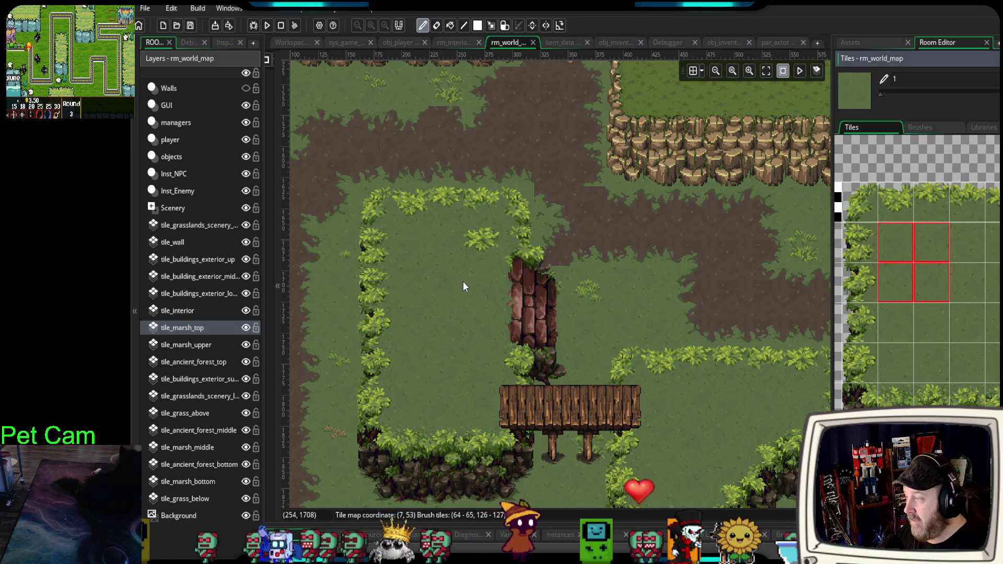
scroll(688, 350, down, 5)
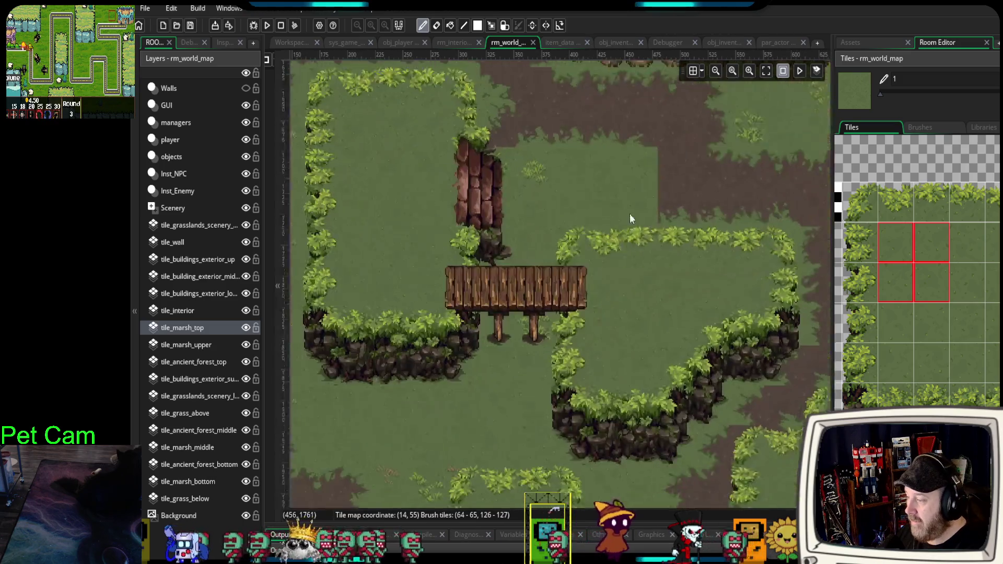
scroll(612, 328, down, 2)
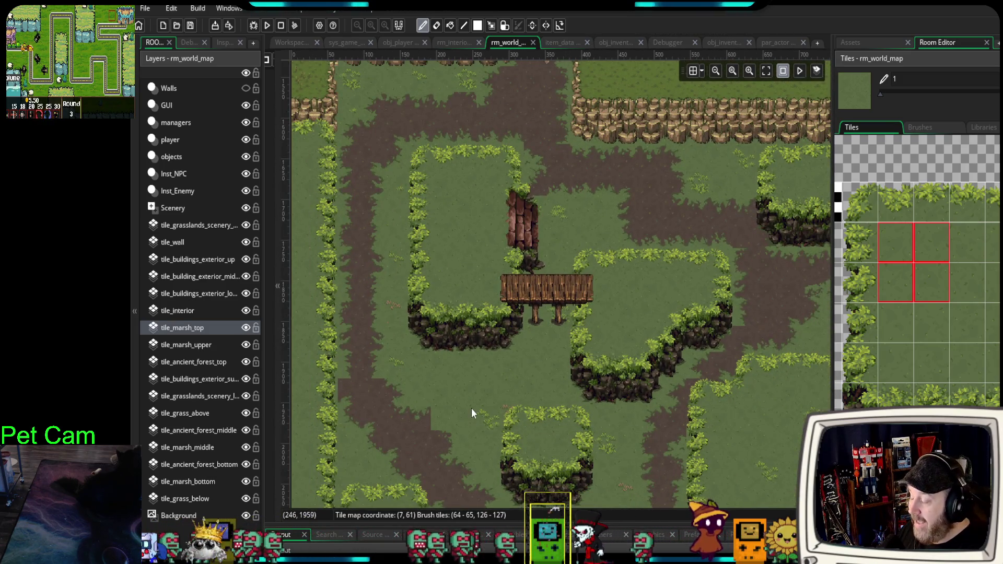
scroll(468, 405, down, 2)
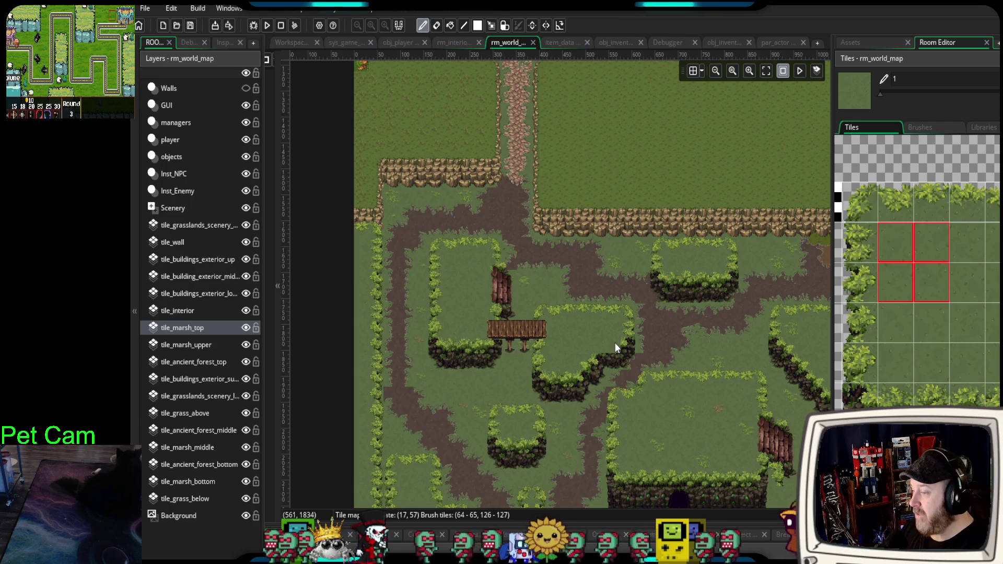
- Move over to the right plateau and select the top-left hedge corner tiles
drag(554, 395, 487, 286)
scroll(644, 331, down, 3)
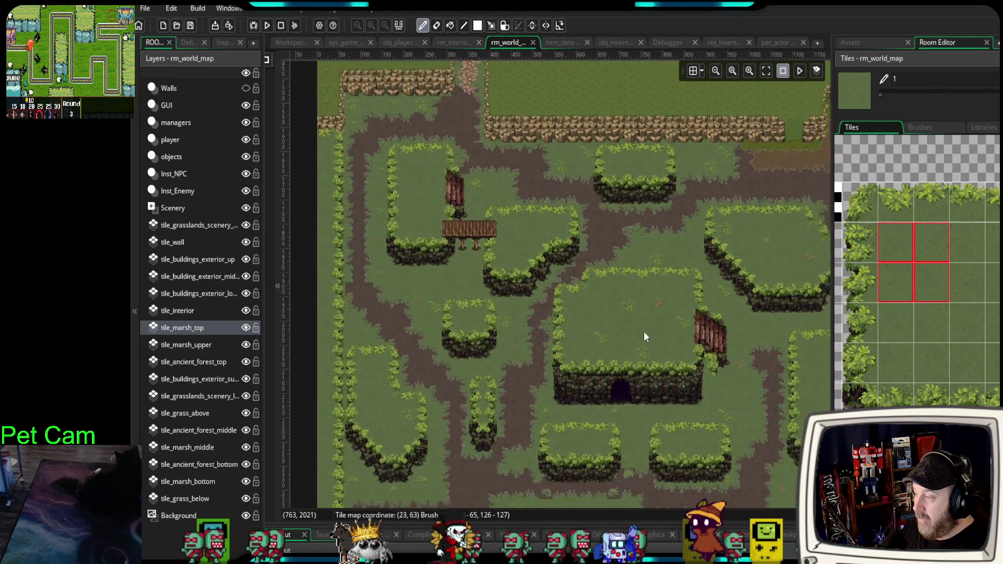
scroll(661, 331, up, 5)
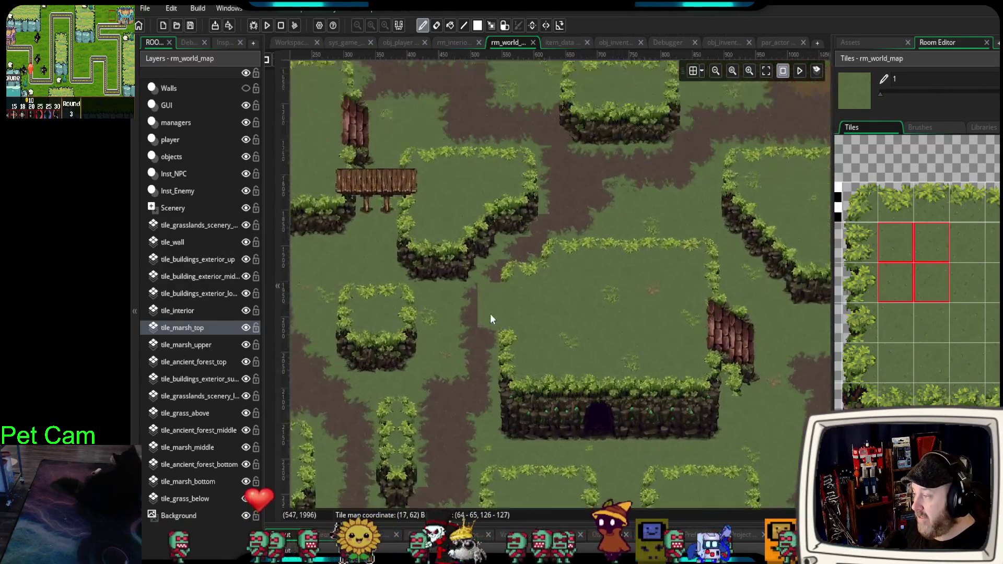
scroll(569, 280, up, 3)
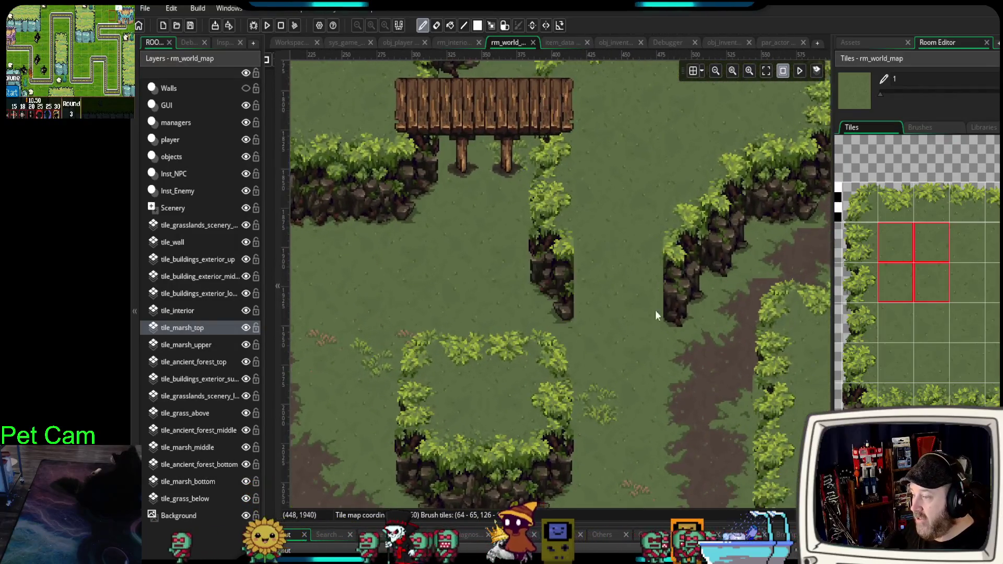
drag(859, 206, 888, 258)
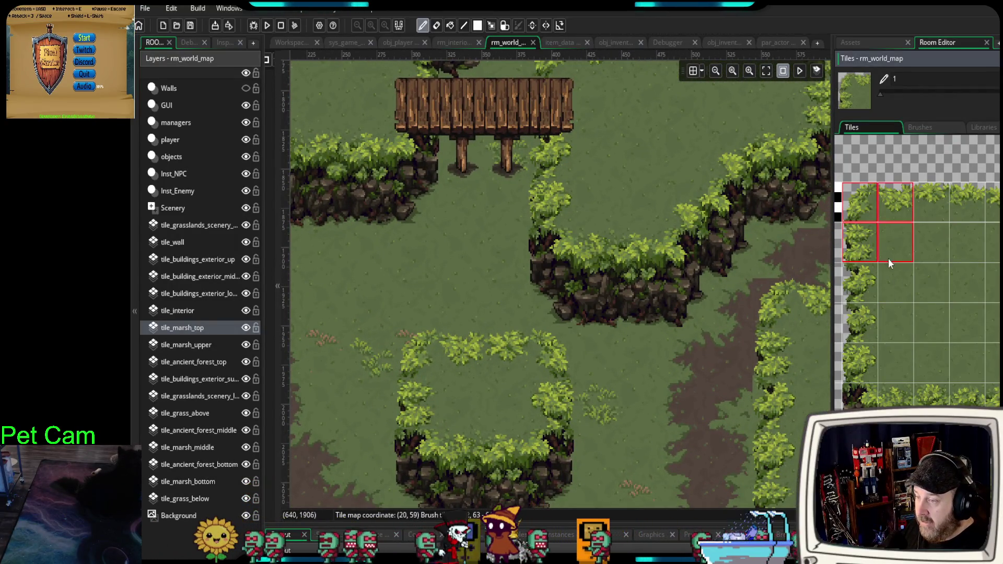
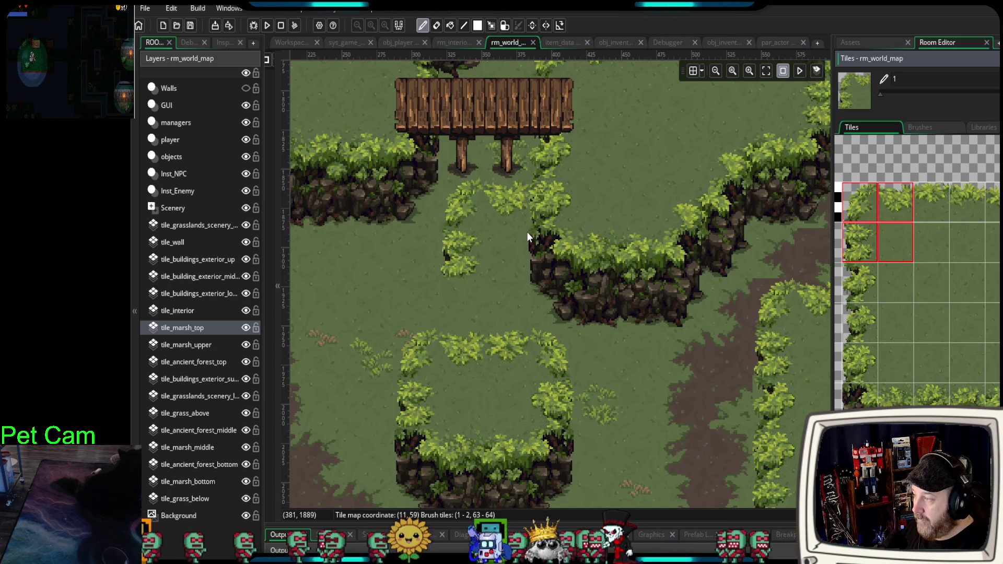
- Try bush, cliff and rock tile brushes near the bridge, settling on a 2x2 rock cliff block
click(932, 220)
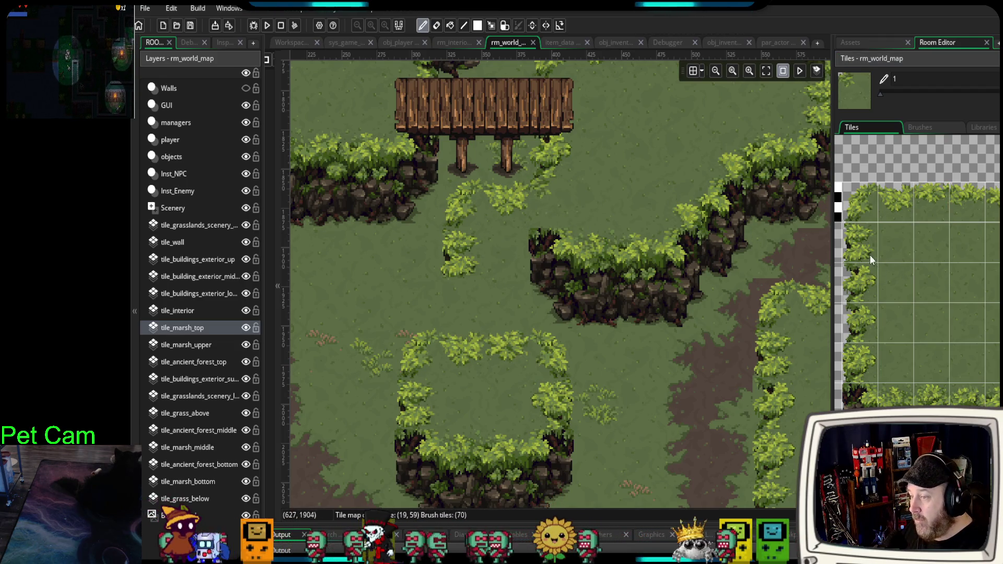
drag(862, 366, 896, 429)
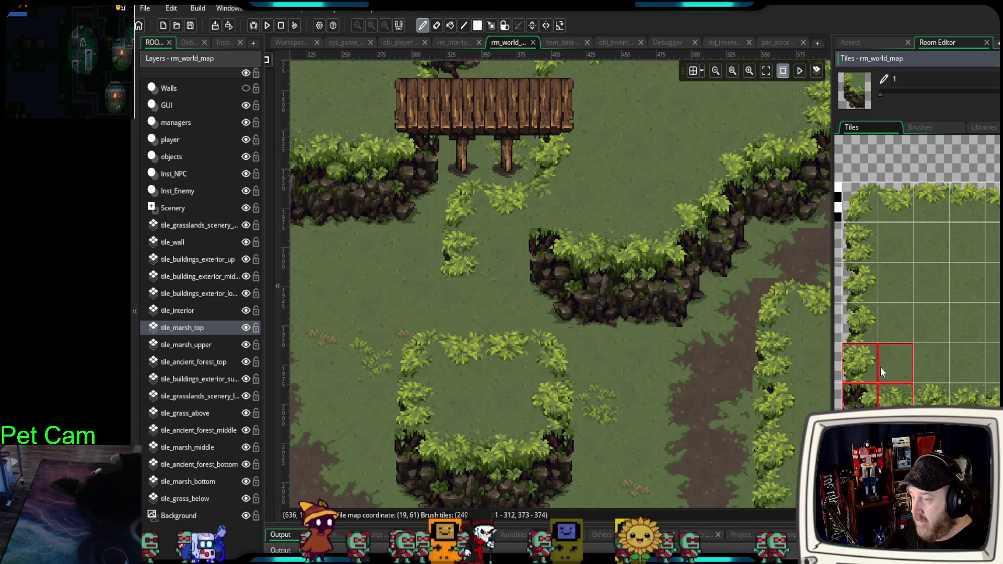
click(859, 396)
drag(859, 396, 896, 421)
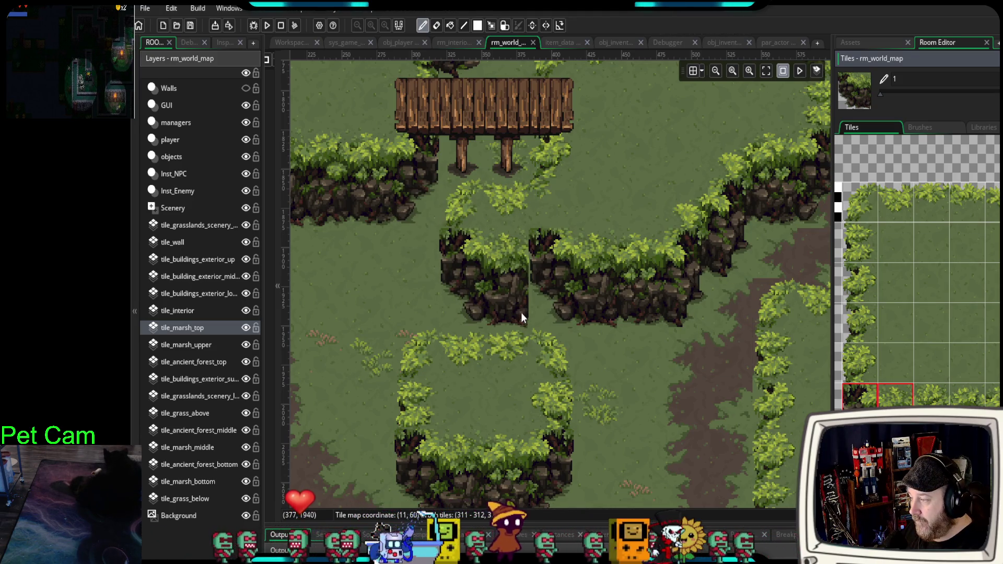
scroll(608, 217, down, 3)
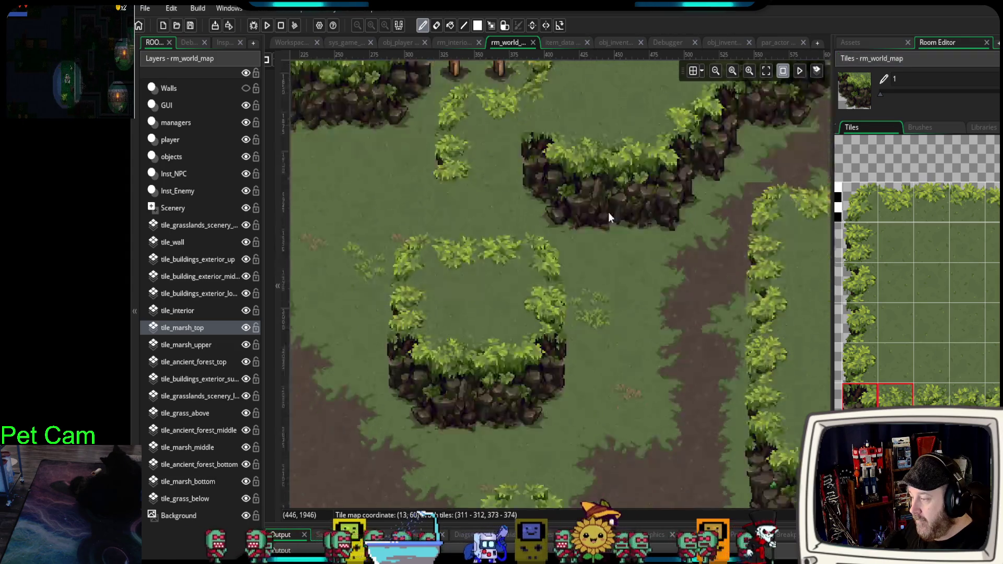
scroll(619, 228, down, 1)
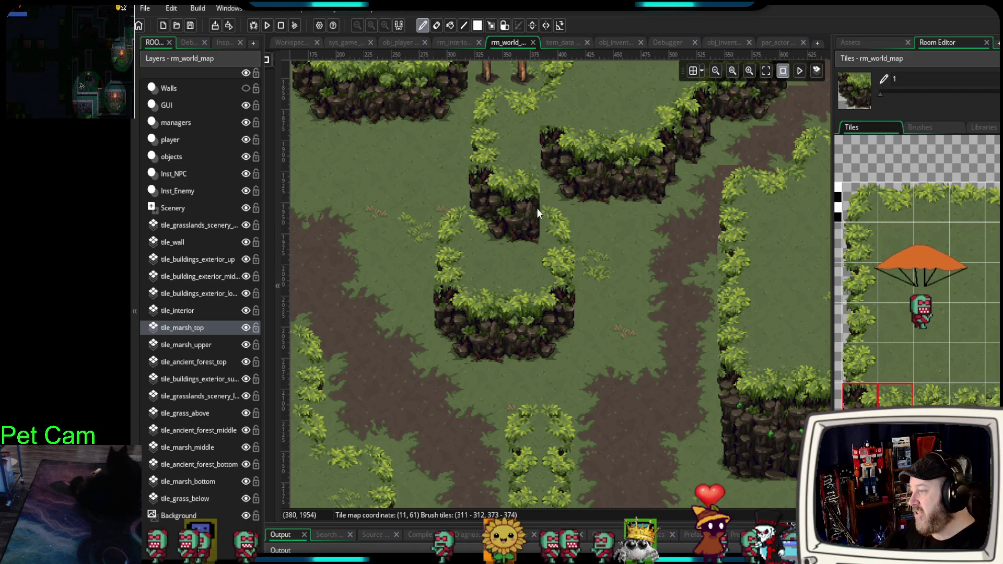
scroll(536, 204, down, 5)
scroll(615, 186, up, 2)
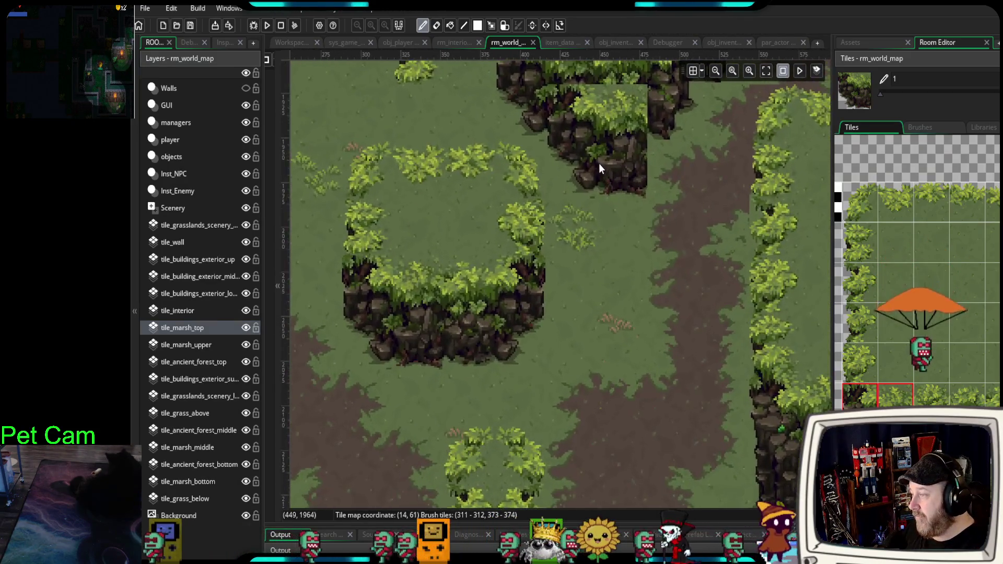
drag(599, 163, 647, 421)
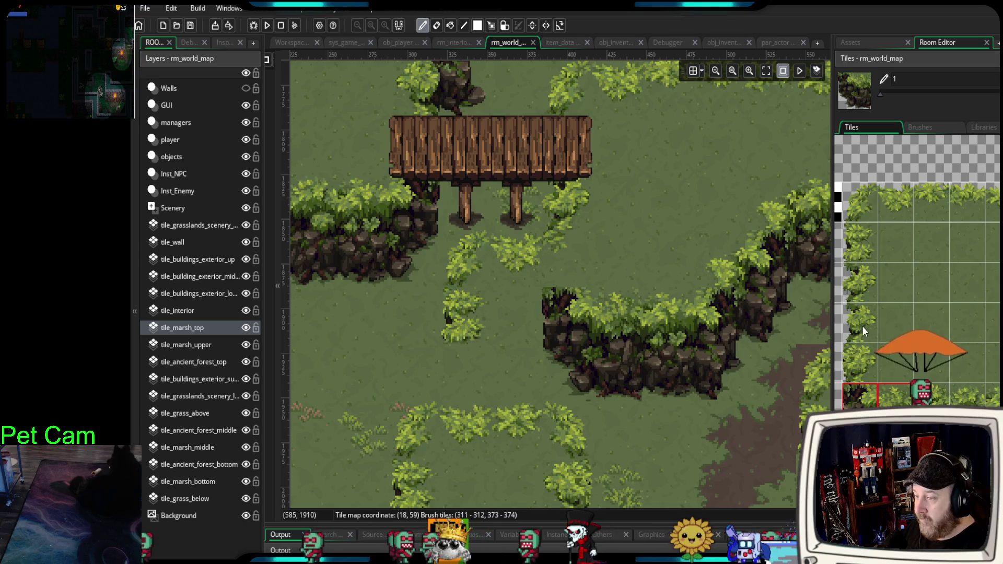
- Narrow the brush to one bush edge tile, then erase stray bush tiles from the hedge
drag(861, 326, 859, 365)
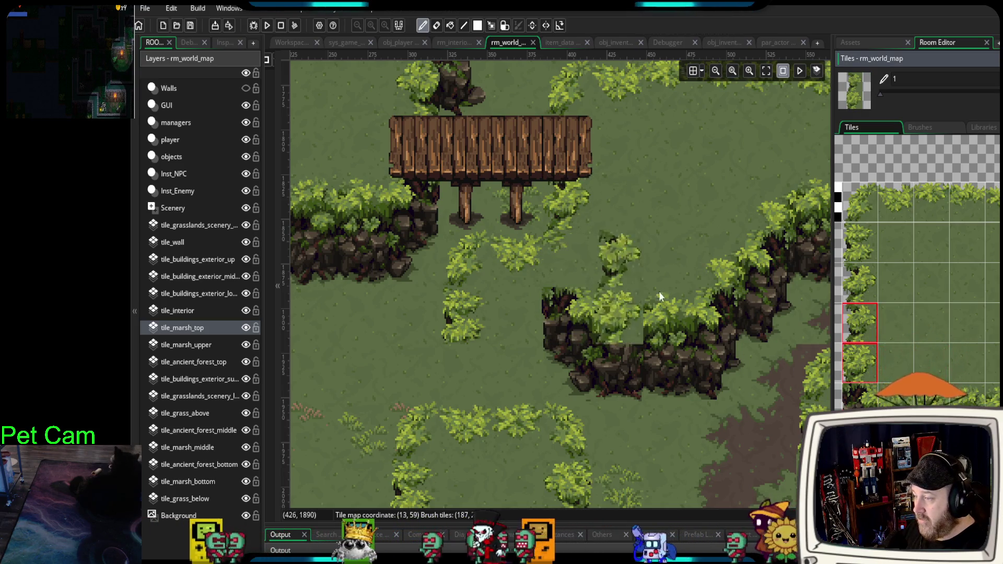
click(860, 365)
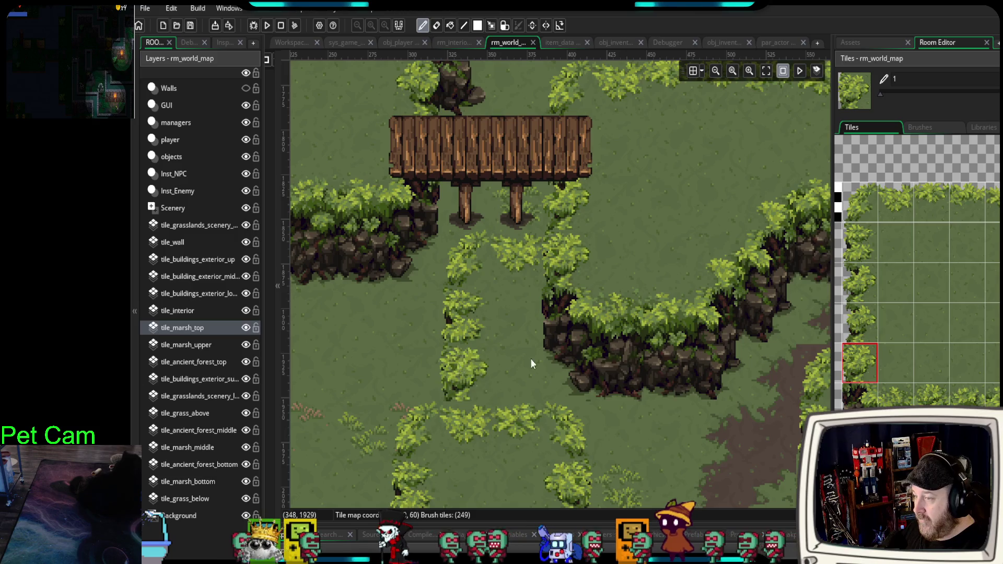
click(851, 213)
click(513, 258)
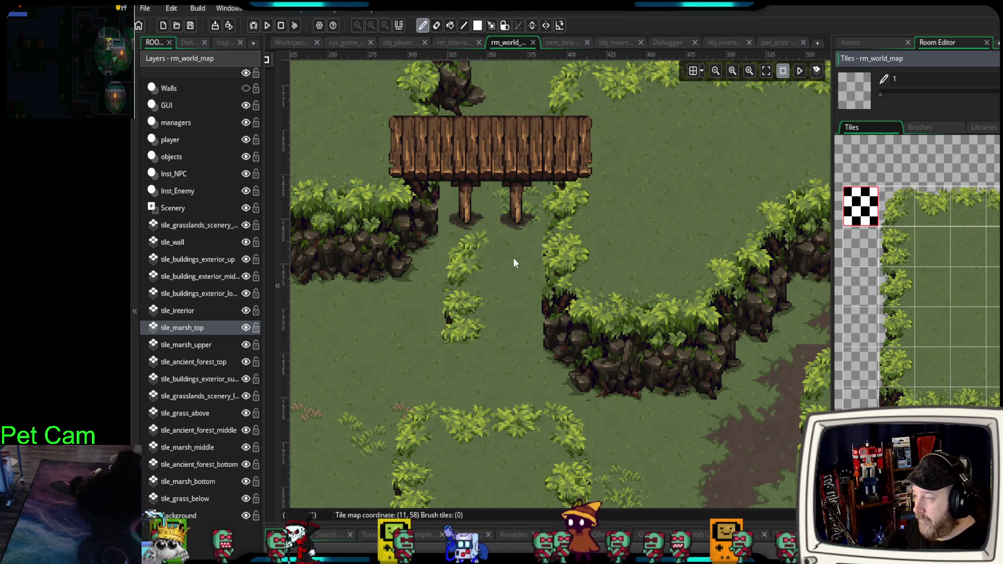
- Erase one more stray bush tile and zoom out over the wider map
click(471, 273)
scroll(695, 439, down, 3)
mouse_move(701, 442)
mouse_down()
mouse_move(610, 312)
mouse_move(551, 360)
mouse_move(575, 296)
mouse_up()
- Scroll the tileset down to the marsh tiles and choose a marsh water tile as the brush
scroll(618, 371, down, 3)
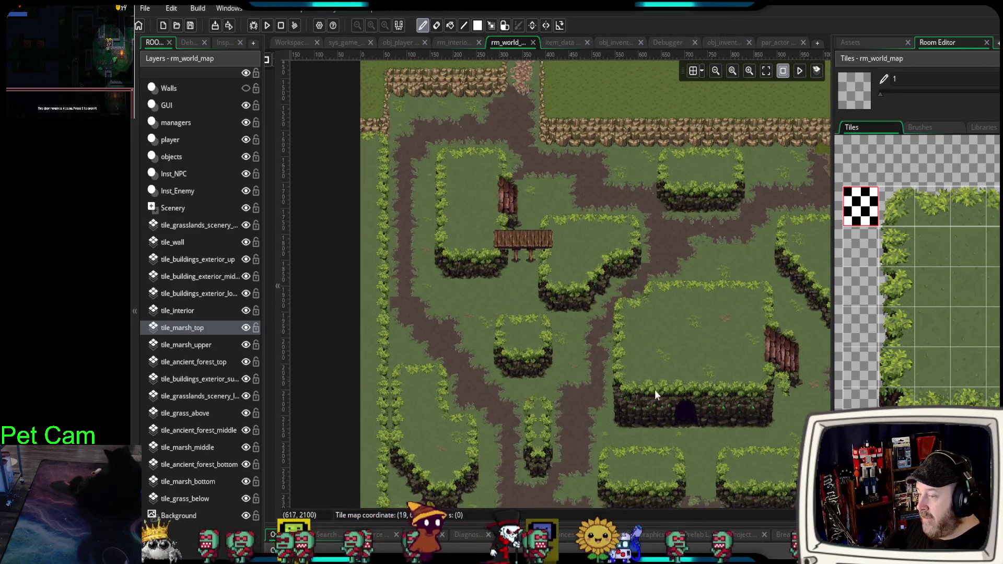
scroll(917, 272, down, 5)
scroll(996, 325, down, 8)
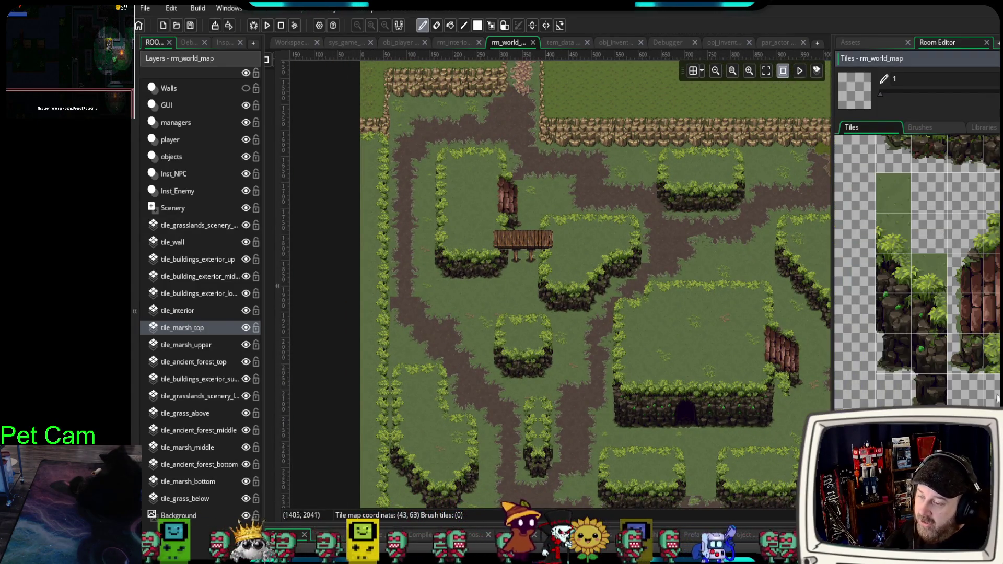
scroll(996, 326, down, 5)
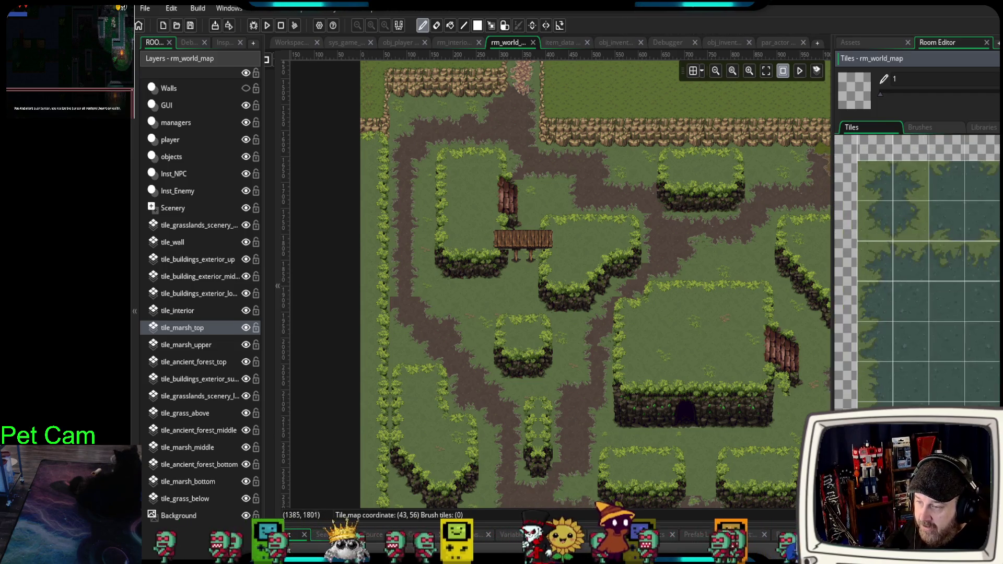
scroll(916, 272, down, 10)
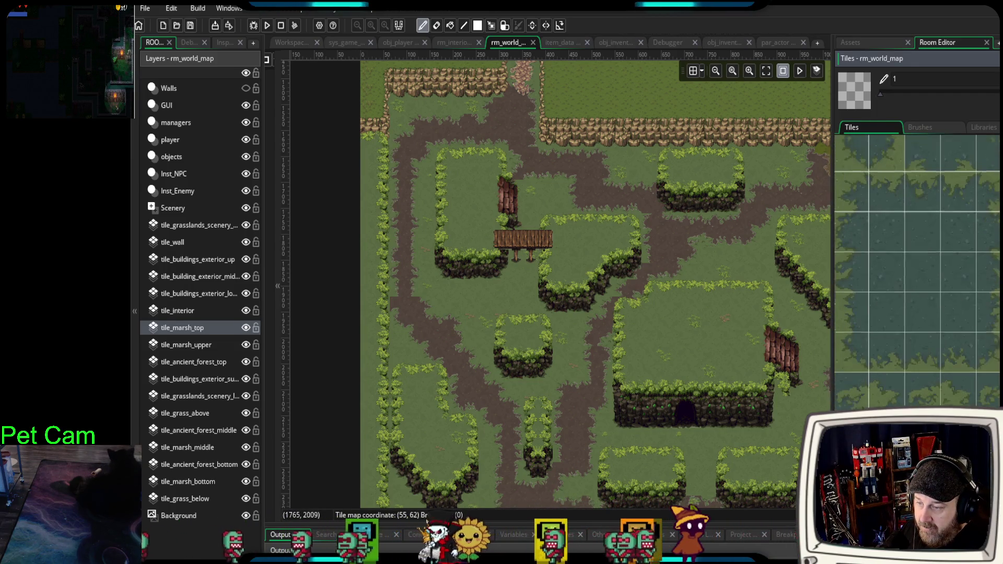
scroll(874, 179, up, 10)
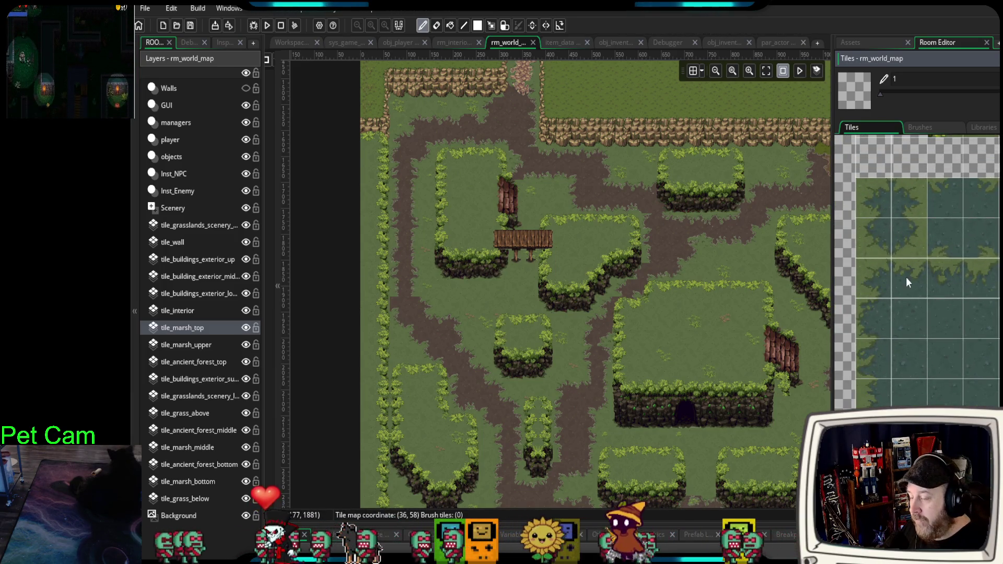
click(879, 281)
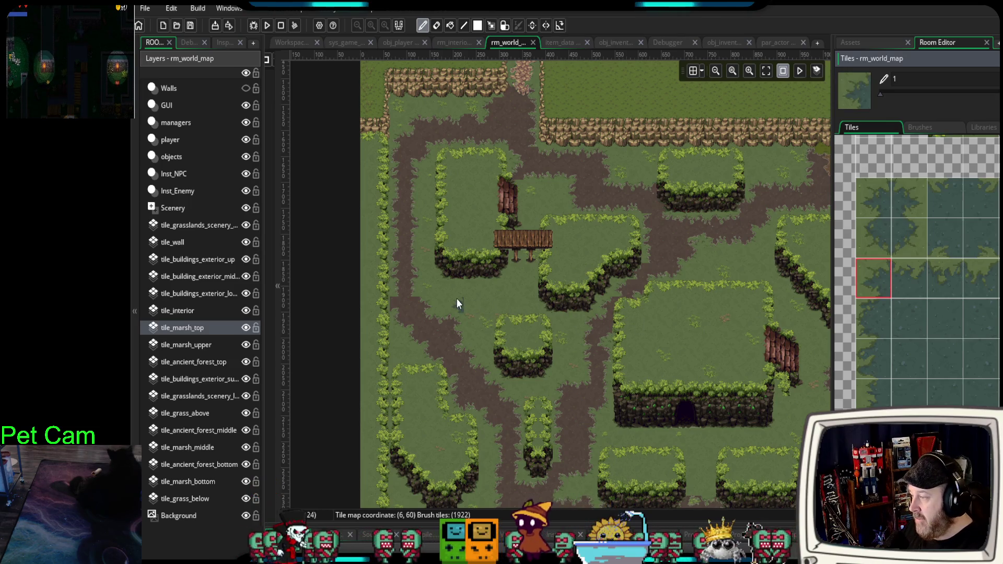
- Undo the wide two-tile marsh strip below the left cliff, keeping a single marsh water tile
scroll(457, 304, up, 3)
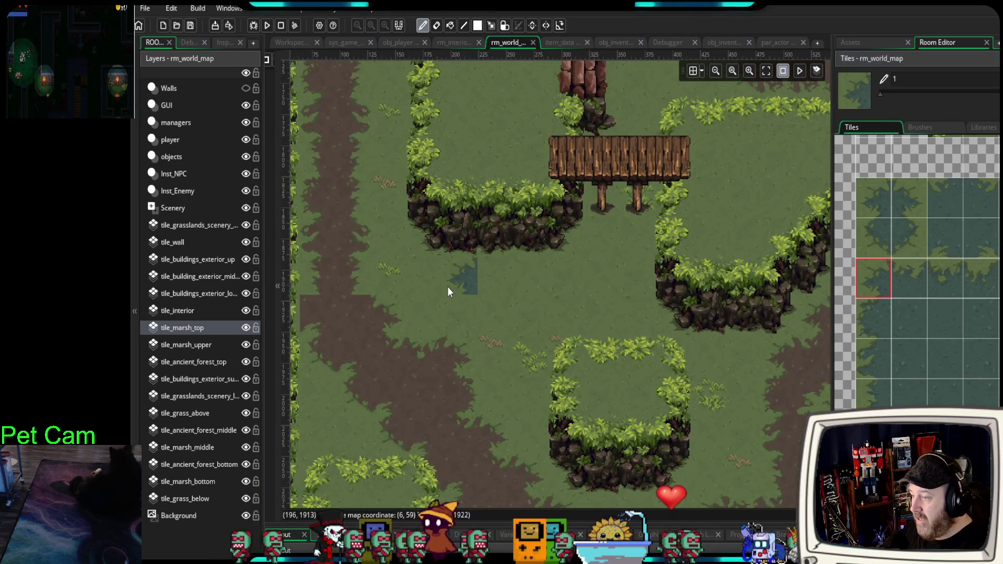
drag(909, 281, 953, 278)
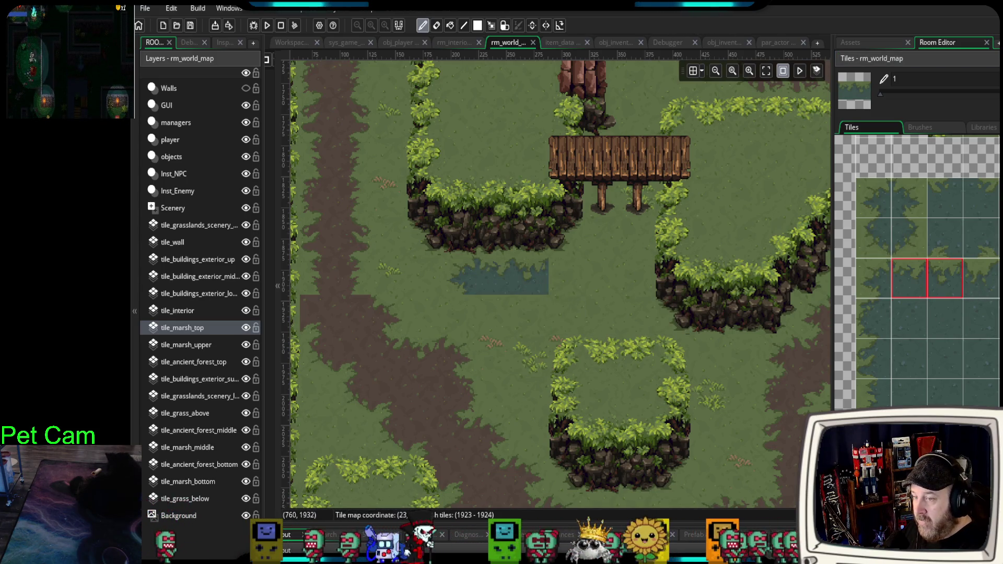
scroll(918, 272, down, 1)
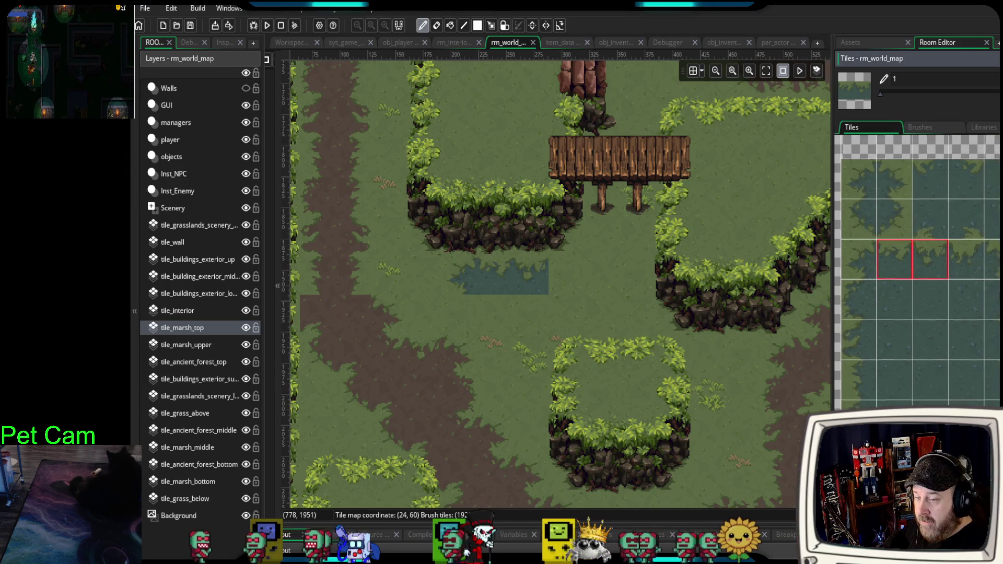
scroll(939, 382, down, 1)
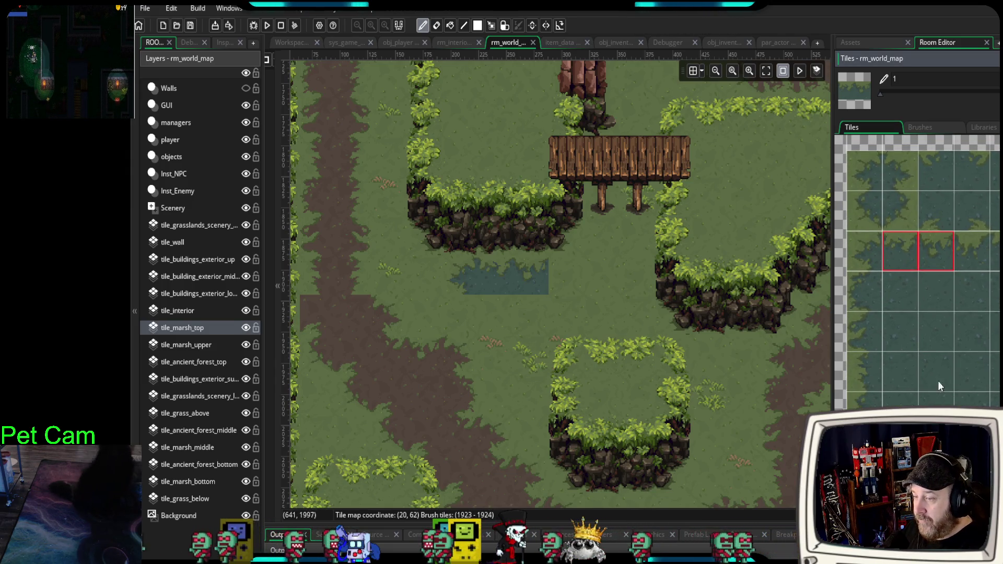
scroll(940, 378, up, 1)
click(876, 261)
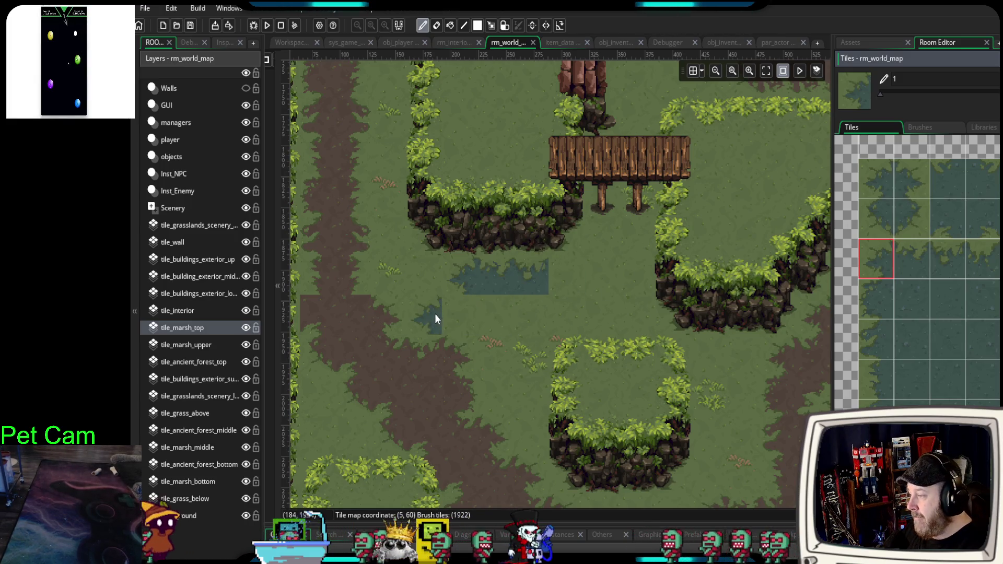
key(ctrl+z)
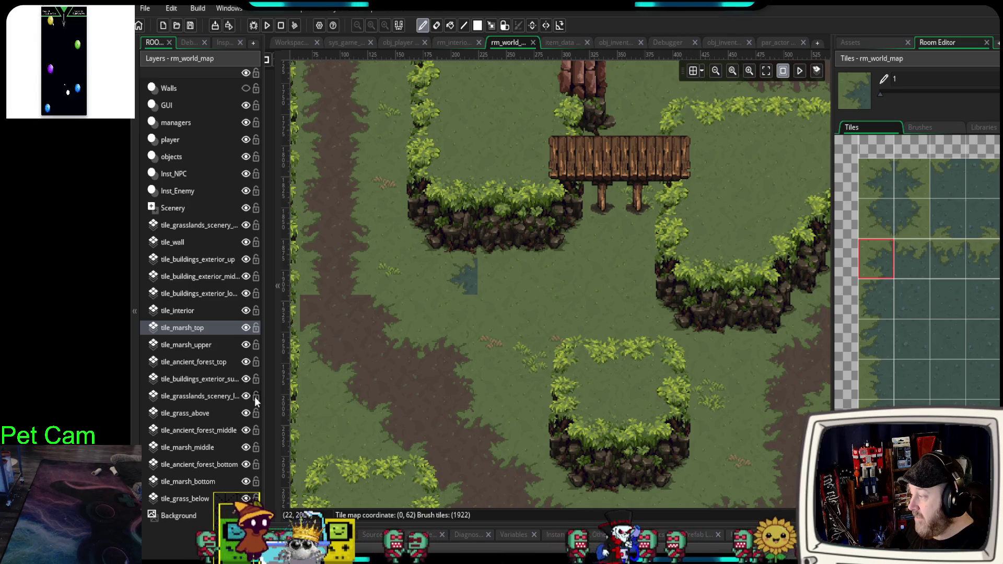
click(198, 448)
- On tile_marsh_bottom, paint a continuous marsh strip below the cliff, extending it rightward
click(496, 272)
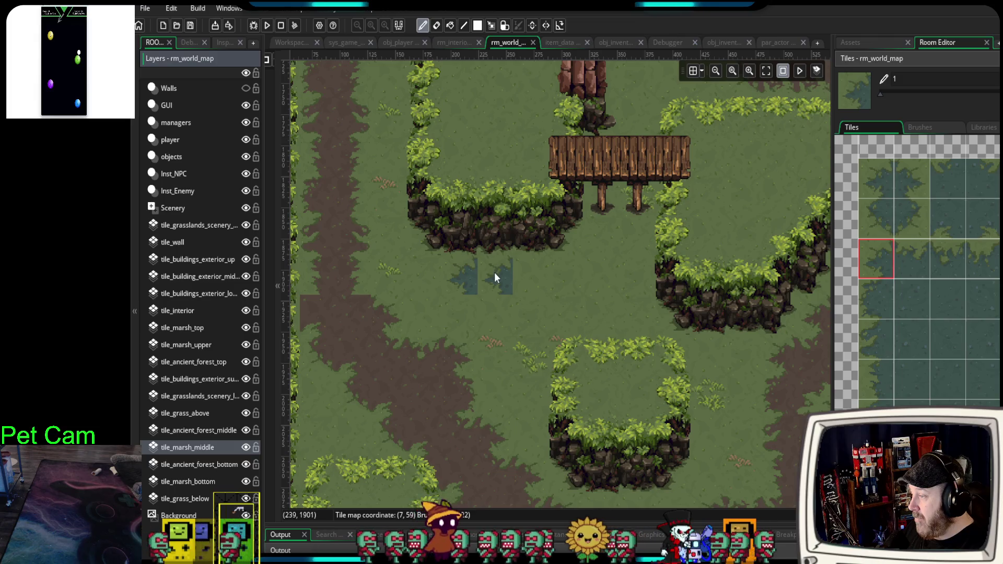
click(199, 482)
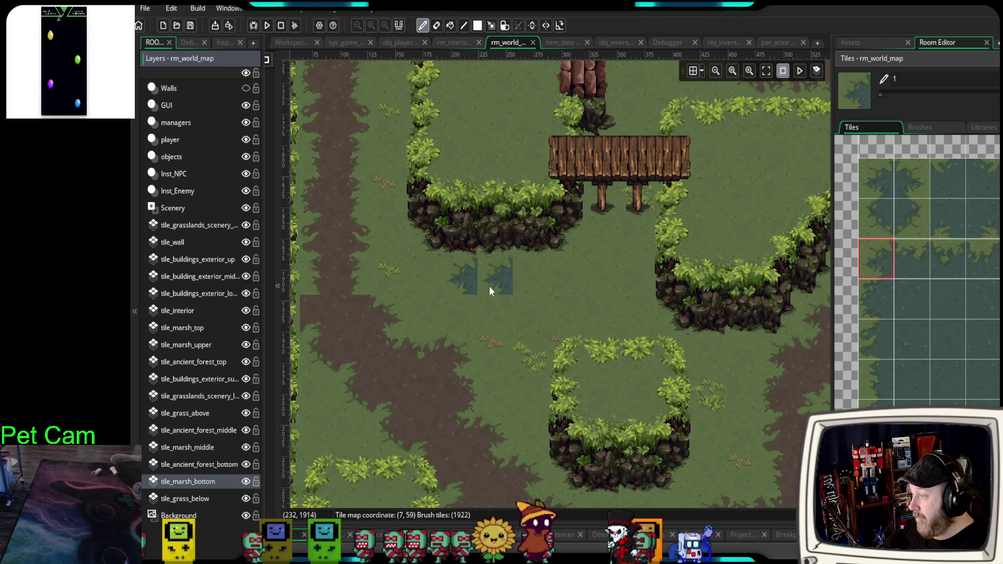
drag(915, 261, 955, 260)
click(522, 271)
click(487, 271)
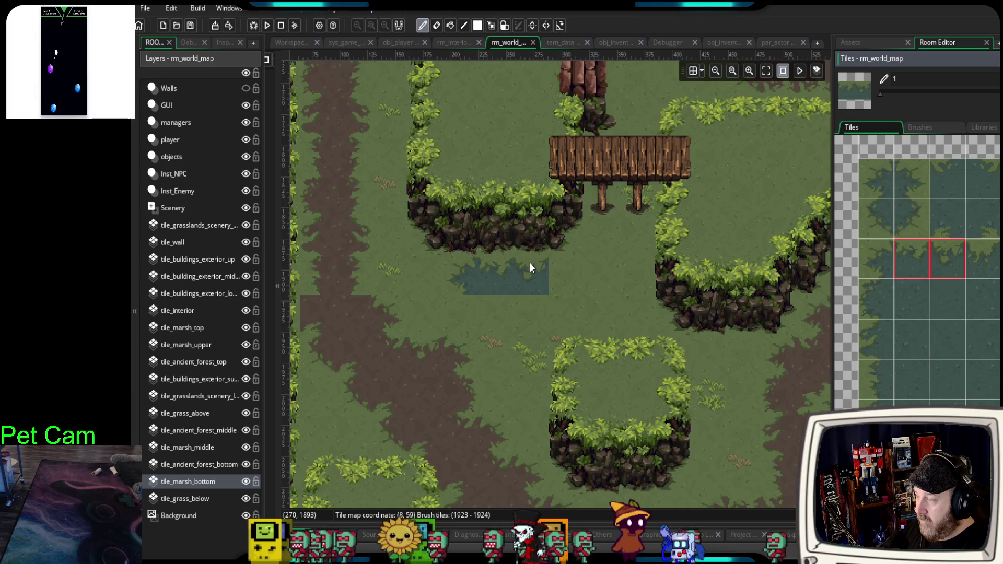
click(876, 261)
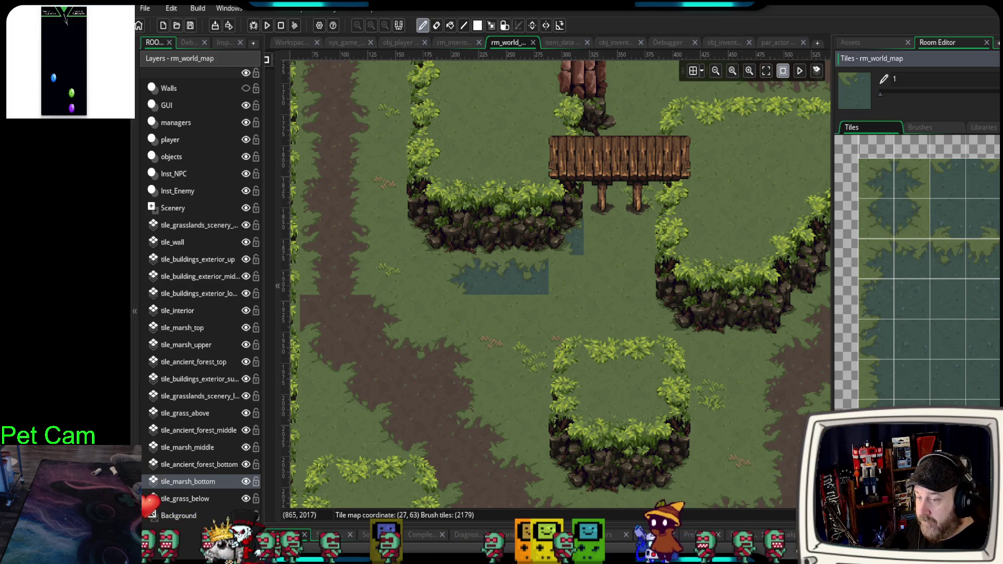
click(564, 271)
click(602, 272)
- Paint marsh water around the top of the bridge and beside the rock beneath it
drag(604, 261, 567, 334)
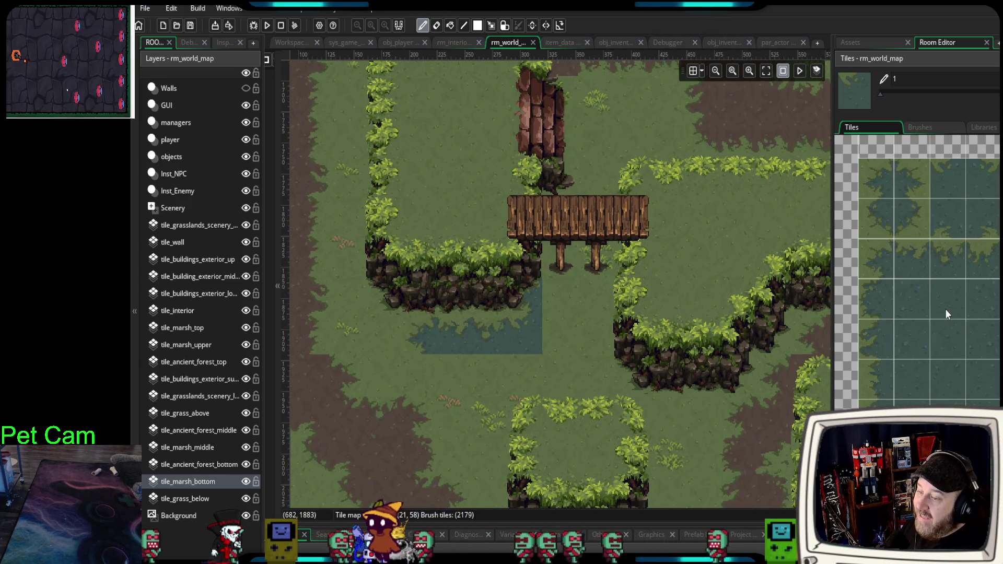
click(908, 257)
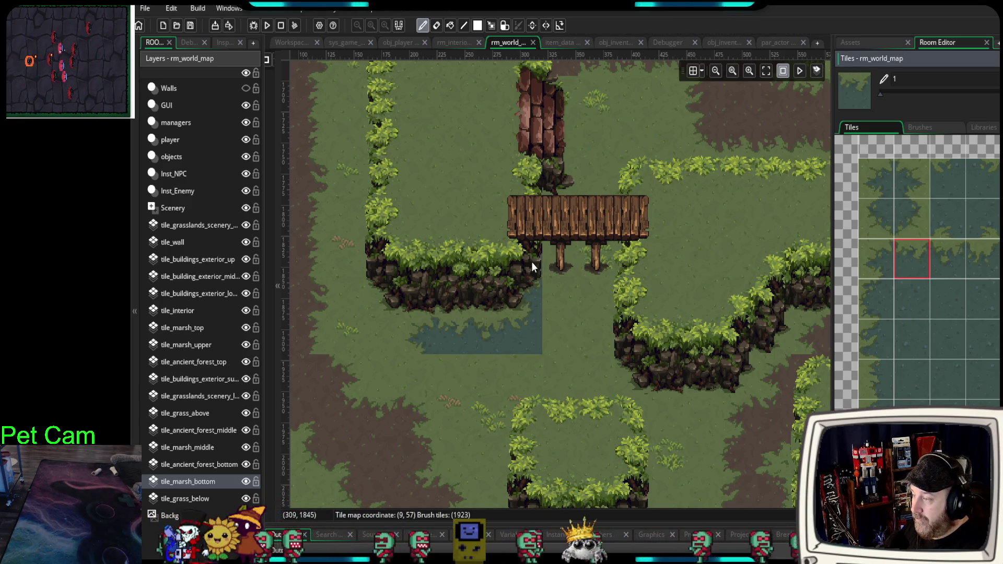
scroll(540, 242, up, 5)
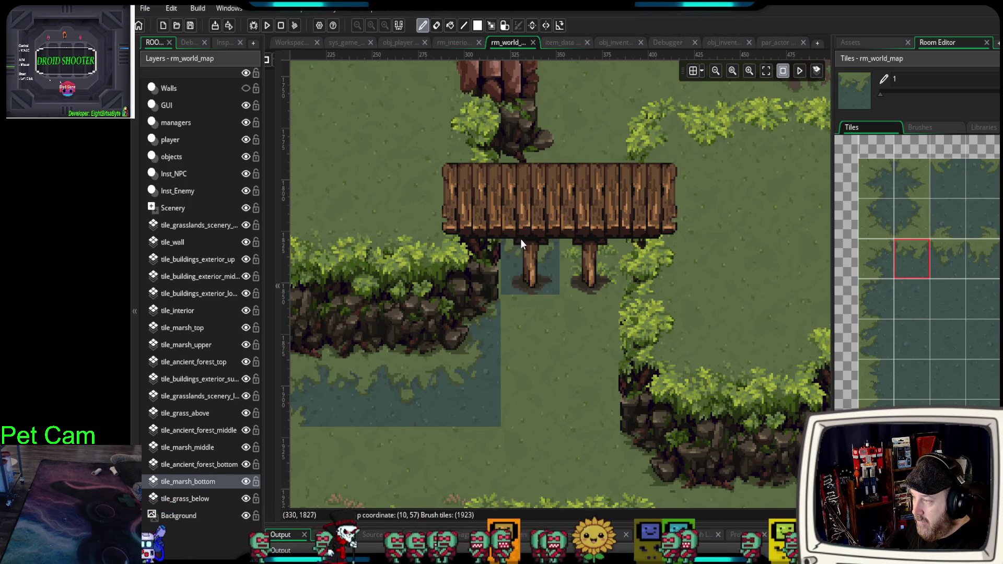
click(526, 154)
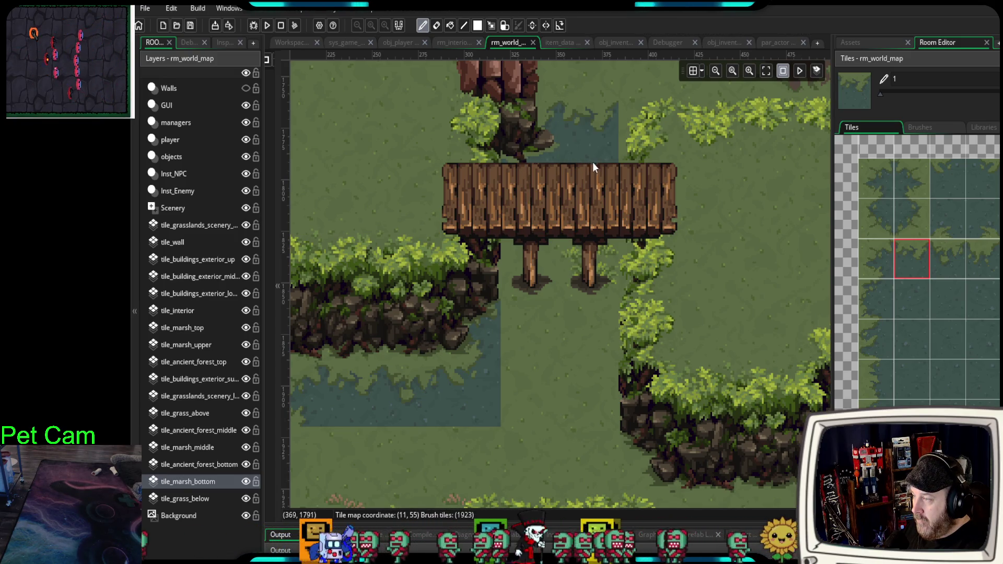
click(947, 258)
click(587, 137)
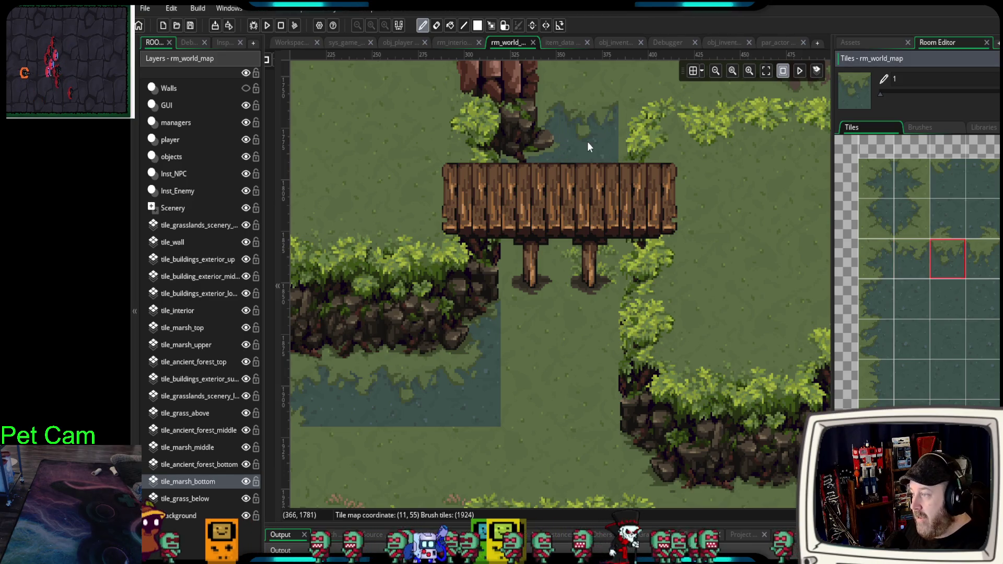
click(661, 153)
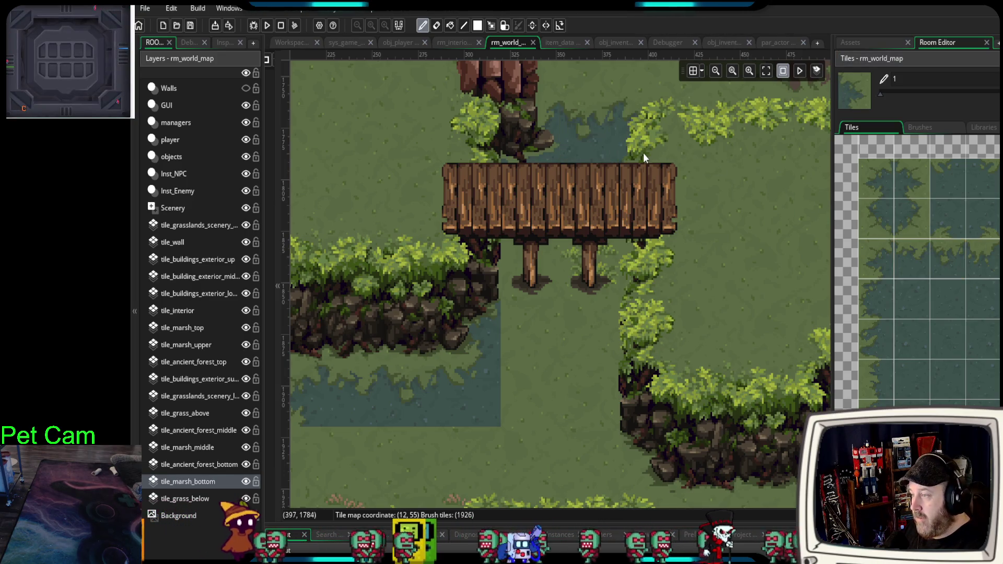
- Fill below the bridge with a 3x3 marsh water block and add an edge tile by the right cliff
drag(908, 299, 977, 366)
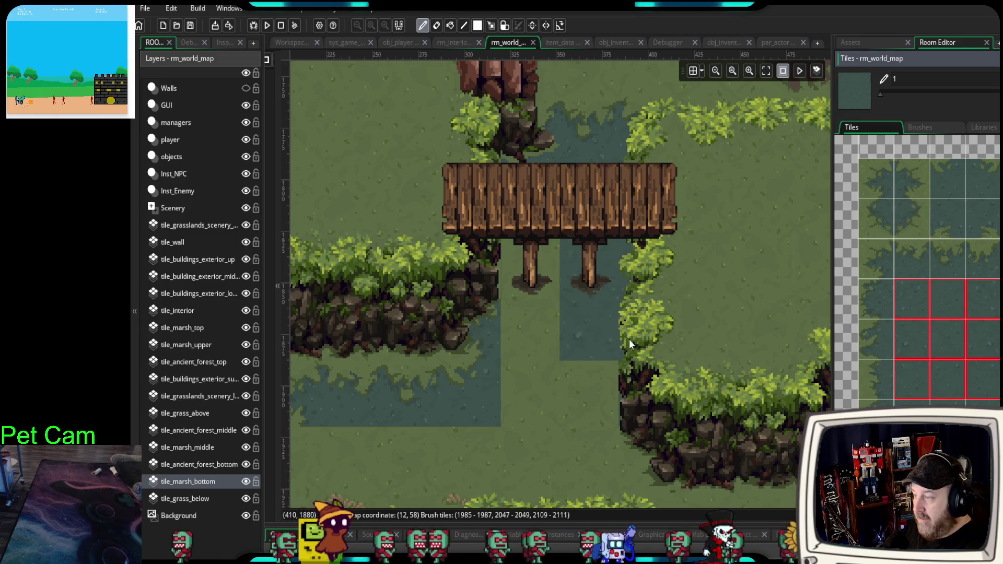
drag(629, 340, 573, 306)
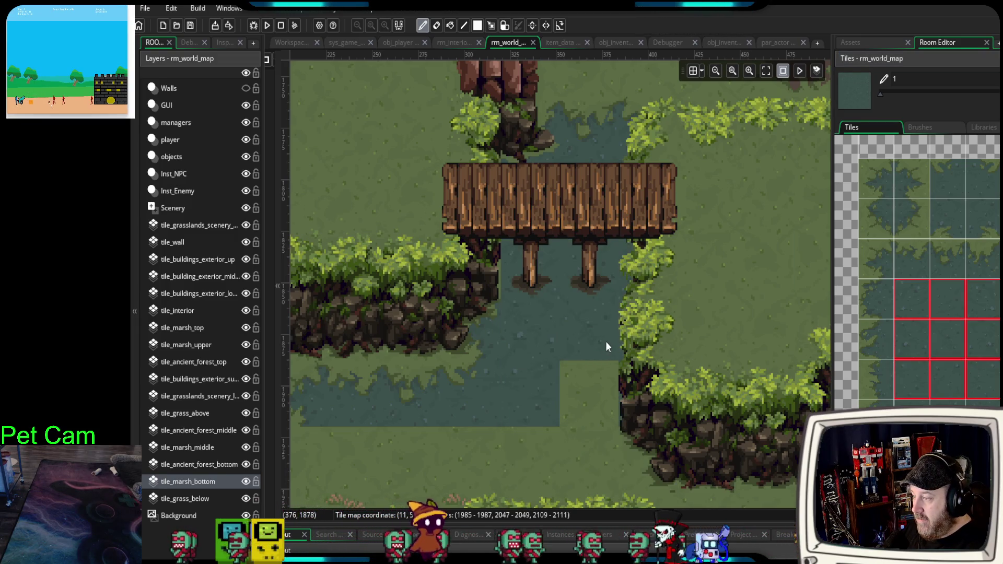
mouse_move(602, 349)
mouse_down()
mouse_move(621, 280)
mouse_move(643, 256)
mouse_up()
scroll(633, 266, down, 2)
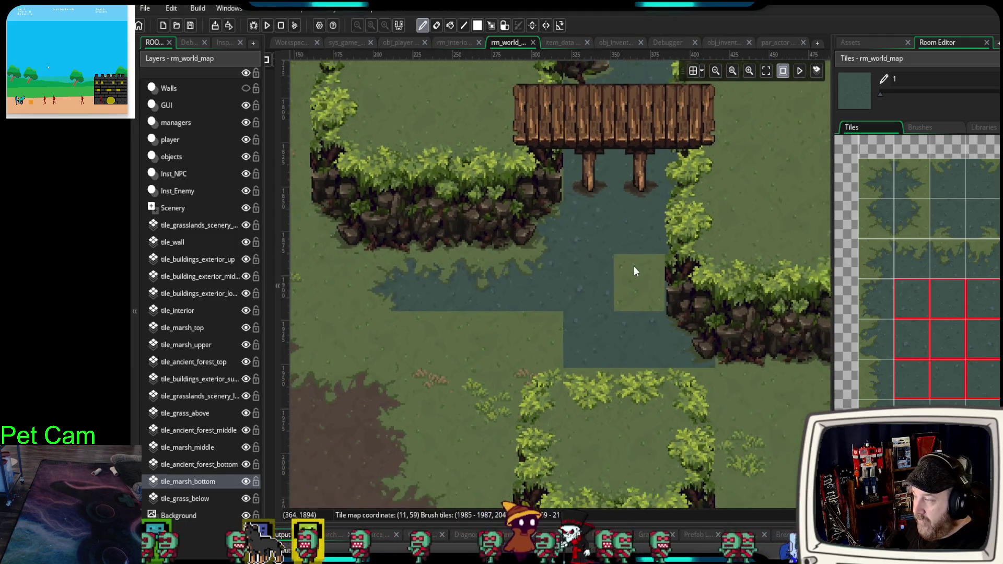
ctrl+click(731, 342)
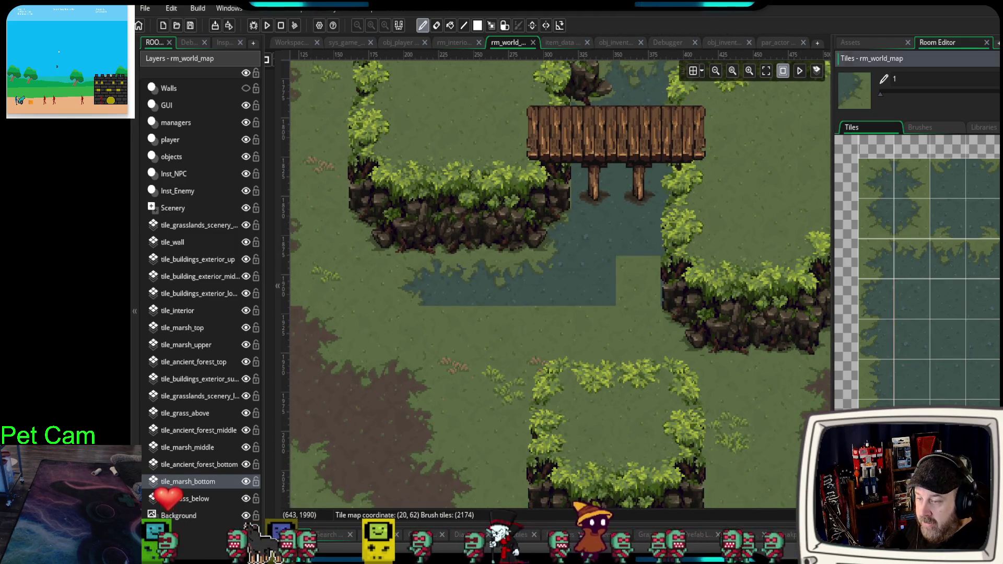
click(667, 332)
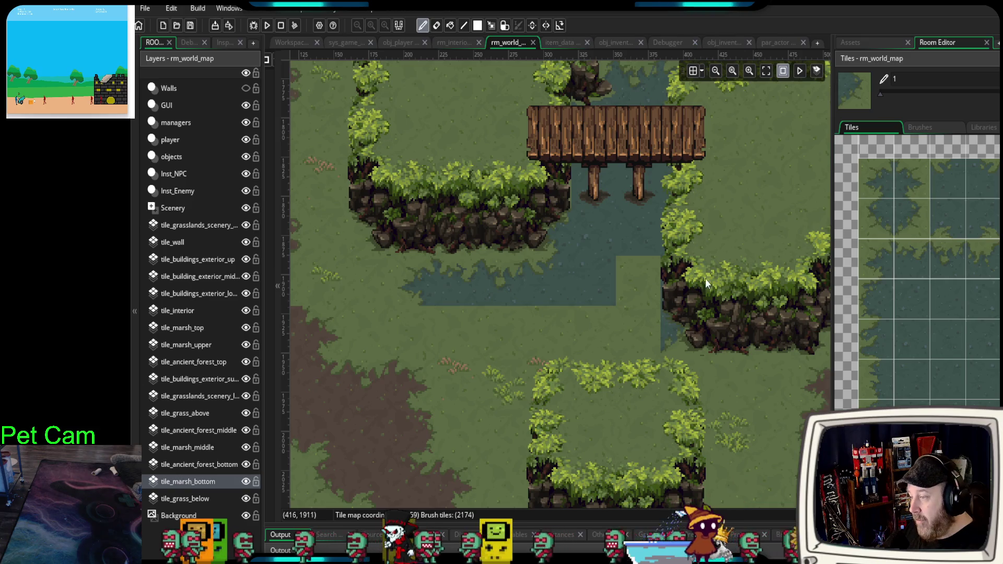
click(218, 447)
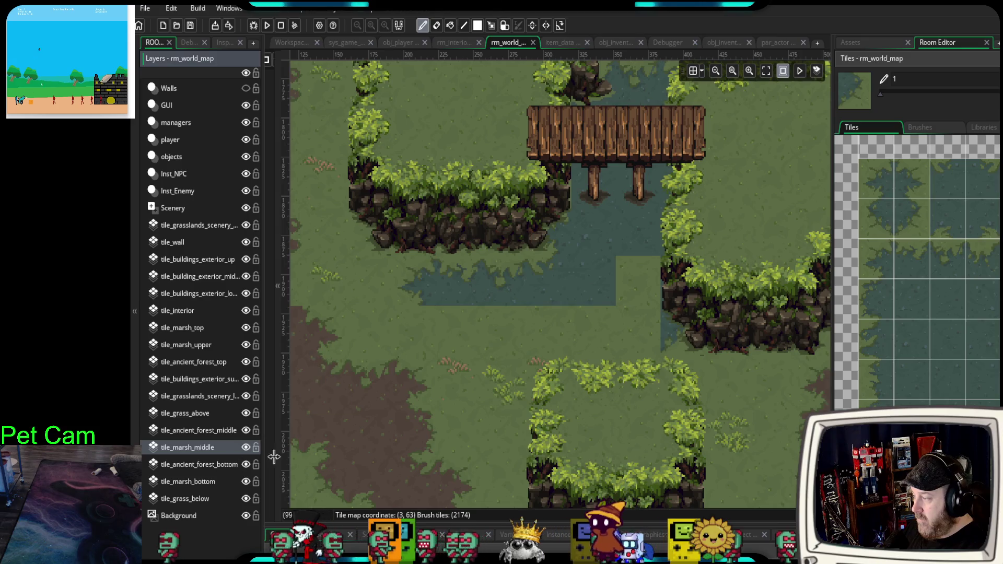
click(247, 448)
click(245, 448)
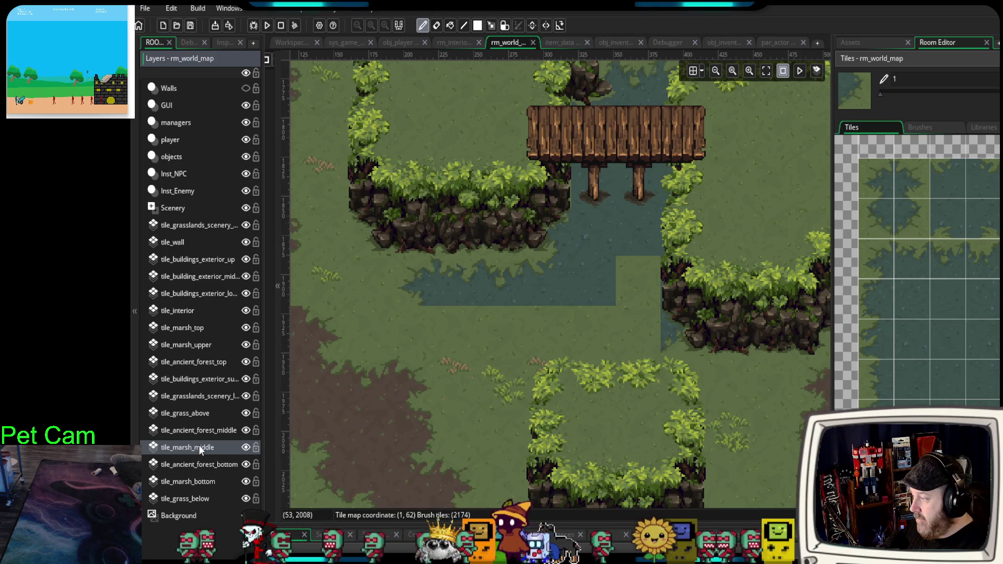
click(194, 481)
click(245, 481)
click(246, 483)
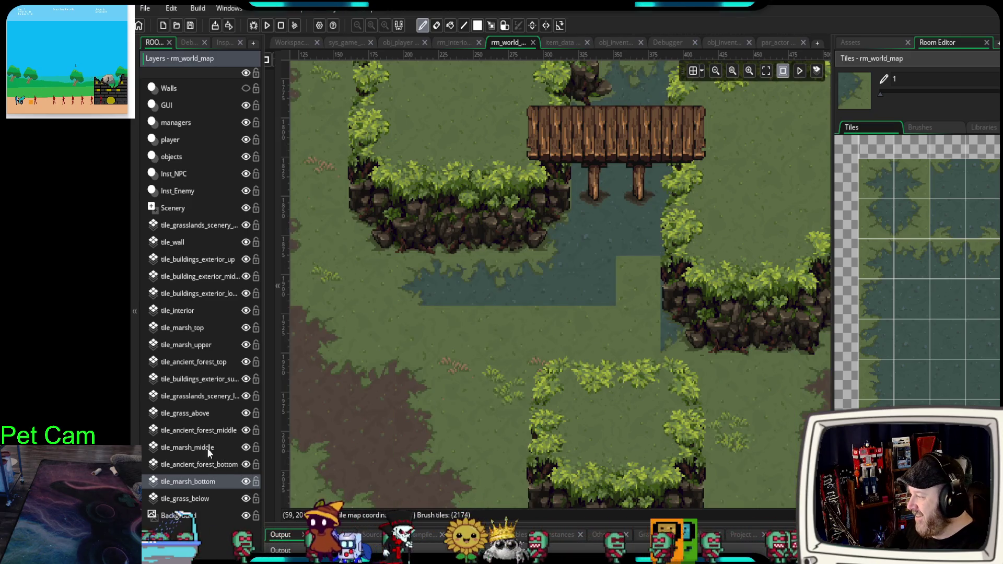
click(198, 349)
click(247, 345)
click(246, 345)
click(205, 329)
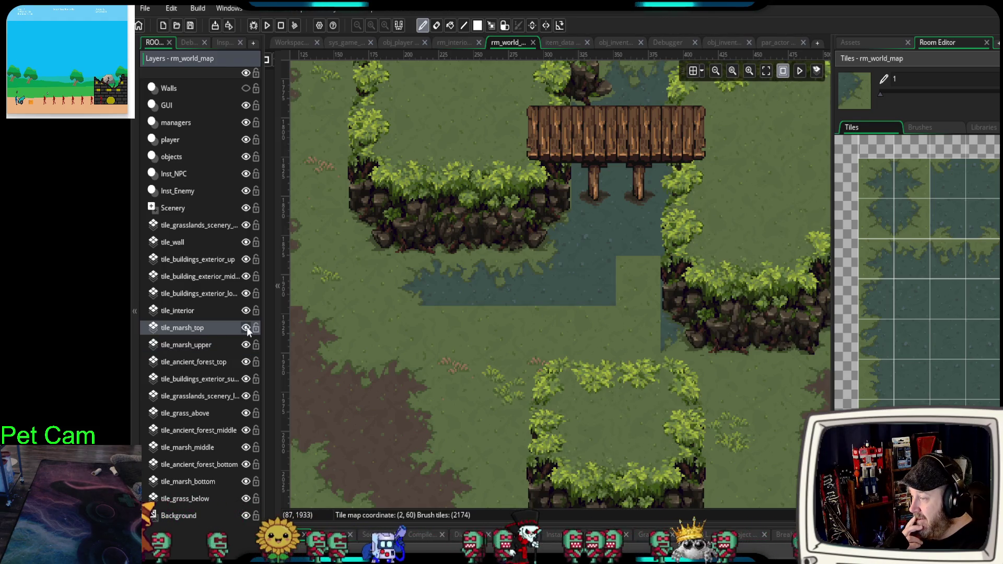
click(246, 327)
click(246, 327)
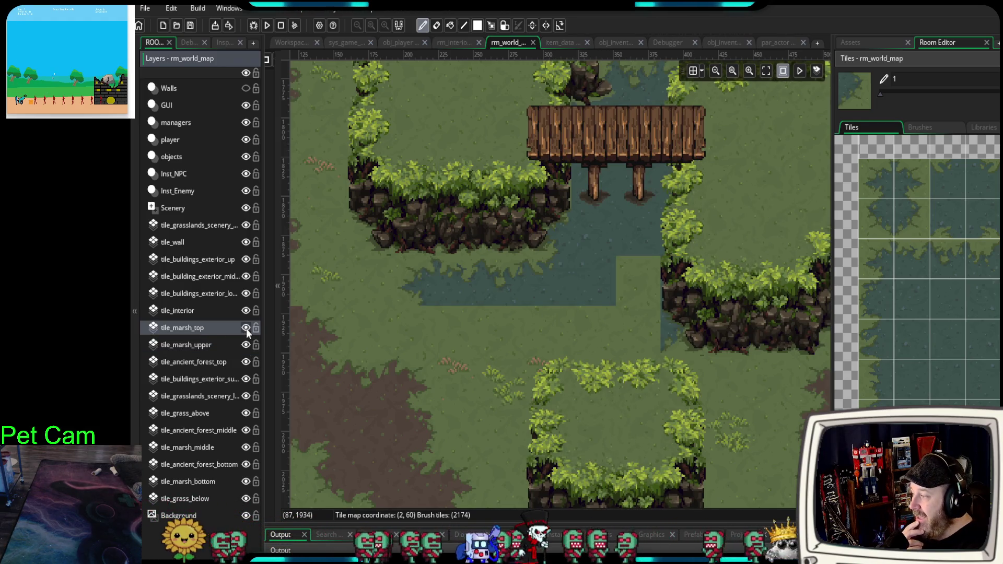
click(246, 327)
click(246, 328)
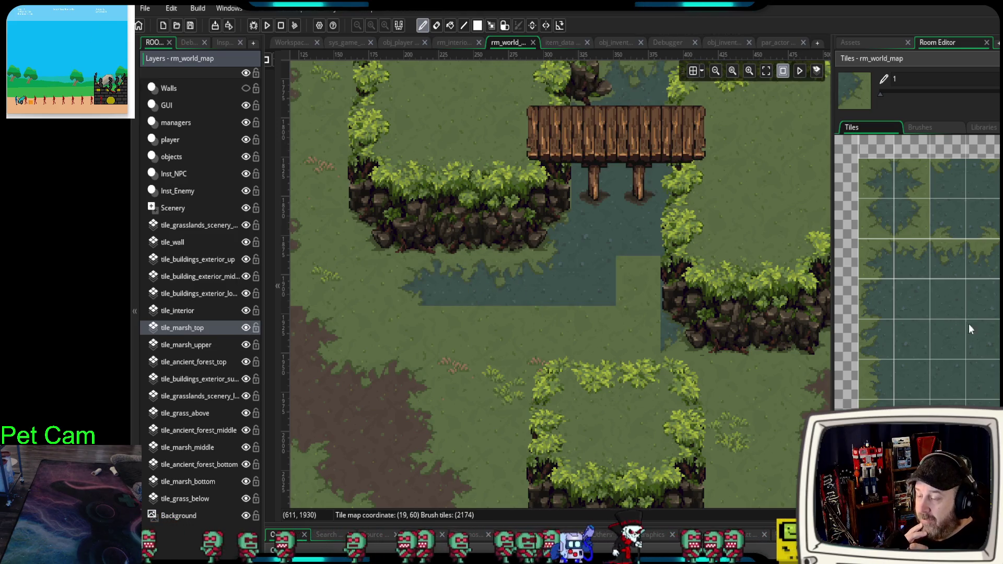
- Select the tile_marsh_bottom layer and scroll the tileset down to the marsh water tiles
scroll(883, 257, down, 5)
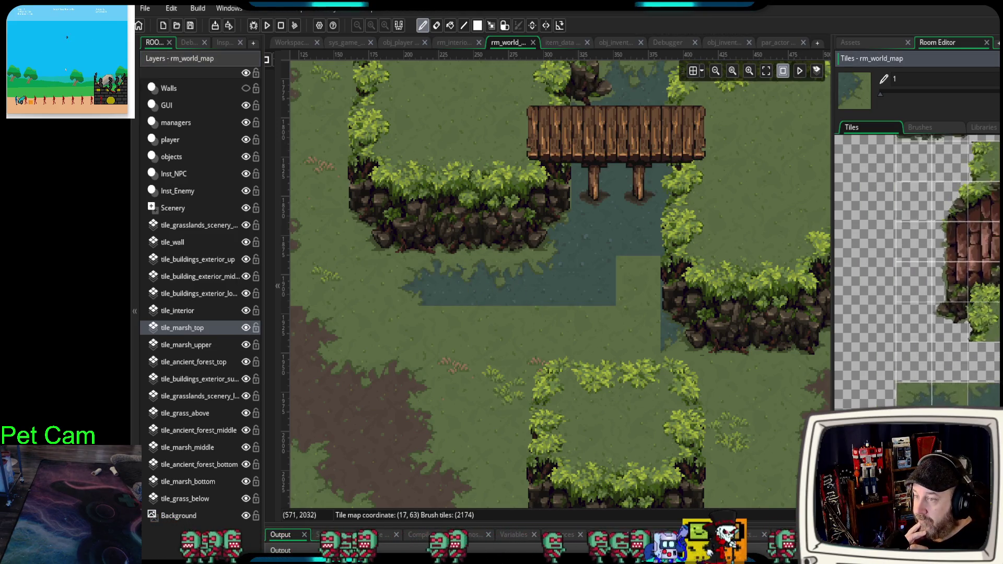
scroll(896, 191, down, 10)
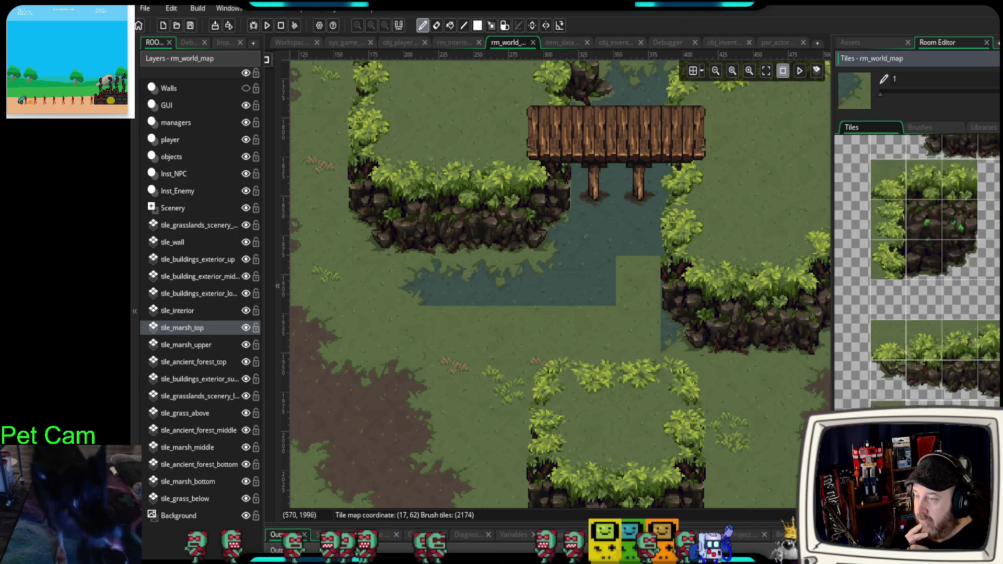
scroll(914, 270, up, 10)
click(884, 236)
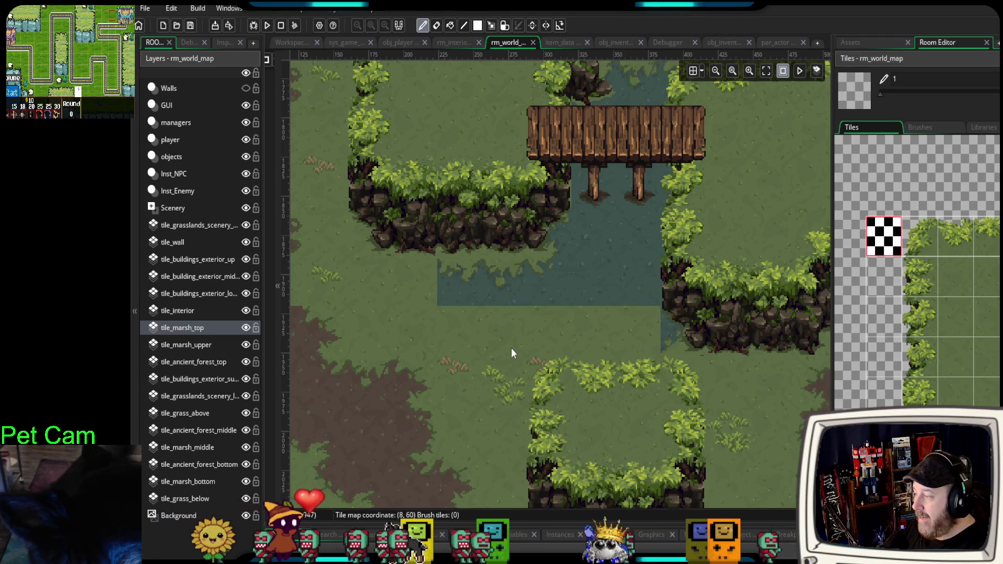
scroll(746, 399, down, 2)
click(198, 481)
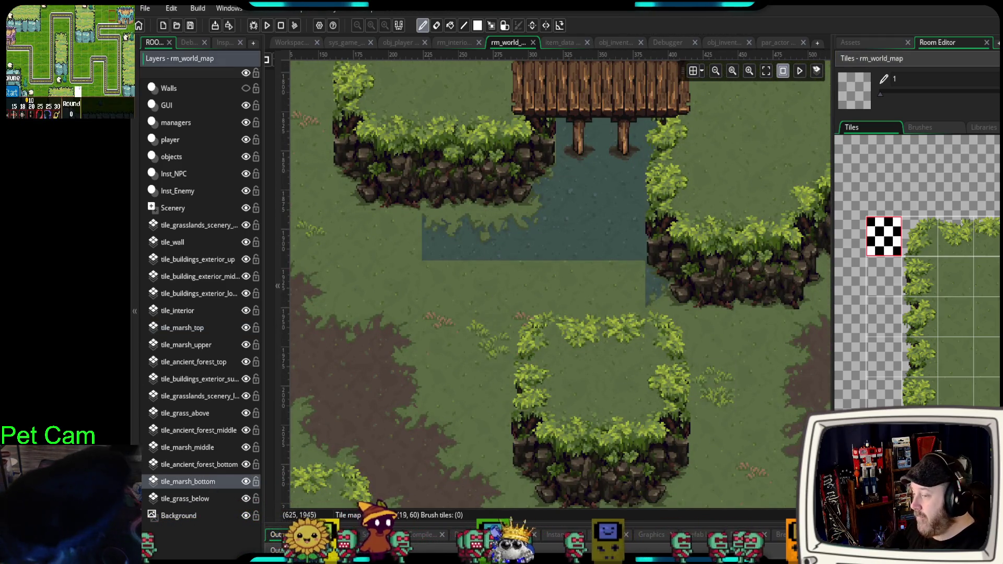
scroll(967, 369, down, 2)
scroll(972, 340, down, 10)
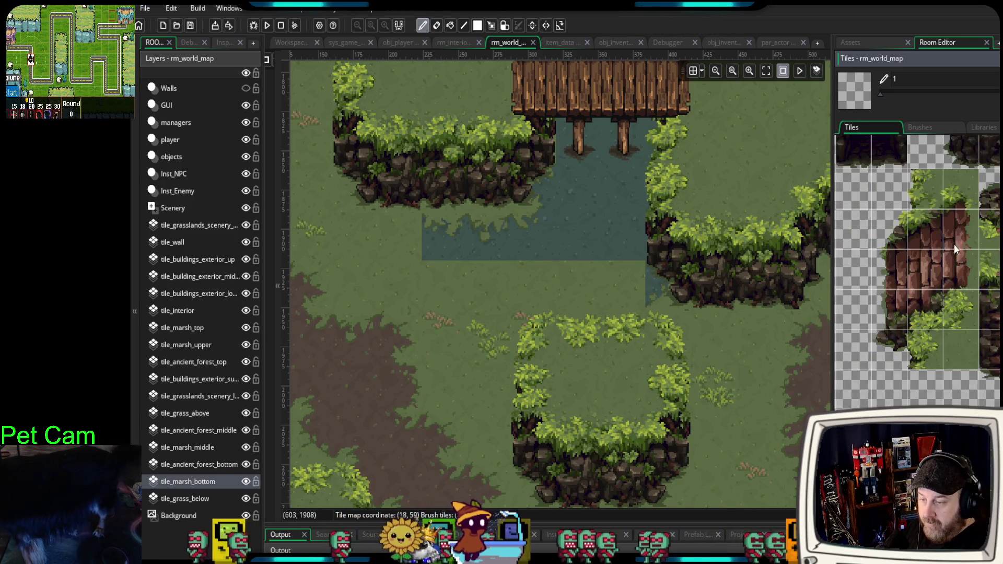
scroll(983, 294, down, 3)
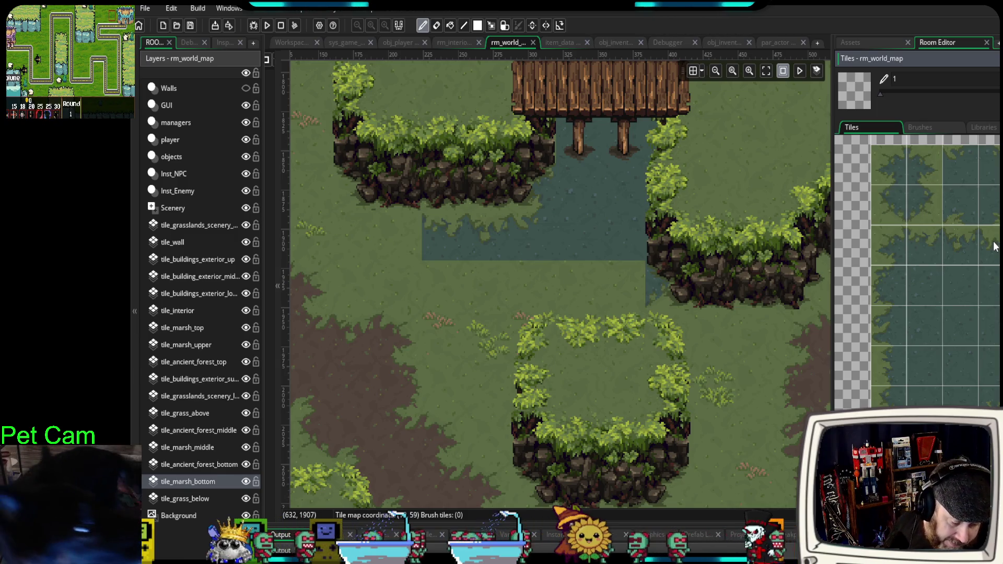
- Paint marsh water tiles along the pool's left side
click(885, 253)
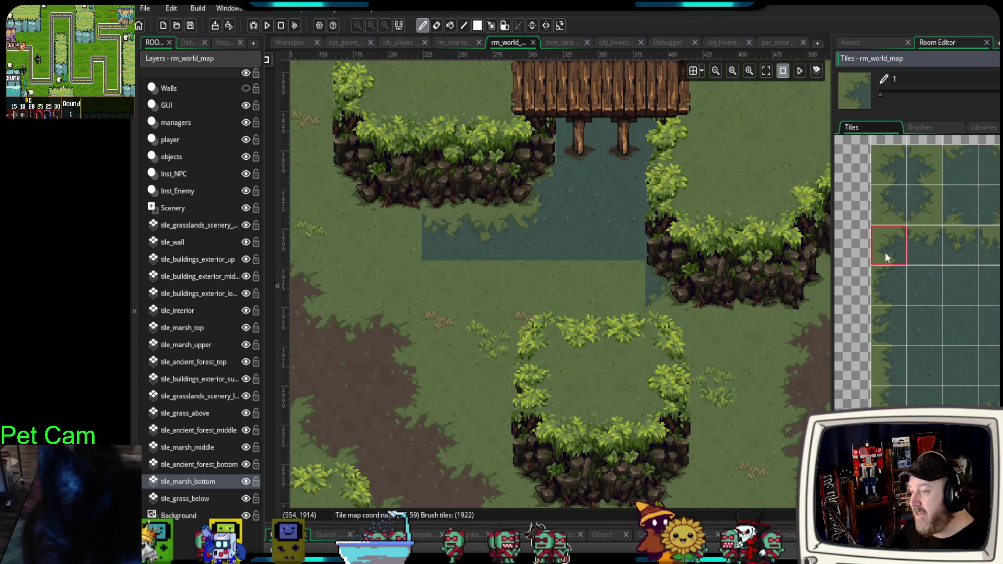
click(430, 218)
click(415, 219)
click(447, 285)
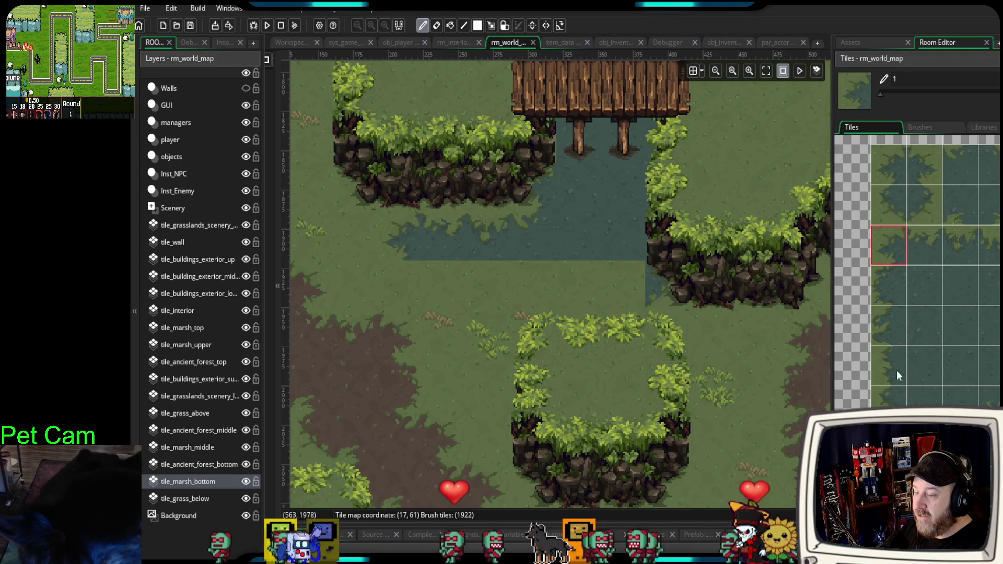
- Paint marsh water below the pool and over the grass patch with one- and two-tile brushes
click(888, 400)
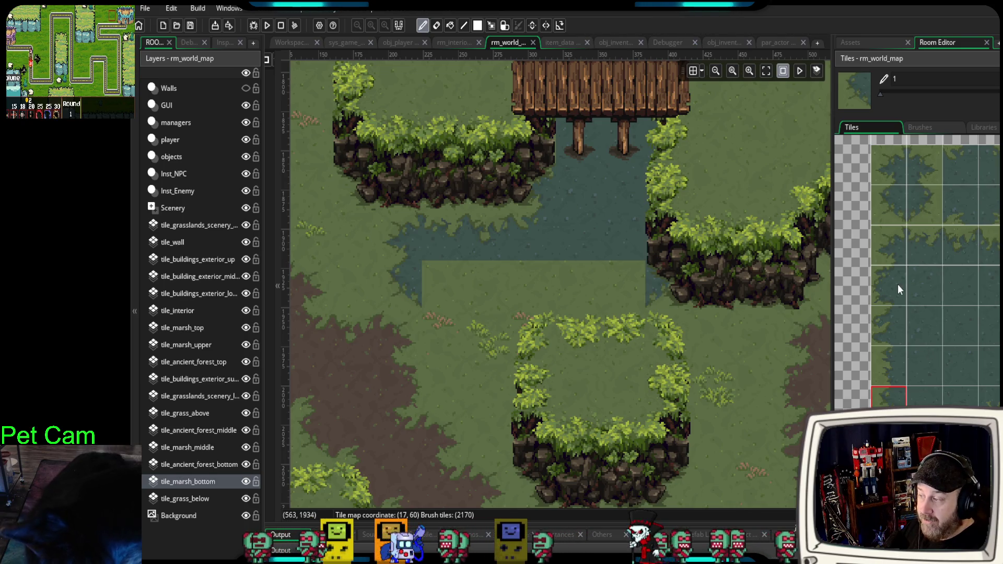
click(923, 395)
click(458, 294)
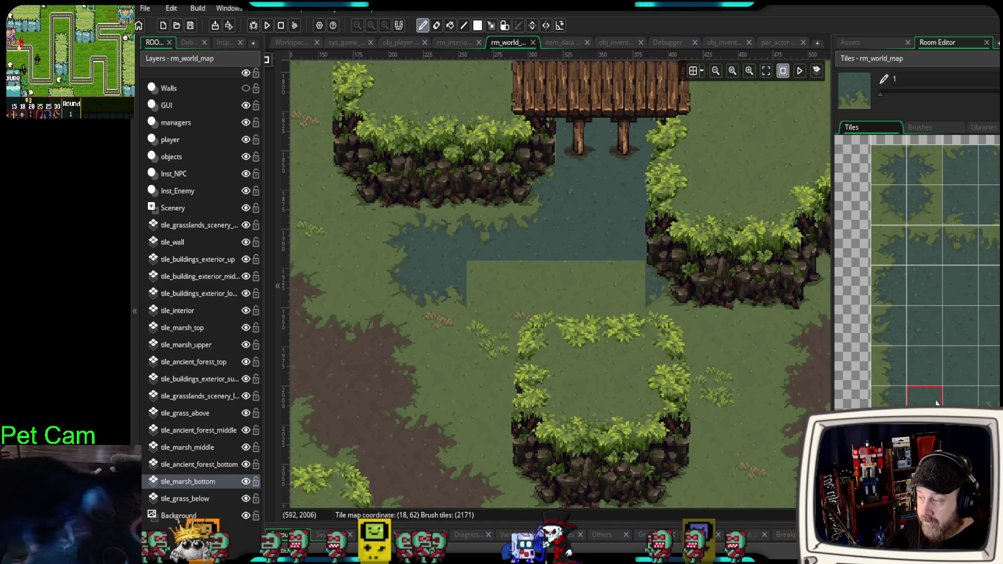
drag(924, 395, 960, 395)
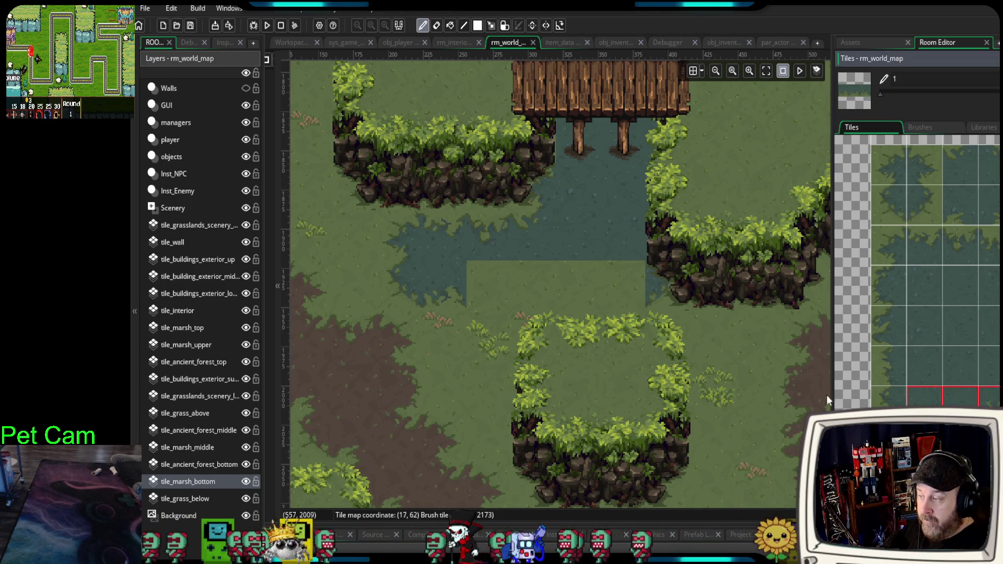
click(549, 290)
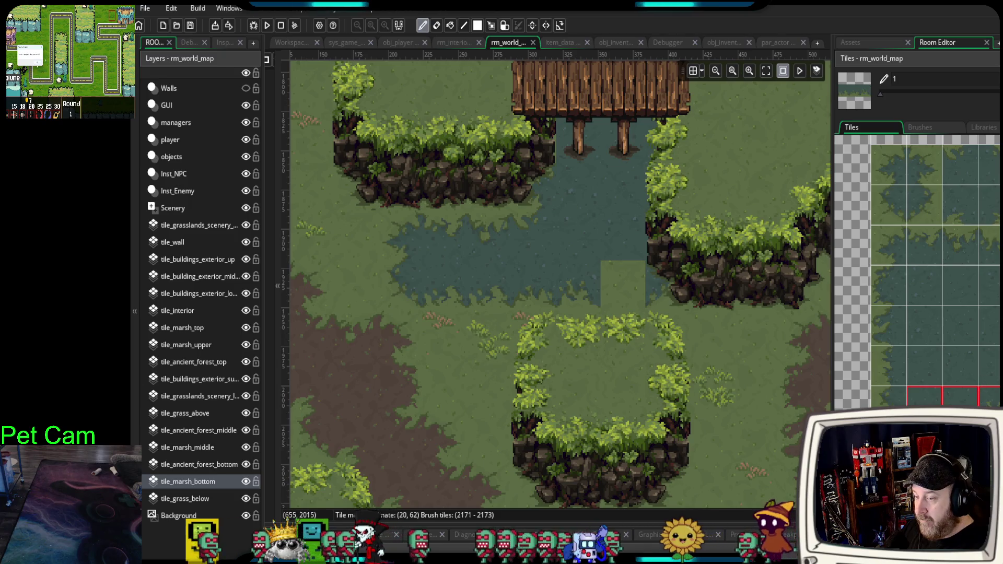
click(987, 395)
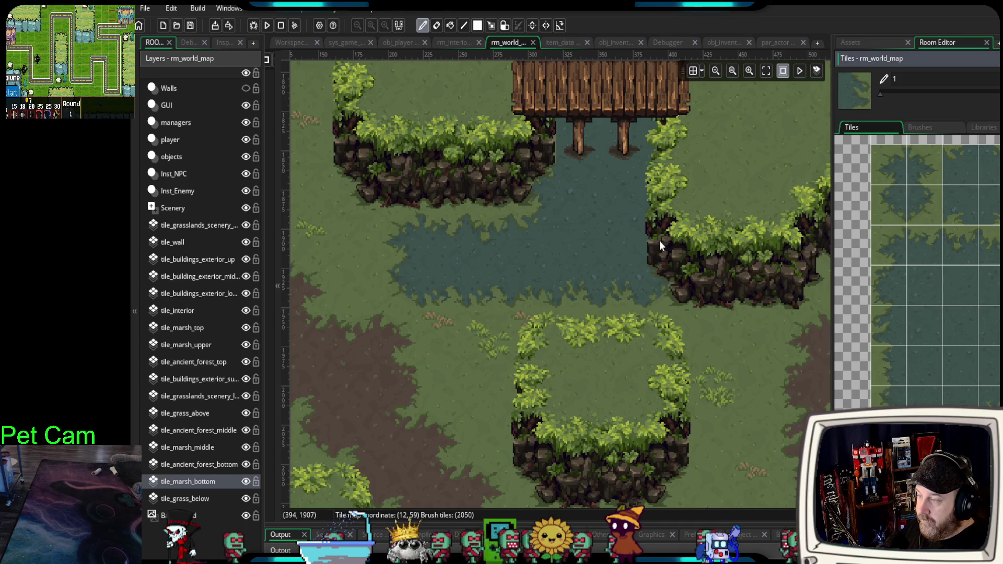
- Pan and zoom across the world map to the large marsh area and back to its left edge
scroll(688, 302, down, 2)
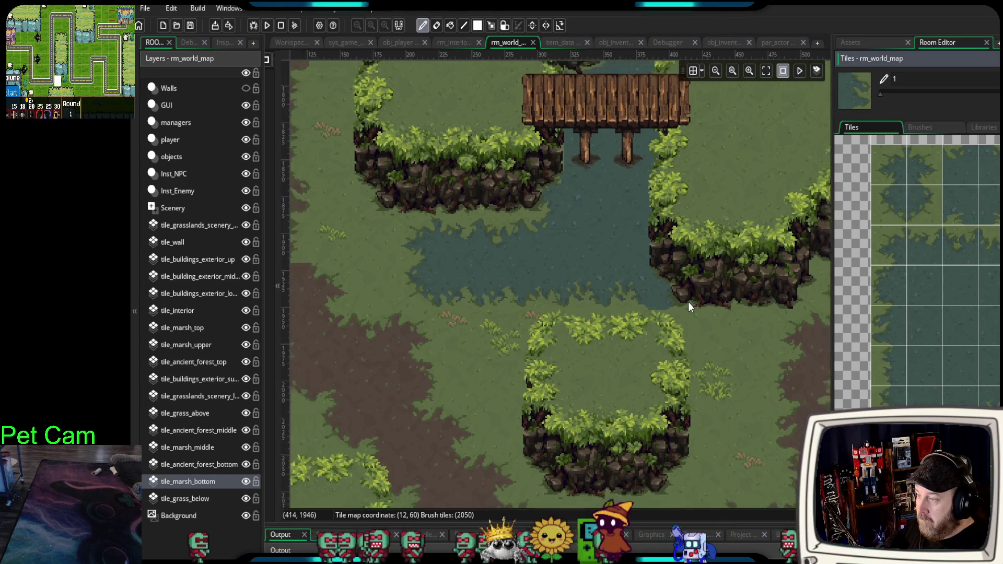
scroll(650, 324, down, 3)
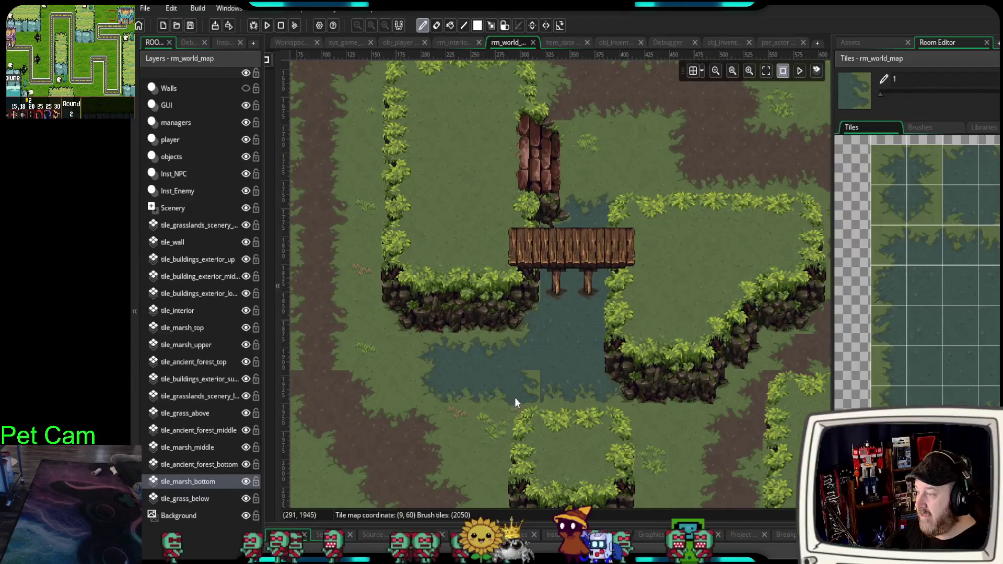
scroll(500, 413, up, 4)
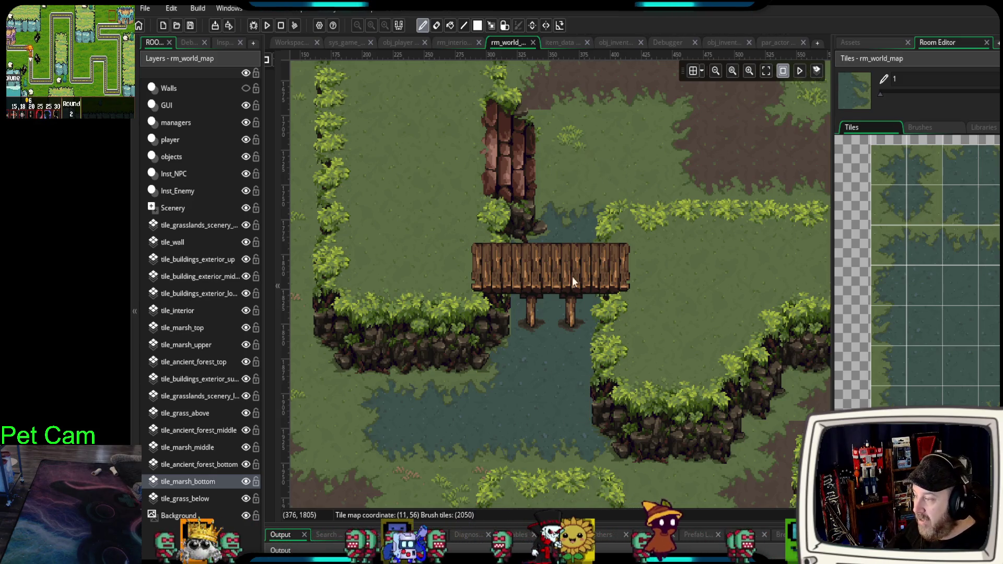
scroll(712, 371, down, 5)
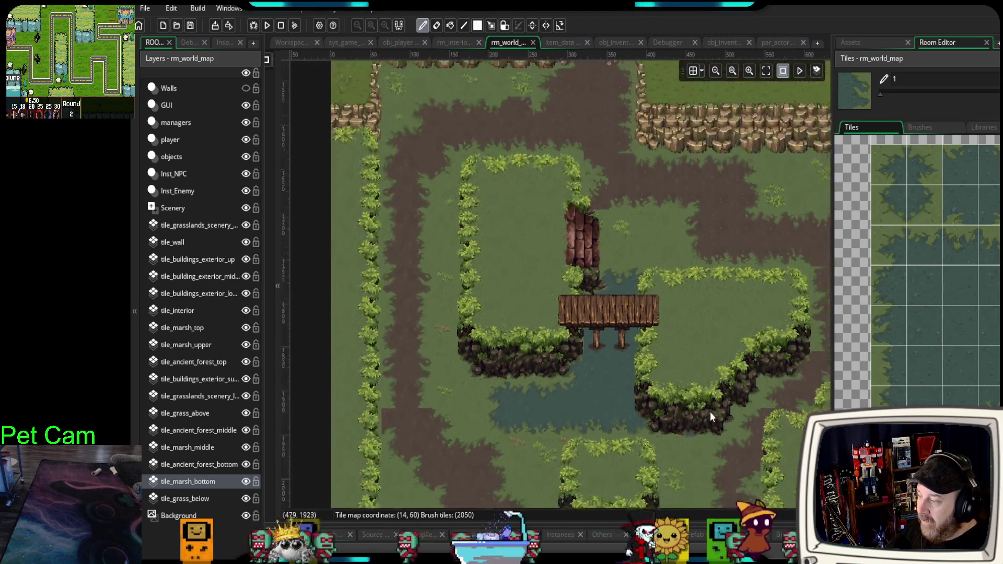
drag(615, 402, 552, 343)
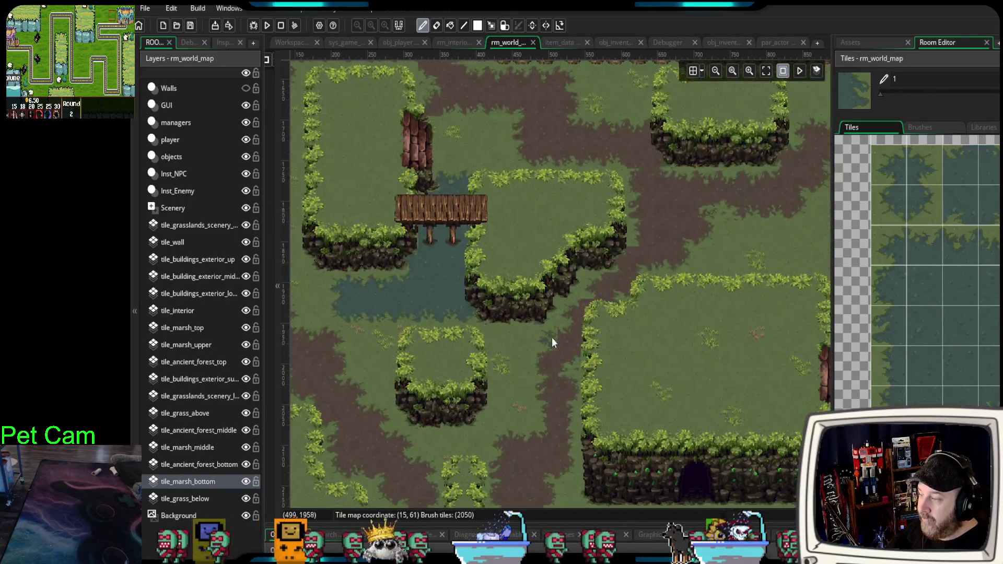
scroll(569, 297, down, 3)
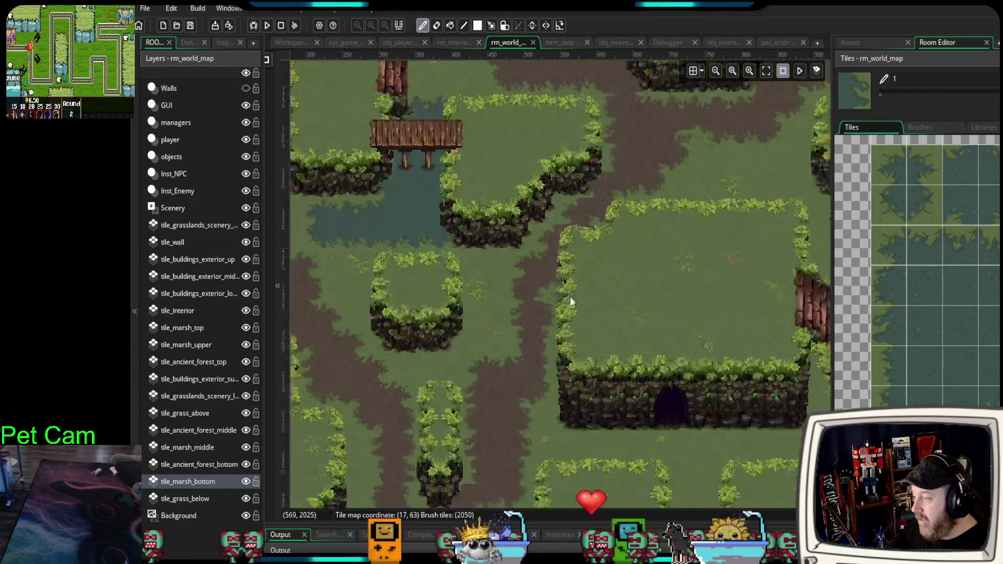
mouse_move(712, 404)
mouse_down()
mouse_move(480, 285)
mouse_move(369, 319)
mouse_up()
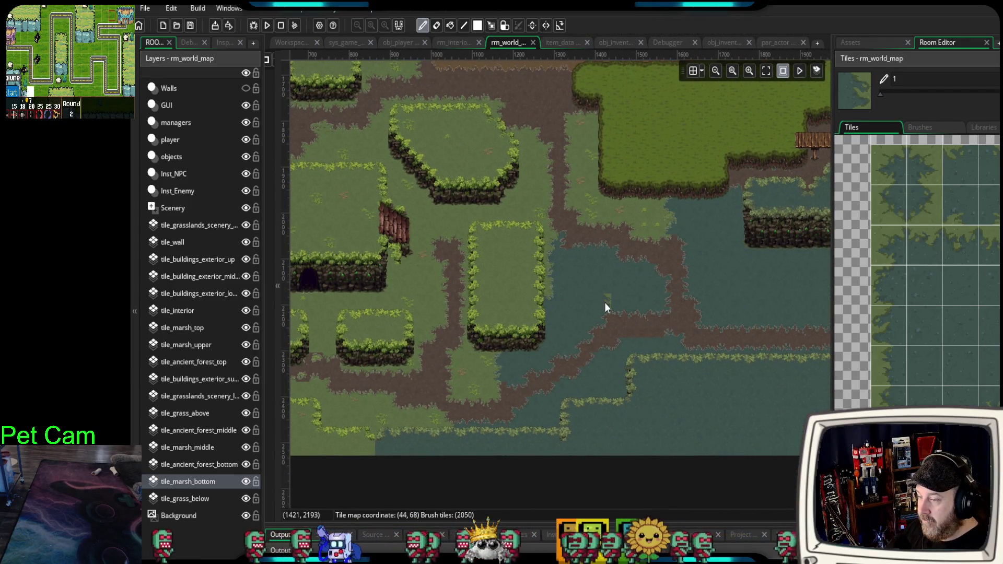
scroll(602, 302, up, 5)
mouse_move(452, 305)
mouse_down()
mouse_move(437, 296)
mouse_move(539, 333)
mouse_move(481, 310)
mouse_move(755, 335)
mouse_up()
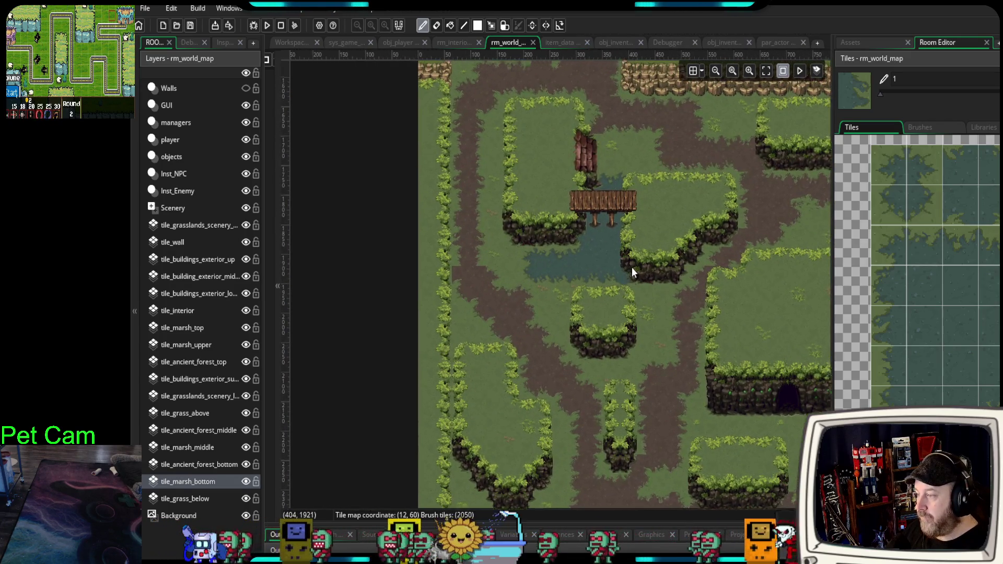
- Scroll and zoom the Tiles panel to the water and dirt tiles
scroll(631, 267, up, 2)
scroll(919, 261, down, 2)
scroll(933, 361, down, 3)
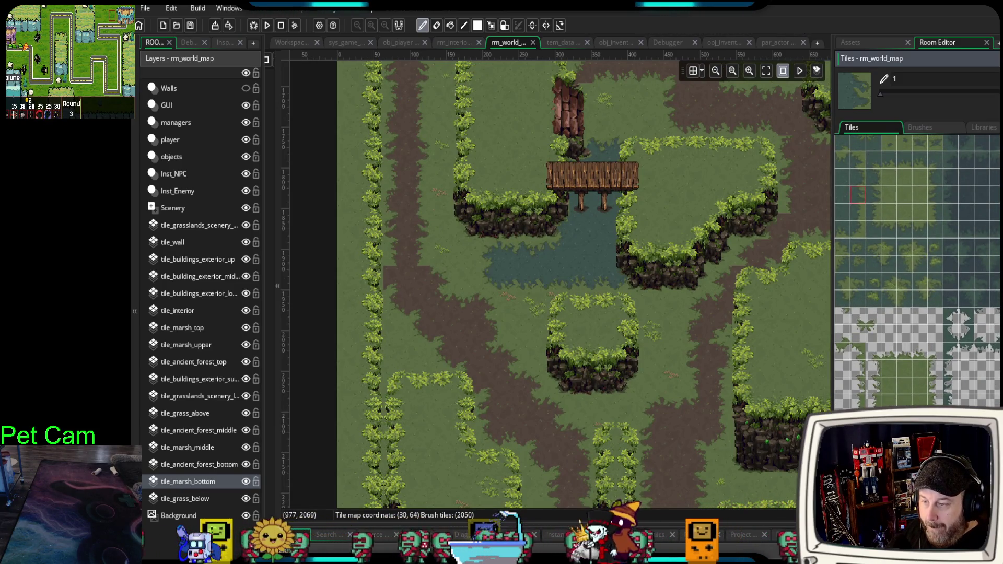
mouse_move(993, 382)
mouse_down()
mouse_move(841, 390)
mouse_move(860, 436)
mouse_move(863, 375)
mouse_move(888, 397)
mouse_move(885, 415)
mouse_up()
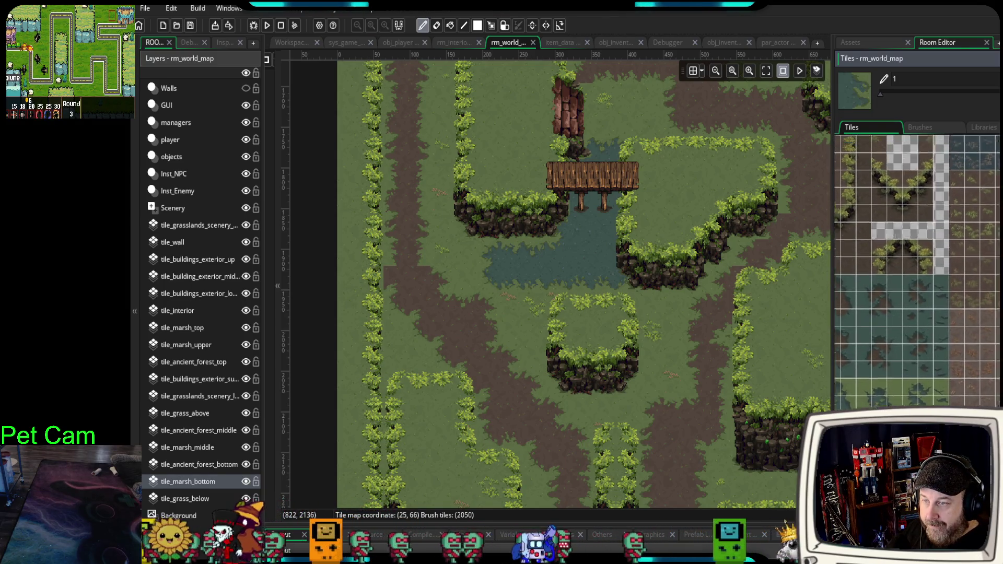
- Paint a single marsh water tile and a two-tile marsh strip on the grass clearing
scroll(917, 273, up, 5)
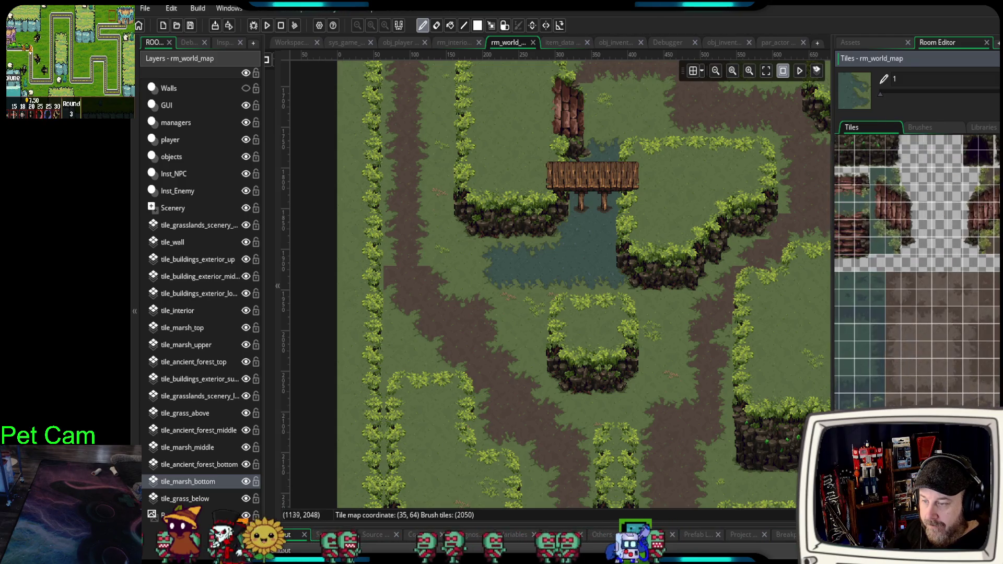
scroll(922, 368, down, 5)
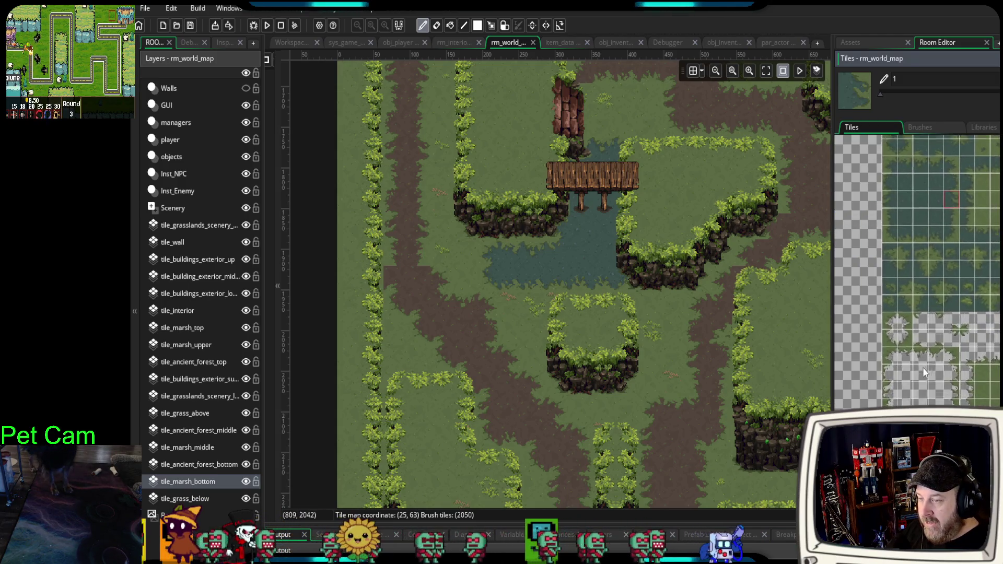
scroll(922, 368, up, 5)
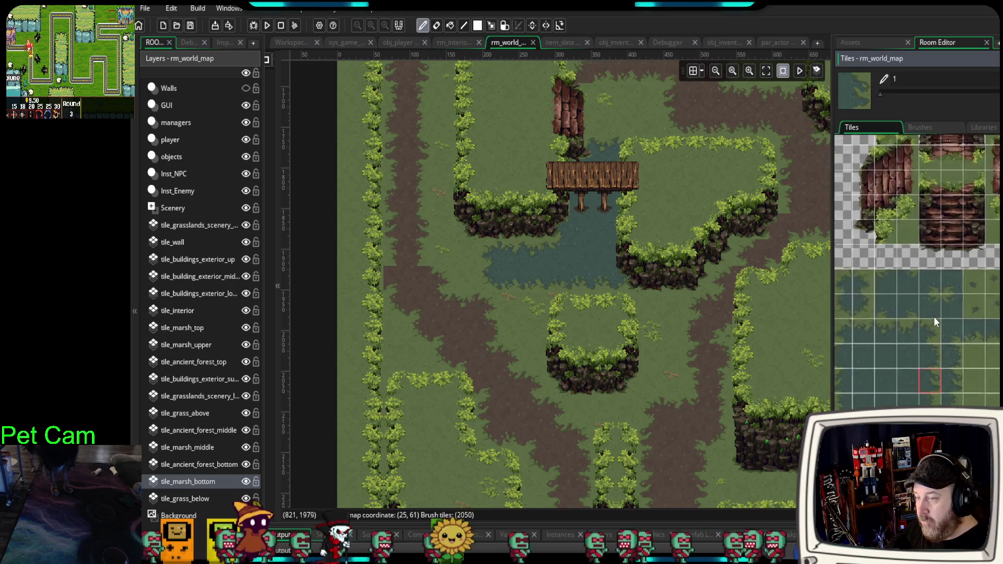
scroll(933, 317, up, 3)
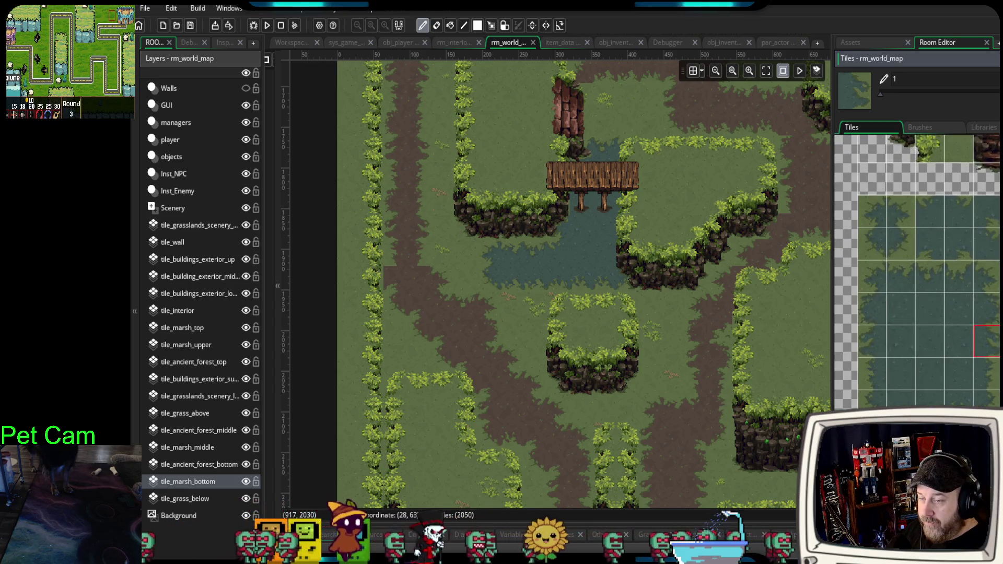
scroll(928, 272, down, 1)
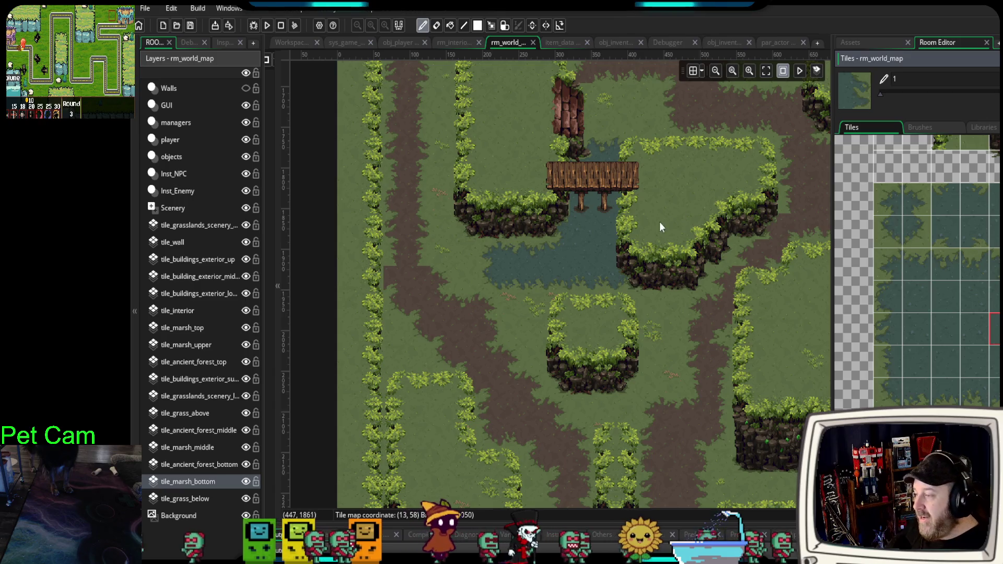
scroll(635, 313, down, 3)
scroll(621, 272, down, 1)
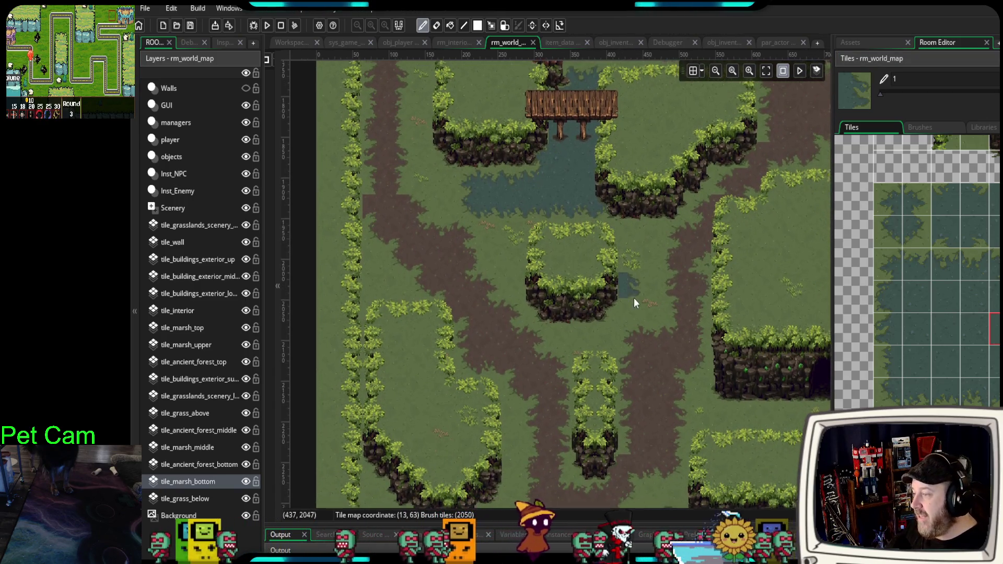
click(613, 286)
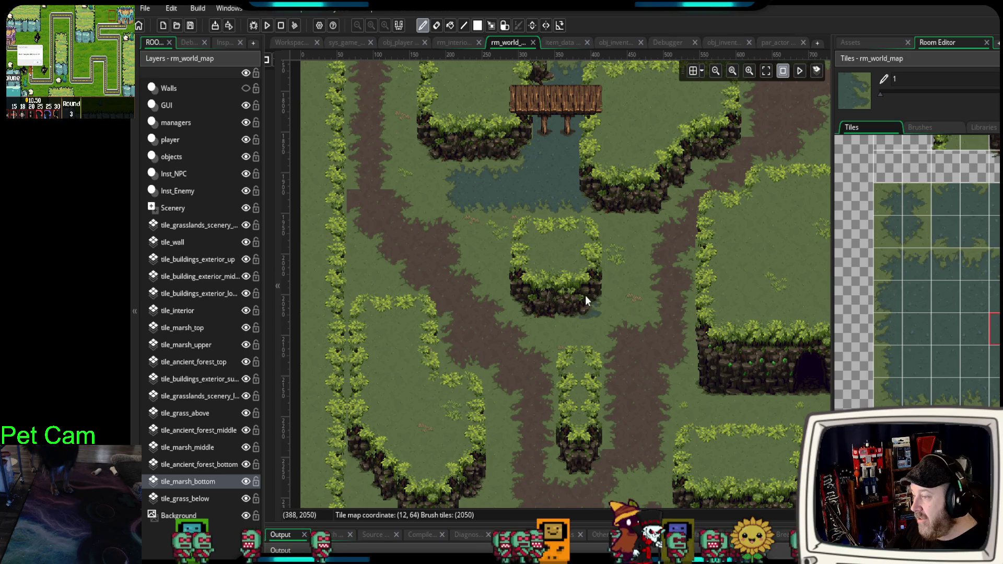
drag(889, 205, 888, 234)
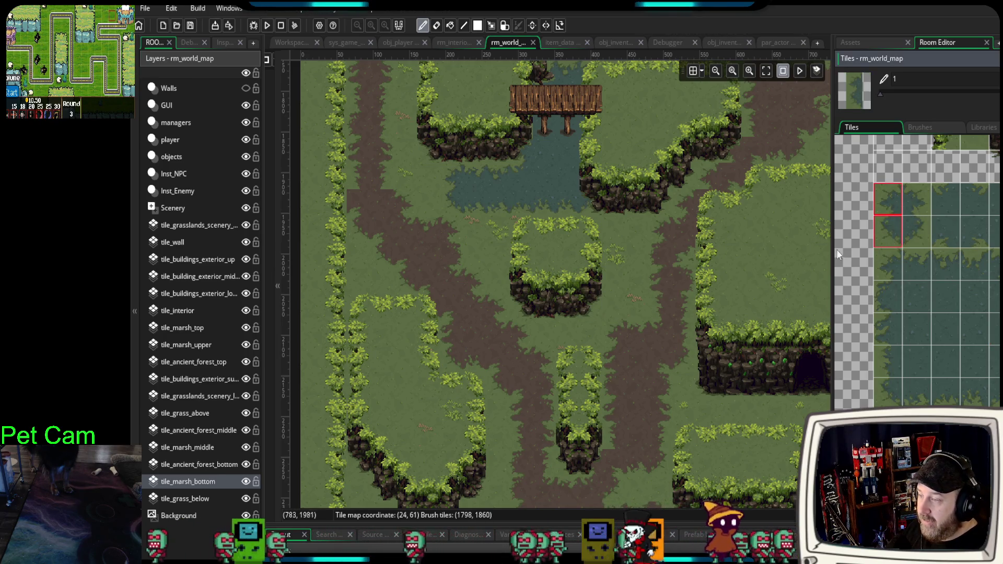
click(350, 275)
- Undo the marsh strip and select the tile_marsh_top layer over the grass clearing
click(912, 198)
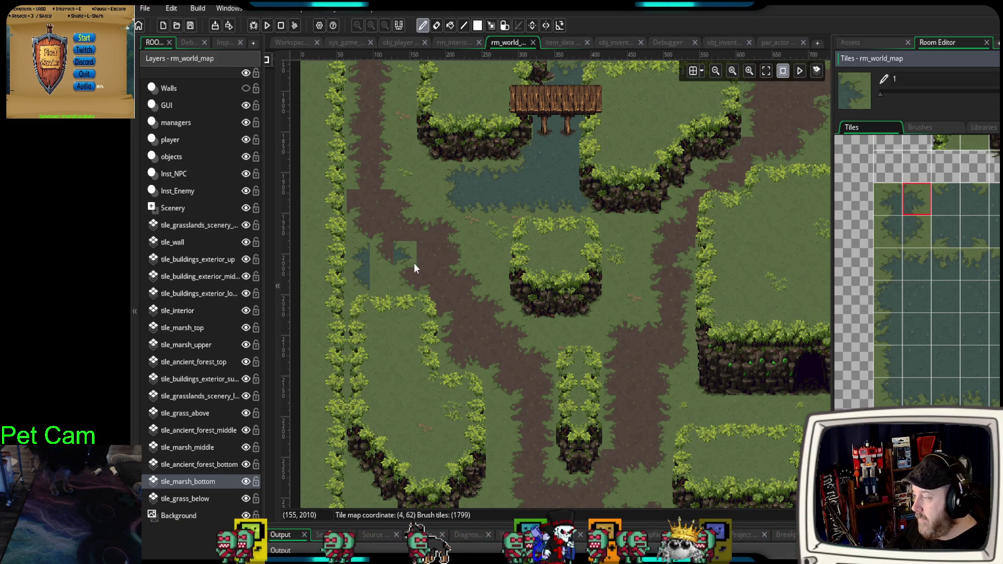
scroll(388, 254, up, 3)
scroll(392, 260, up, 2)
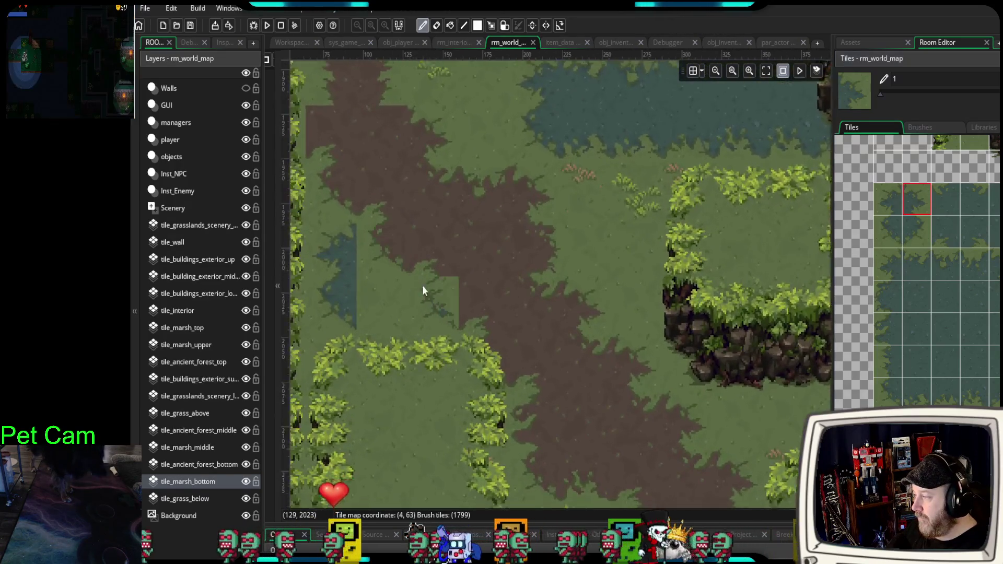
key(ctrl+z)
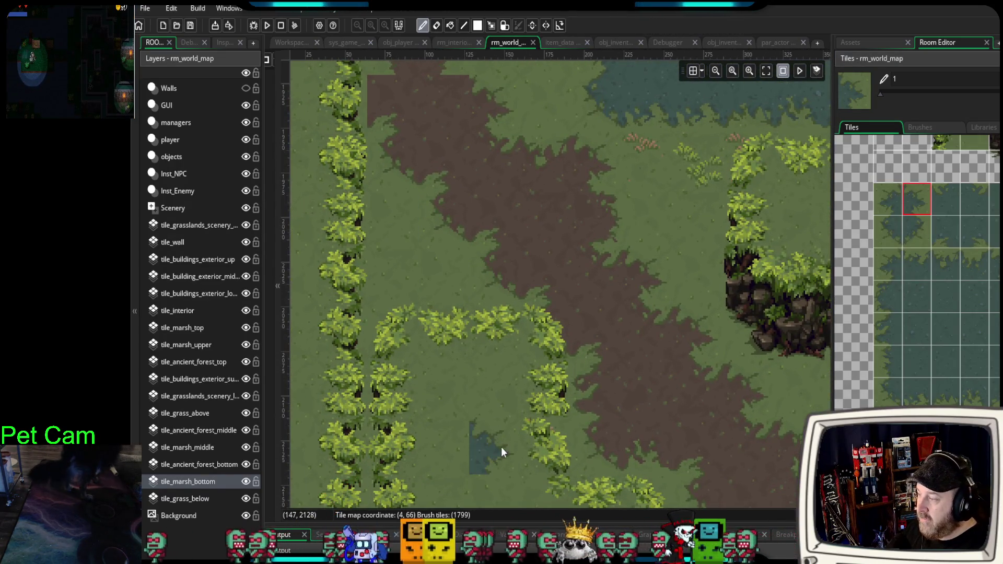
drag(500, 446, 499, 253)
scroll(501, 313, down, 2)
scroll(500, 313, down, 1)
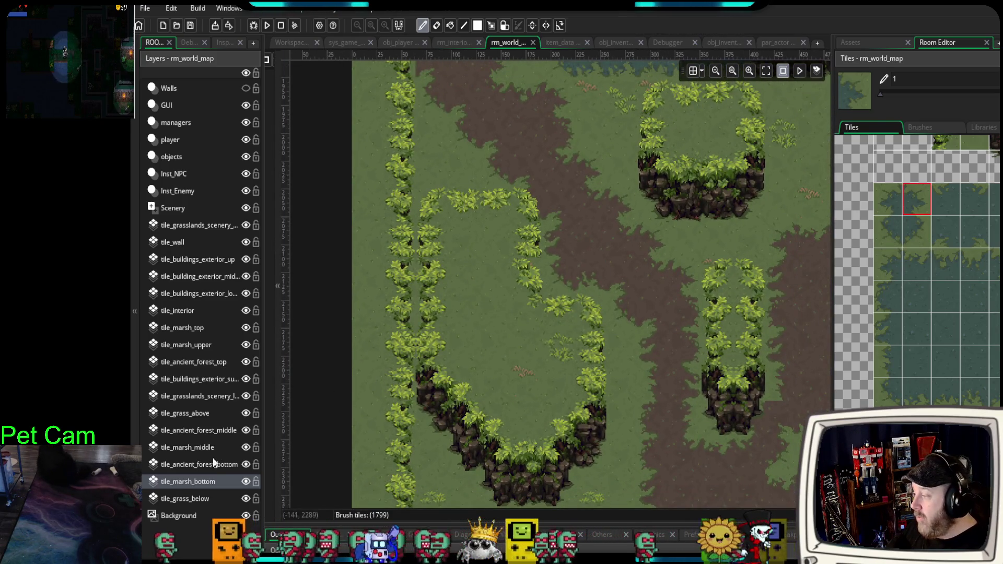
click(190, 329)
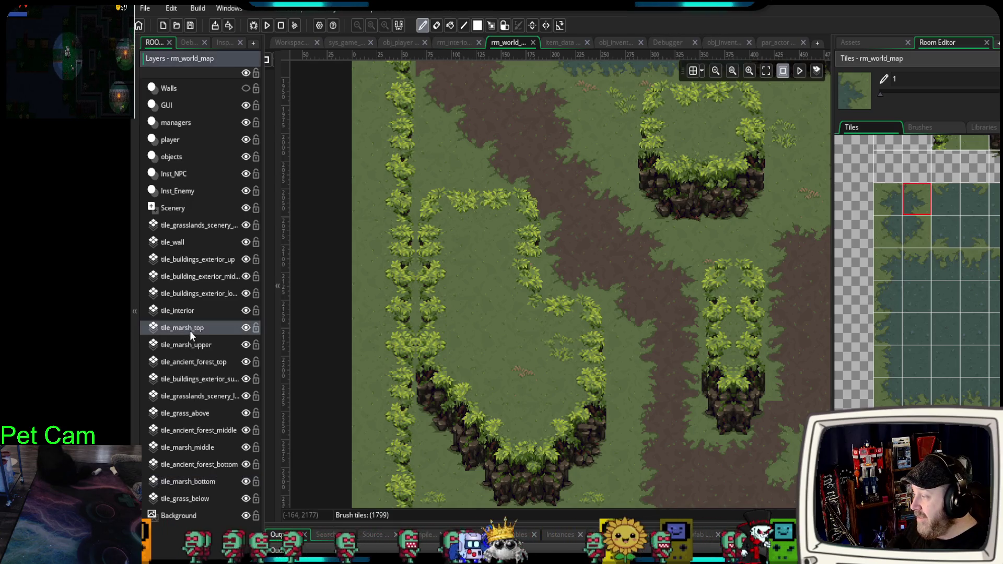
- Test several marsh edge tiles in the grass clearing, undoing each misplaced one
click(886, 201)
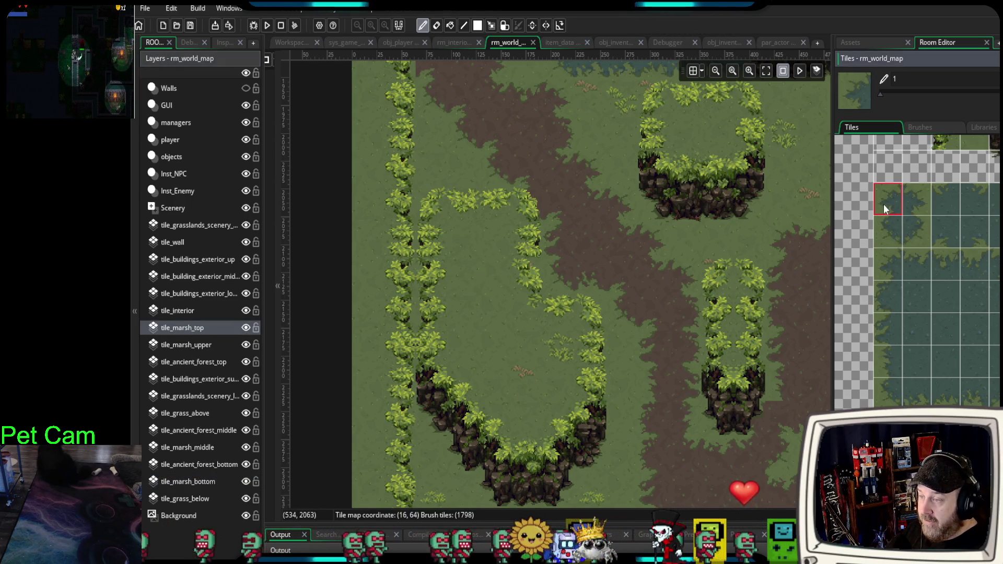
click(460, 277)
click(622, 274)
key(ctrl+z)
click(917, 198)
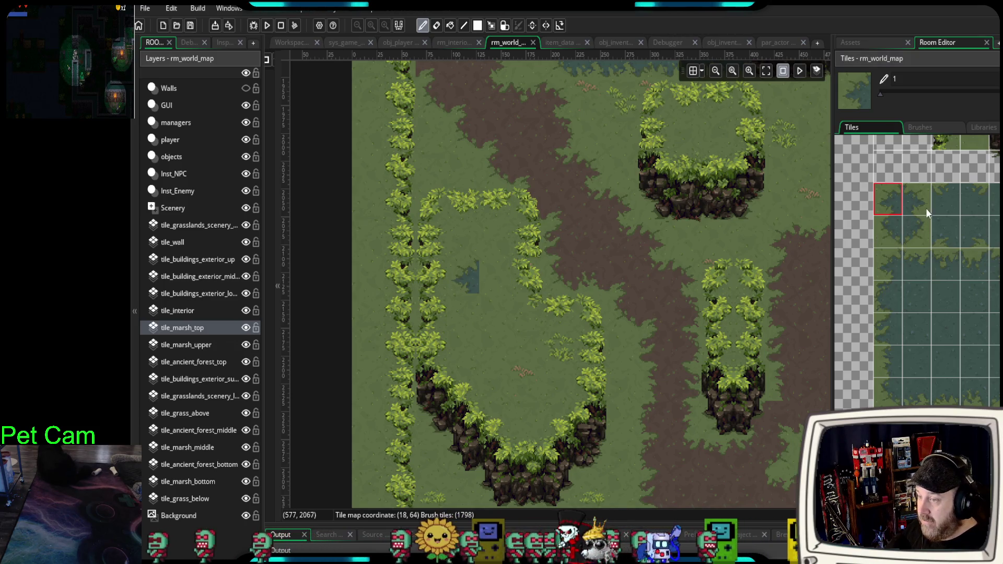
click(478, 280)
click(622, 313)
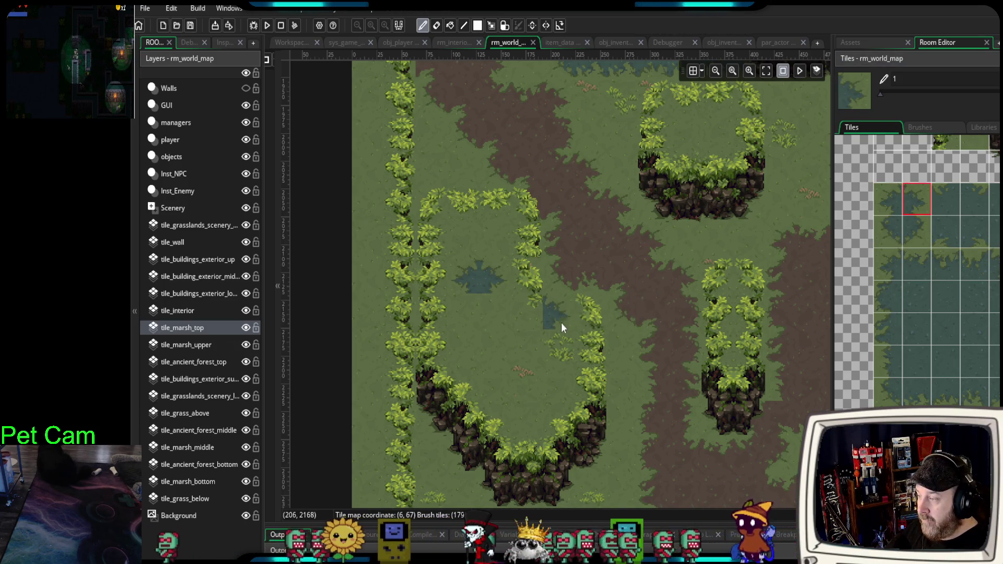
key(ctrl+z)
click(888, 263)
click(622, 274)
key(ctrl+z)
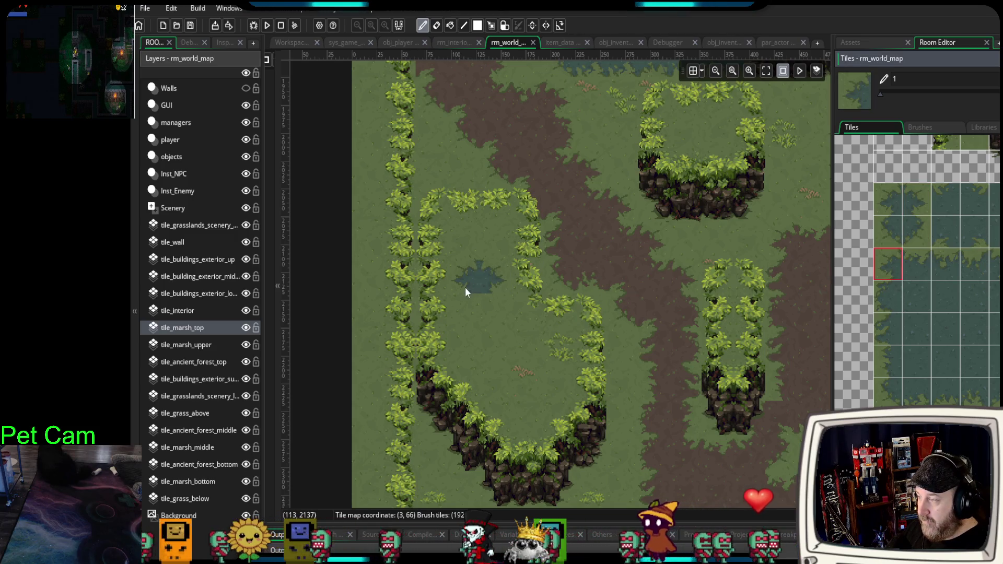
- Paint a two-tile marsh strip beside the blue patch, undo it, and pick a marsh edge tile
drag(896, 298, 896, 335)
click(465, 343)
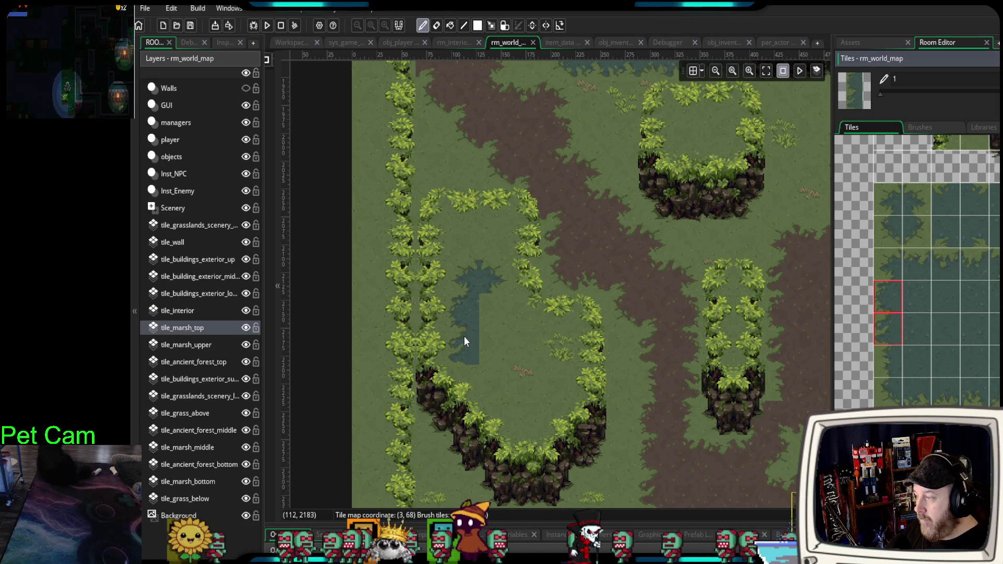
click(890, 298)
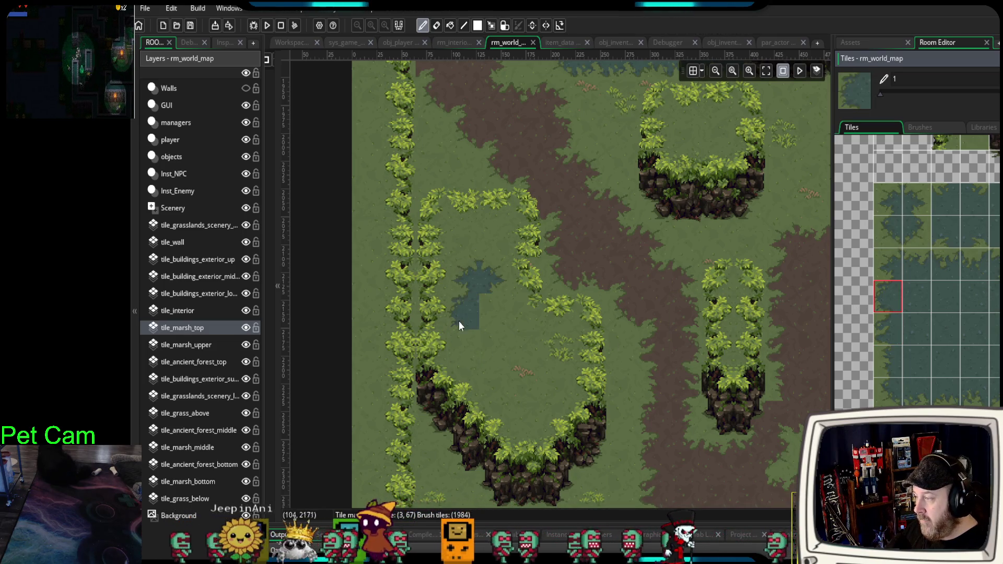
click(466, 314)
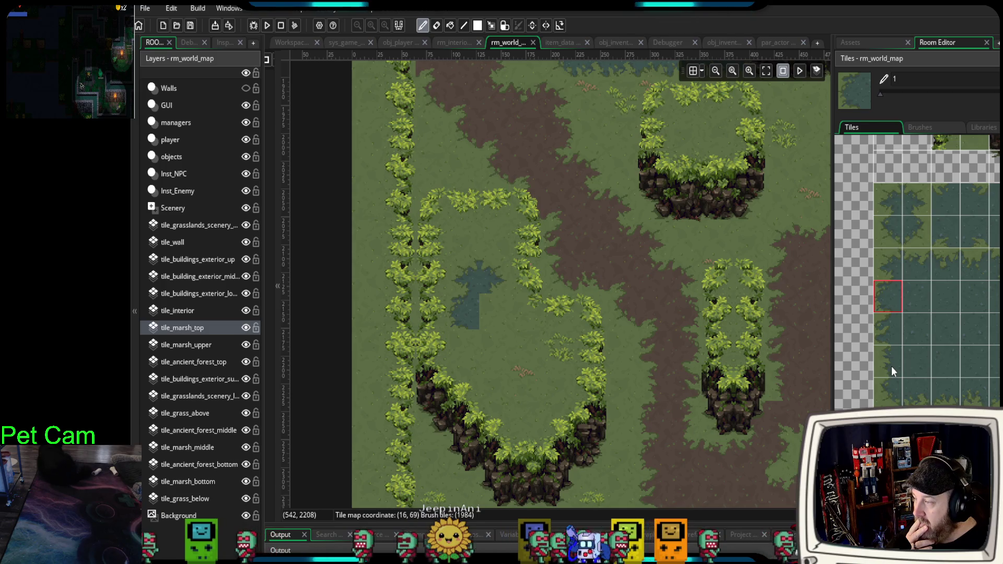
scroll(624, 335, up, 3)
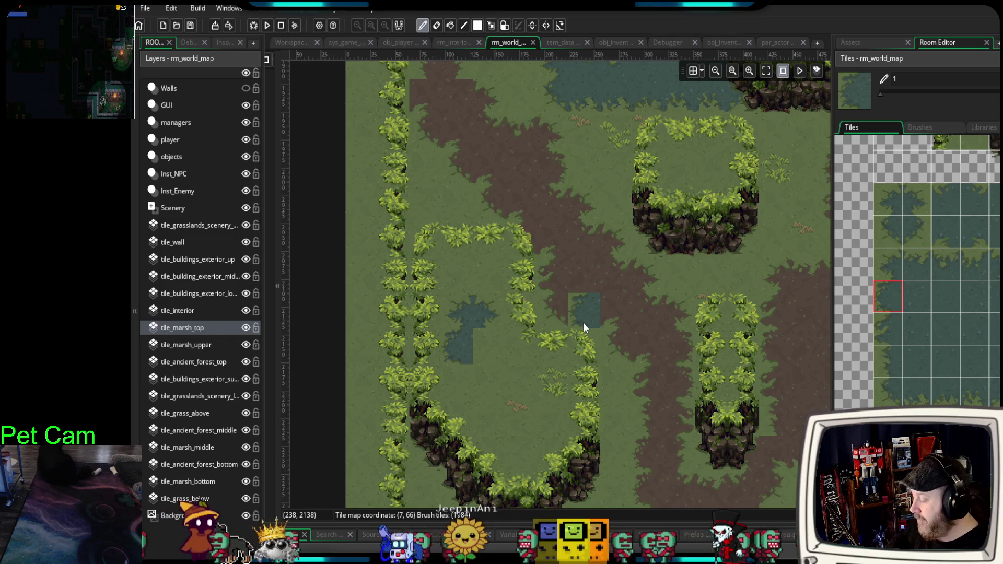
key(ctrl+z)
key(ctrl+z)
key(ctrl+z)
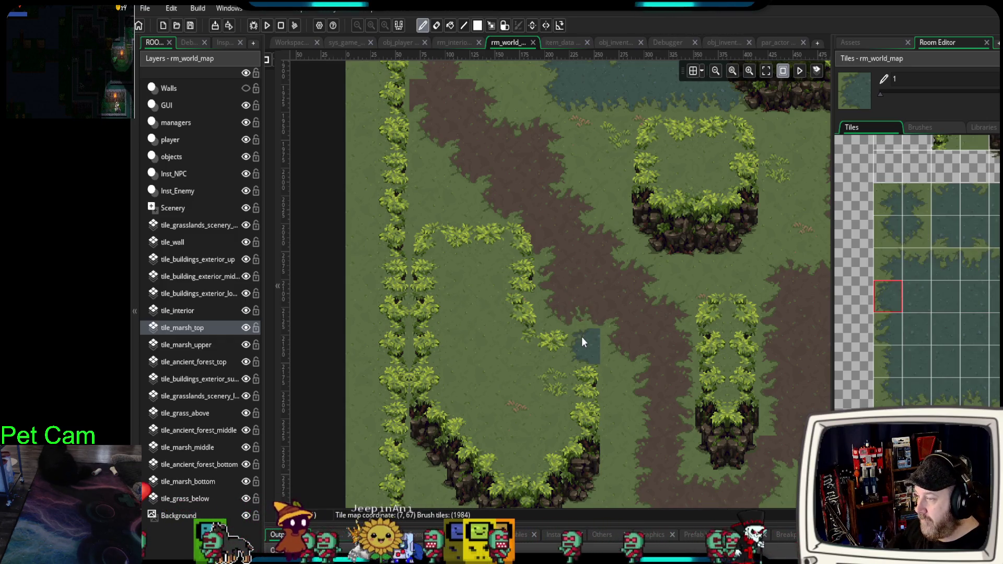
scroll(591, 327, down, 2)
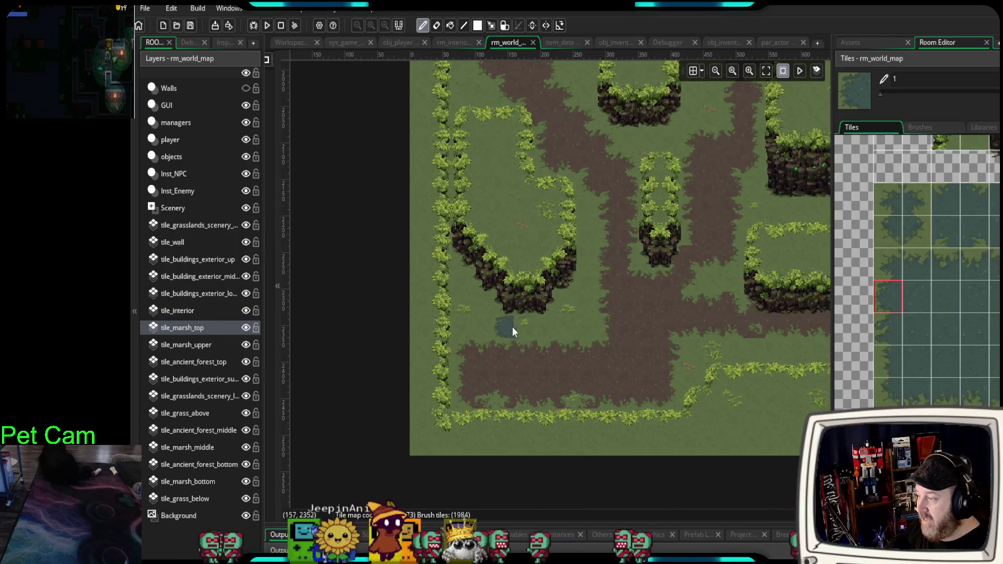
scroll(505, 330, up, 4)
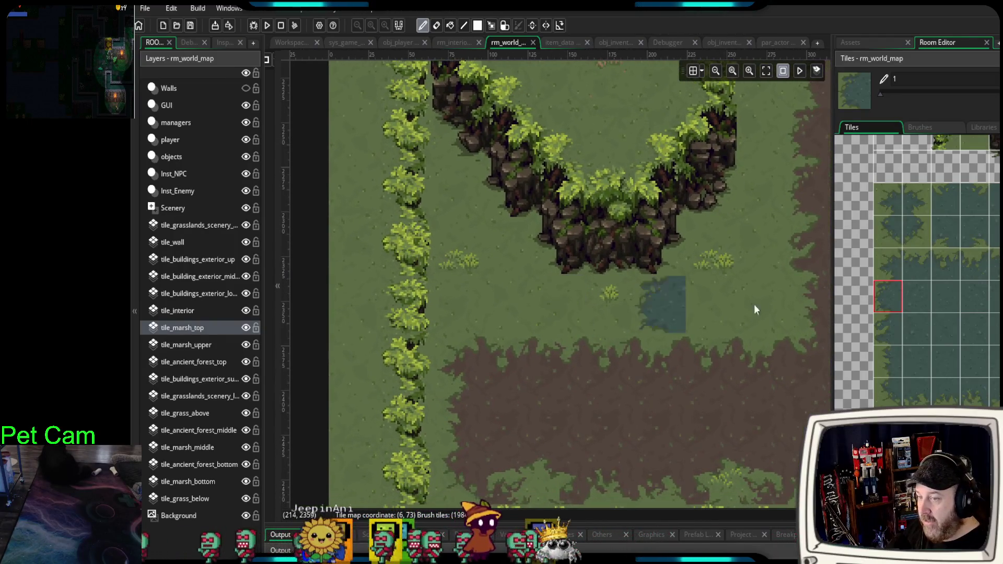
click(977, 230)
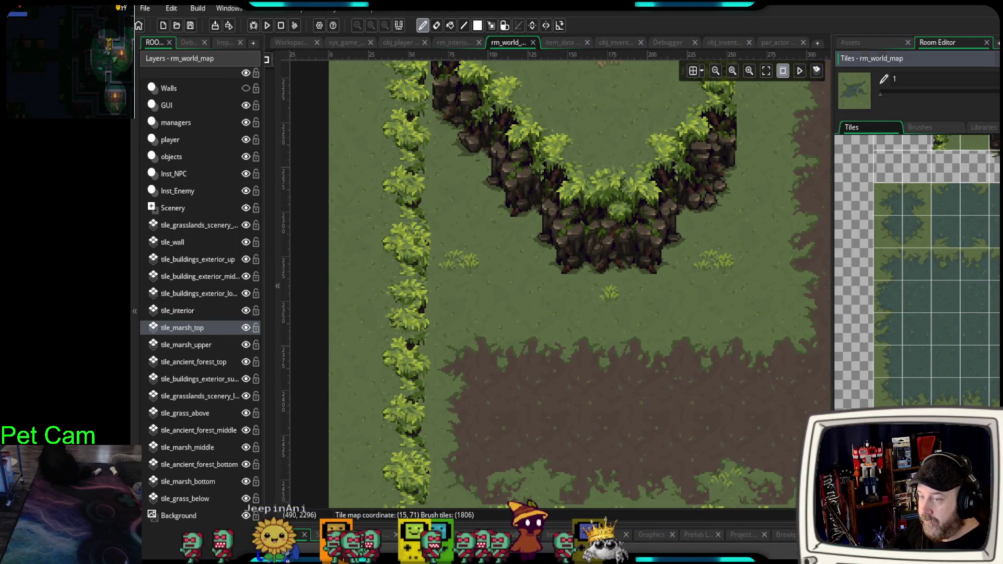
- Stamp three small marsh tufts across the grass below the curved cliff
click(459, 222)
click(453, 332)
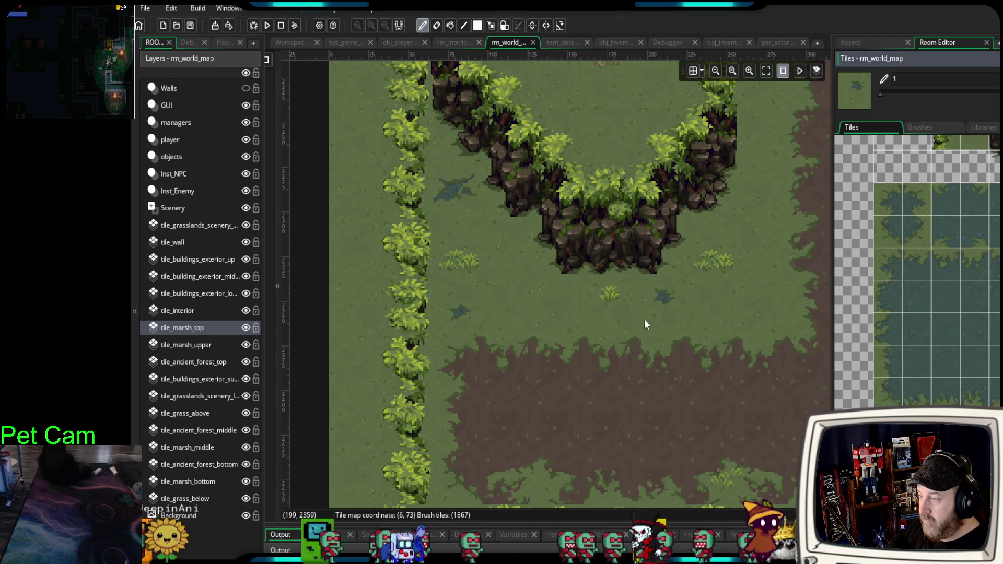
click(542, 323)
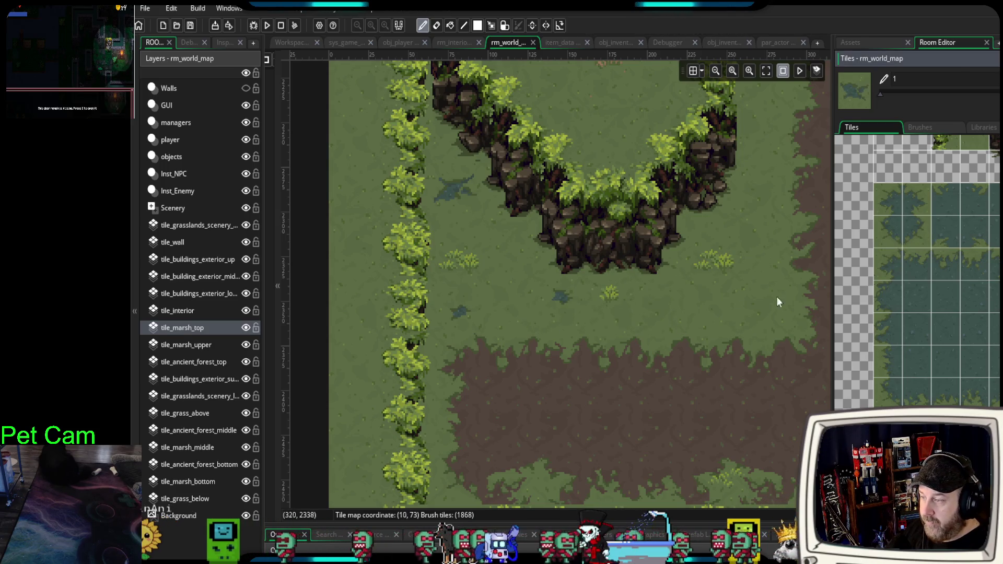
click(711, 319)
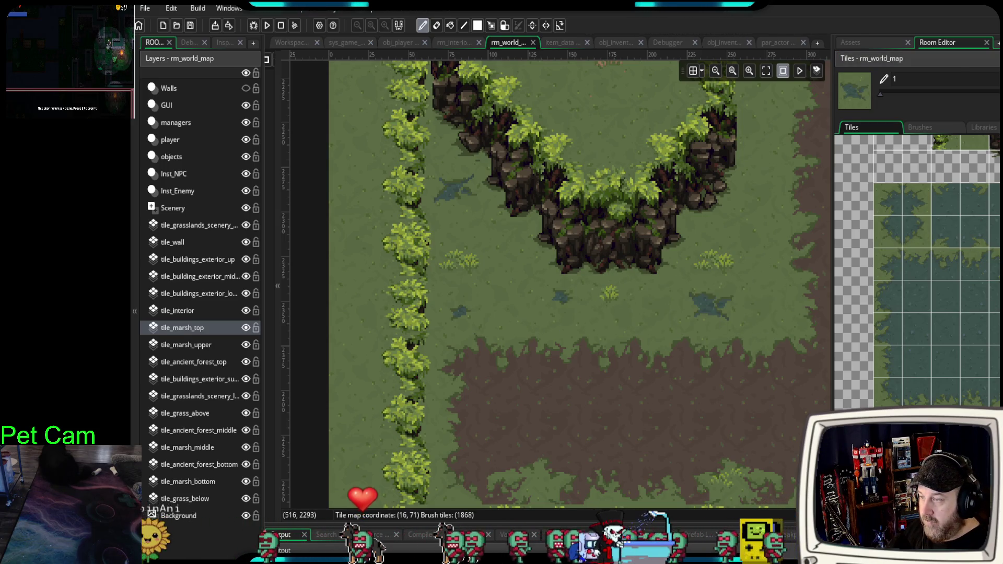
- Move the view past the dirt path crossroads to the cave cliff and walled plateaus
drag(775, 298, 633, 410)
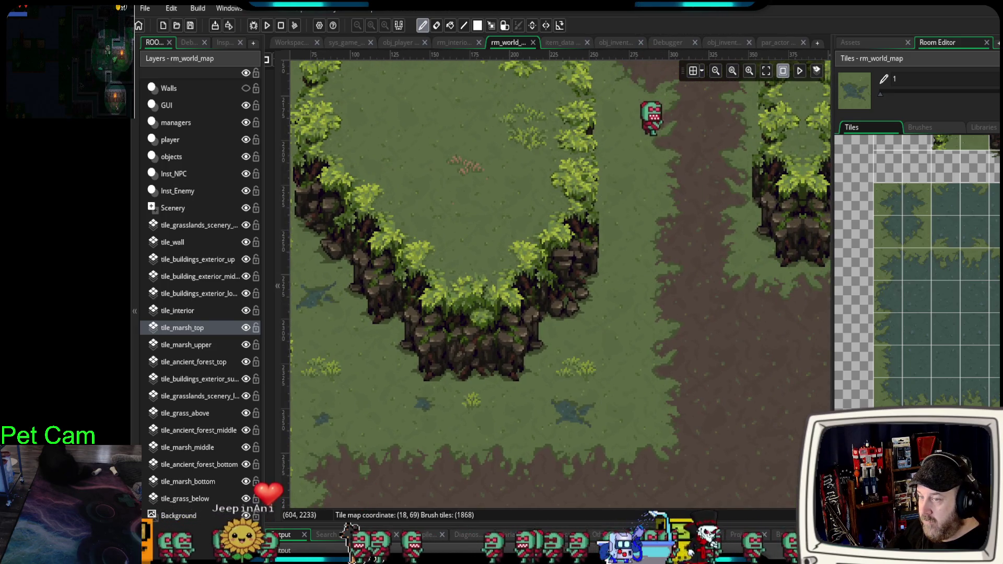
scroll(624, 380, down, 2)
mouse_move(635, 460)
mouse_down()
mouse_move(609, 337)
mouse_move(445, 404)
mouse_up()
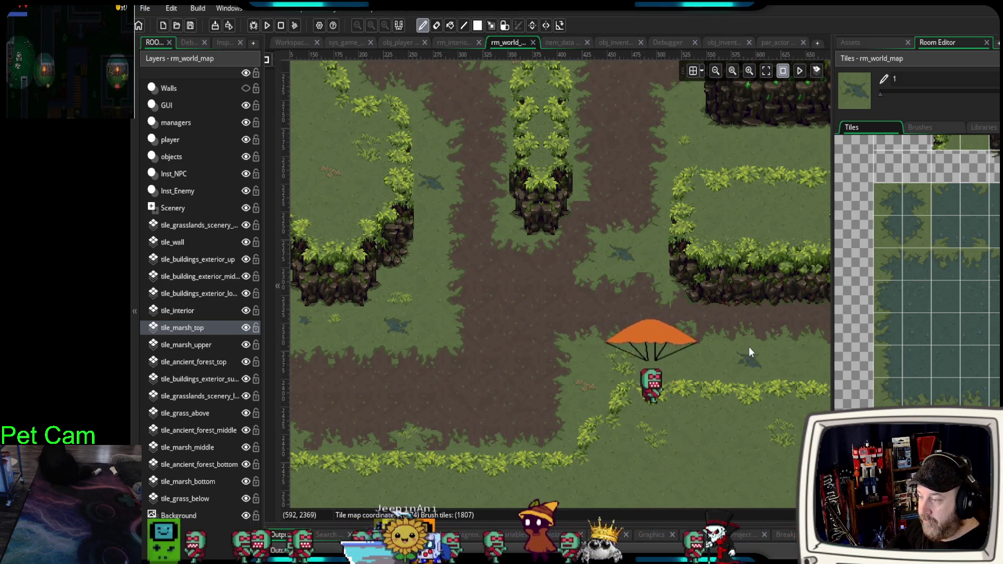
mouse_move(598, 356)
mouse_down()
mouse_move(551, 335)
mouse_move(414, 356)
mouse_up()
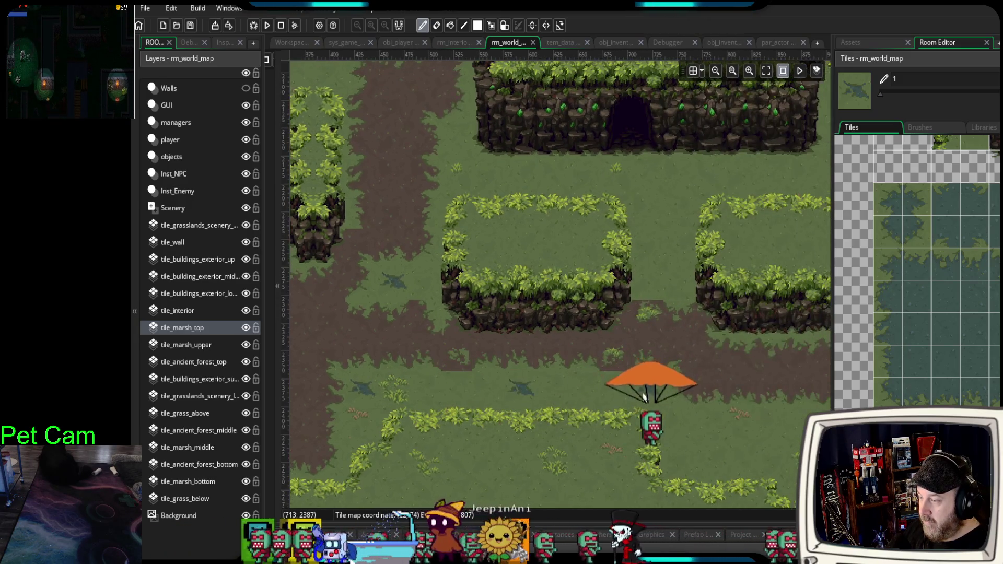
drag(754, 431, 590, 336)
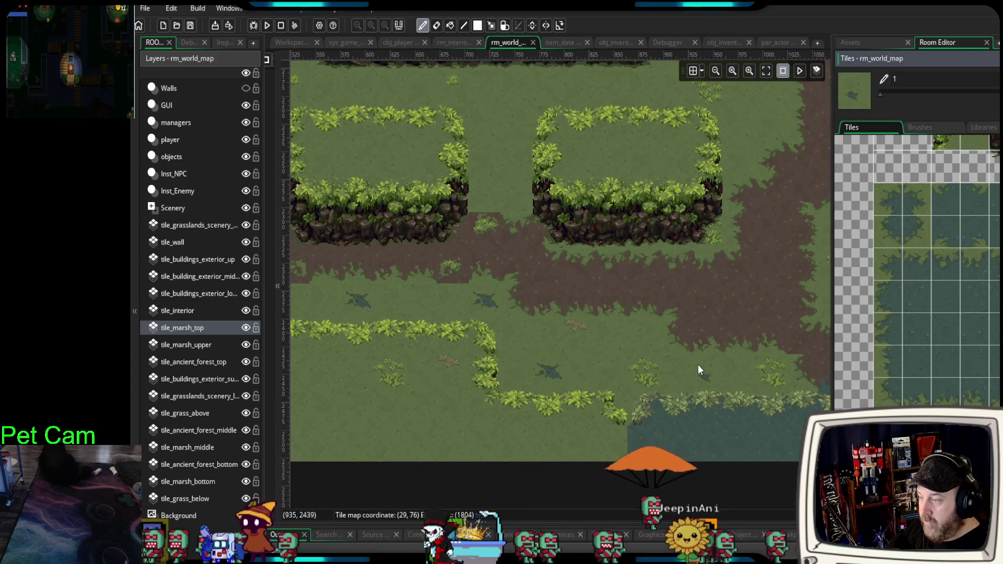
drag(587, 329, 674, 358)
scroll(671, 355, down, 2)
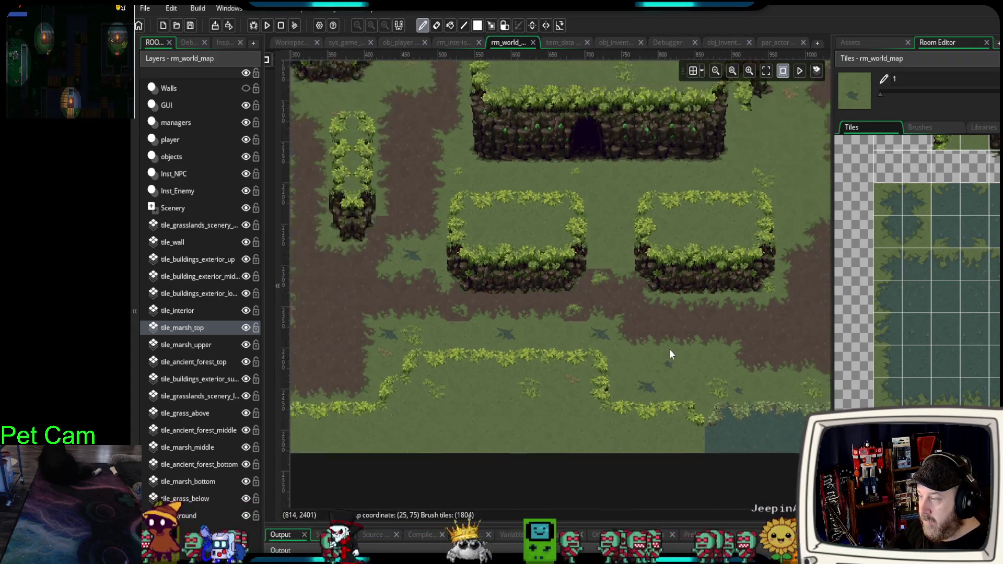
scroll(669, 349, down, 1)
scroll(656, 282, up, 3)
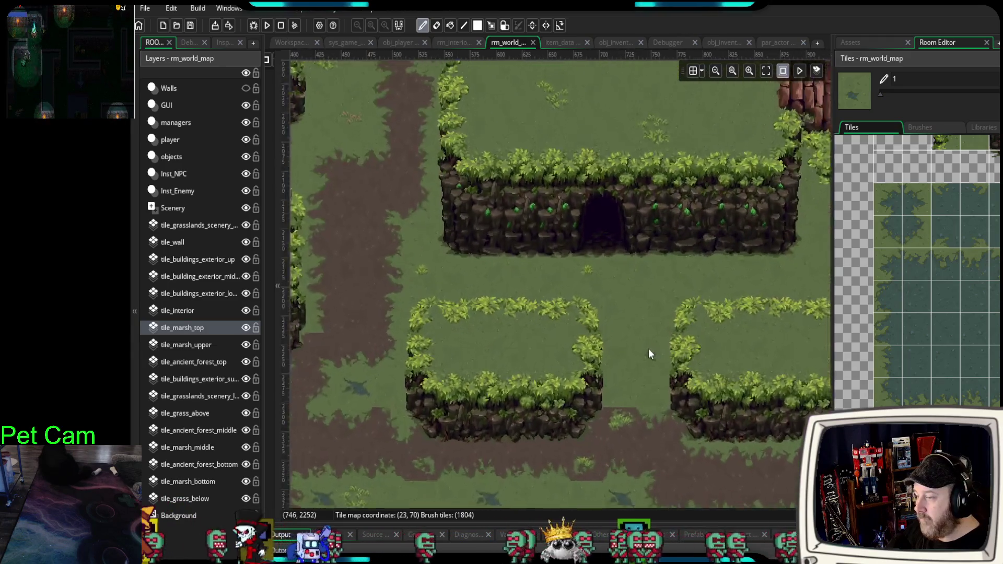
scroll(650, 352, up, 1)
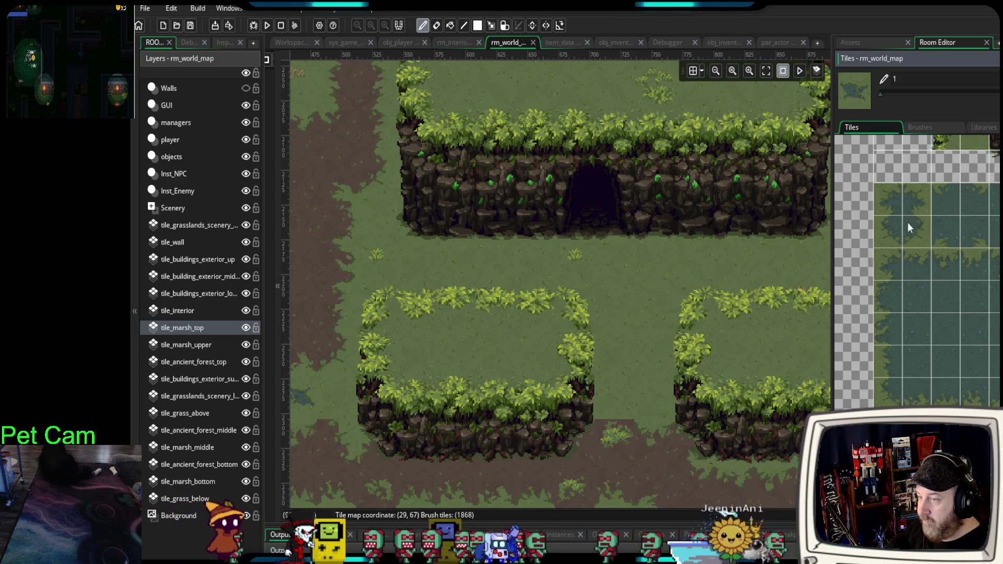
- Paint two 2x2 marsh patches in the gap between the plateaus below the cave
drag(895, 201, 924, 236)
drag(627, 304, 634, 368)
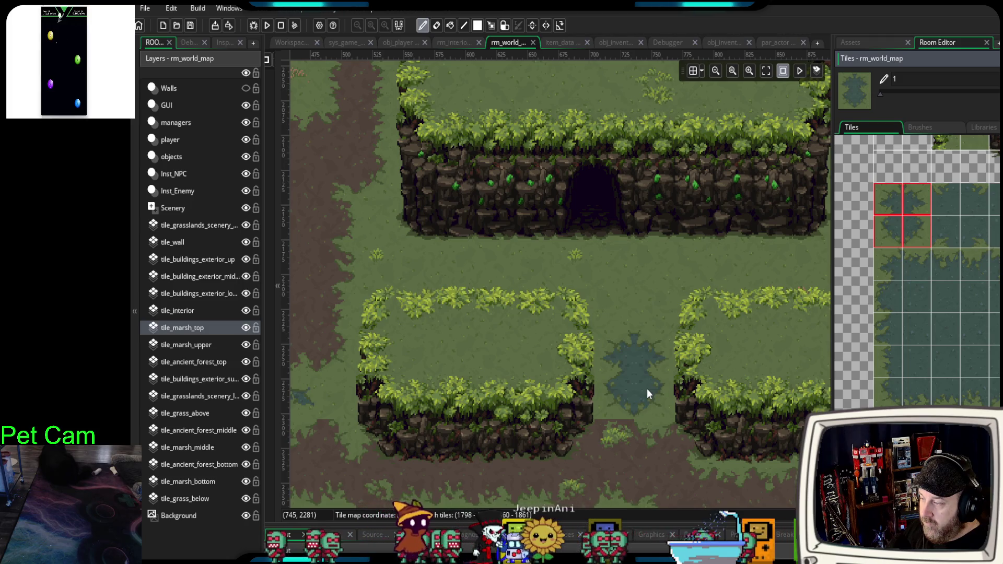
click(646, 389)
scroll(549, 461, down, 3)
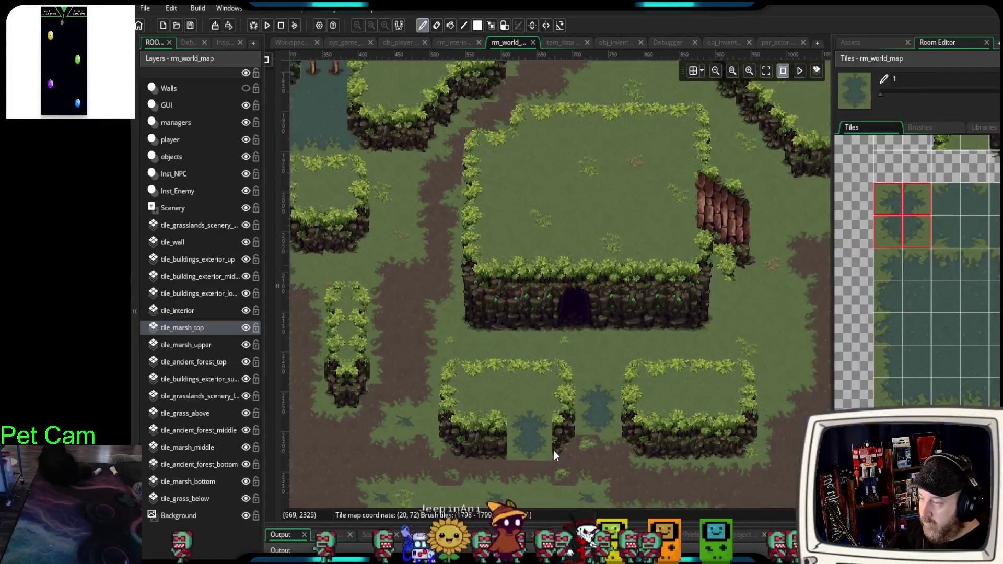
scroll(554, 455, down, 1)
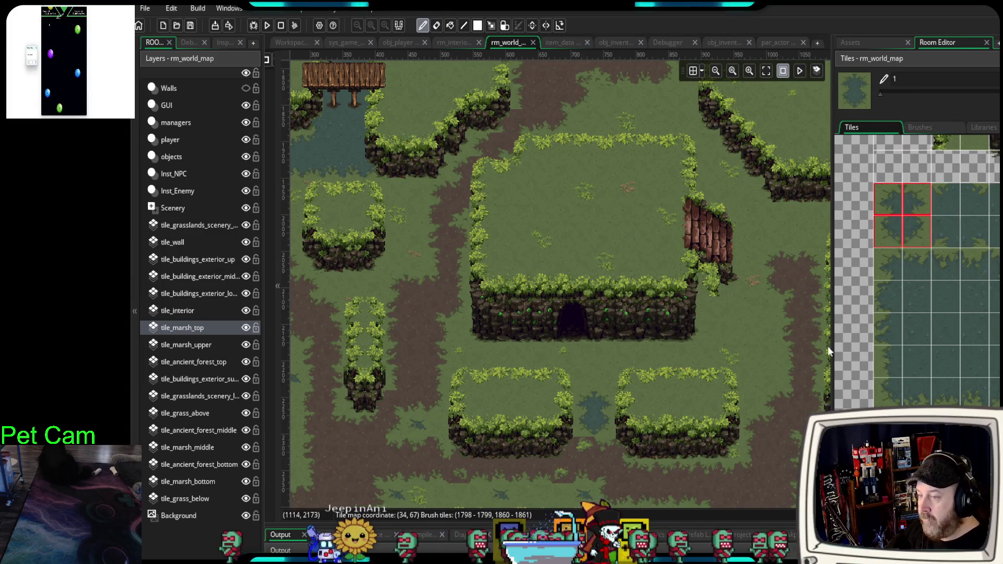
- Paint single marsh tiles beside the wooden ramp, widening the patch below the upper cliff
mouse_move(694, 358)
mouse_down()
mouse_move(690, 400)
mouse_move(586, 332)
mouse_up()
scroll(665, 304, up, 1)
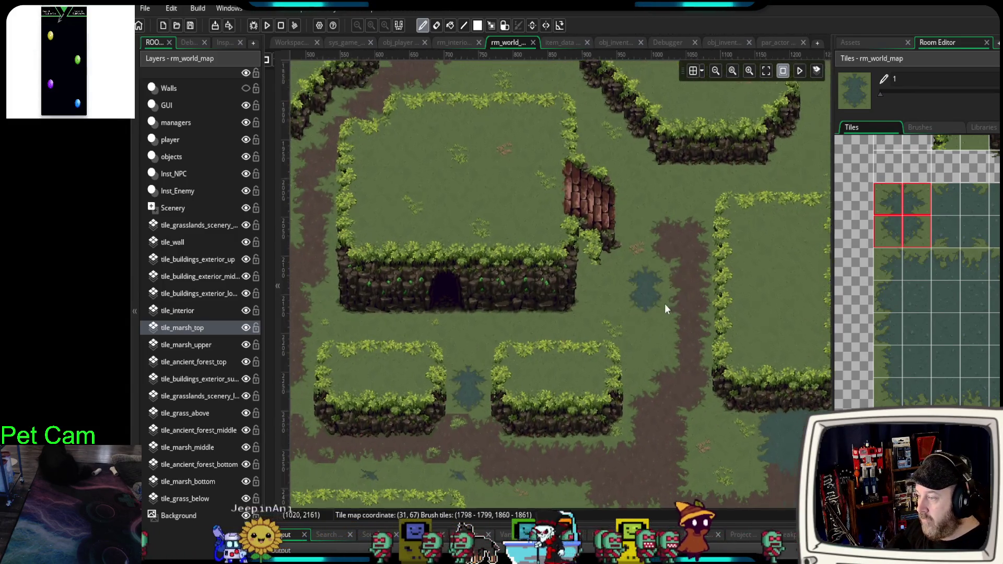
scroll(664, 308, up, 3)
mouse_move(662, 309)
mouse_down()
mouse_move(623, 399)
mouse_move(689, 251)
mouse_move(661, 287)
mouse_up()
click(893, 265)
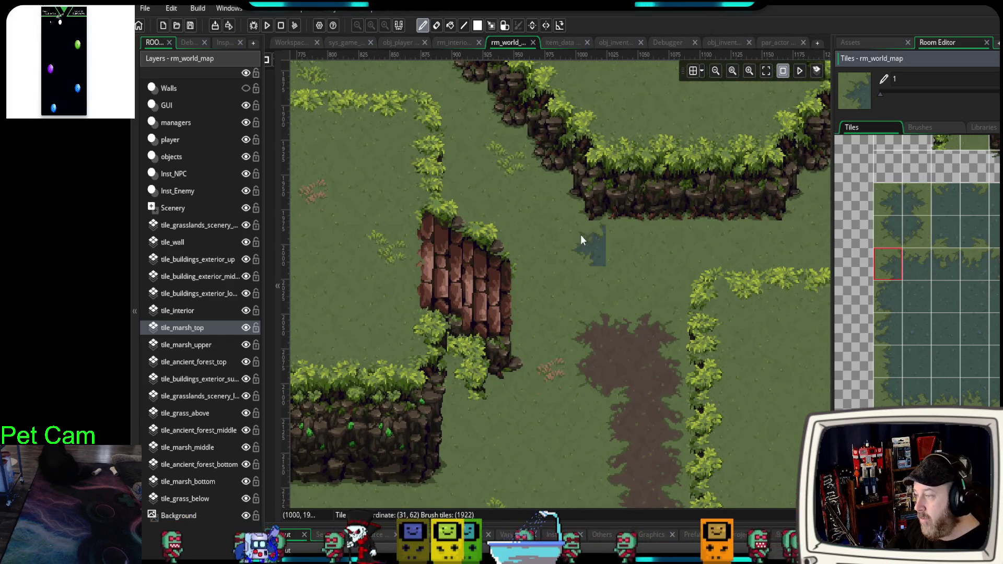
click(922, 259)
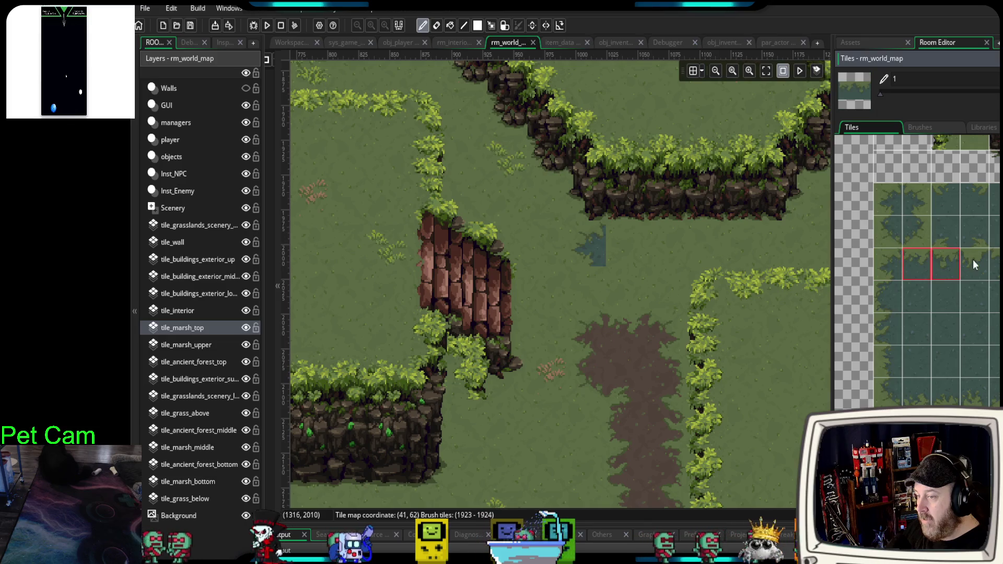
click(986, 267)
drag(988, 268, 997, 267)
click(676, 239)
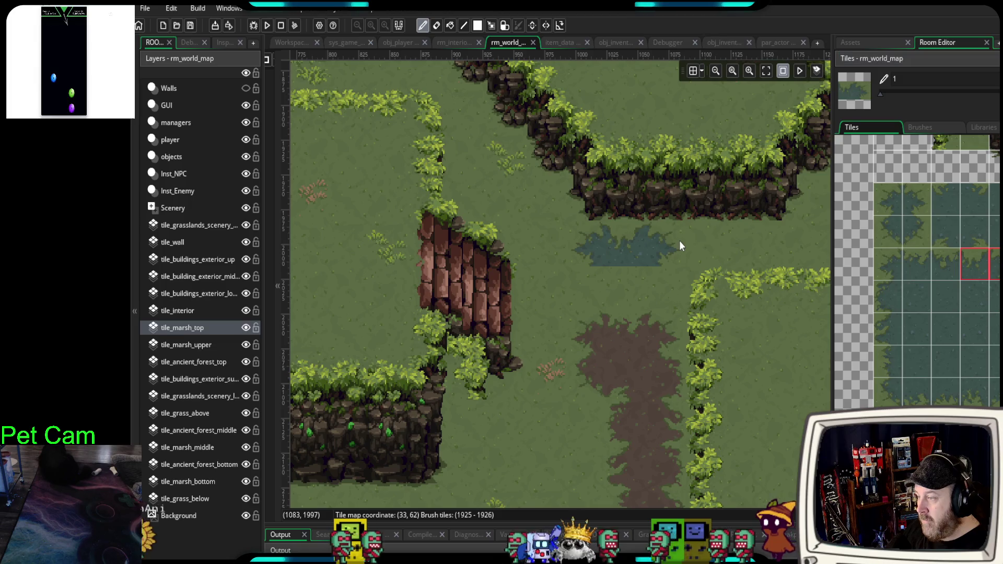
- Extend the ramp-side pool rightward with marsh edge tiles and a two-tile-wide marsh block
drag(892, 296, 894, 319)
click(888, 296)
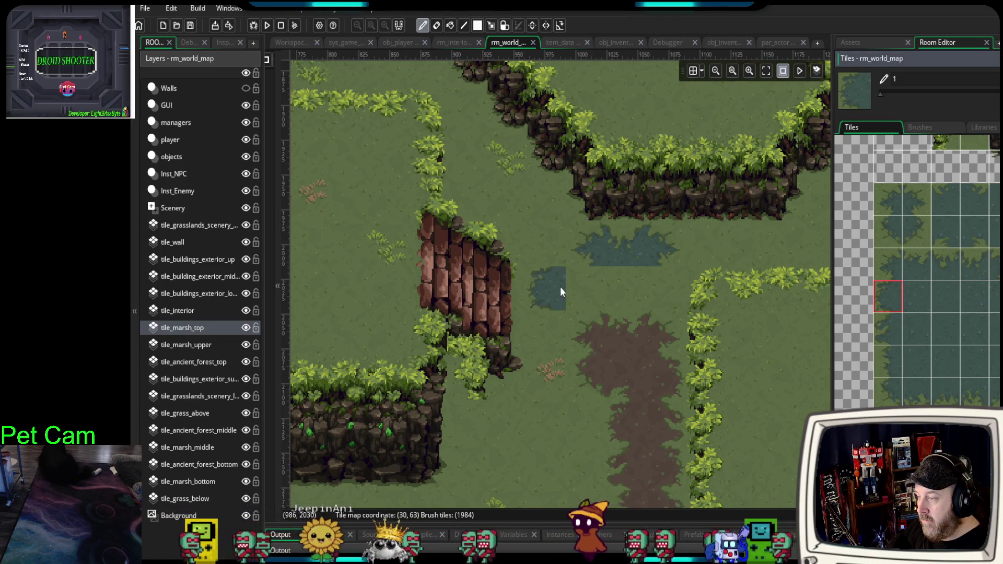
drag(560, 287, 584, 288)
drag(888, 391, 915, 395)
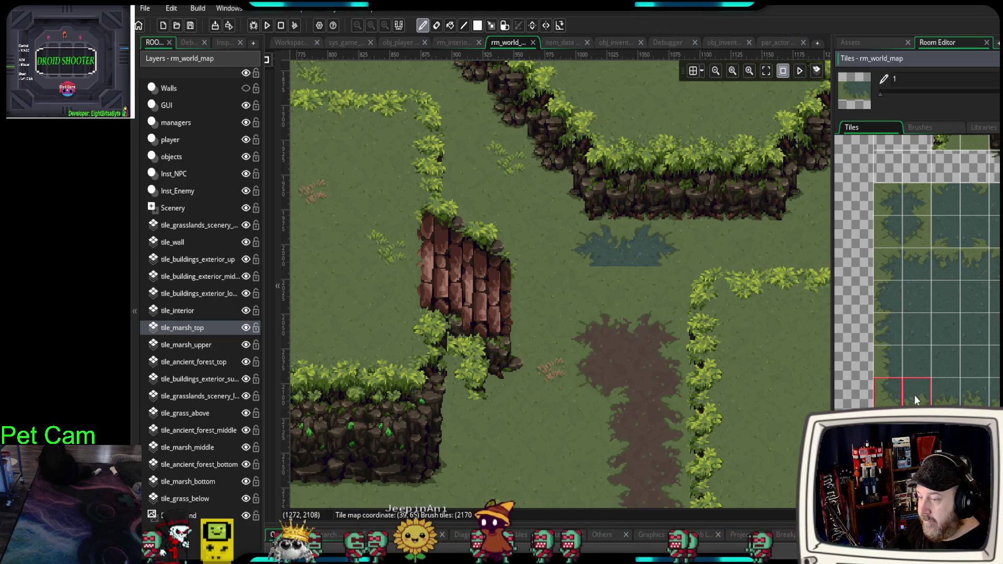
click(618, 302)
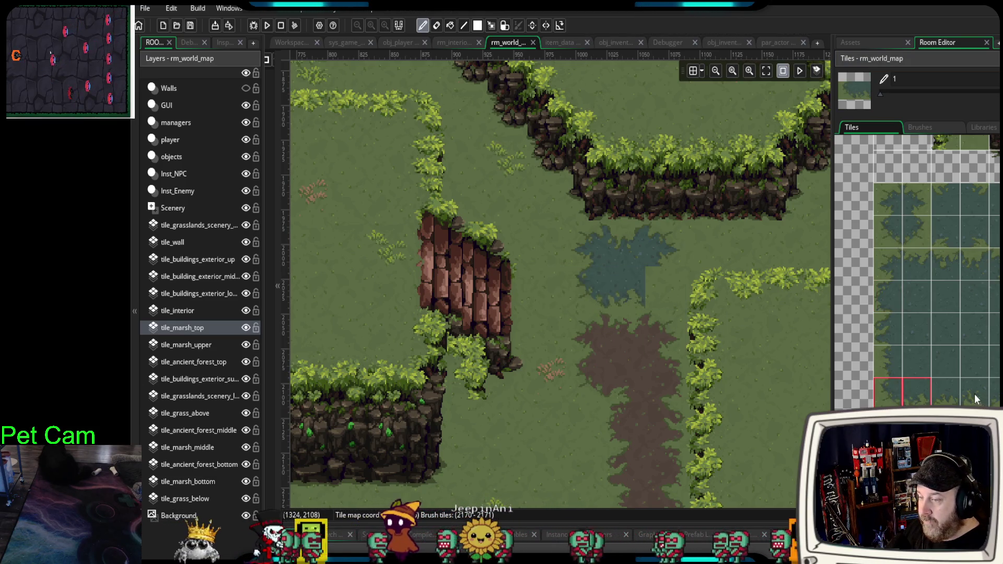
click(946, 391)
click(990, 400)
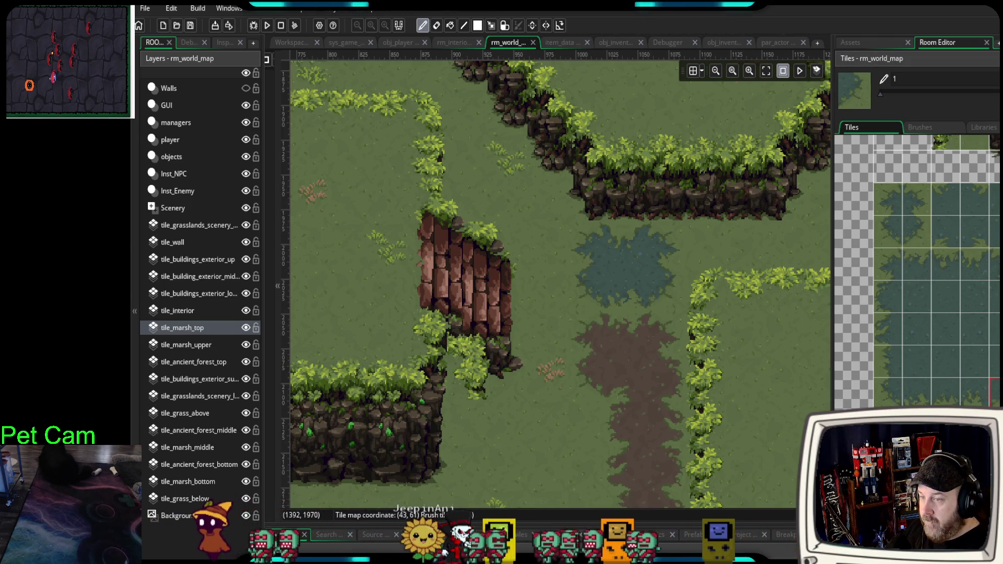
click(919, 376)
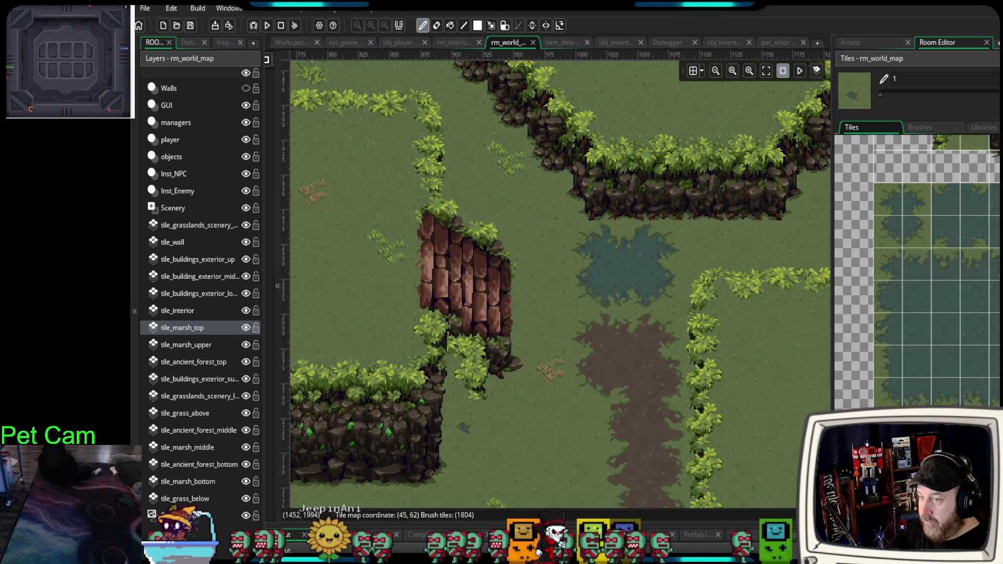
ctrl+click(632, 277)
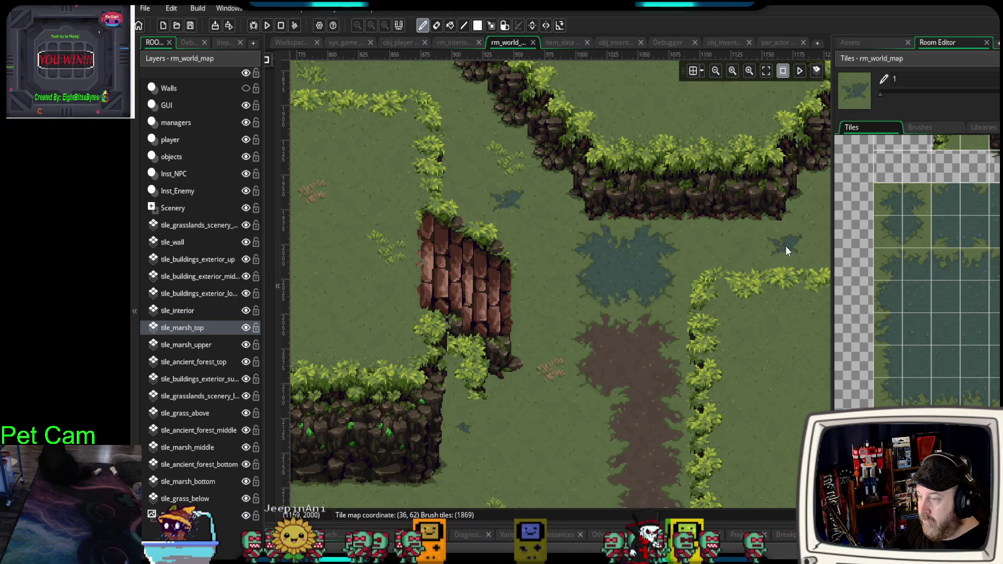
scroll(763, 249, down, 3)
scroll(753, 254, down, 1)
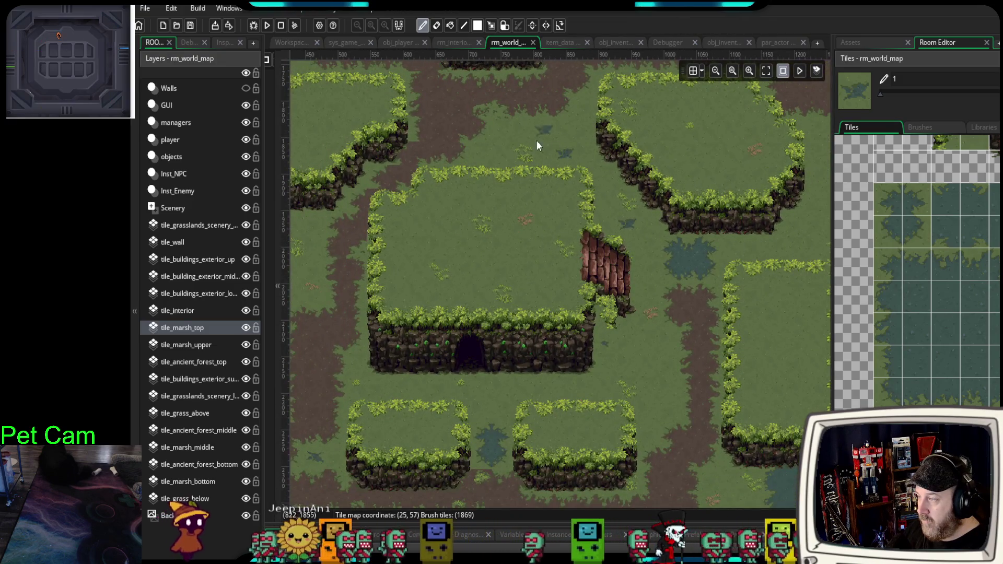
scroll(502, 169, up, 1)
scroll(502, 311, down, 1)
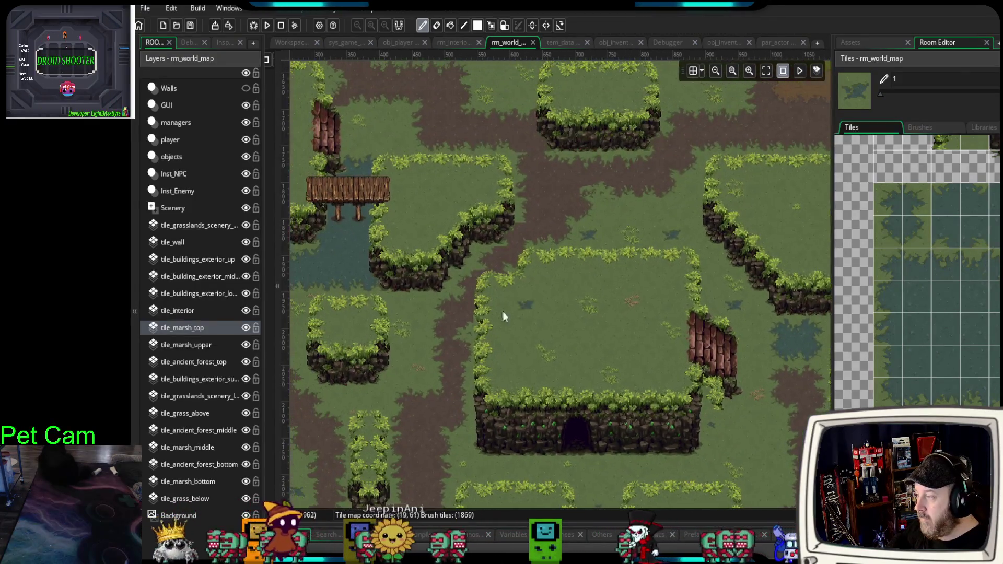
scroll(502, 317, down, 2)
scroll(420, 350, down, 1)
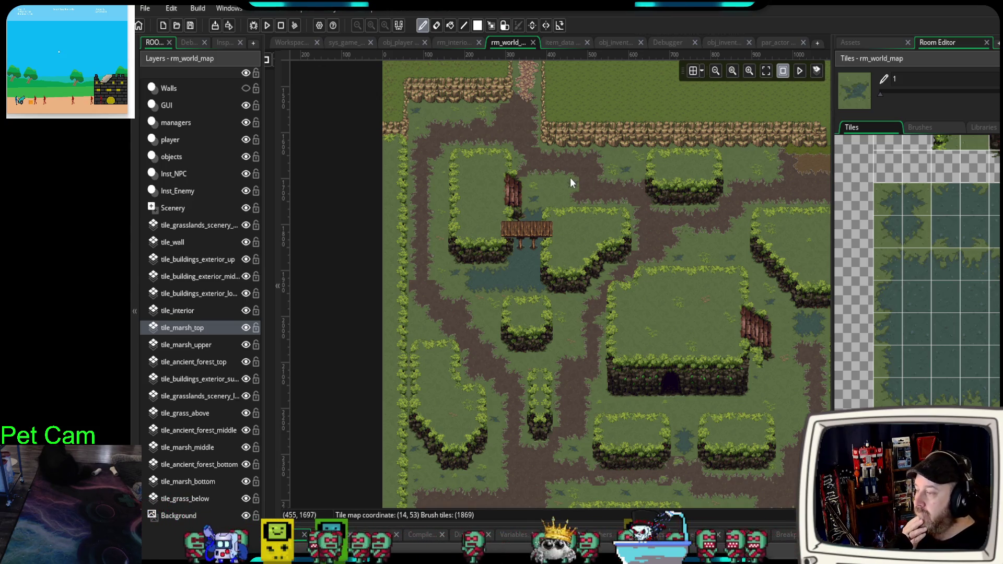
drag(668, 285, 616, 224)
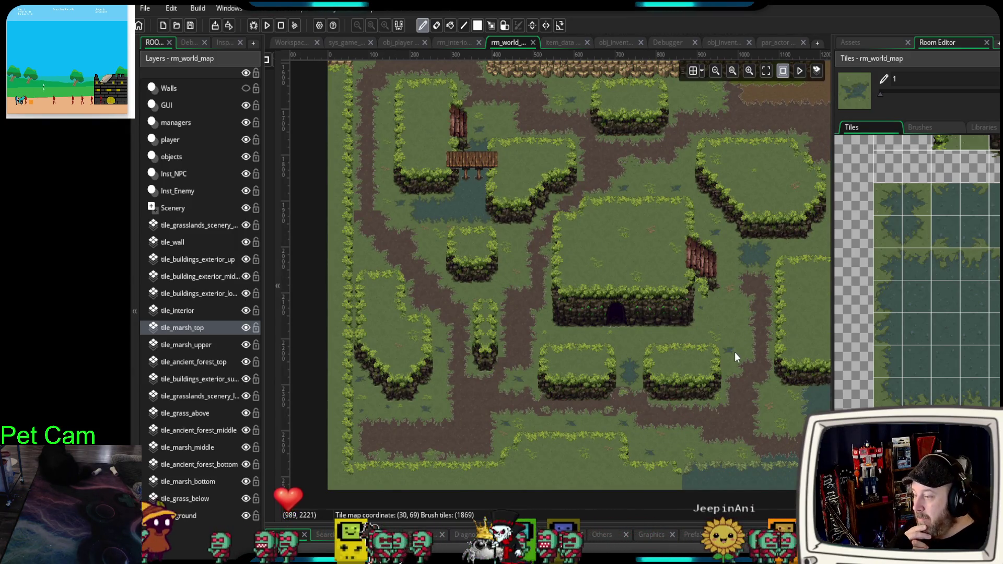
drag(795, 418, 695, 446)
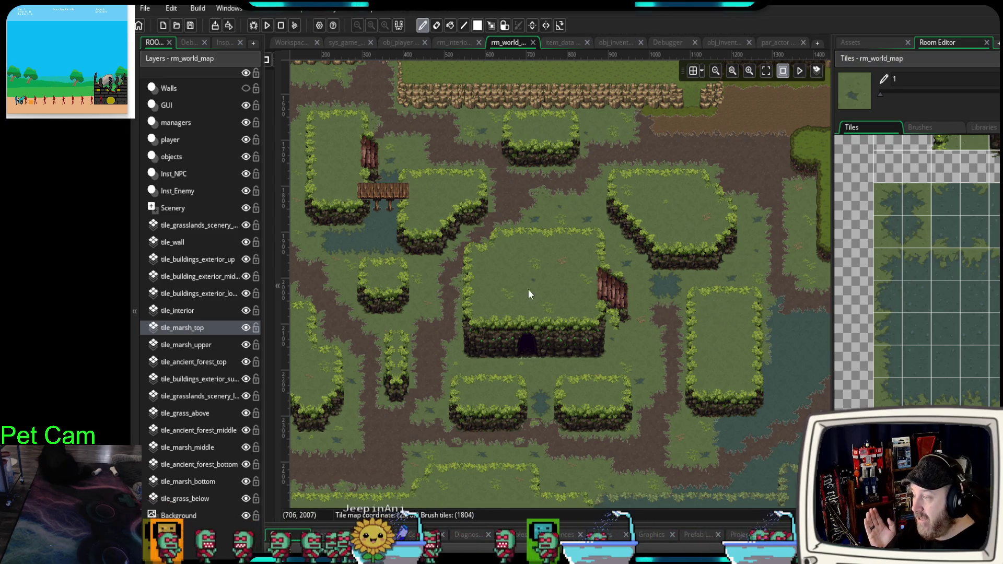
scroll(928, 368, down, 2)
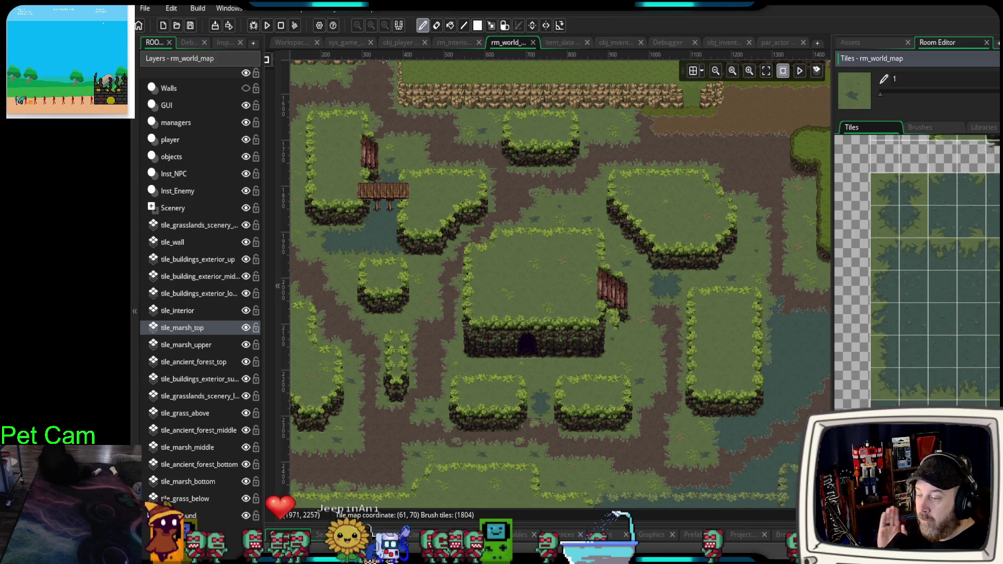
- Pick a marsh tile and bring the lower-right dirt path area into view
click(876, 386)
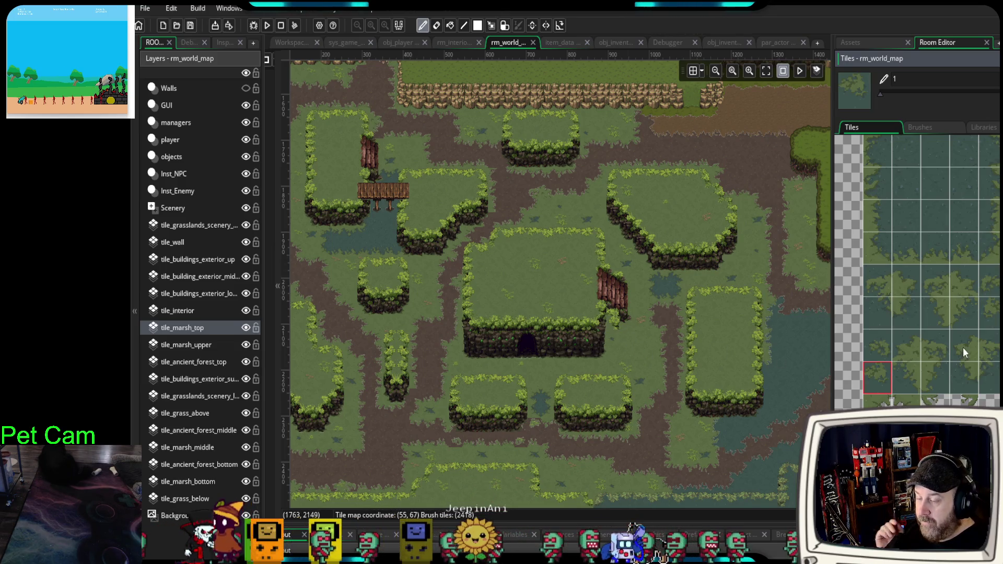
scroll(977, 367, down, 4)
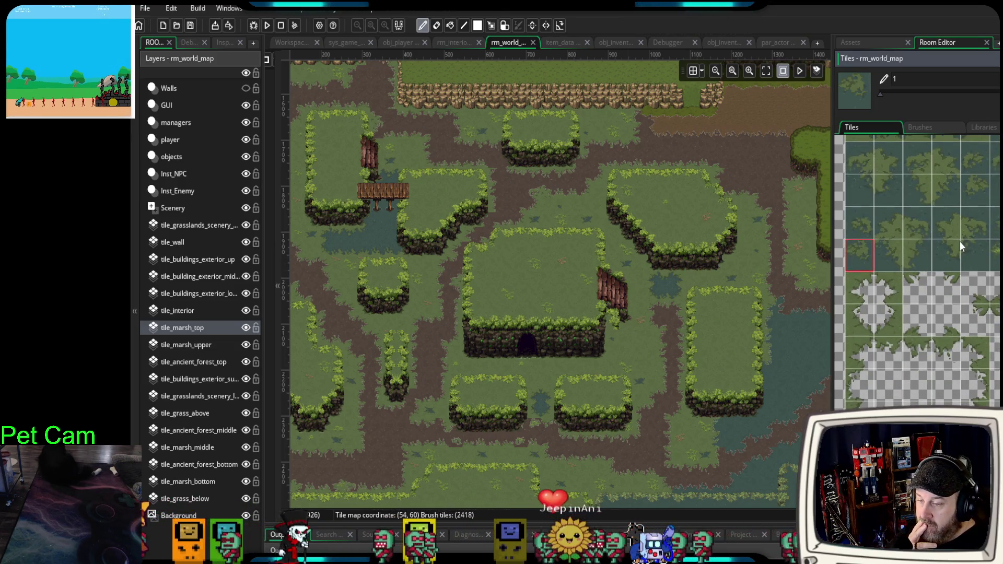
scroll(961, 241, up, 3)
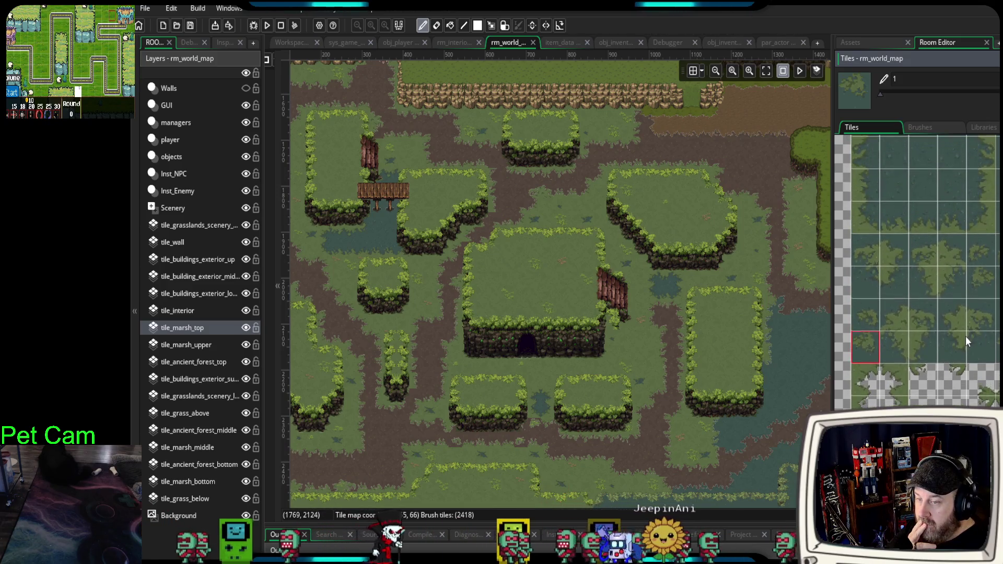
scroll(967, 337, down, 5)
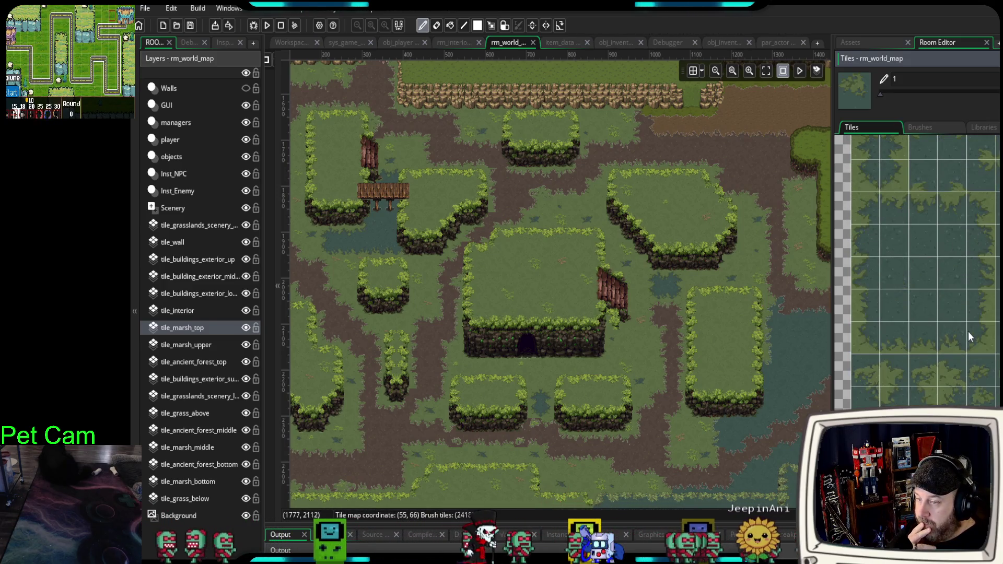
scroll(957, 341, up, 2)
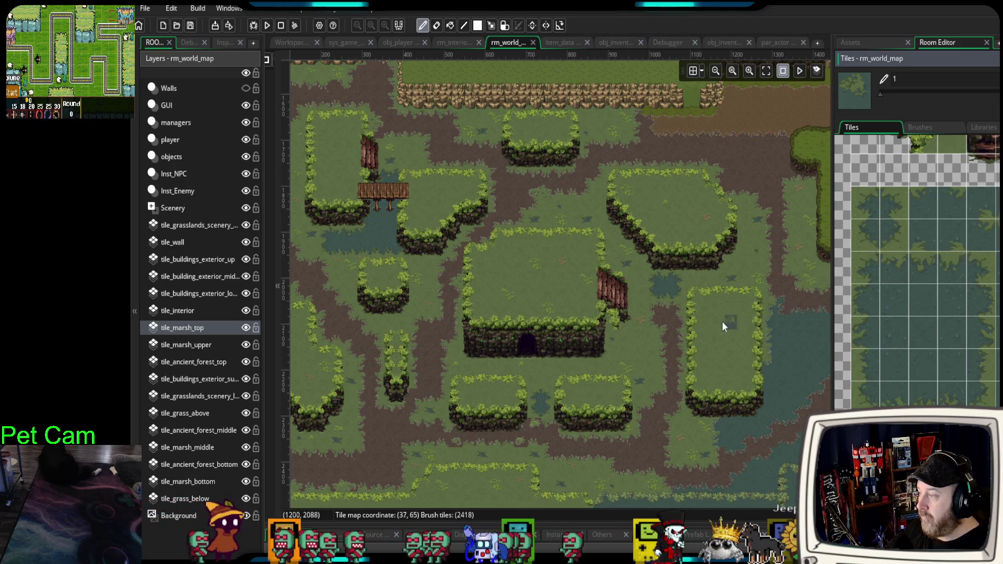
mouse_move(662, 316)
mouse_down()
mouse_move(687, 306)
mouse_move(688, 233)
mouse_move(662, 293)
mouse_up()
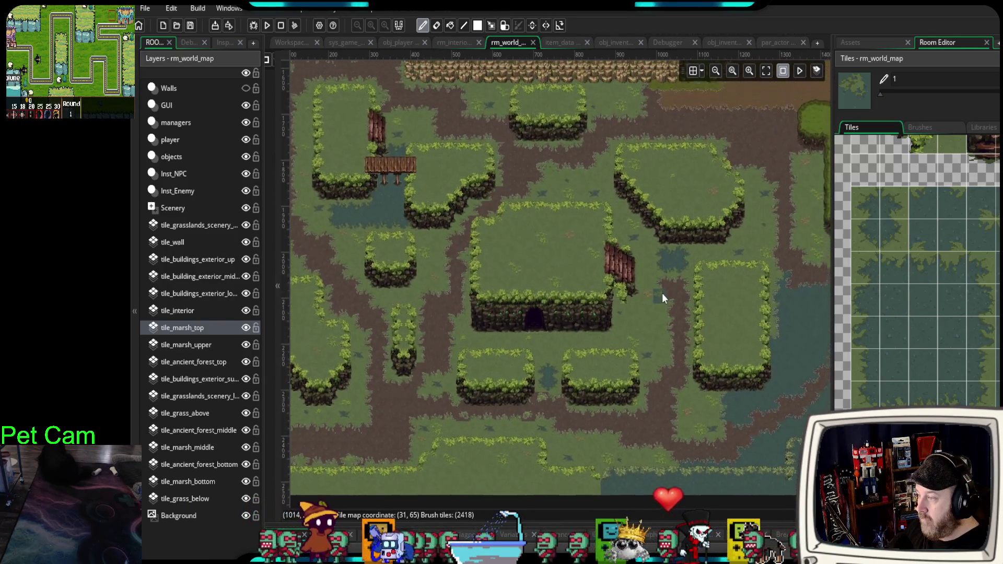
scroll(725, 372, up, 3)
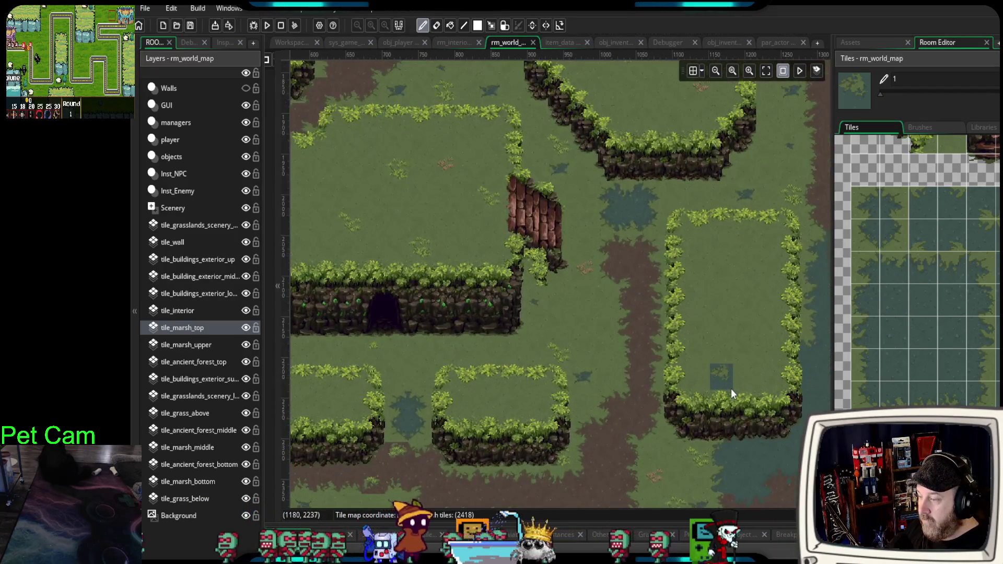
drag(723, 386, 684, 200)
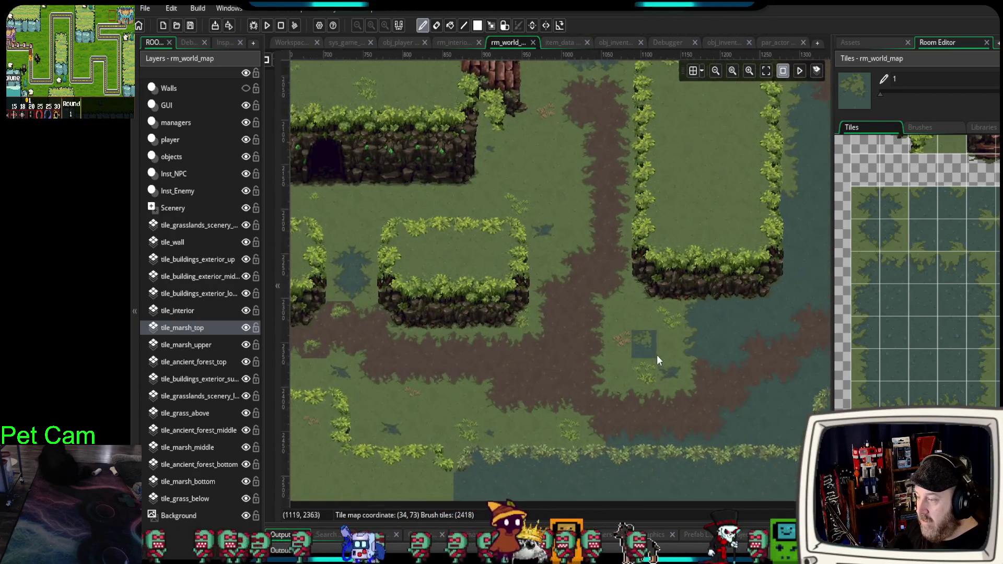
scroll(703, 348, up, 2)
- Stamp a 2x2 marsh pool beside the dirt path, then load bottom-left and bottom-right edge tiles
mouse_move(875, 263)
mouse_down()
mouse_move(880, 289)
mouse_move(913, 302)
mouse_move(901, 295)
mouse_up()
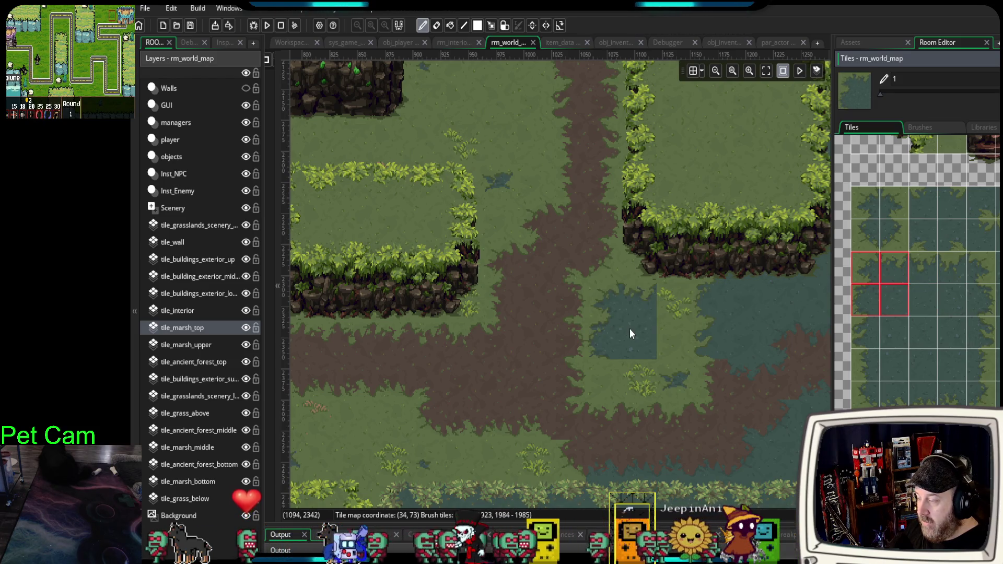
drag(962, 268, 978, 301)
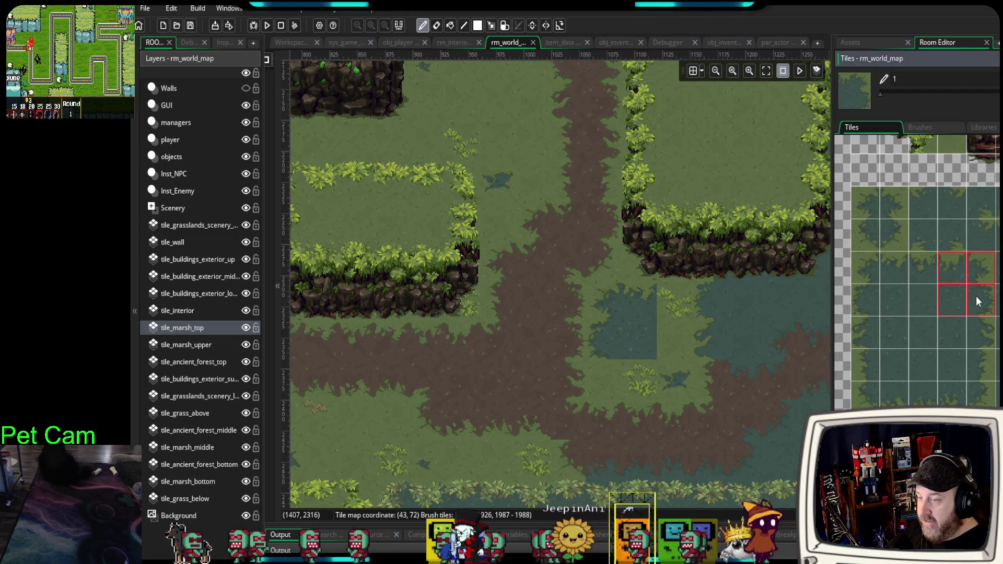
click(696, 333)
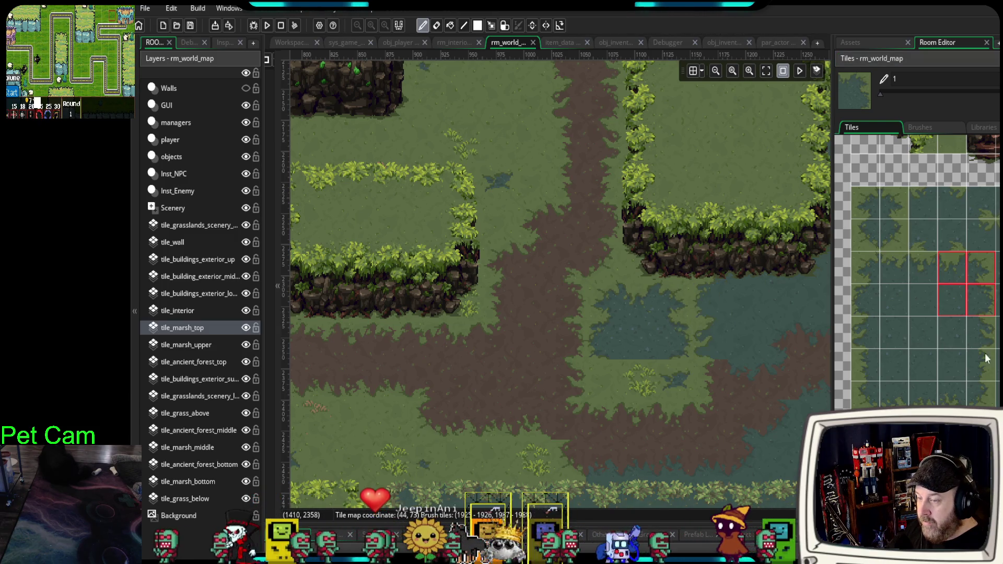
drag(868, 399, 894, 400)
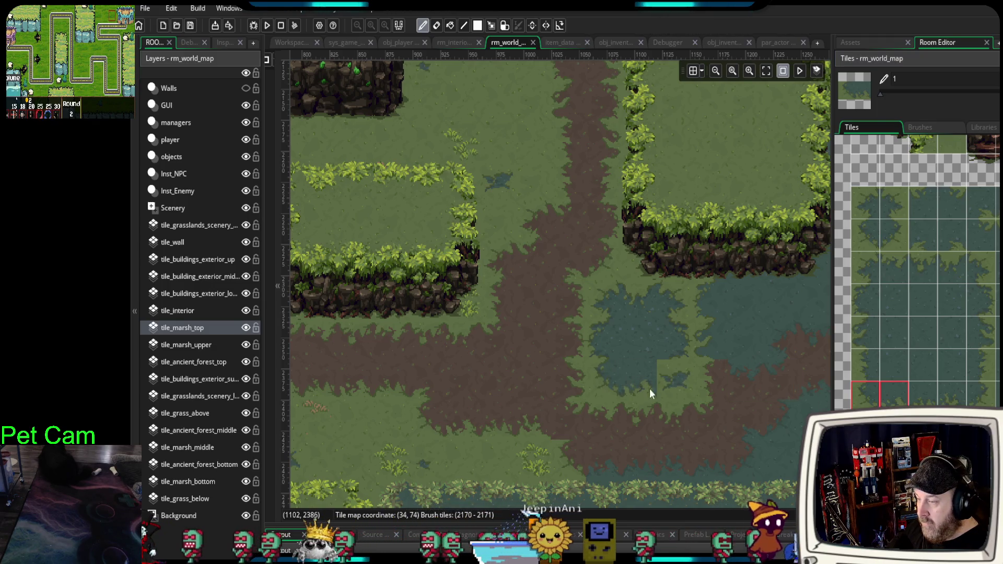
drag(963, 396, 972, 398)
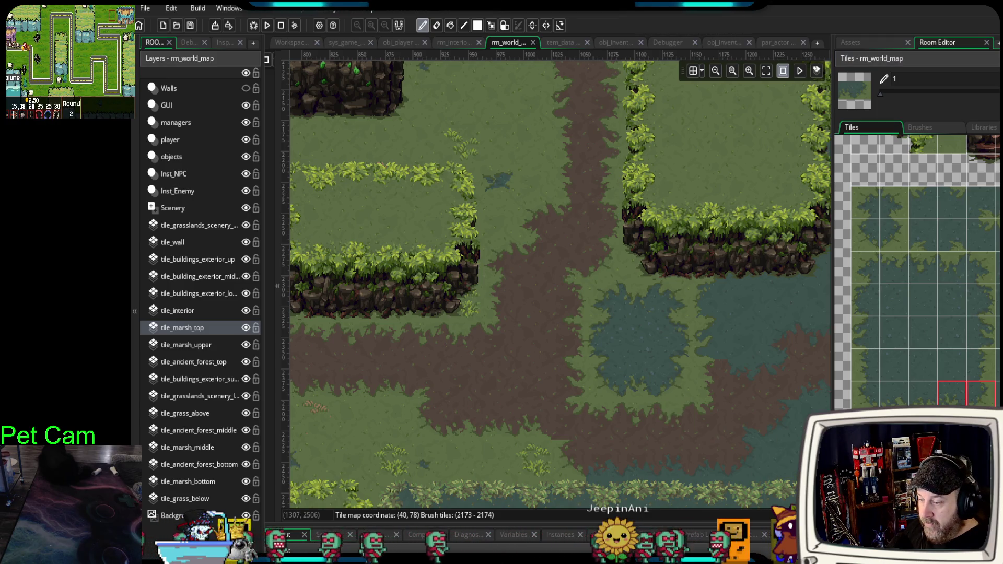
- Add one marsh tile at the pool's edge and make a single marsh tile the brush
click(534, 427)
scroll(535, 427, down, 2)
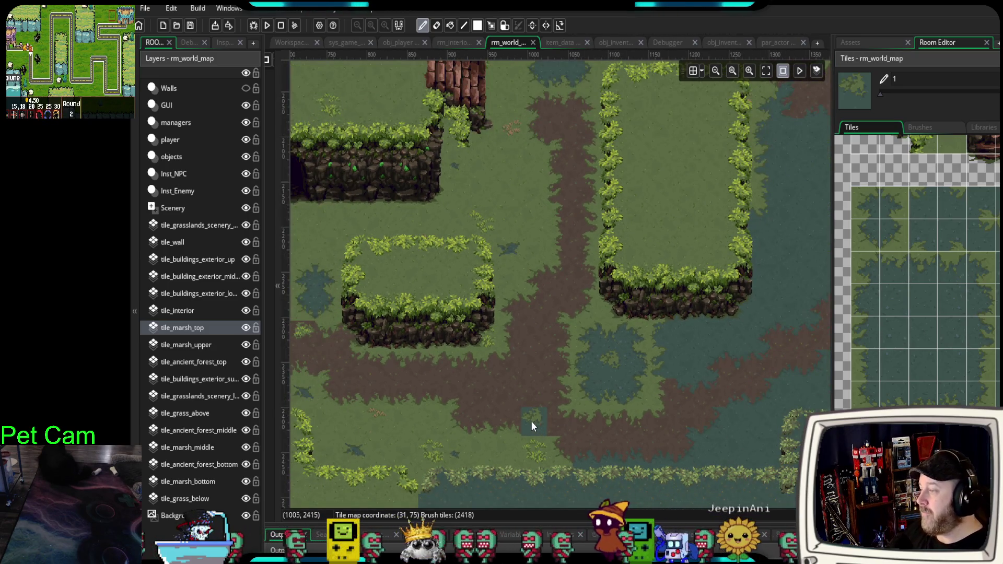
drag(532, 342, 681, 389)
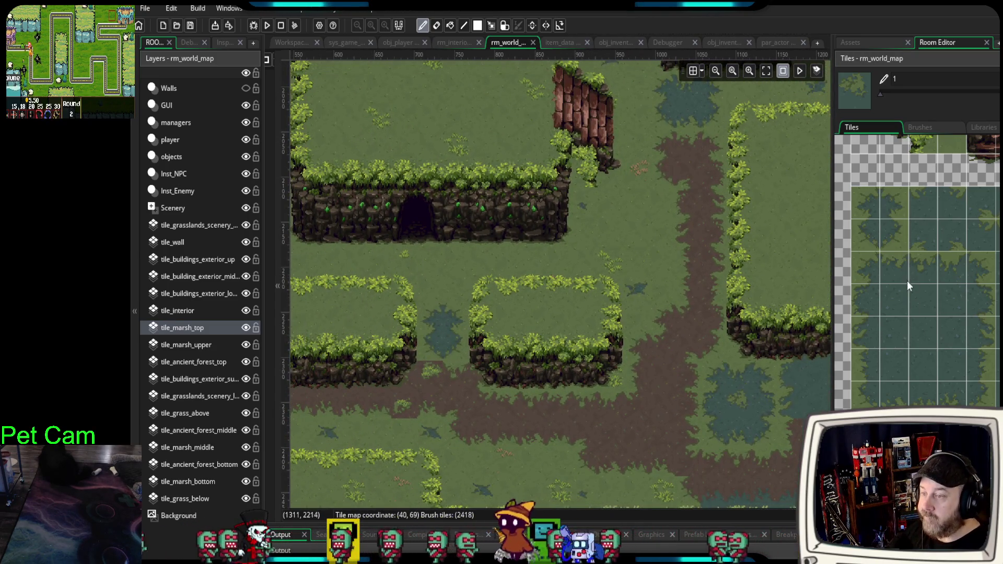
scroll(906, 287, up, 3)
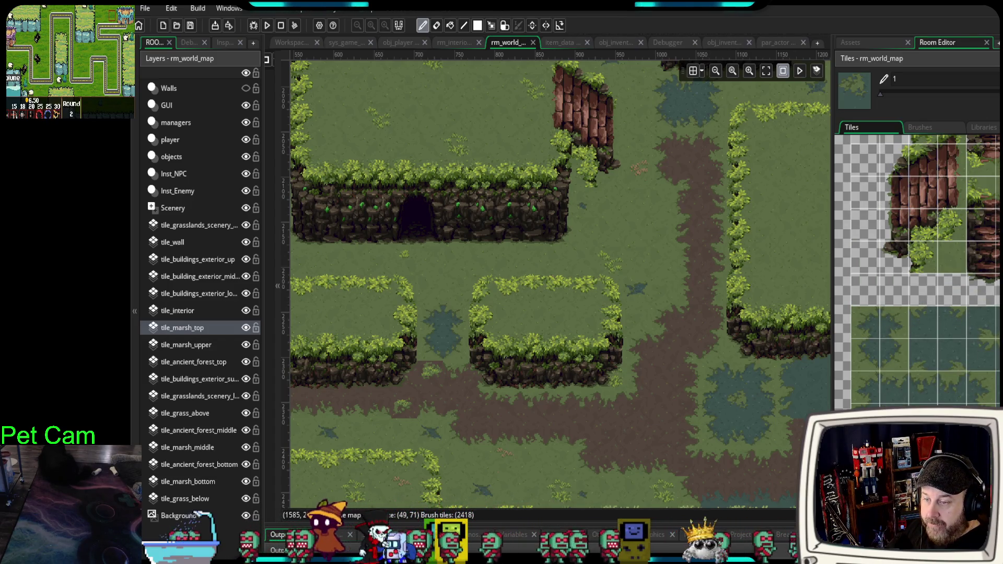
click(884, 335)
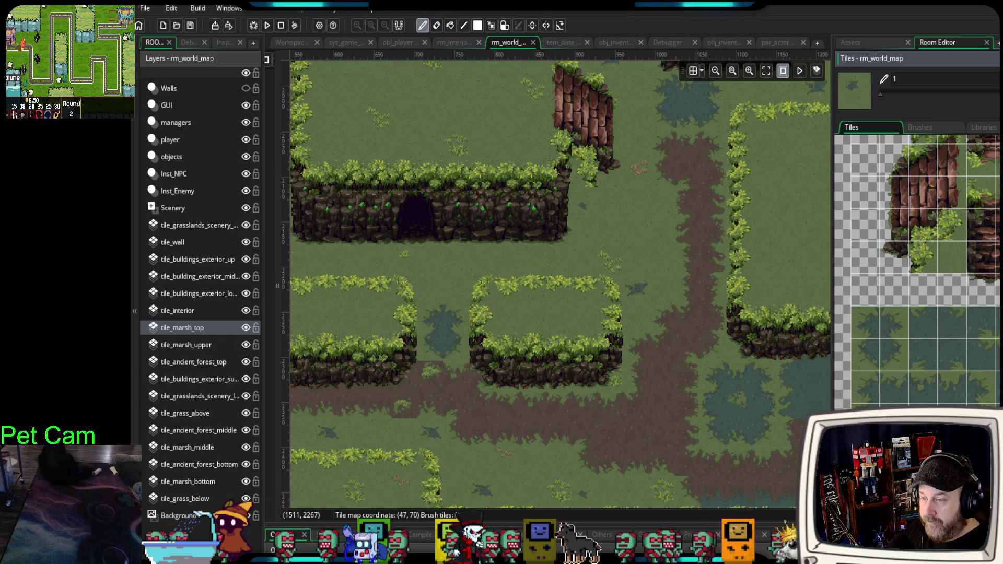
- Pan across the room from the cave cliff to the bridge and the large right-hand grass area
drag(602, 268, 801, 255)
scroll(501, 299, down, 3)
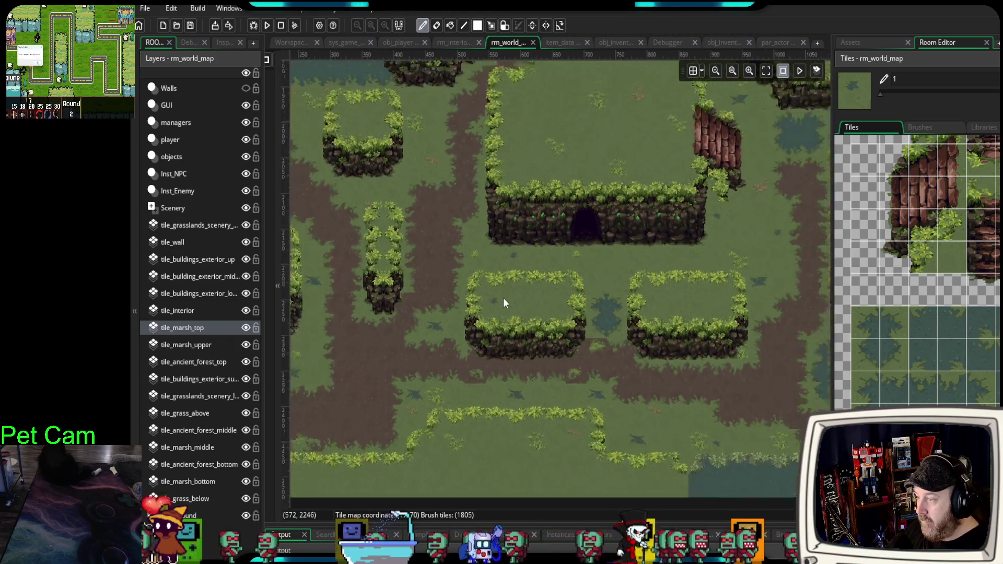
drag(490, 291, 703, 429)
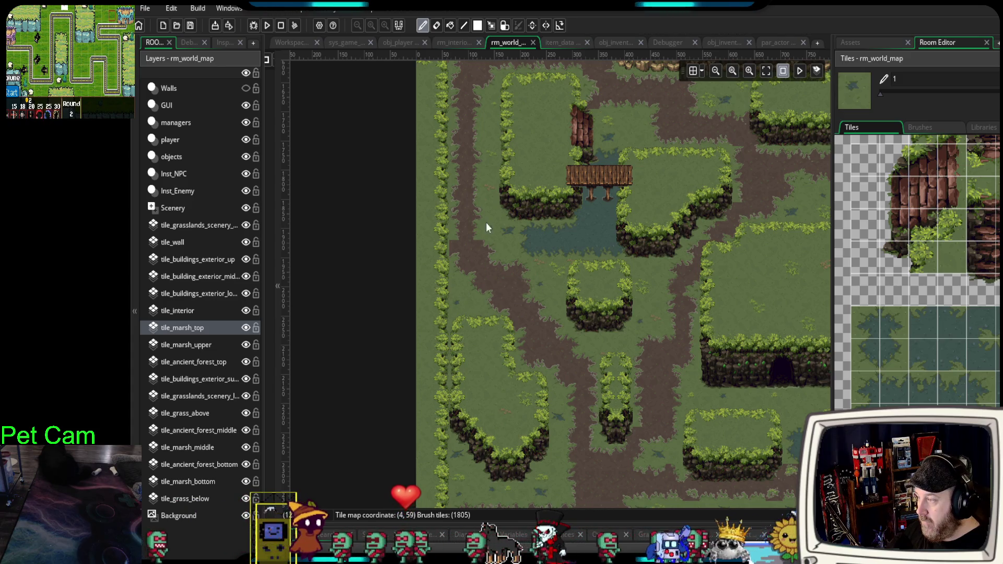
mouse_move(542, 187)
mouse_down()
mouse_move(509, 311)
mouse_move(507, 299)
mouse_up()
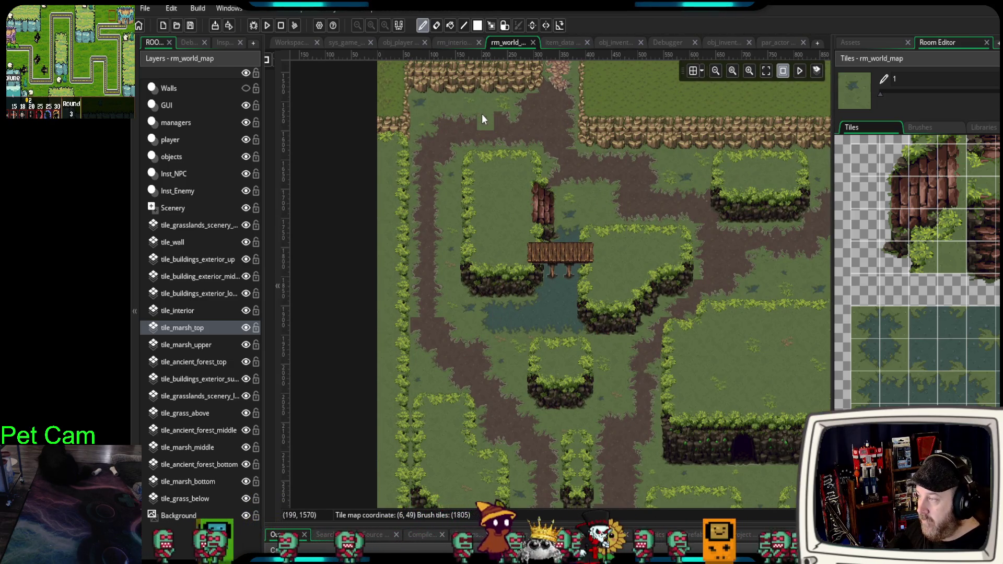
scroll(668, 284, right, 3)
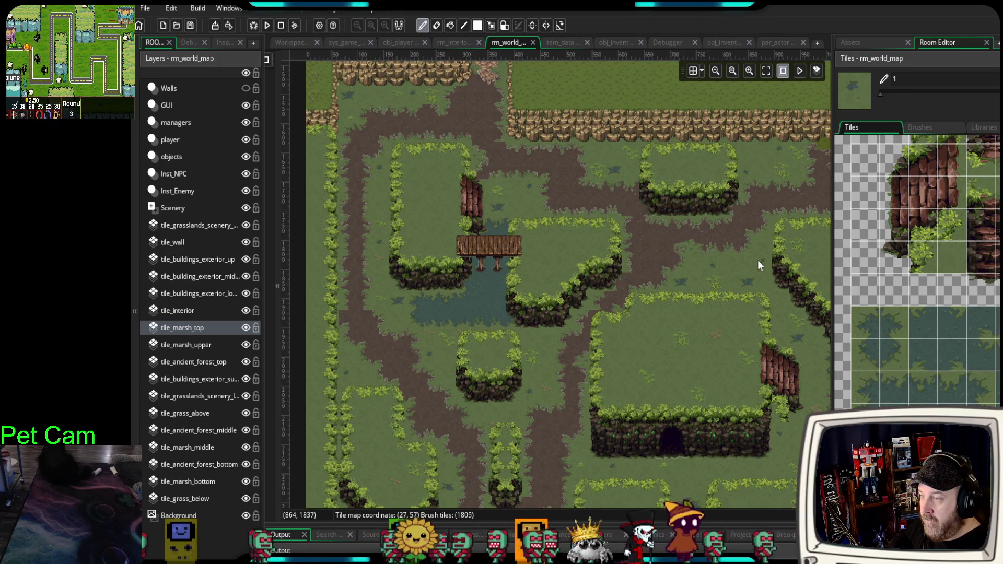
scroll(653, 294, down, 2)
scroll(615, 370, right, 3)
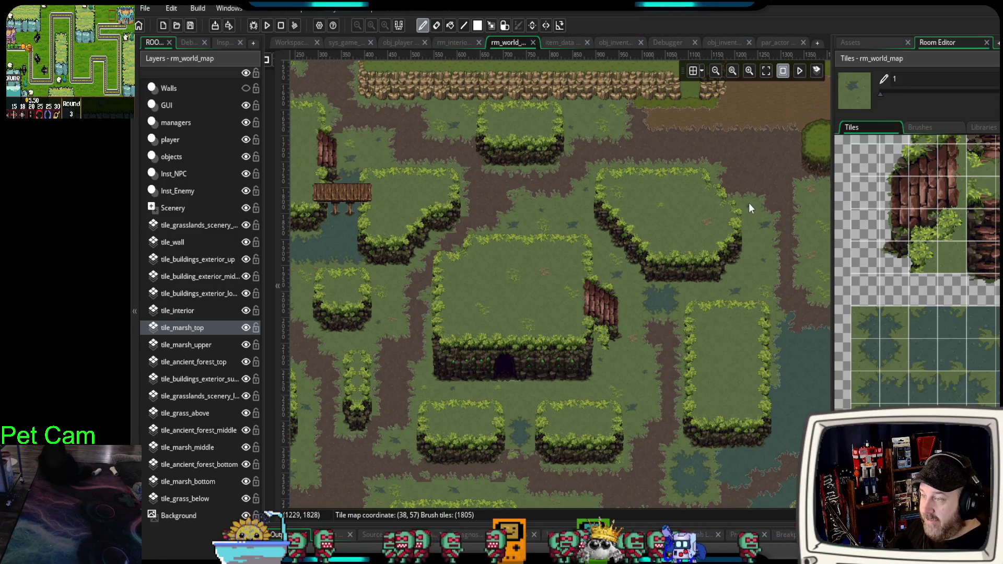
drag(748, 270, 585, 277)
scroll(630, 258, up, 3)
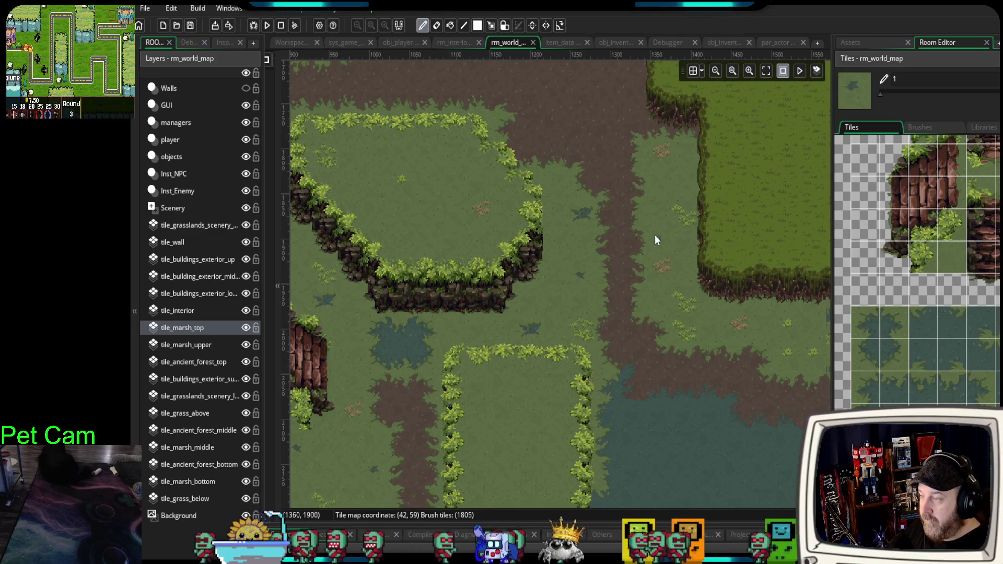
scroll(658, 240, up, 2)
- Load a tall one-tile-wide marsh-edge strip as the brush and undo a misplaced strip
click(894, 327)
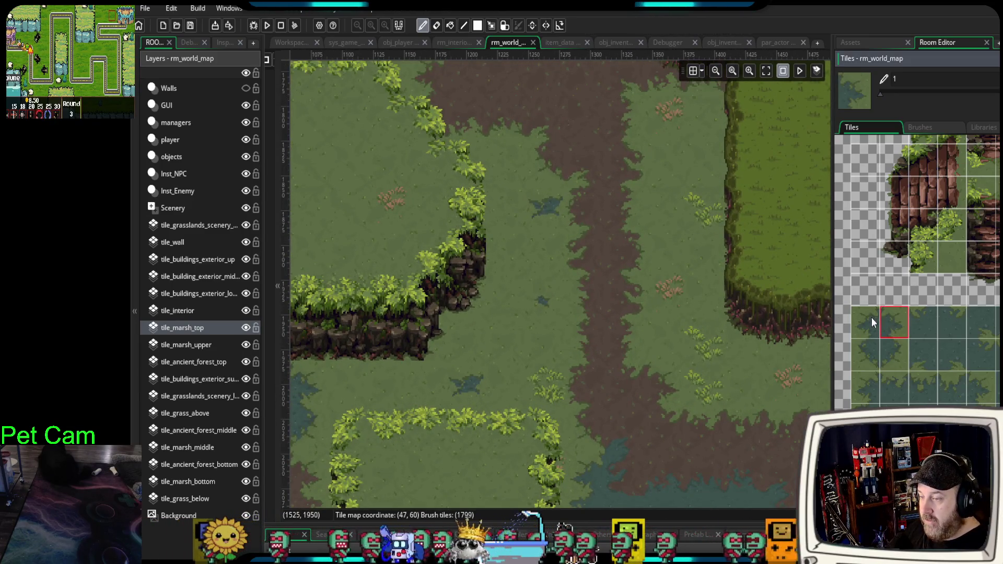
drag(864, 386, 894, 415)
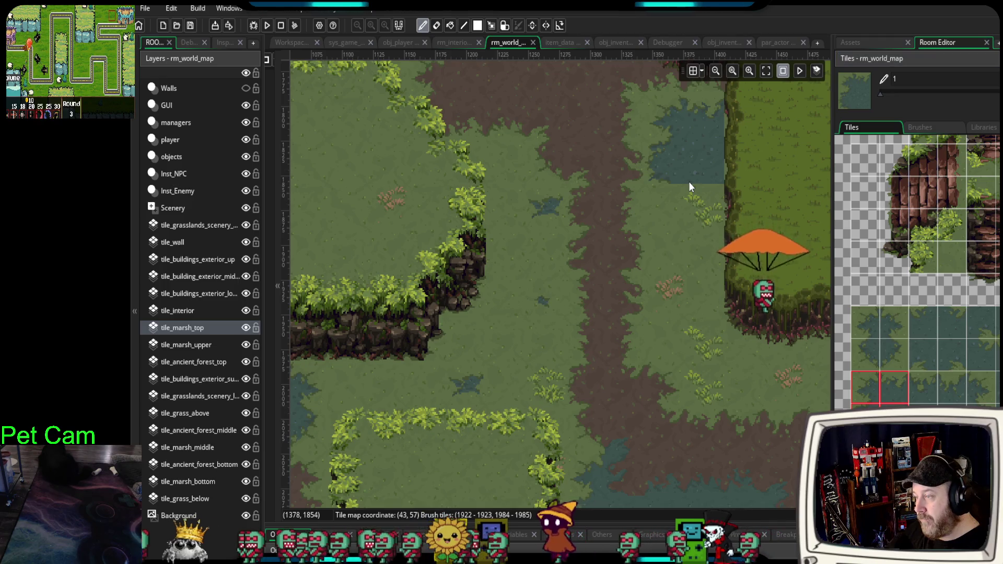
drag(981, 387, 981, 472)
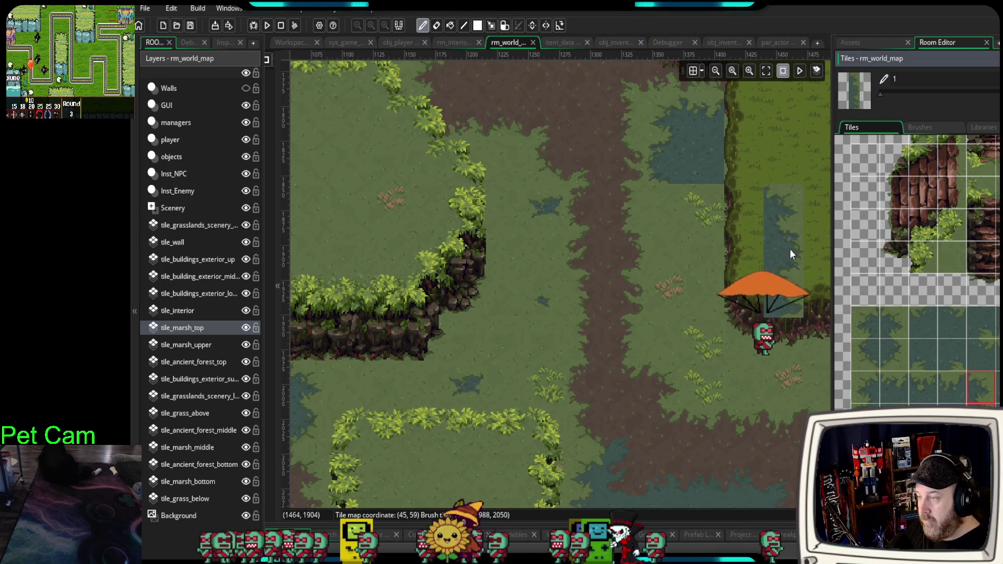
drag(750, 197, 692, 239)
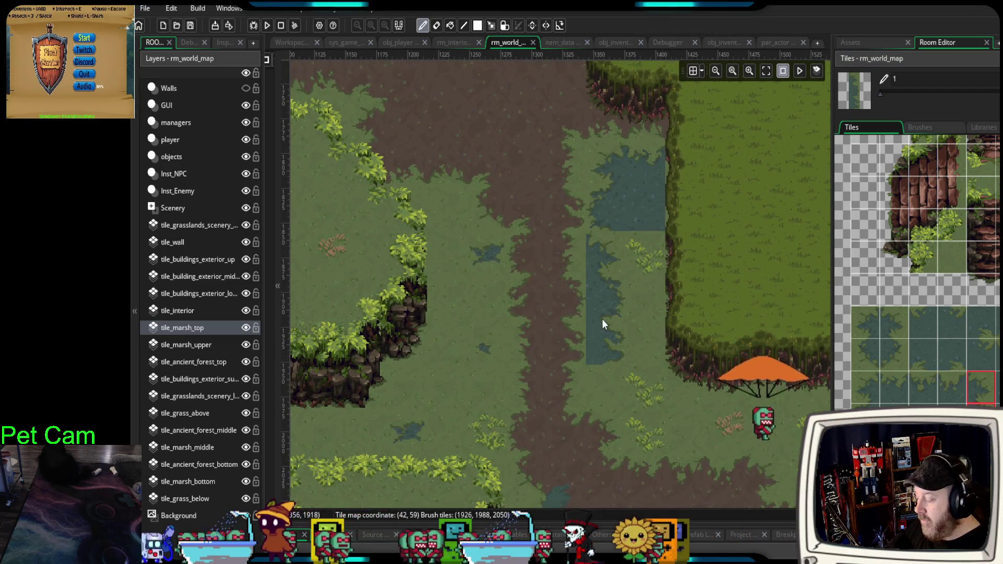
key(ctrl+z)
- Zoom out and nudge the view to show the room from cliffs to southern marsh
drag(574, 353, 592, 340)
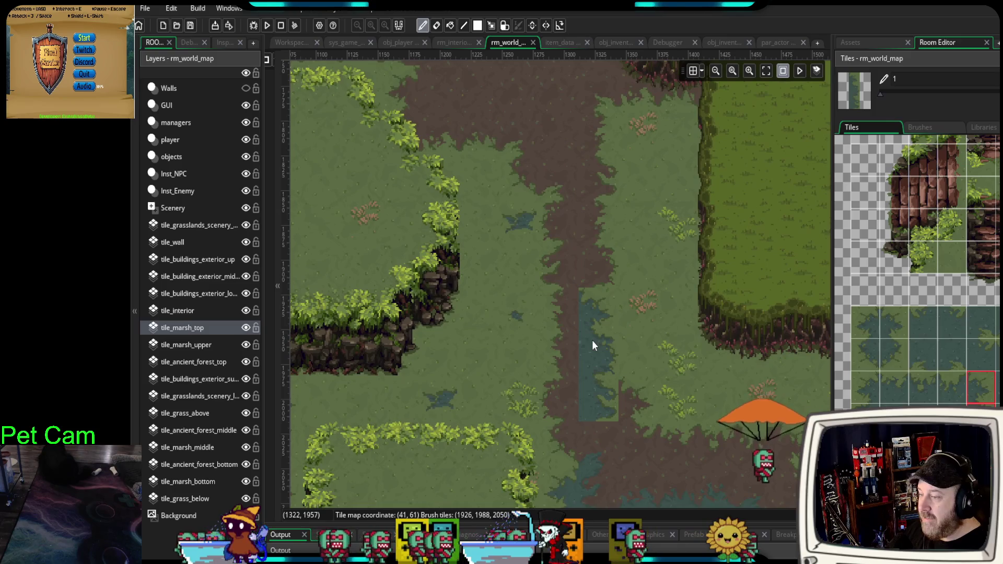
scroll(592, 343, down, 4)
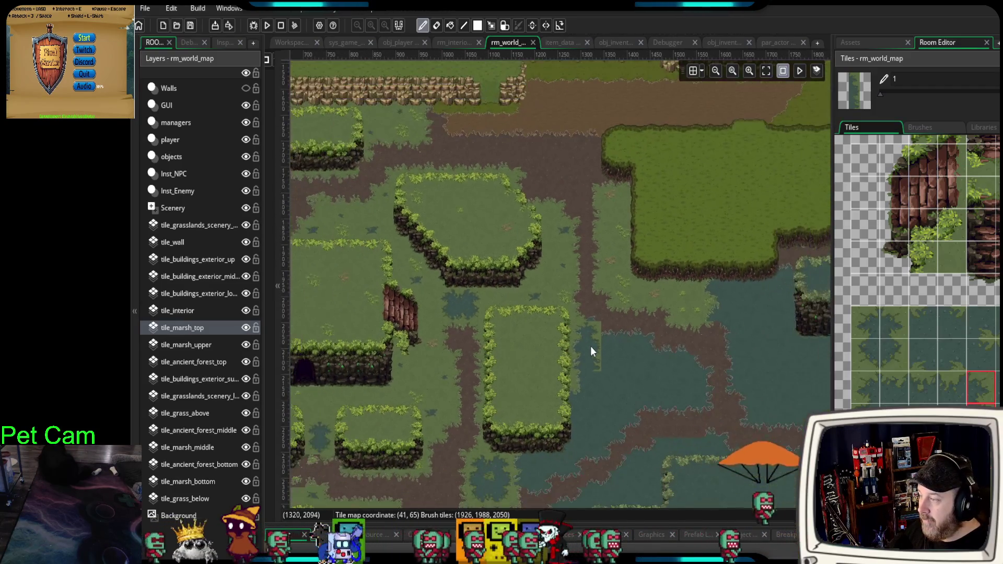
scroll(590, 346, down, 2)
scroll(593, 381, down, 2)
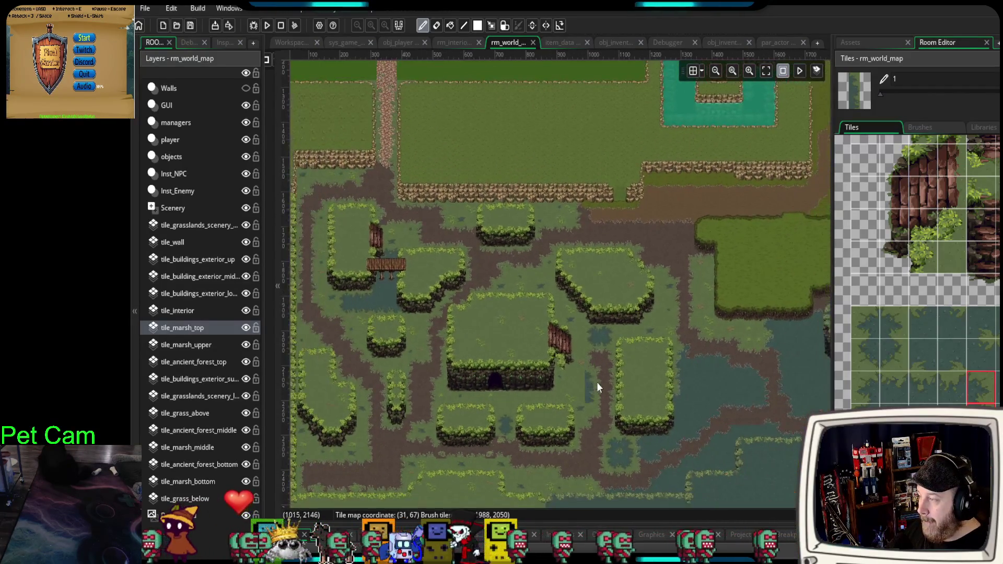
drag(596, 381, 615, 375)
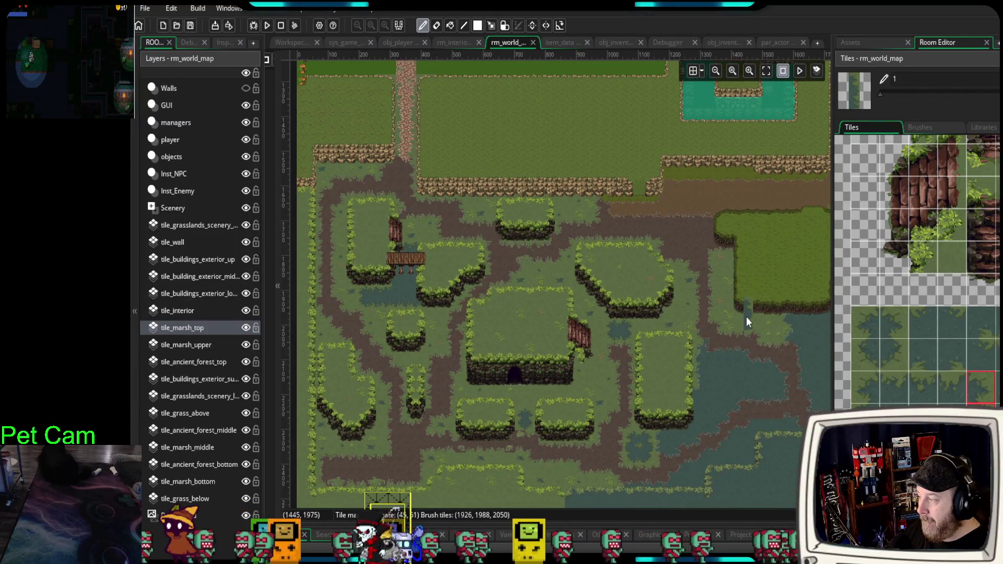
- Toggle tile_marsh_top visibility off and on to see which tiles it holds
click(246, 327)
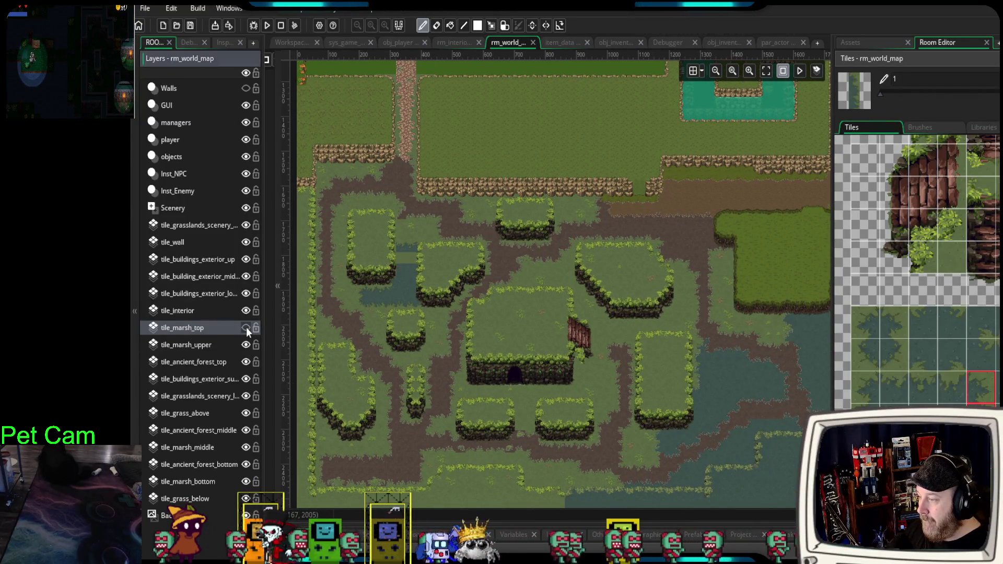
click(246, 327)
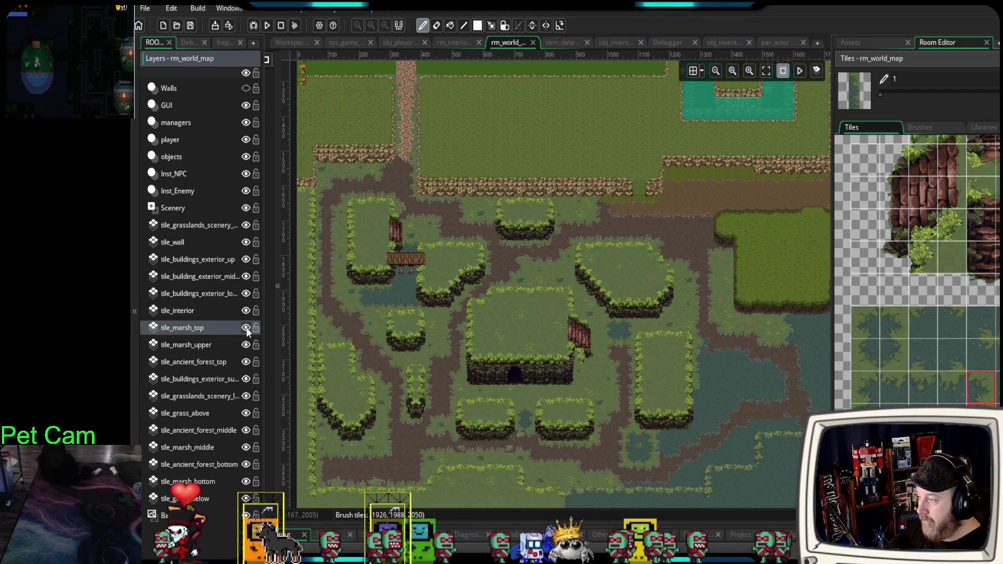
click(247, 327)
click(246, 327)
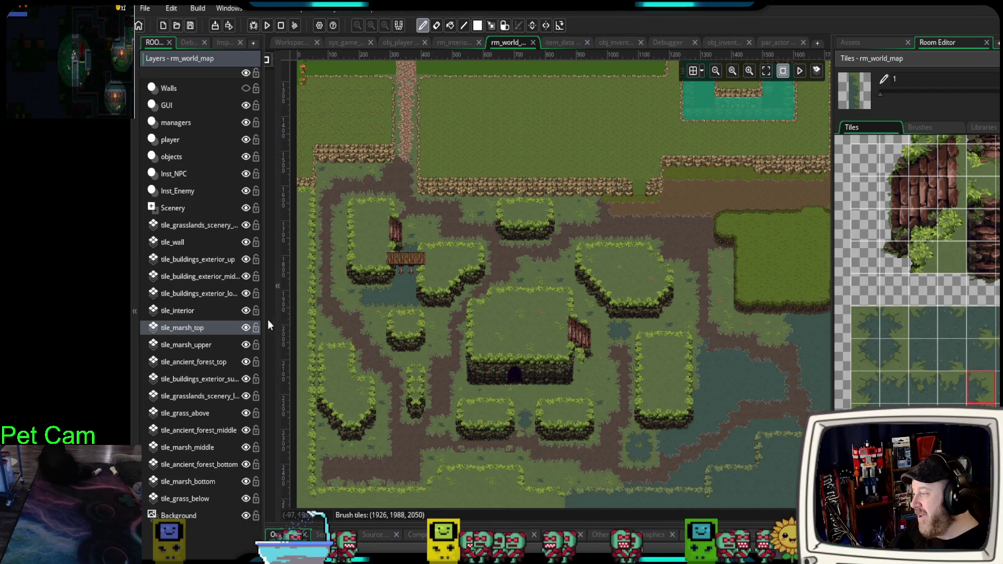
scroll(369, 299, up, 2)
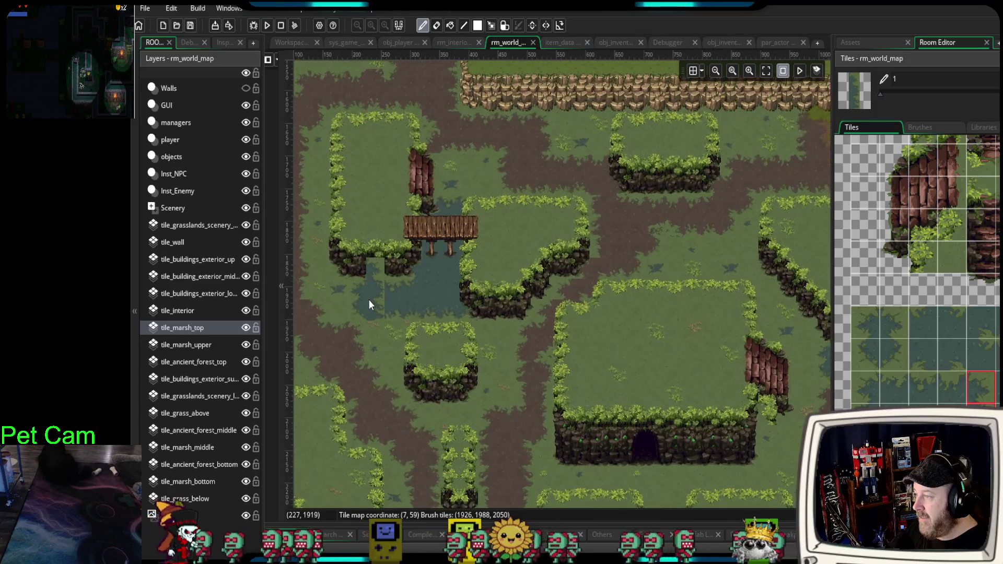
scroll(369, 300, down, 3)
scroll(573, 374, up, 2)
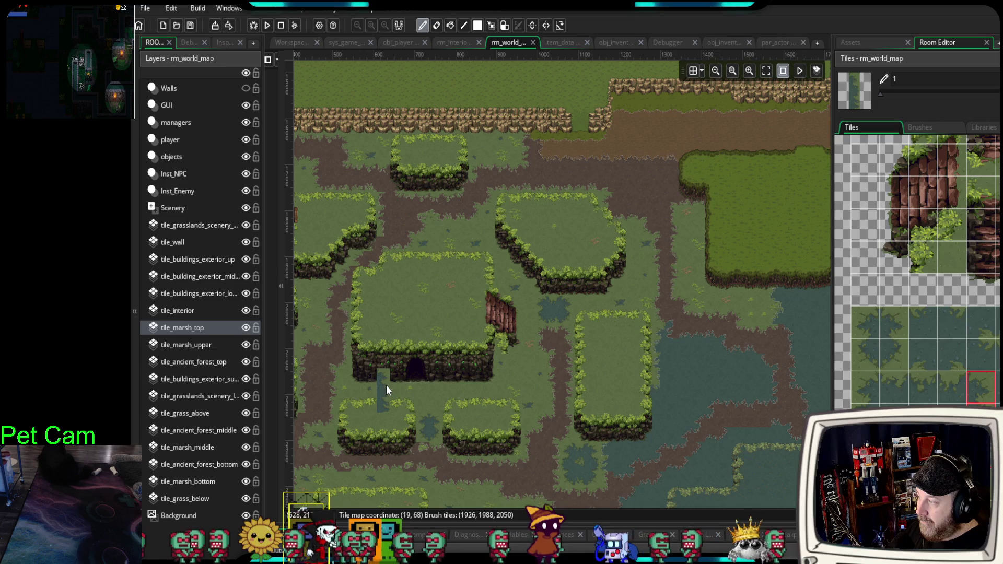
- Zoom in on the bridge and marsh pool, select tile_marsh_top, and choose the empty tile brush
mouse_move(384, 387)
mouse_down()
mouse_move(542, 360)
mouse_move(571, 365)
mouse_up()
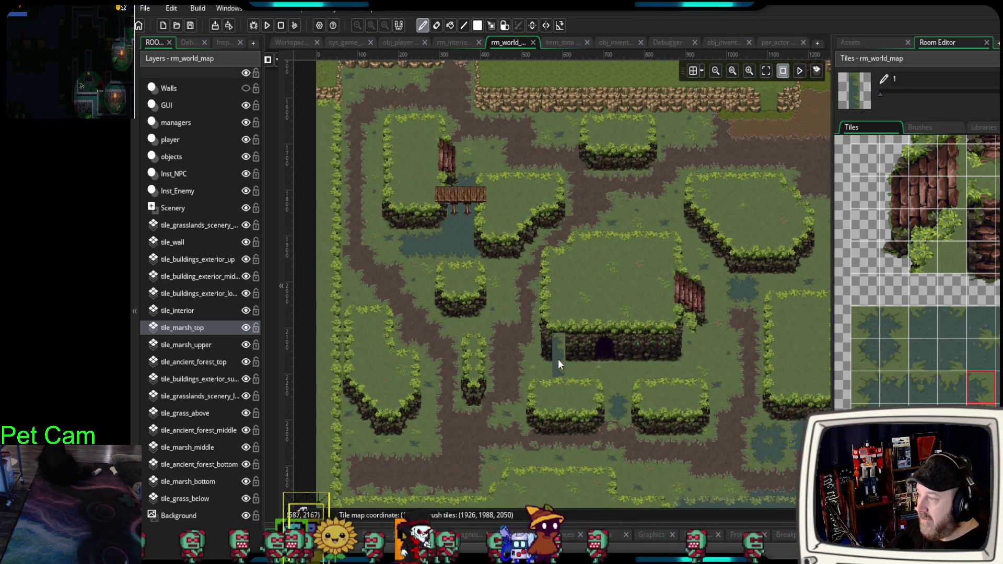
scroll(558, 358, up, 2)
drag(478, 372, 617, 396)
scroll(574, 339, up, 3)
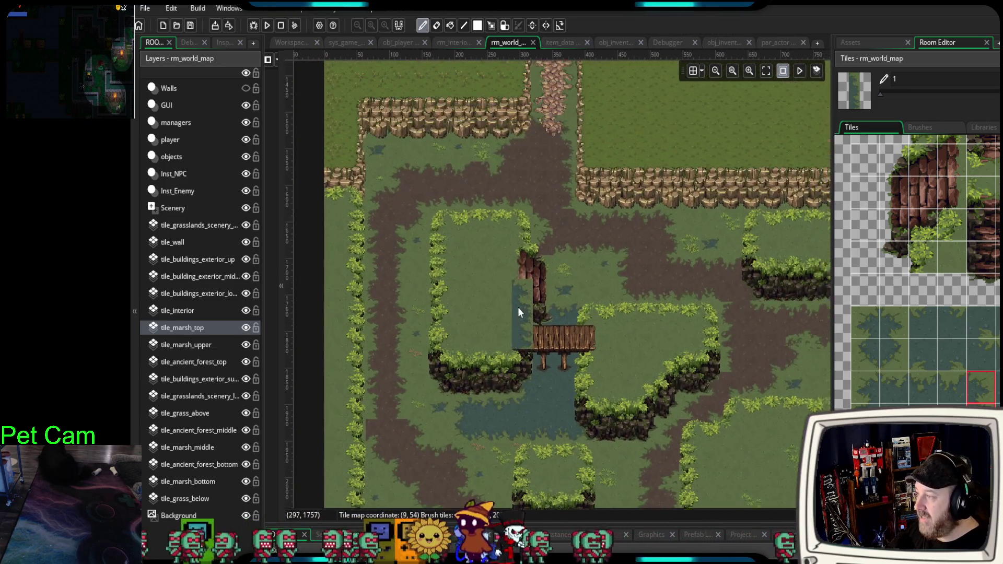
scroll(518, 308, up, 1)
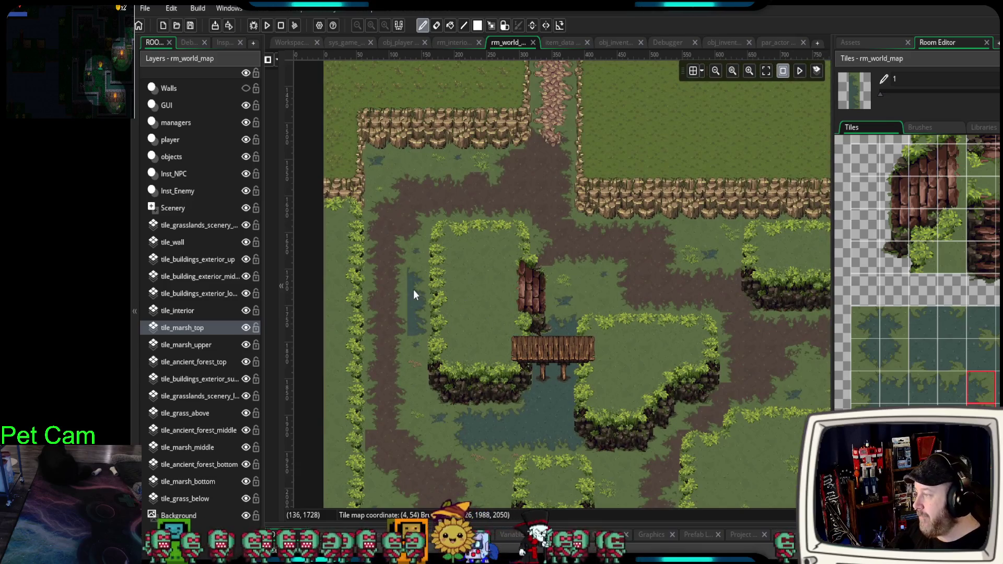
click(196, 329)
scroll(532, 415, down, 3)
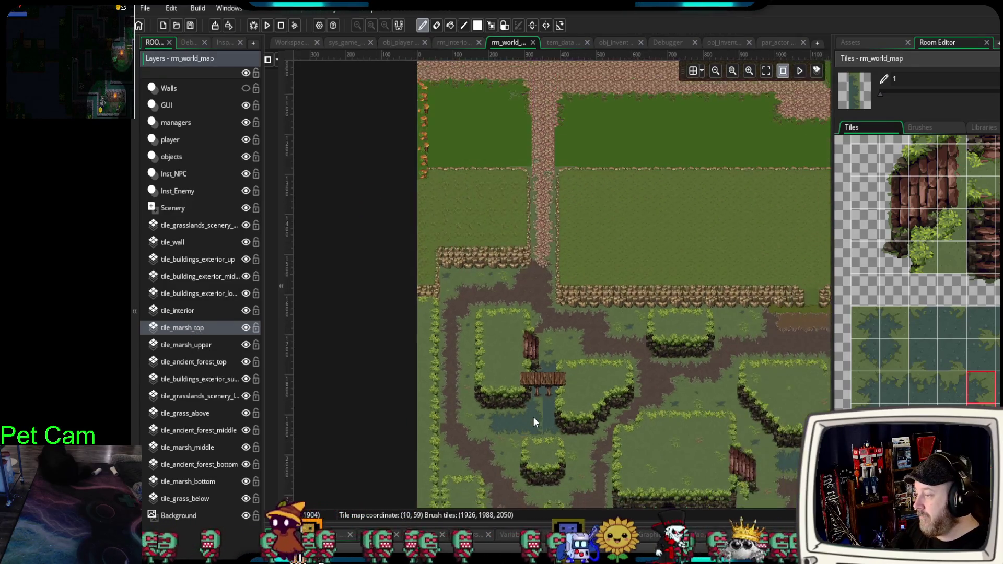
scroll(534, 418, down, 2)
scroll(471, 371, up, 3)
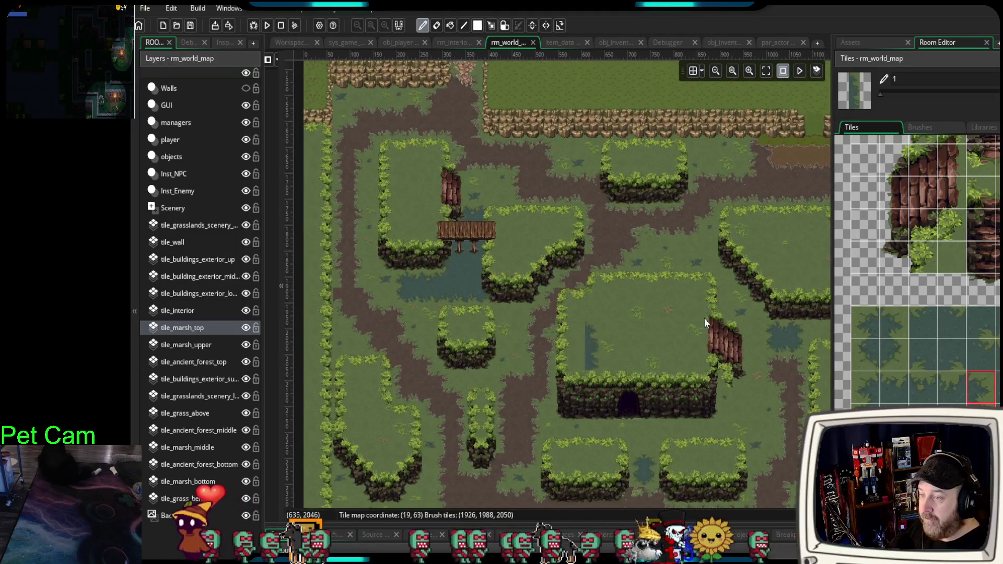
scroll(899, 248, up, 5)
scroll(895, 253, up, 2)
click(867, 337)
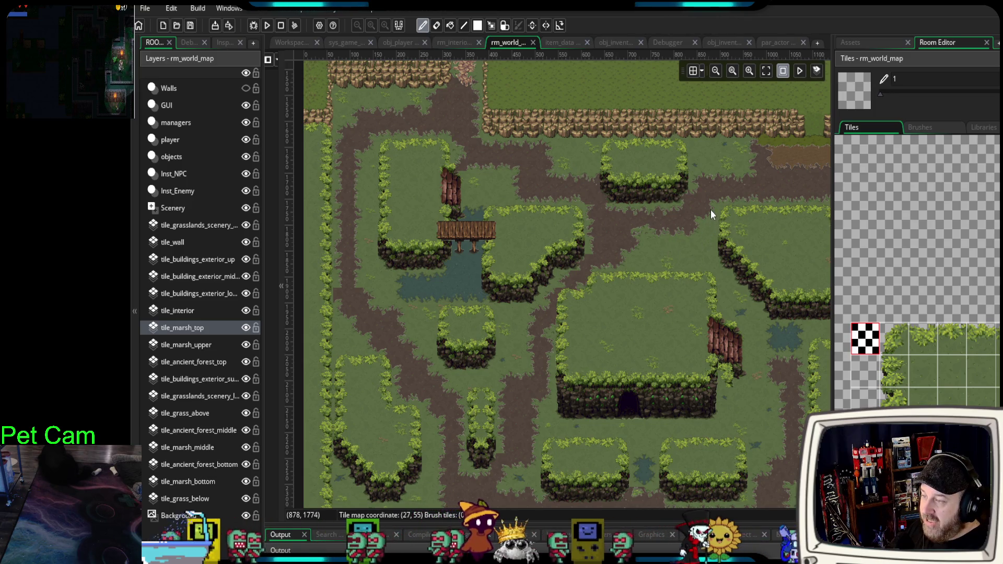
- Erase the small stray marsh-water patches on the grass with the empty tile
scroll(704, 159, down, 5)
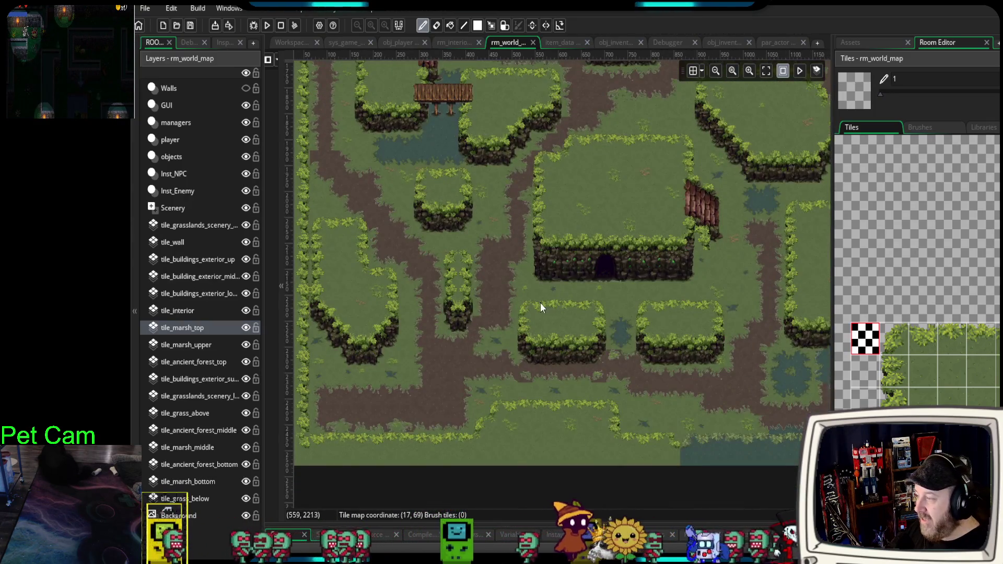
scroll(539, 303, down, 1)
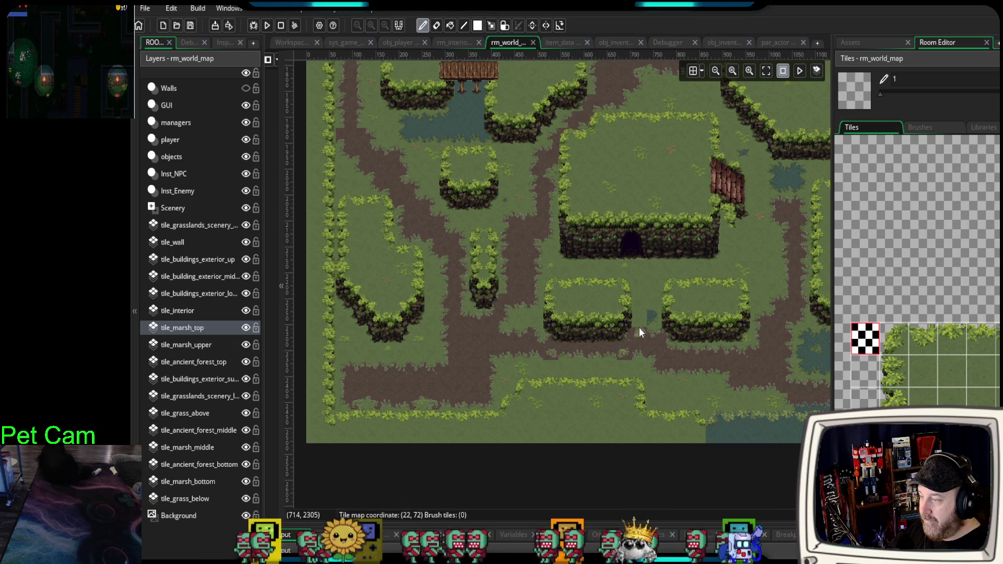
scroll(523, 254, up, 3)
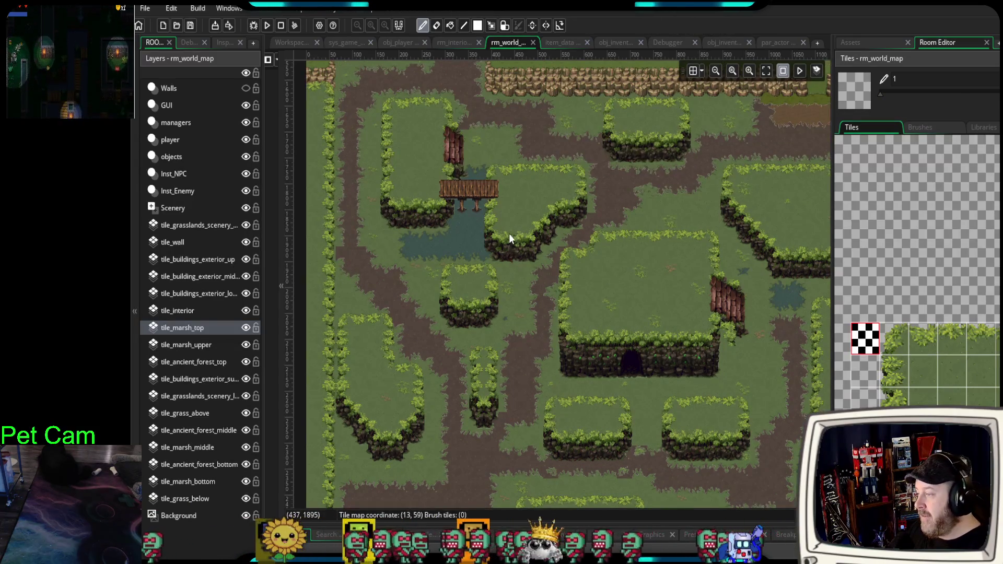
scroll(552, 316, right, 4)
scroll(559, 348, down, 1)
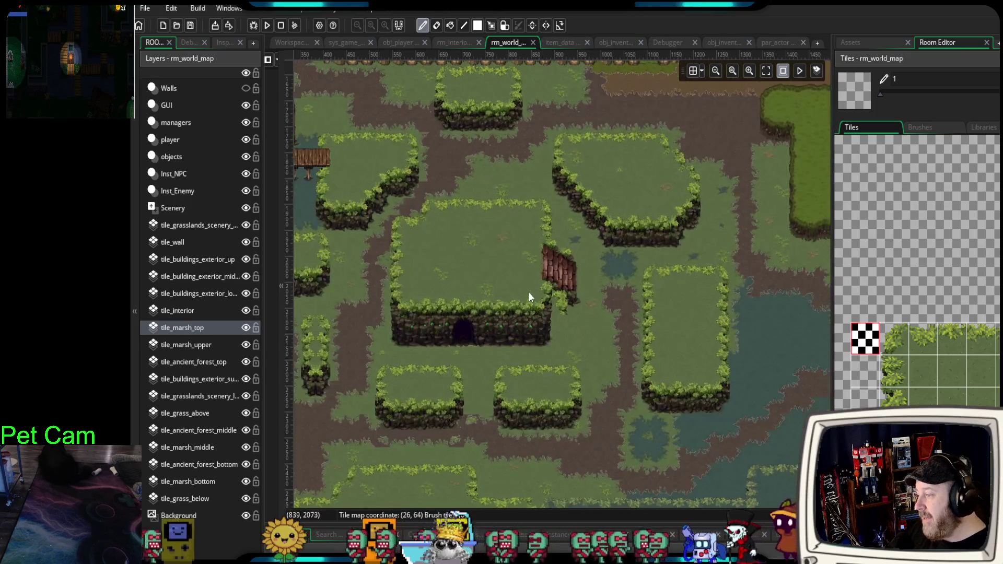
mouse_move(627, 263)
mouse_down()
mouse_move(640, 272)
mouse_move(704, 256)
mouse_move(734, 211)
mouse_move(725, 229)
mouse_up()
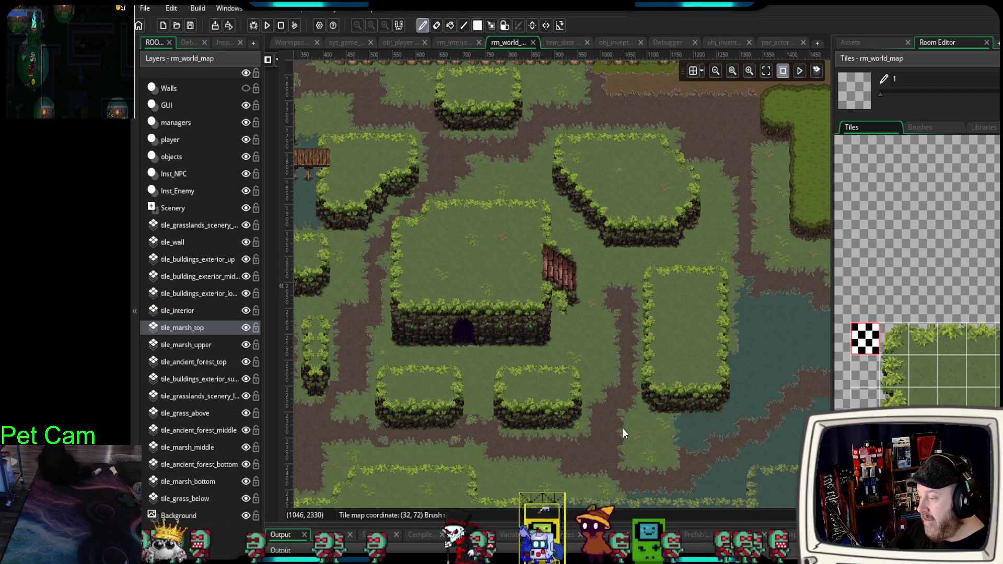
- Pan to show the fence along the top and switch to the tile_marsh_bottom layer
scroll(660, 330, down, 2)
scroll(597, 403, left, 1)
scroll(495, 363, up, 2)
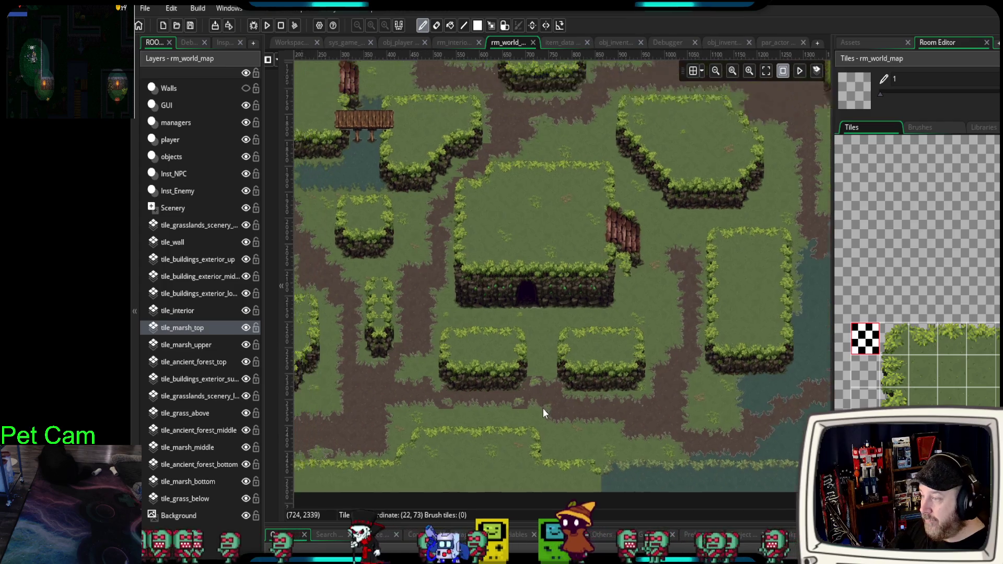
scroll(544, 408, left, 2)
scroll(464, 360, down, 1)
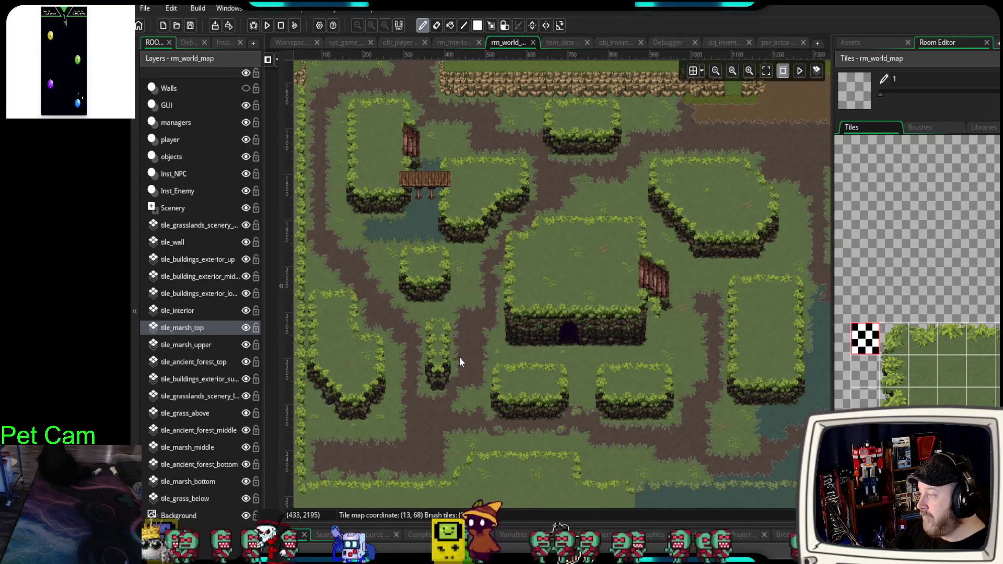
drag(460, 356, 477, 386)
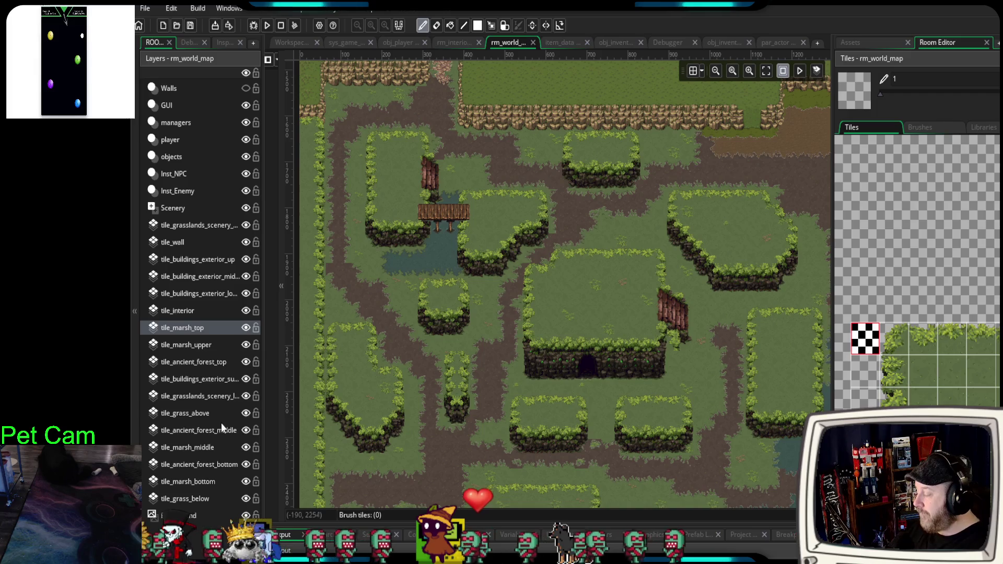
click(190, 484)
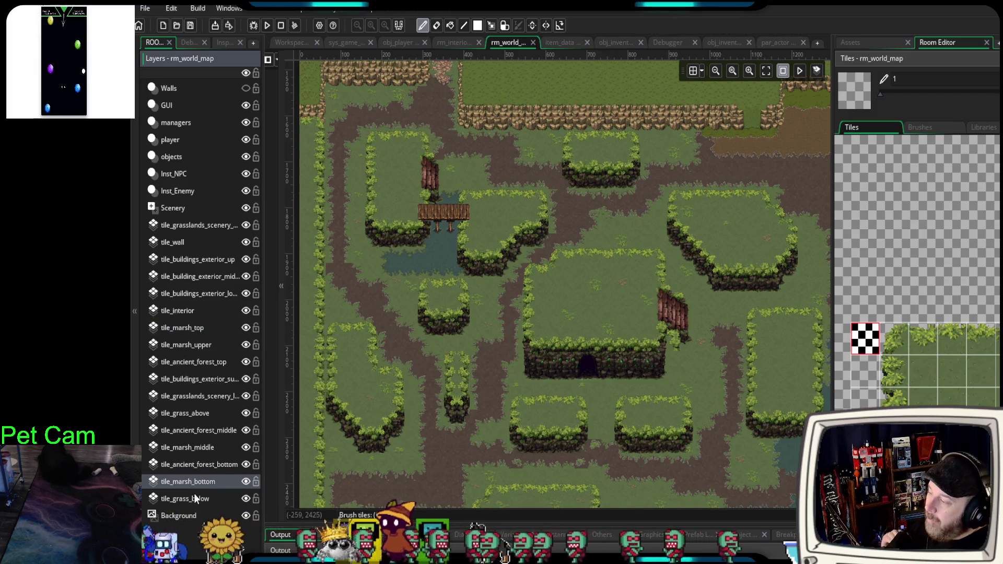
scroll(348, 277, up, 5)
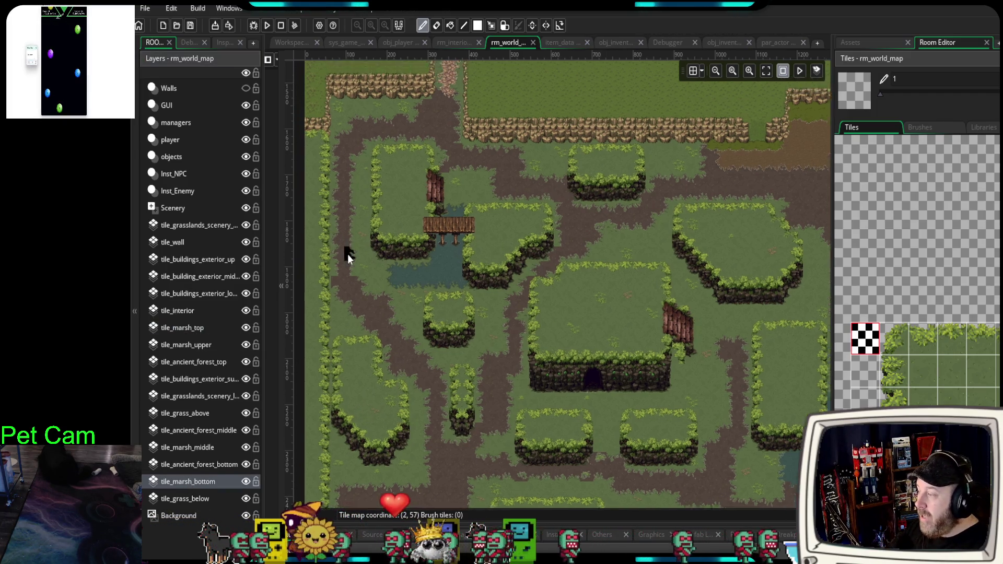
- Pick a dark marsh-tuft tile and stamp tufts across the central grass and near the upper path
scroll(997, 219, down, 10)
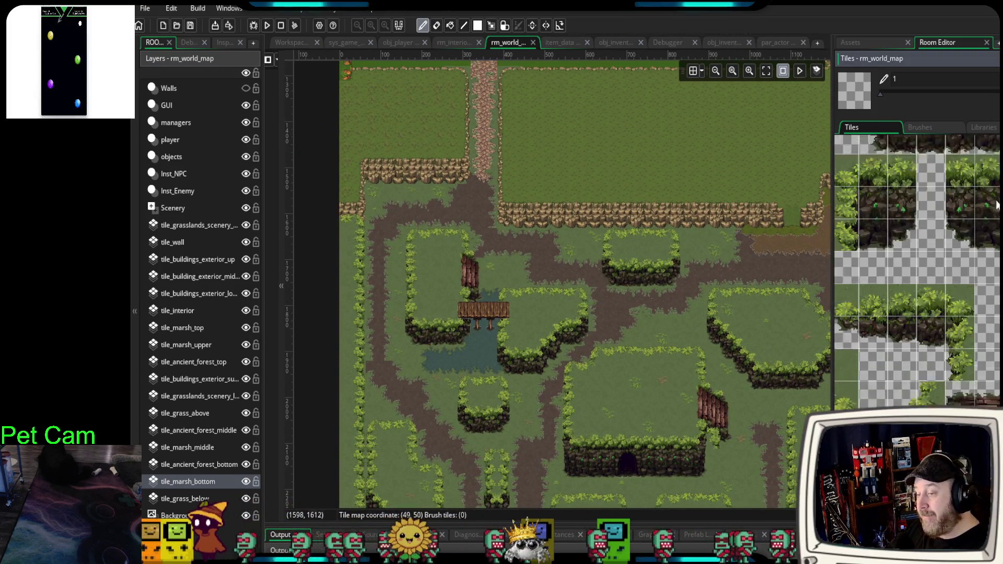
scroll(997, 220, down, 10)
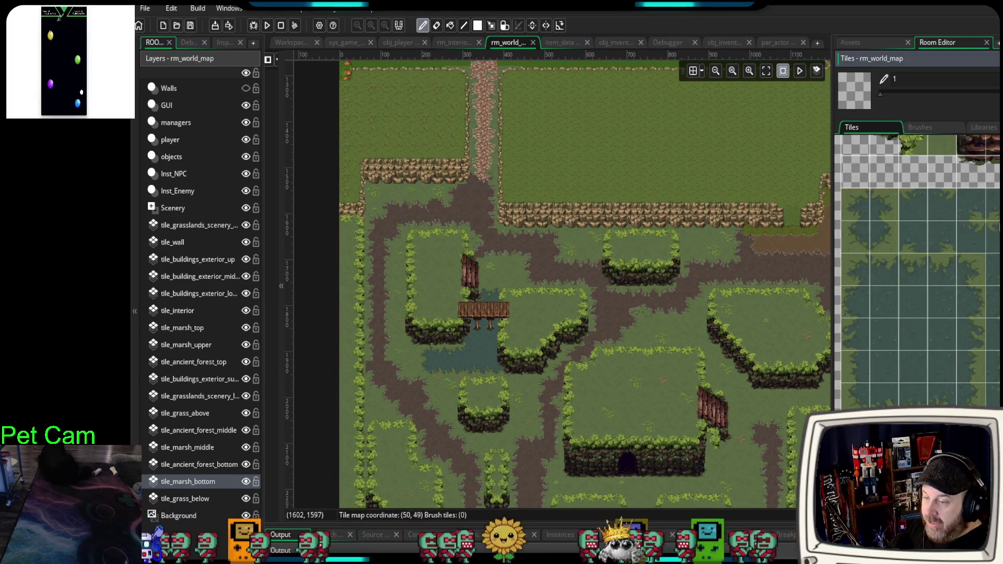
click(906, 283)
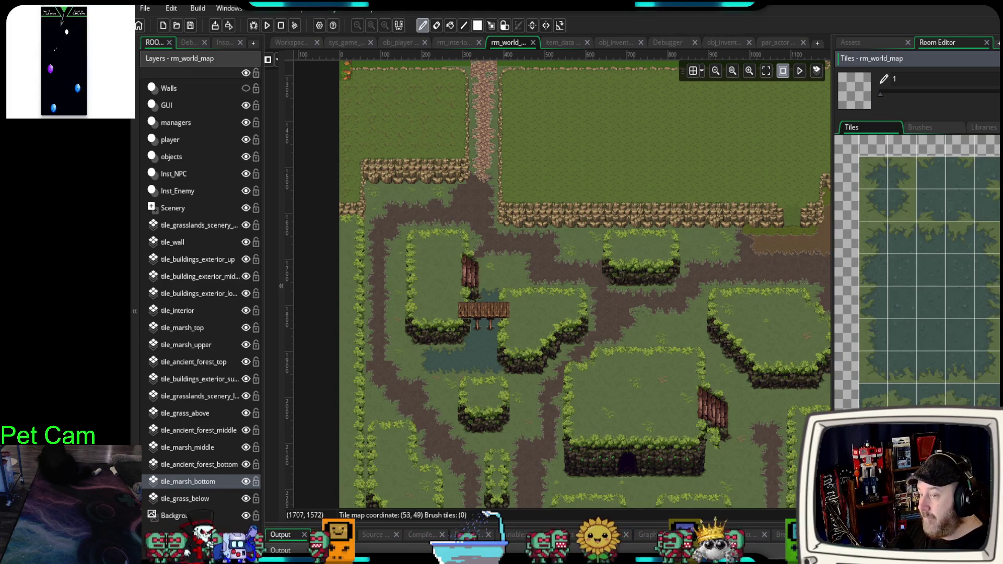
click(652, 336)
click(705, 306)
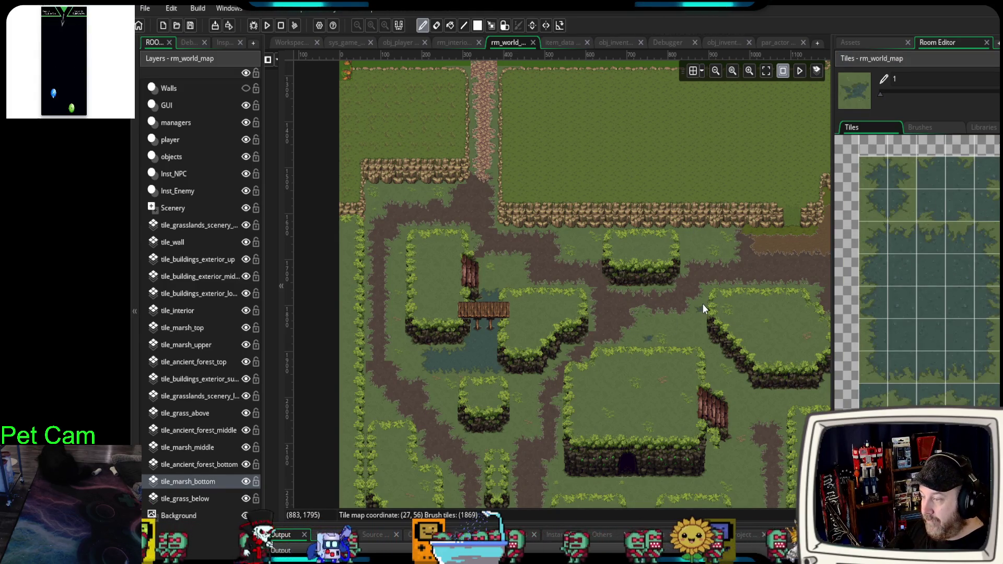
click(705, 249)
click(580, 245)
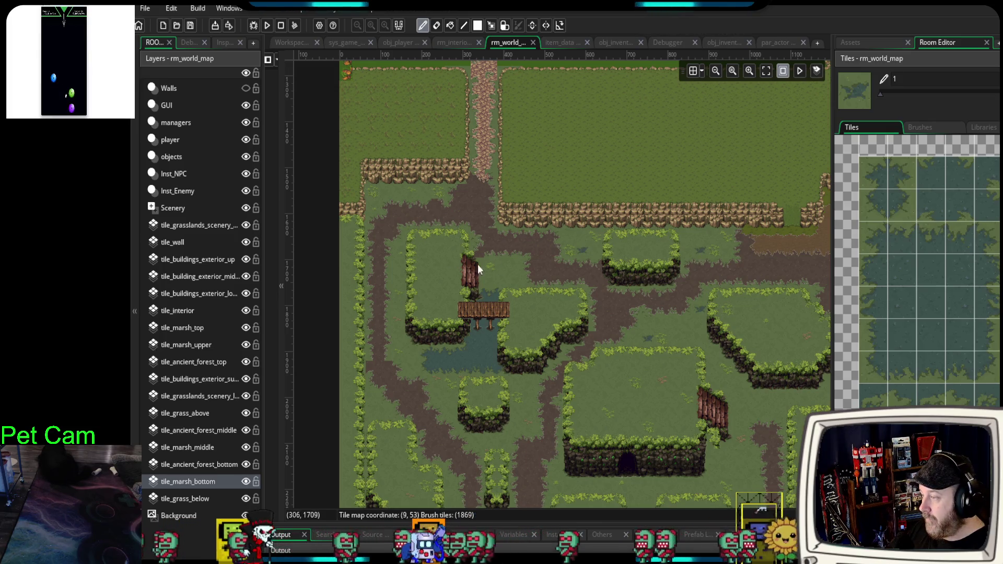
click(502, 264)
click(423, 194)
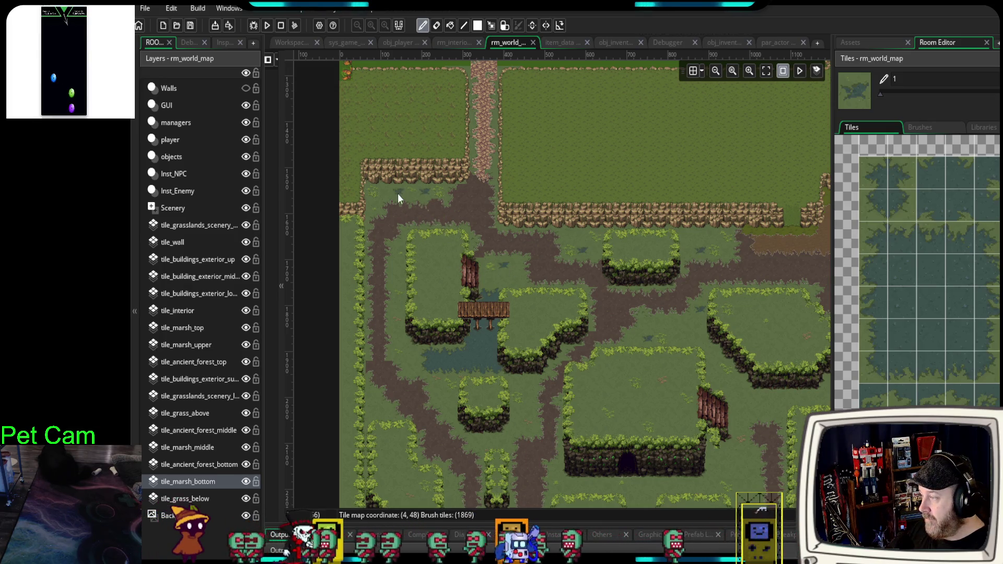
click(393, 194)
- Stamp more marsh tufts beside the left path and across the lower grass
click(400, 322)
click(398, 271)
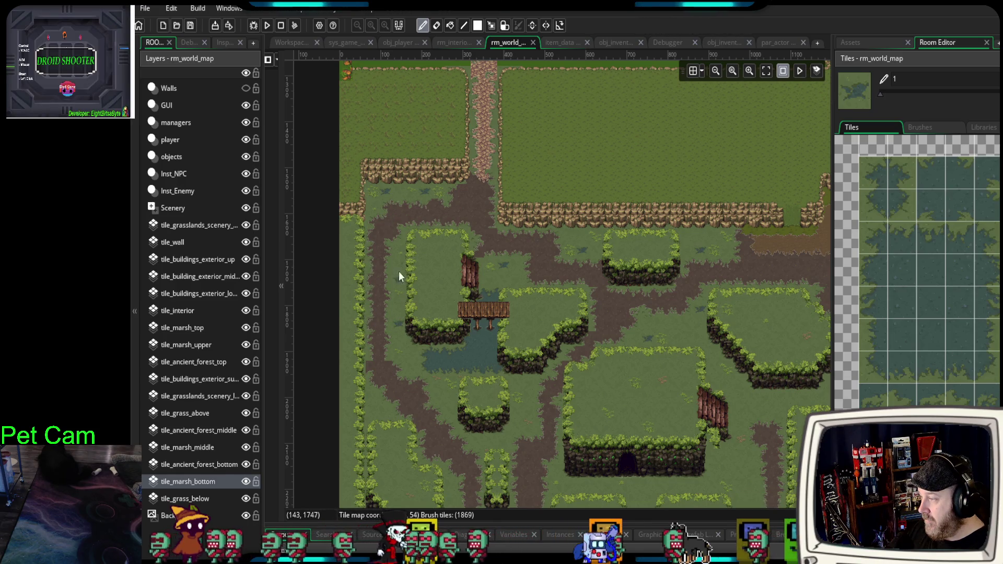
click(376, 407)
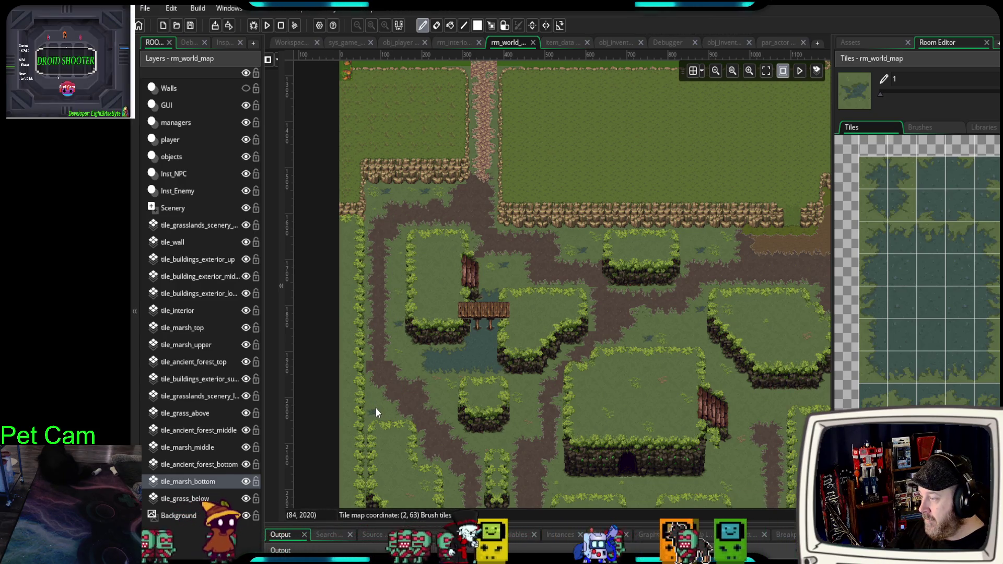
click(451, 397)
scroll(447, 376, down, 3)
scroll(429, 366, down, 4)
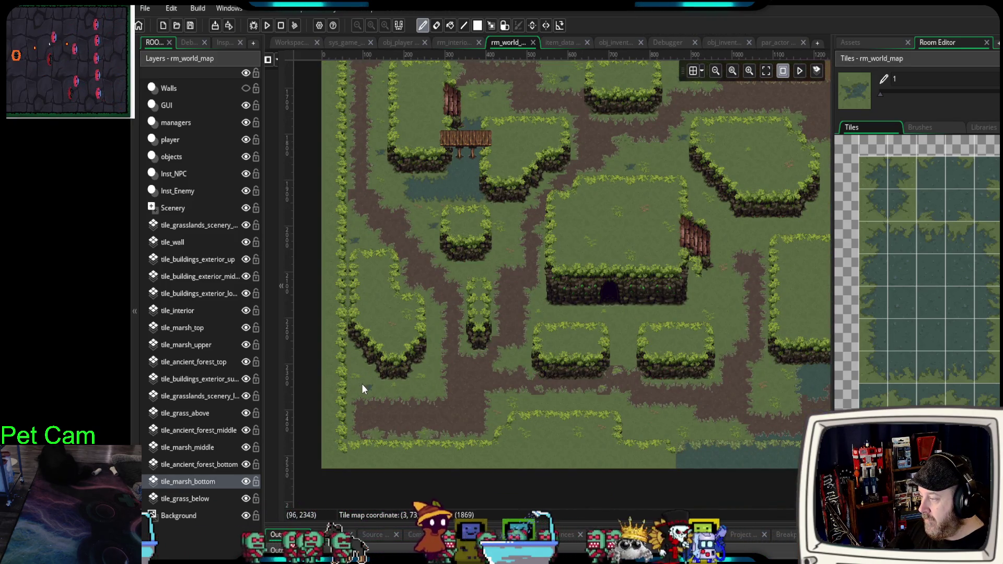
click(424, 387)
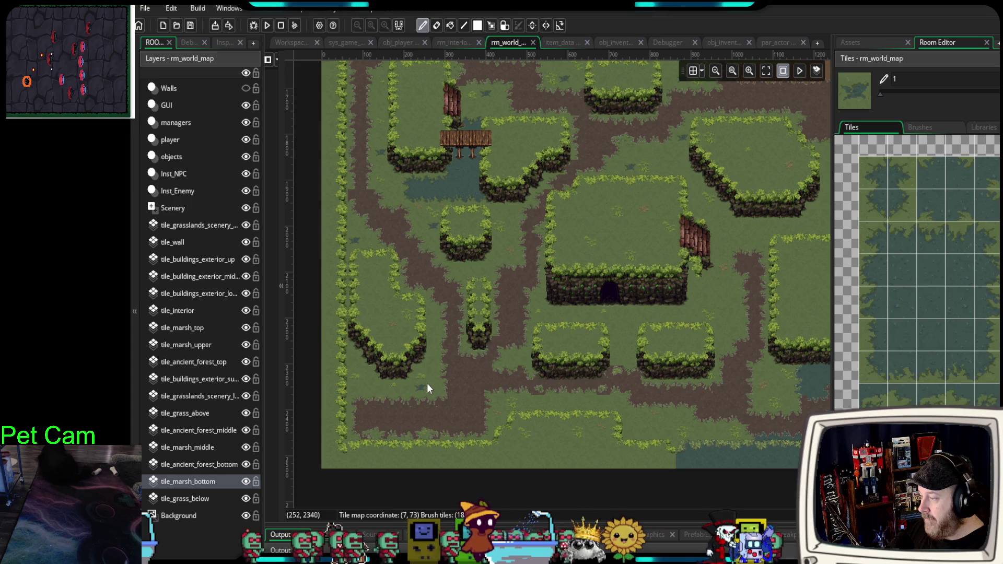
click(358, 386)
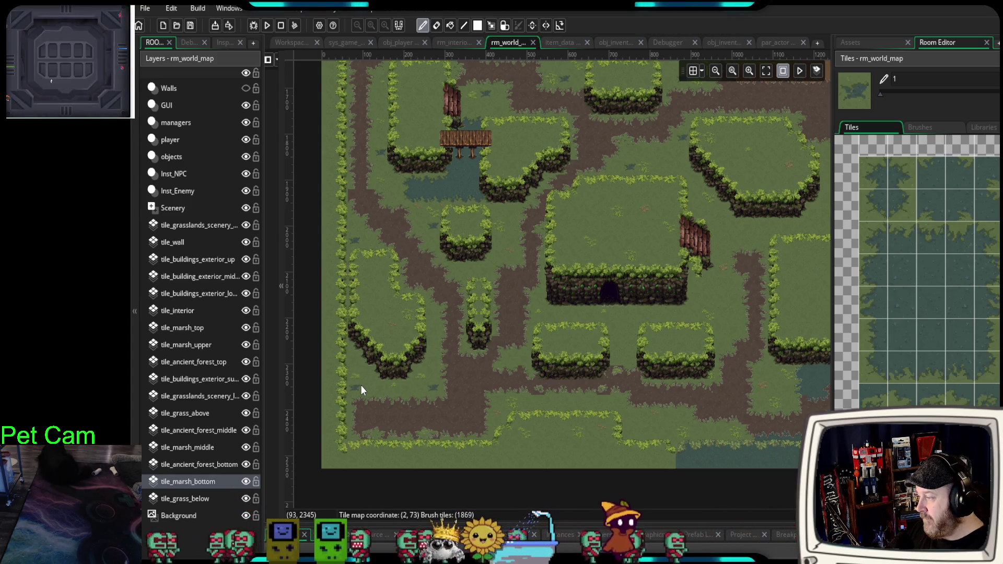
click(500, 406)
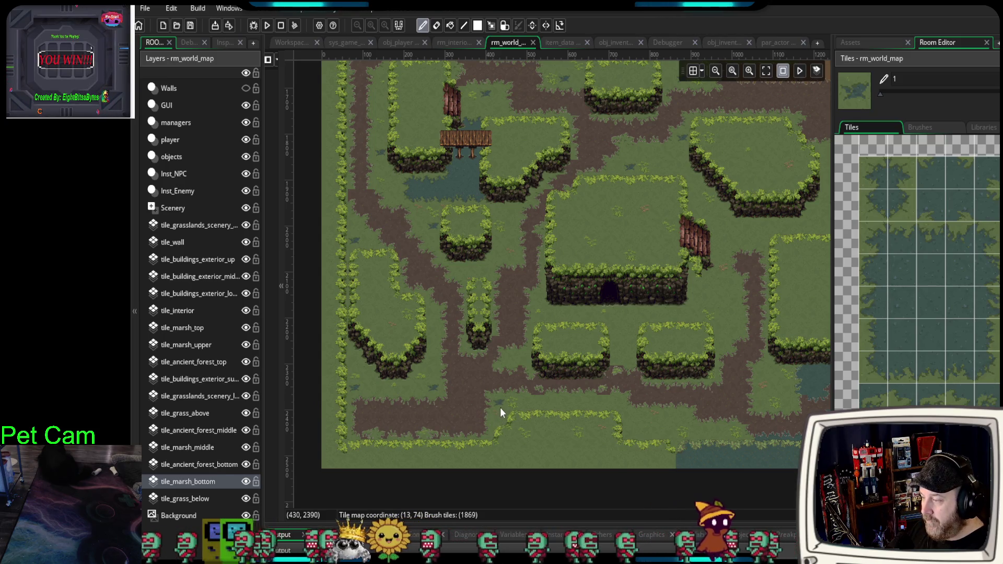
click(577, 401)
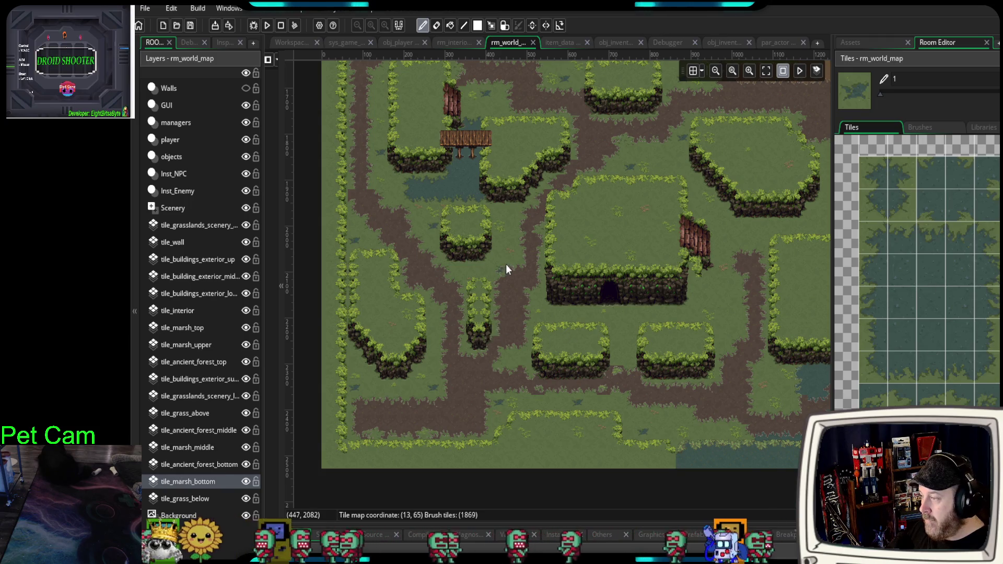
- Paint a two-tile marsh strip to round out the pool by the path, then load a plain grass tile
scroll(507, 285, up, 5)
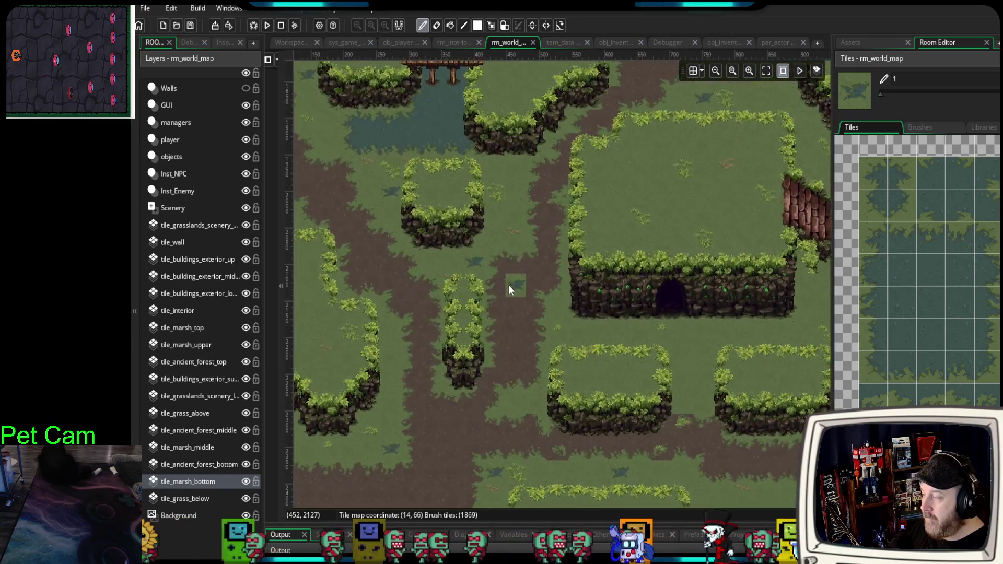
scroll(509, 284, up, 3)
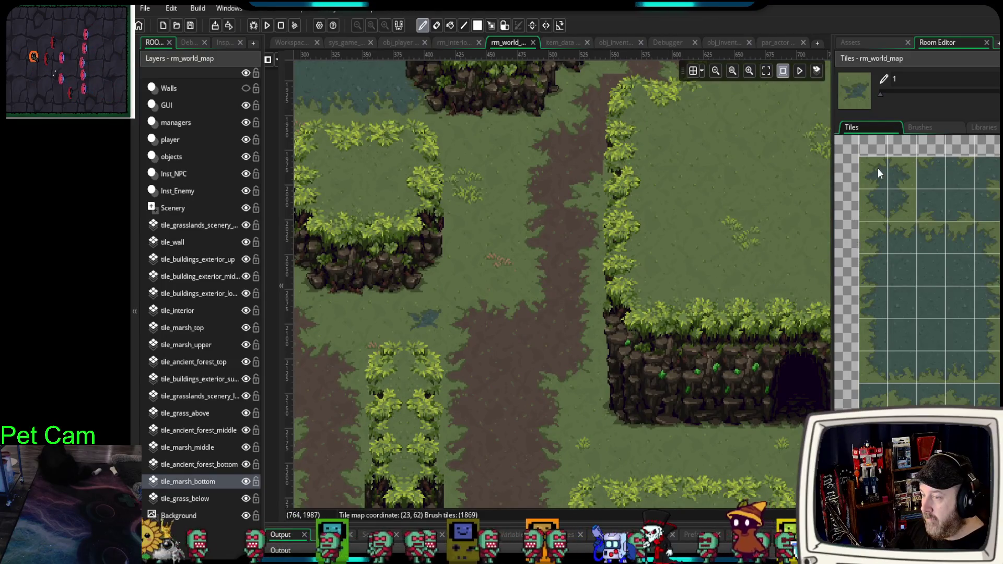
drag(874, 173, 873, 237)
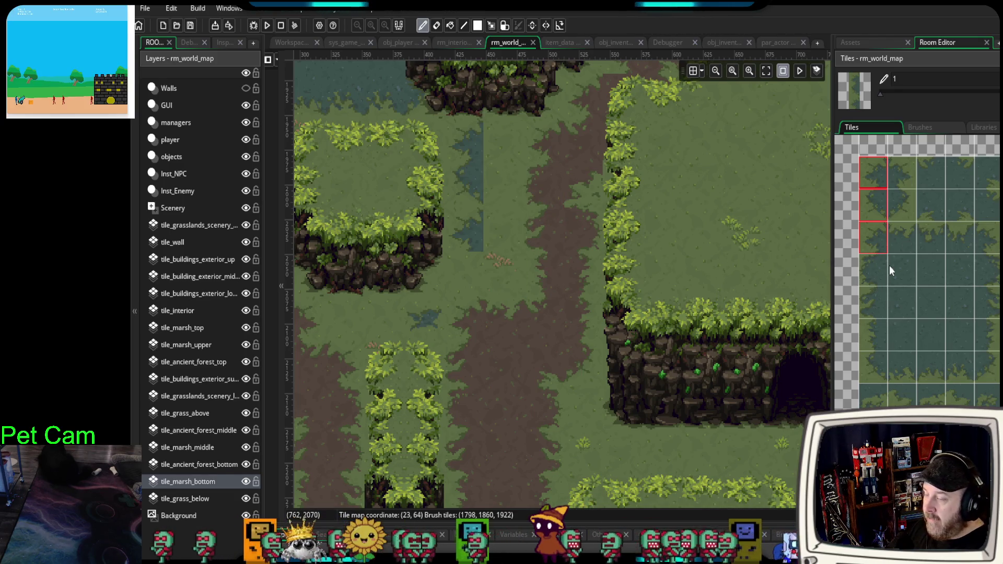
drag(906, 174, 907, 217)
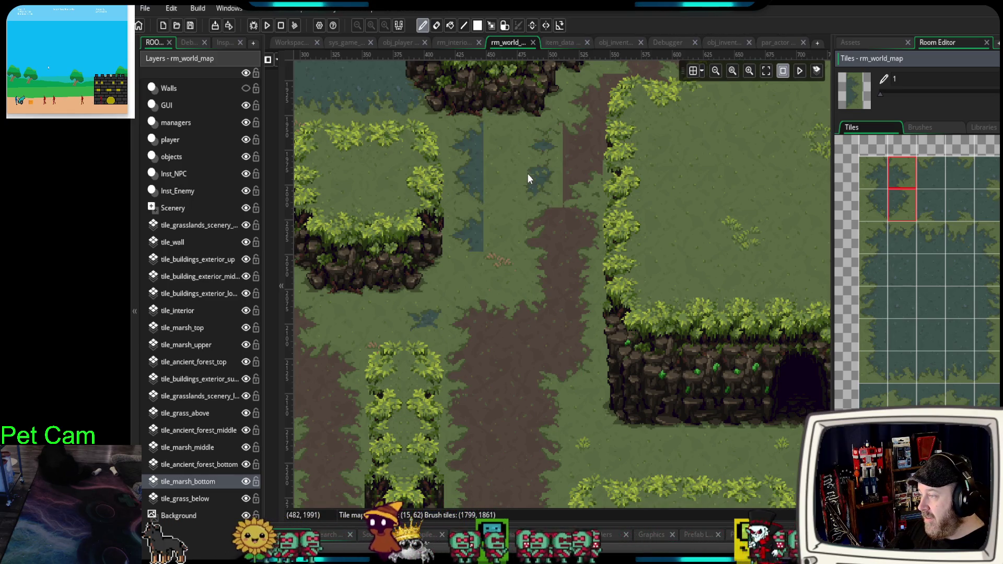
mouse_move(529, 173)
mouse_down()
mouse_move(512, 212)
mouse_move(506, 182)
mouse_up()
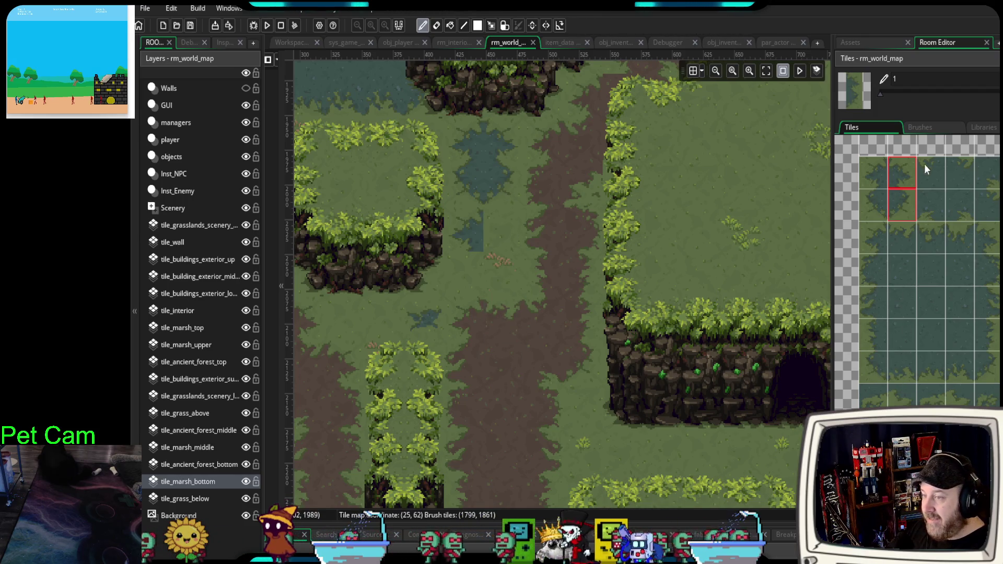
scroll(891, 188, up, 2)
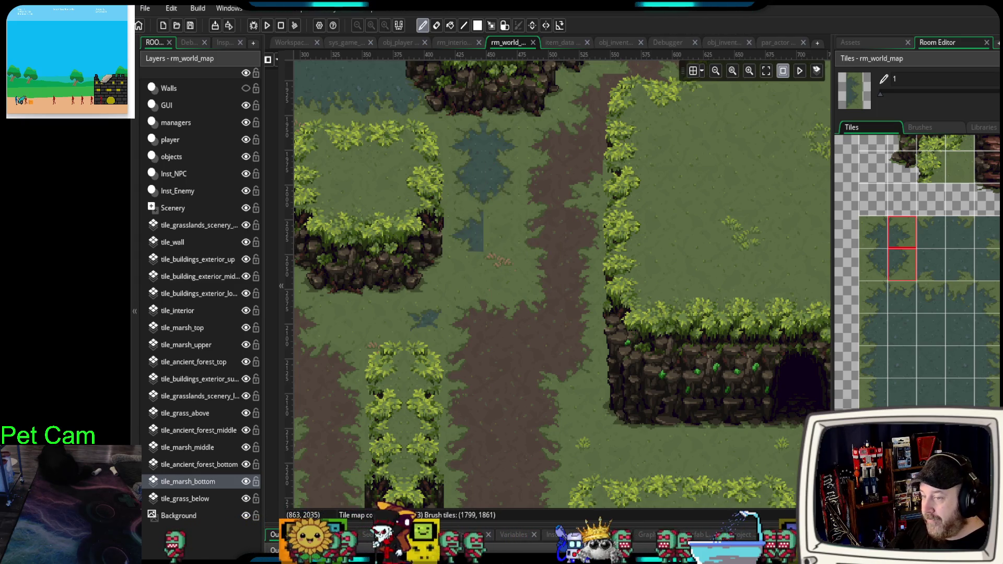
alt+click(480, 239)
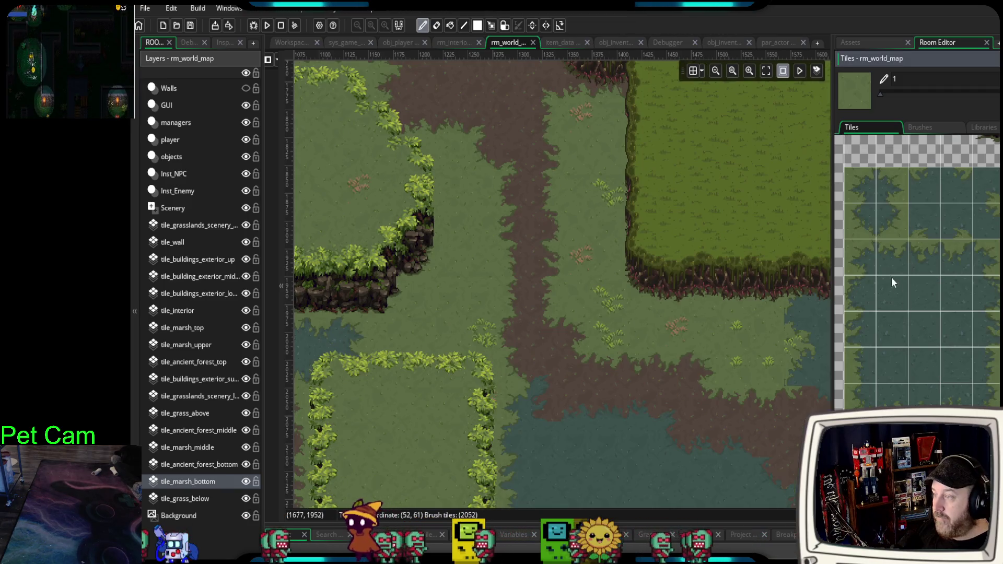
- Paint a marsh-edge strip down the left side of the raised grass cliff
click(986, 257)
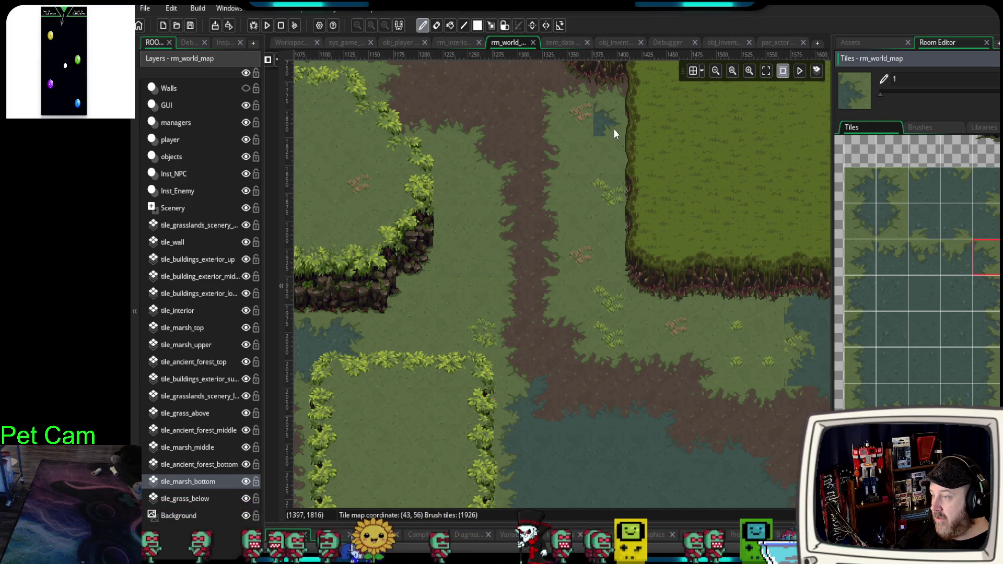
click(950, 252)
click(856, 245)
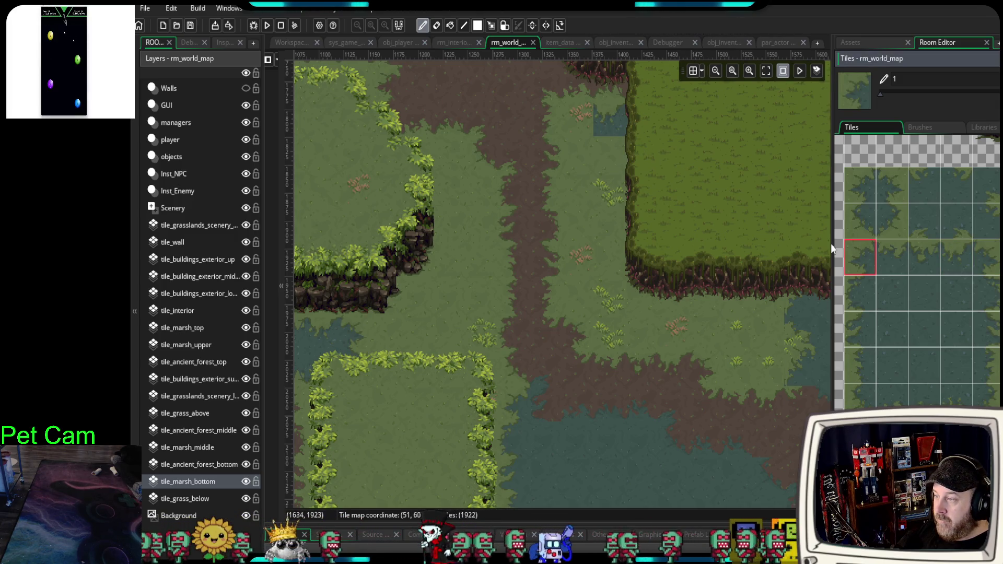
click(577, 126)
drag(857, 292, 861, 354)
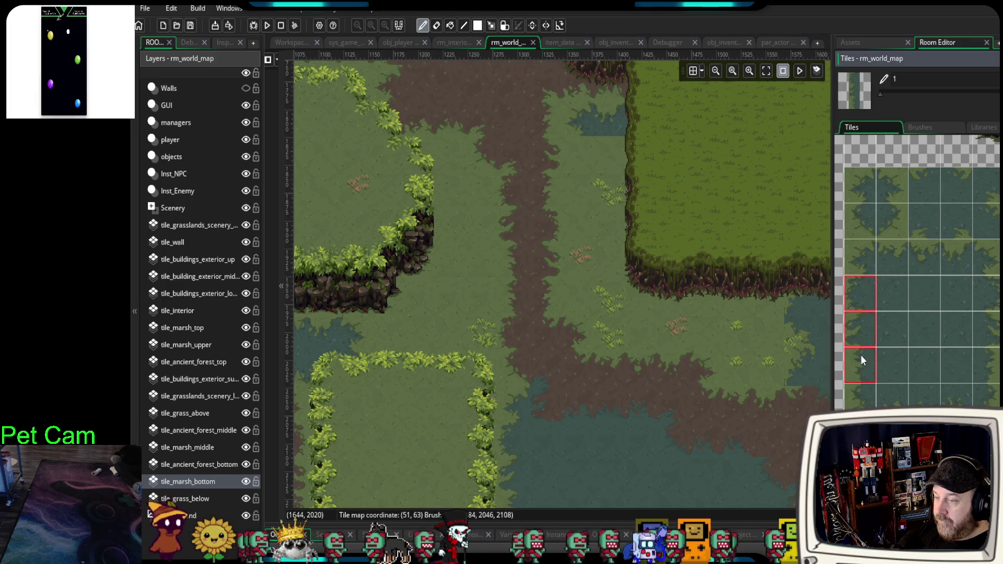
click(571, 191)
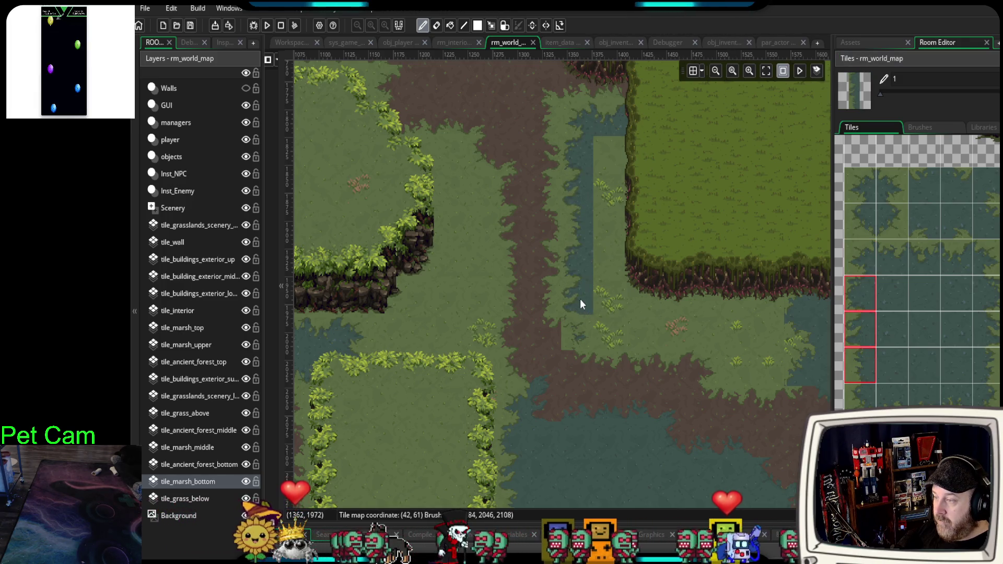
click(587, 244)
- Paint a three-row water strip left of the cliff, with a marsh tile below it
ctrl+click(588, 248)
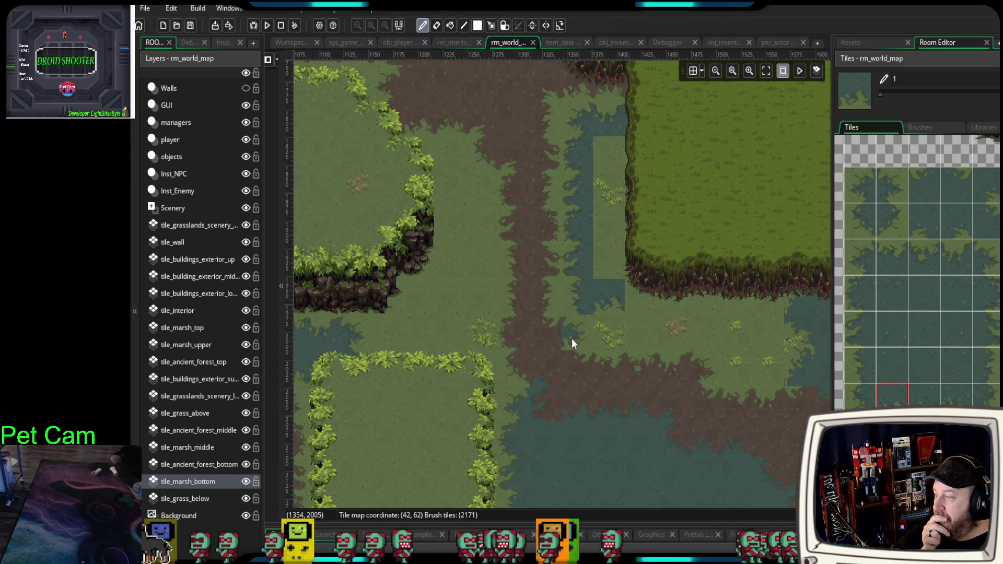
click(850, 367)
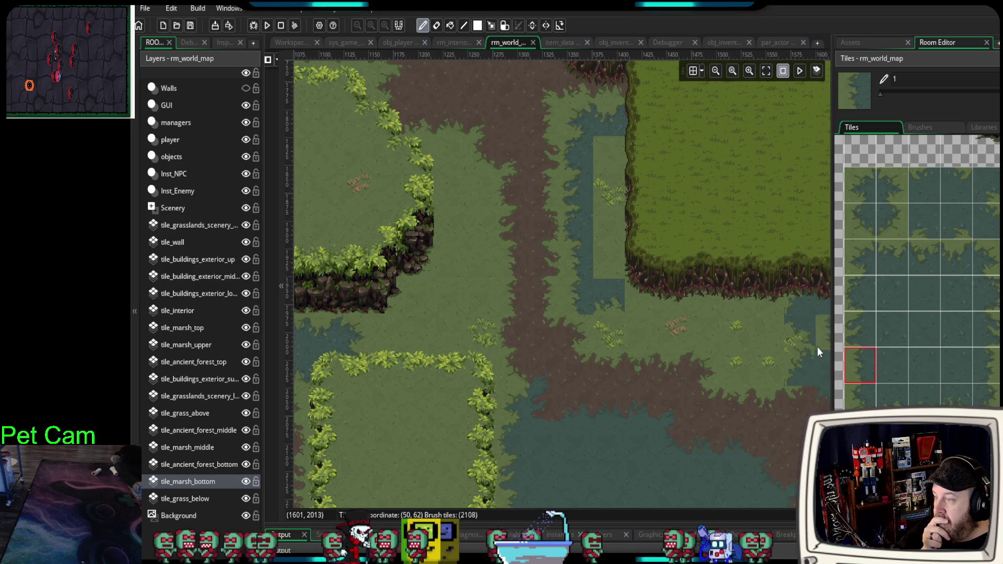
drag(999, 302, 989, 374)
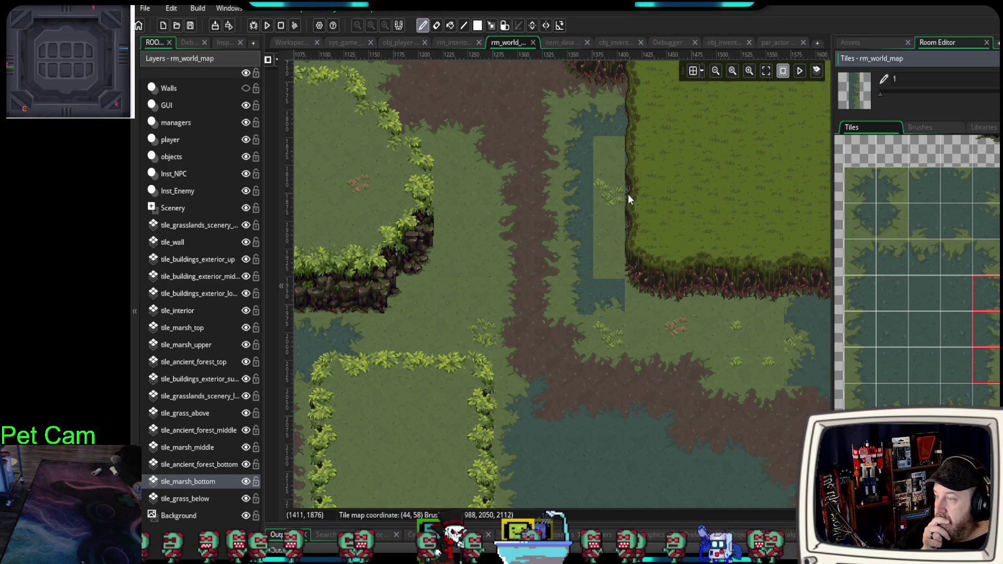
mouse_move(632, 205)
mouse_down()
mouse_move(617, 203)
mouse_move(628, 205)
mouse_move(625, 226)
mouse_up()
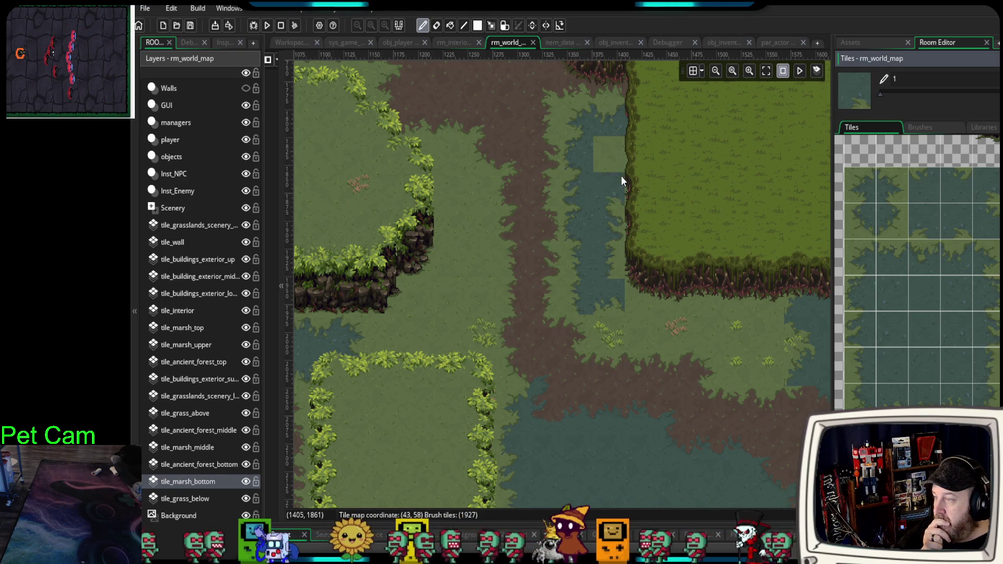
click(720, 358)
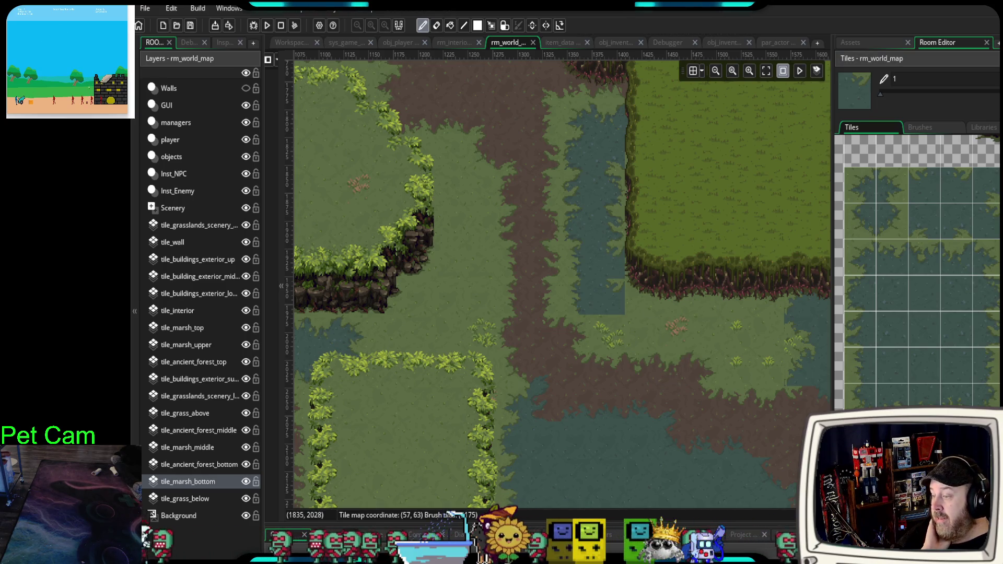
- Add small marsh patches beside the path, undoing and repainting the misplaced one
click(928, 343)
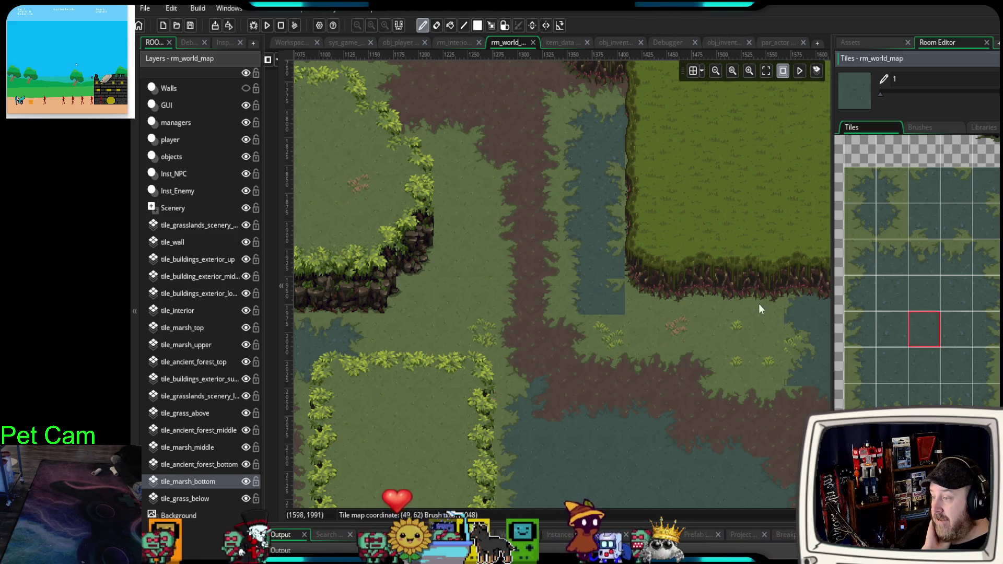
click(893, 396)
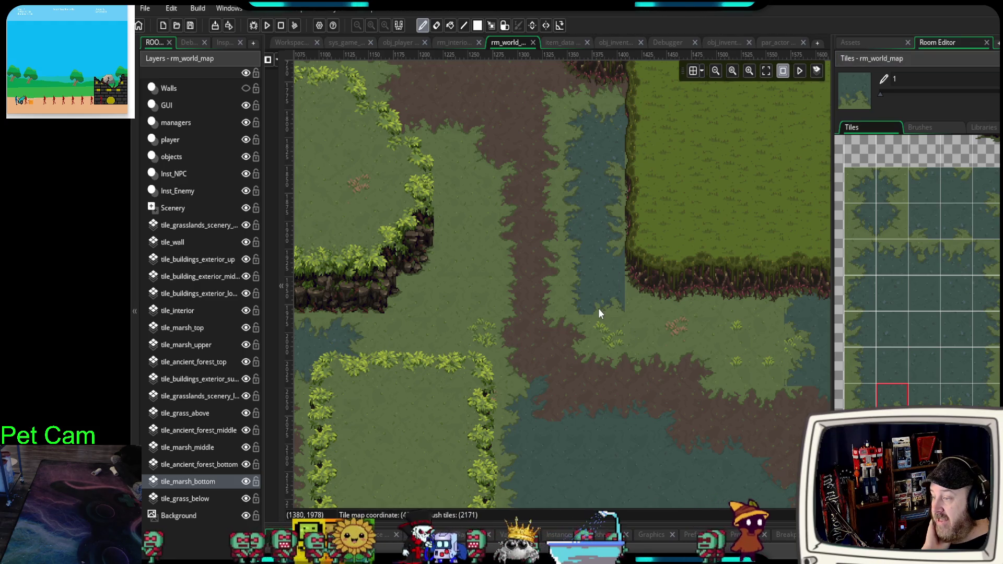
click(860, 396)
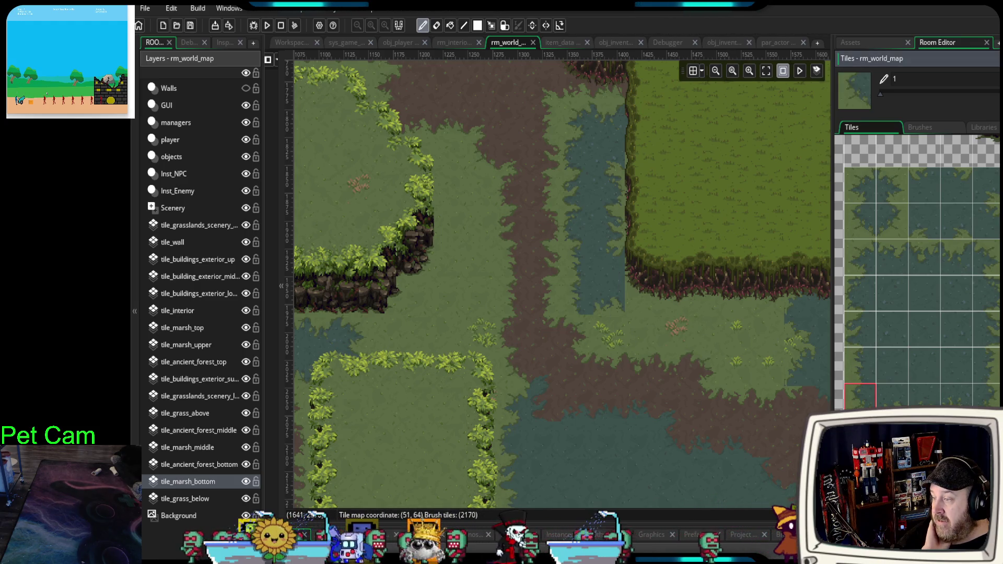
click(629, 417)
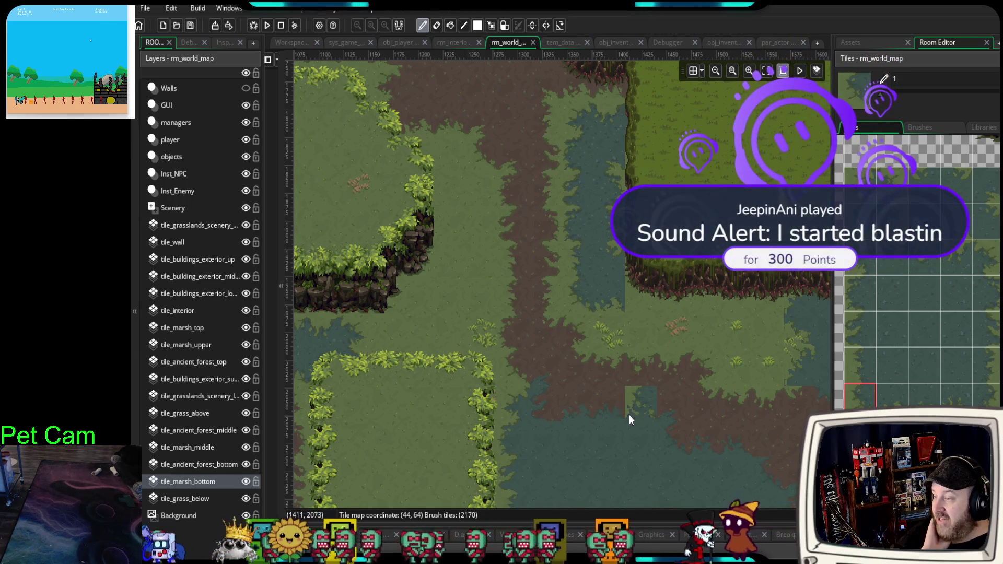
click(986, 399)
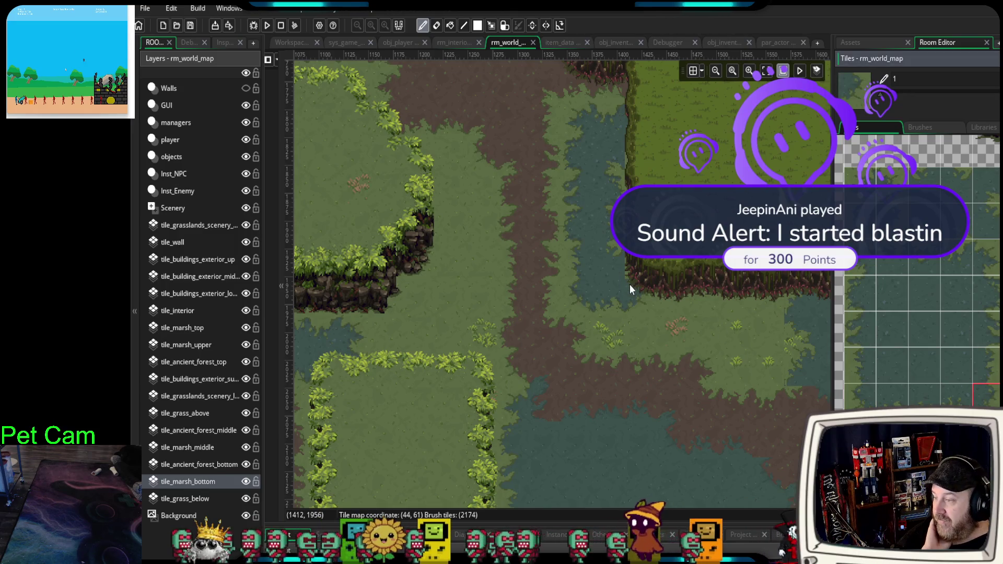
click(609, 343)
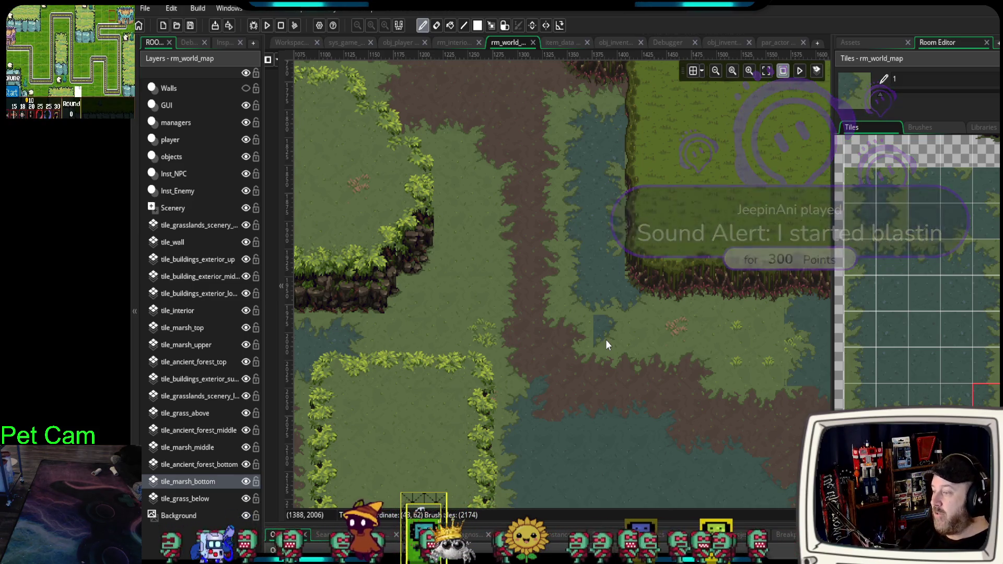
key(ctrl+z)
click(579, 306)
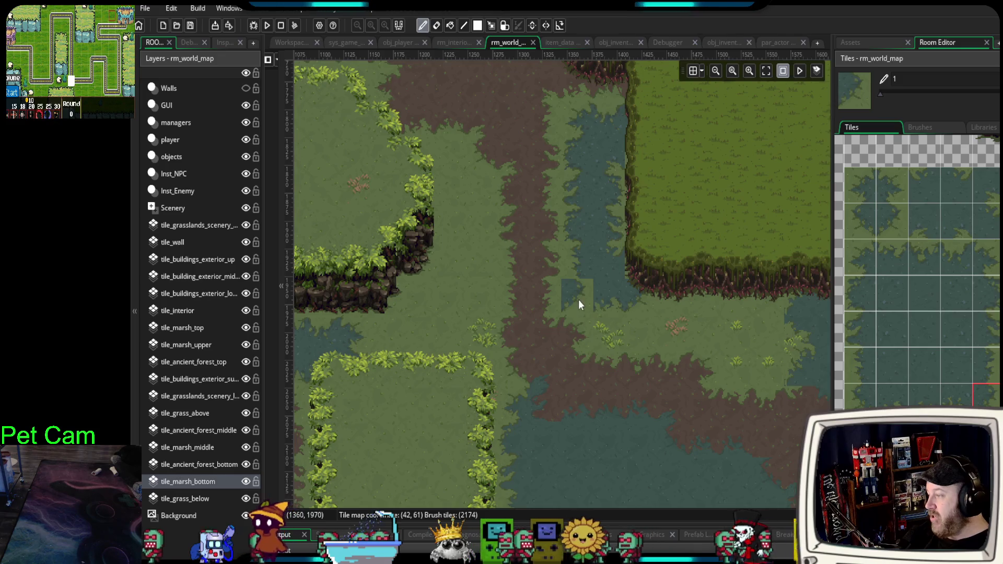
- Paint the first marsh tiles into the grass gap beside the cliff plateau
scroll(578, 306, left, 4)
drag(500, 322, 435, 388)
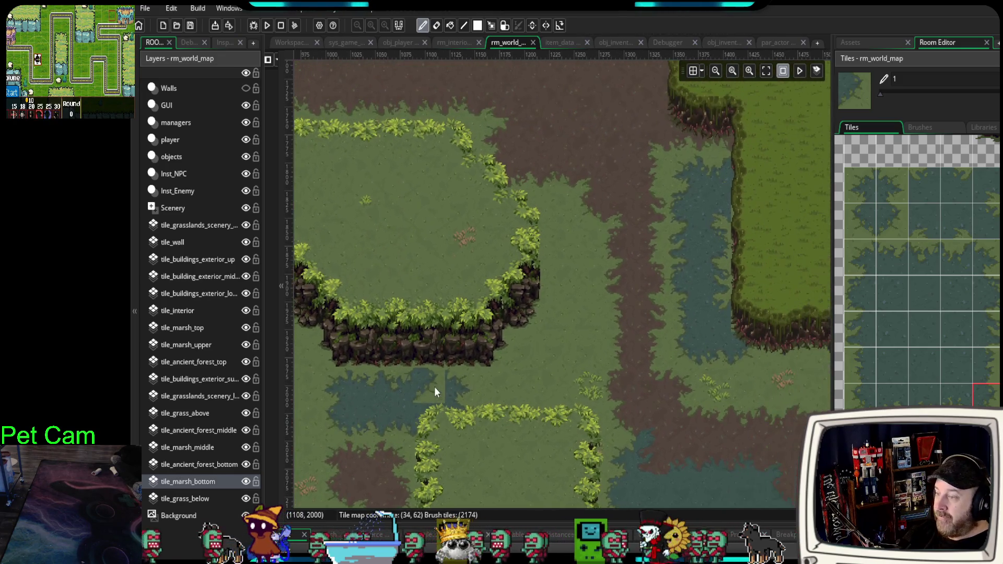
scroll(601, 295, down, 1)
drag(893, 180, 895, 216)
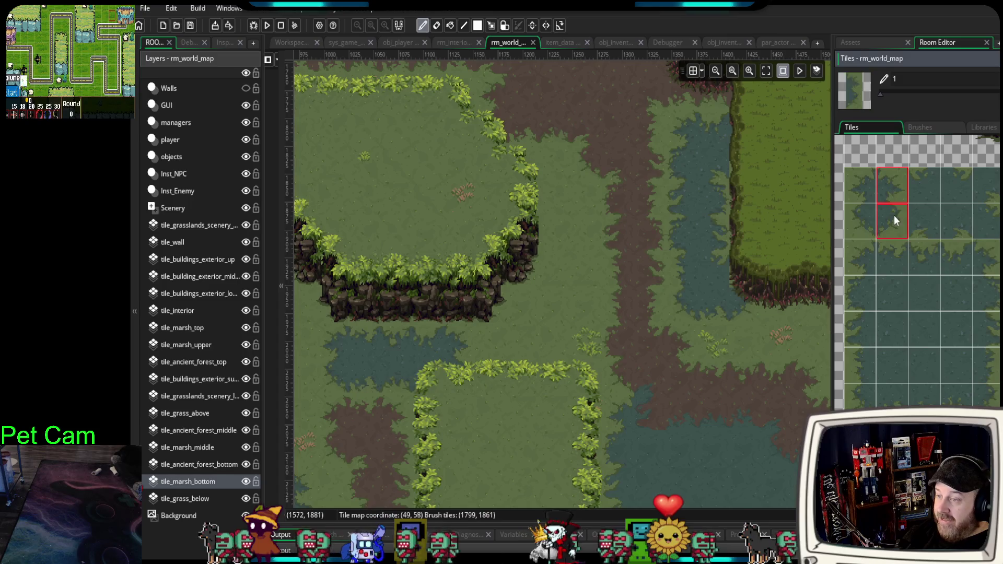
click(595, 314)
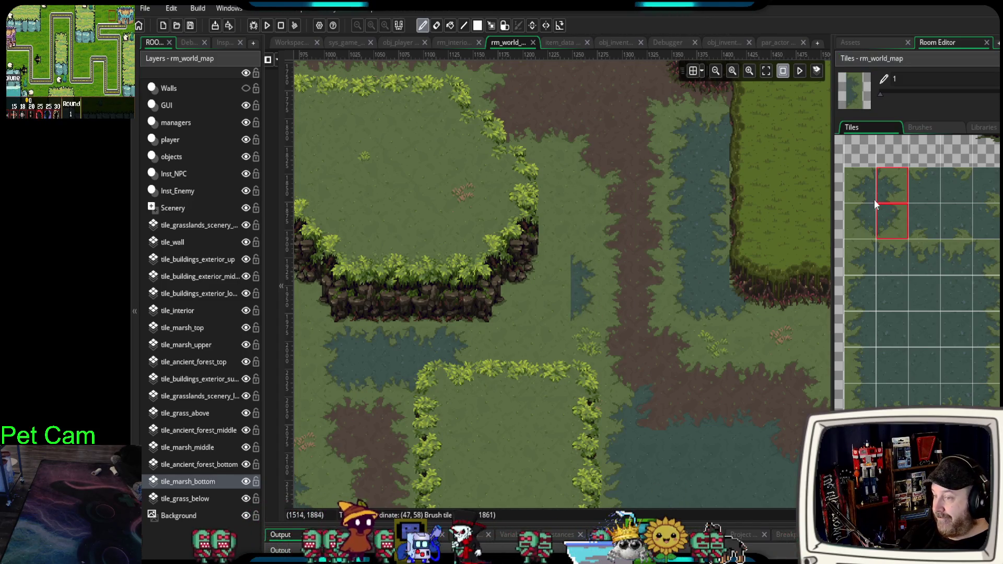
click(897, 198)
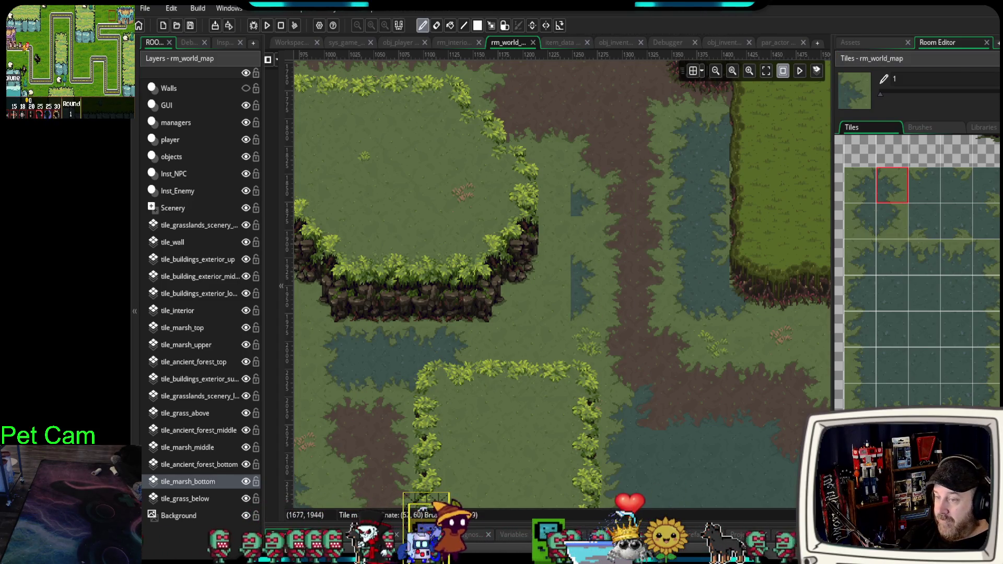
click(986, 294)
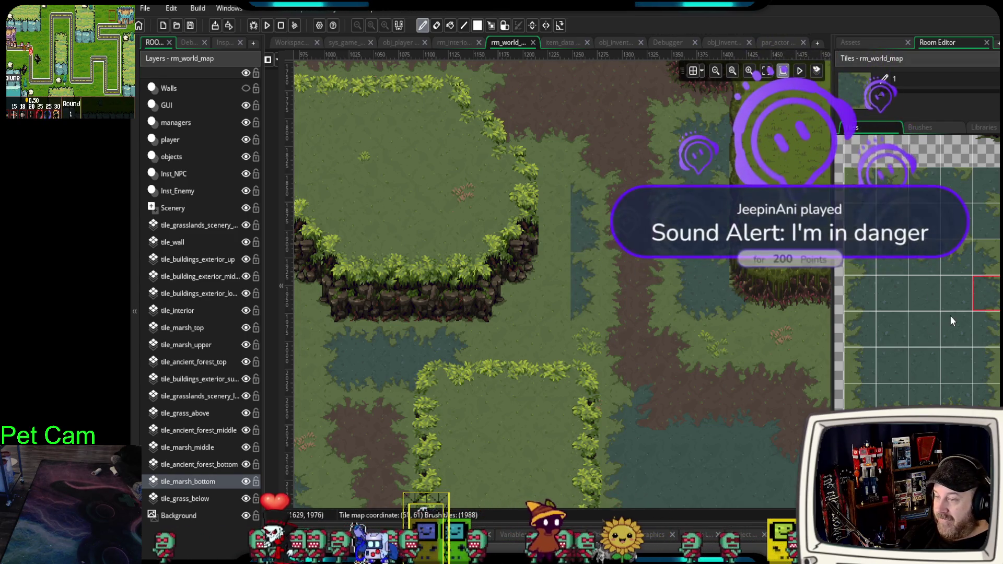
click(993, 377)
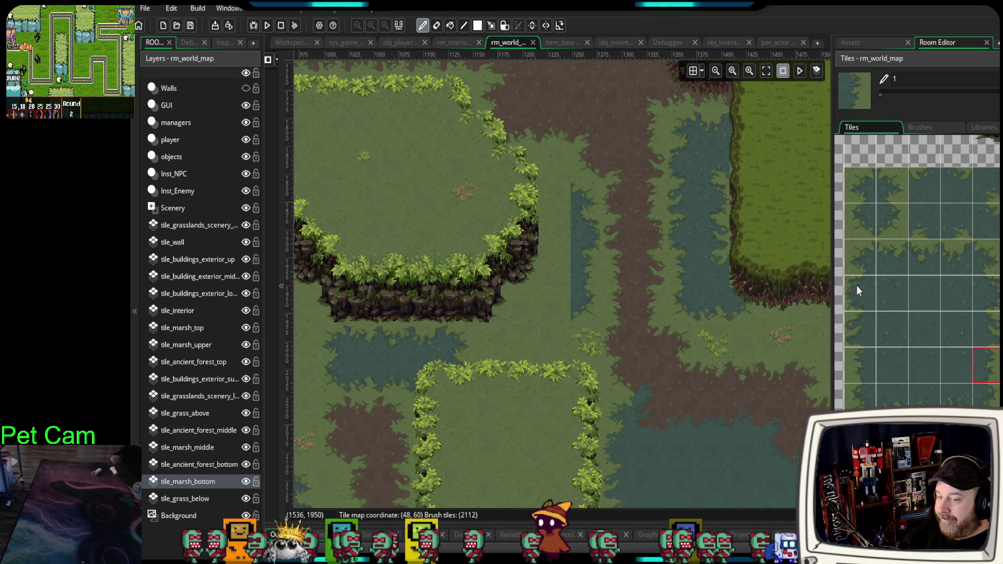
click(861, 256)
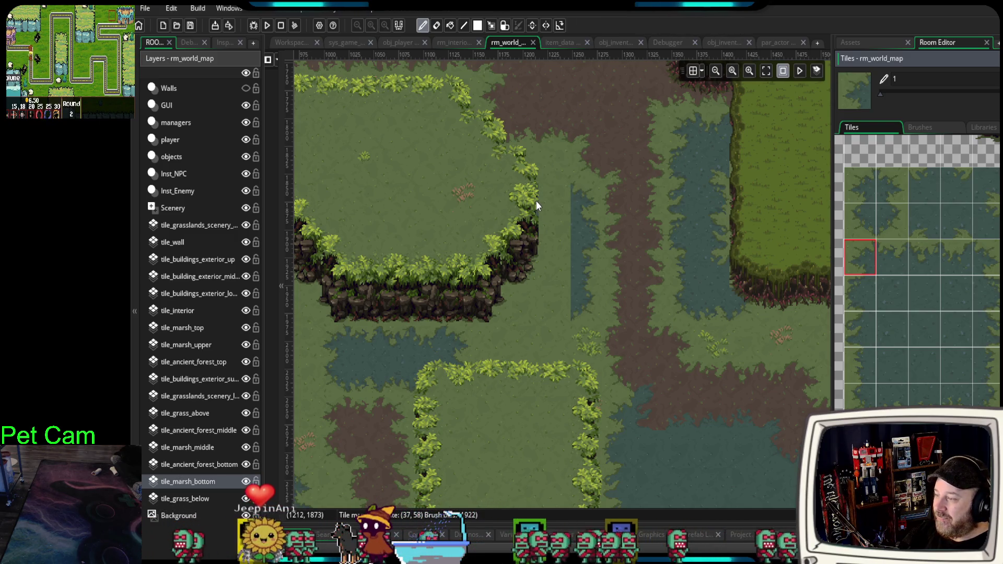
click(891, 265)
click(555, 210)
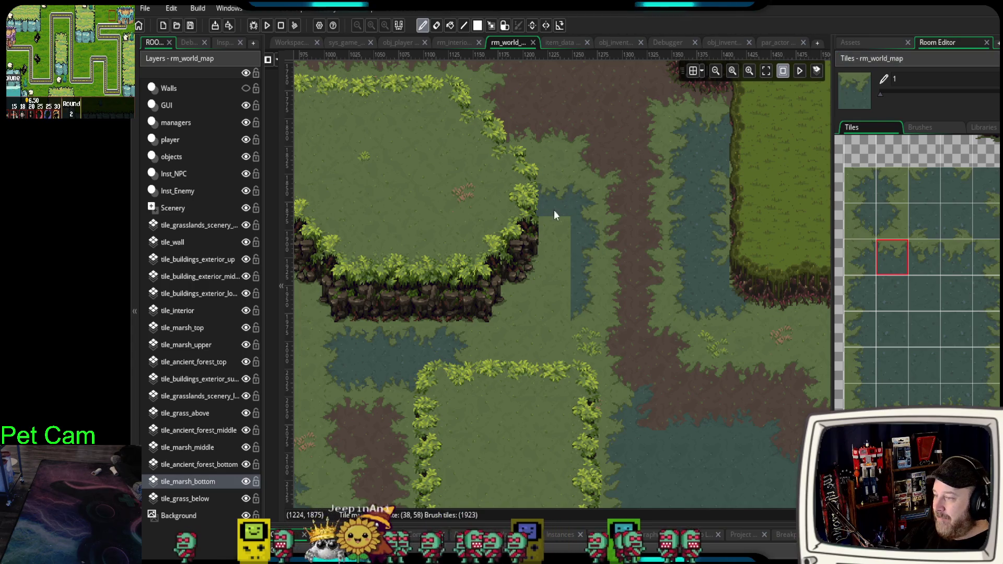
- Fill the rest of the strip down to the hedged enclosure with three-tile marsh columns
drag(863, 293, 859, 354)
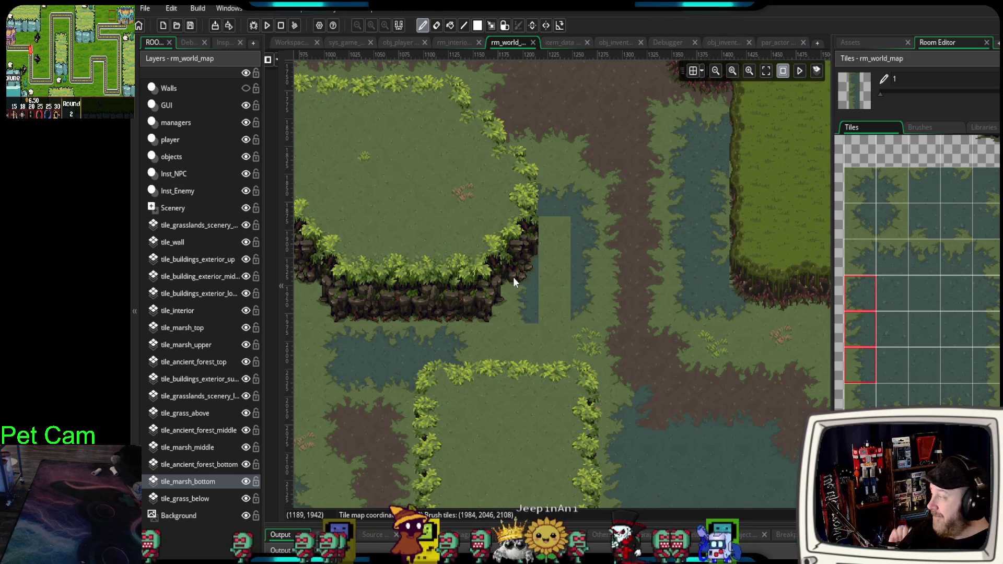
click(857, 406)
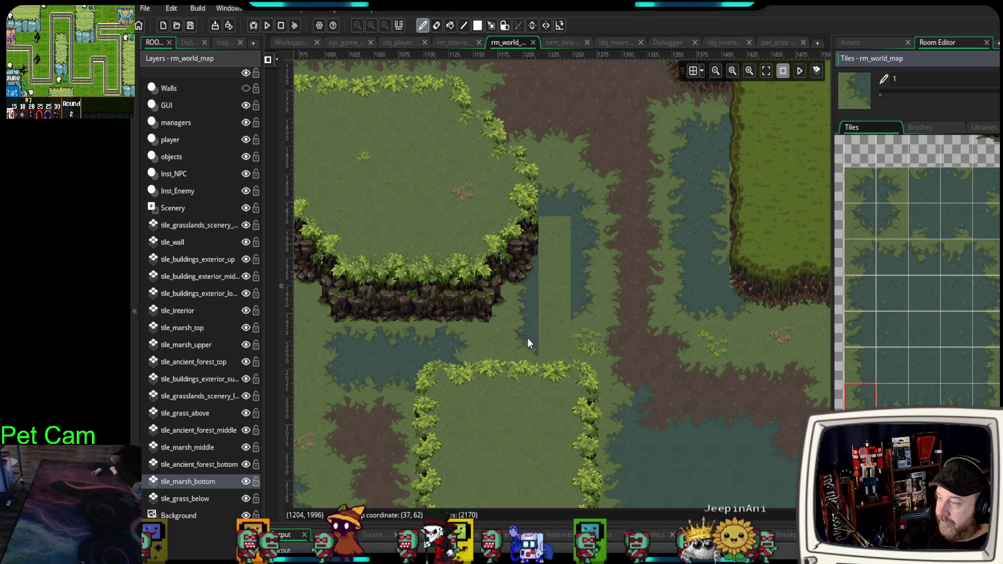
click(985, 395)
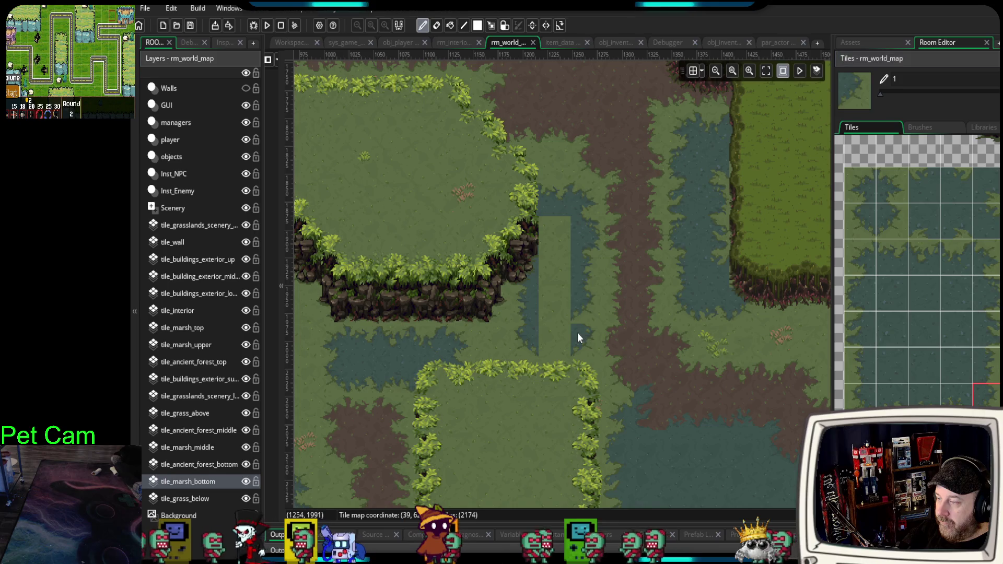
click(981, 373)
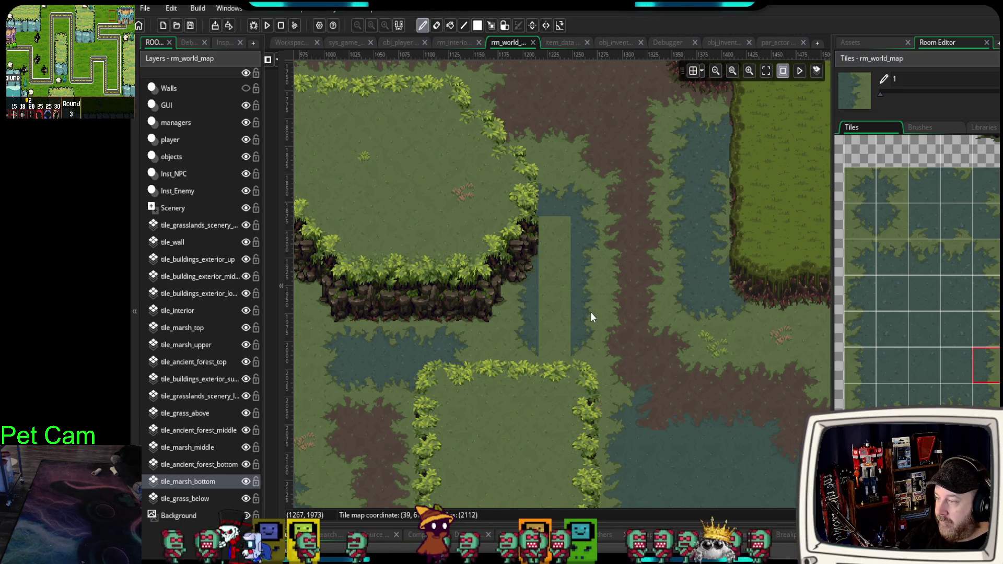
drag(925, 370, 928, 310)
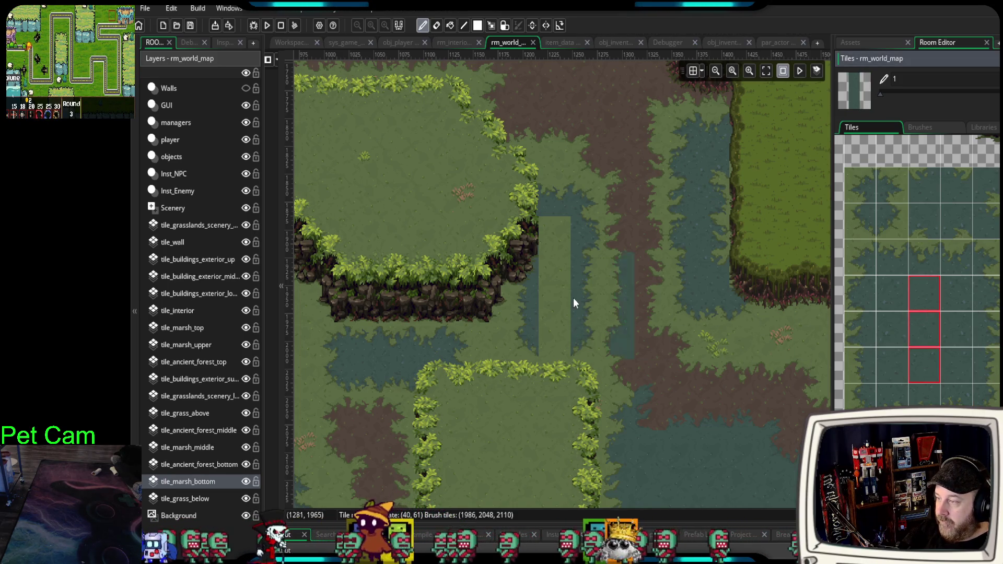
click(543, 280)
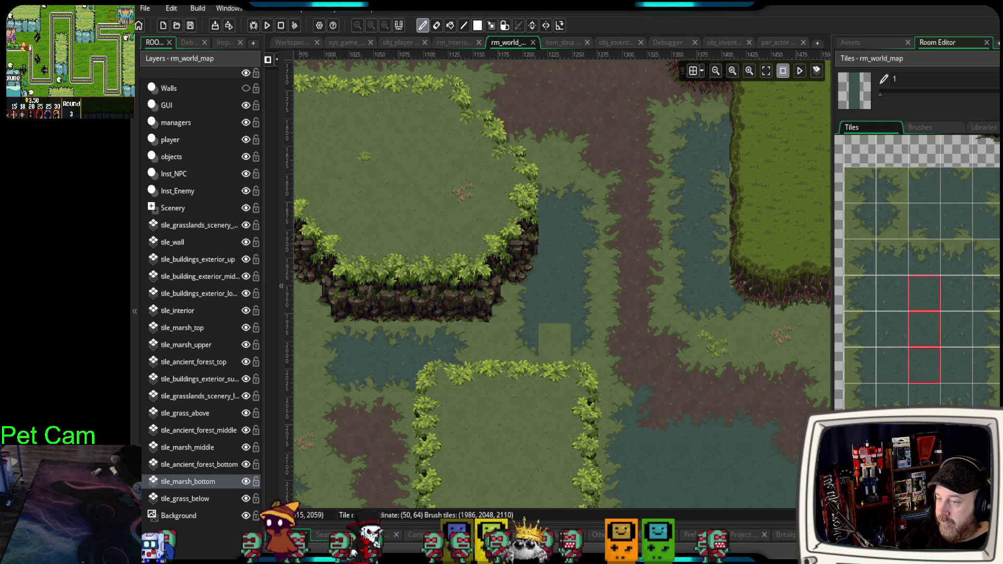
click(555, 325)
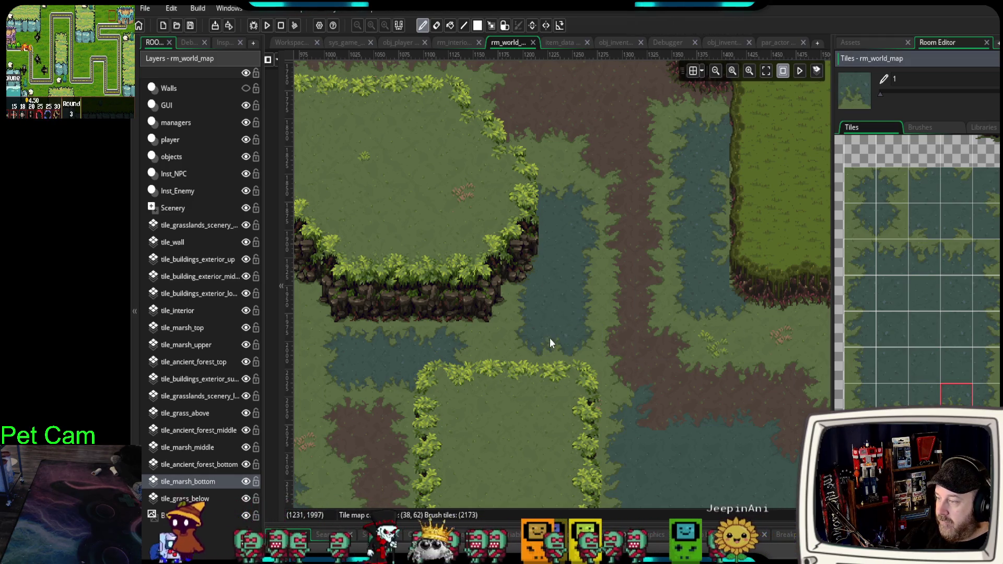
scroll(950, 397, down, 2)
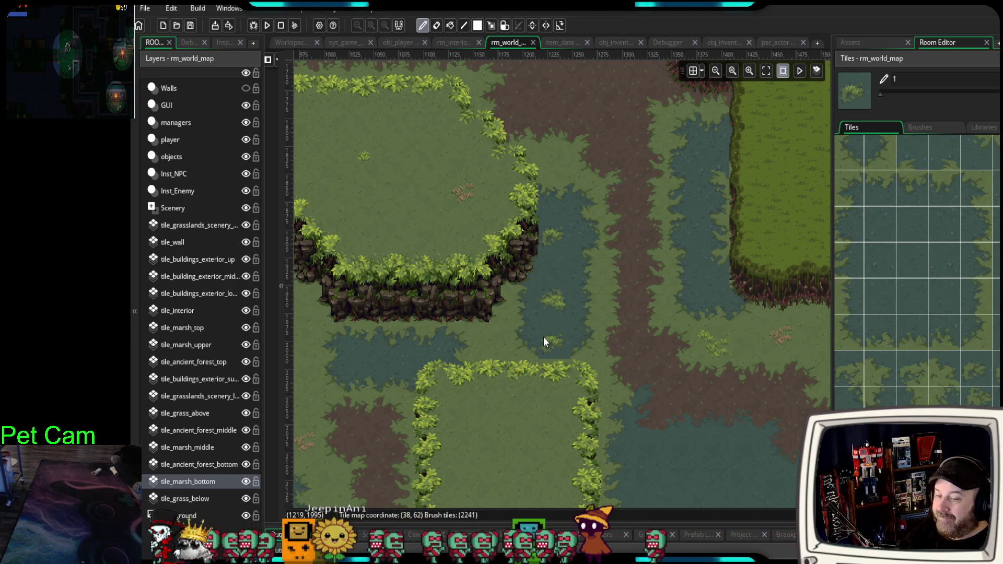
- Pan the room view to show more of the map on the left
mouse_move(509, 306)
mouse_down()
mouse_move(508, 332)
mouse_move(651, 295)
mouse_up()
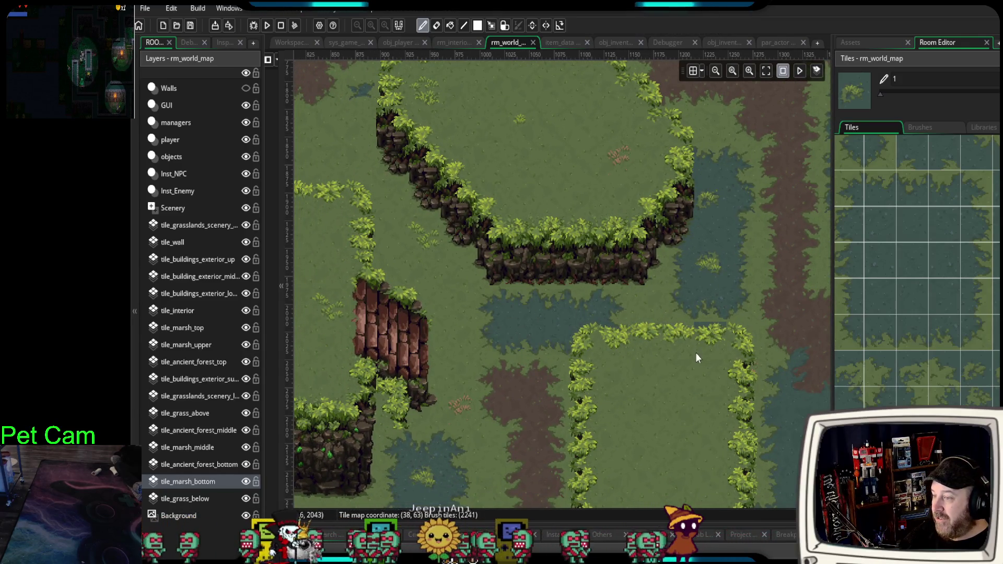
- Zoom out and pan across rm_world_map to show its plateaus, bridge and marsh pools
scroll(689, 354, down, 2)
scroll(689, 360, down, 1)
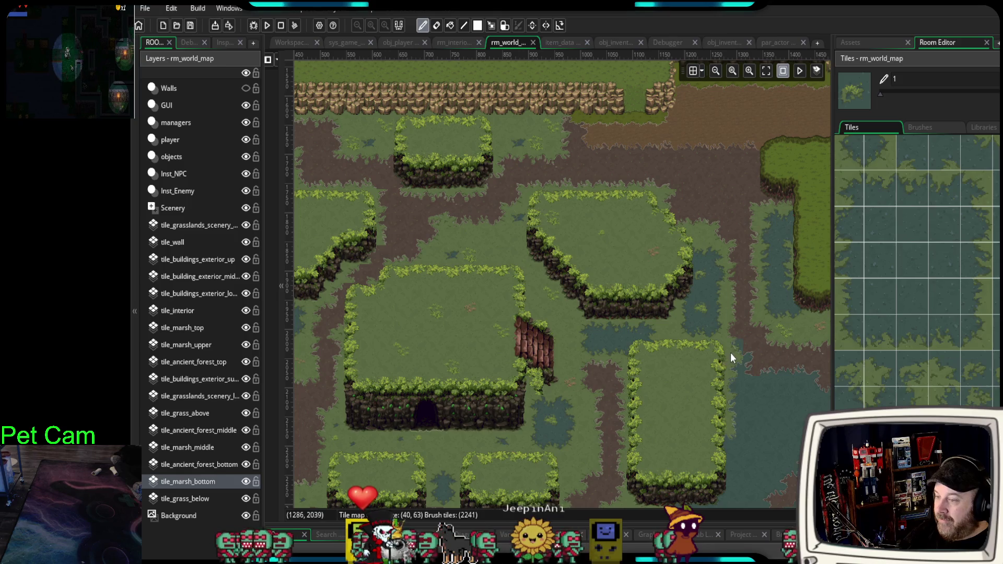
scroll(728, 350, down, 1)
drag(702, 427, 796, 411)
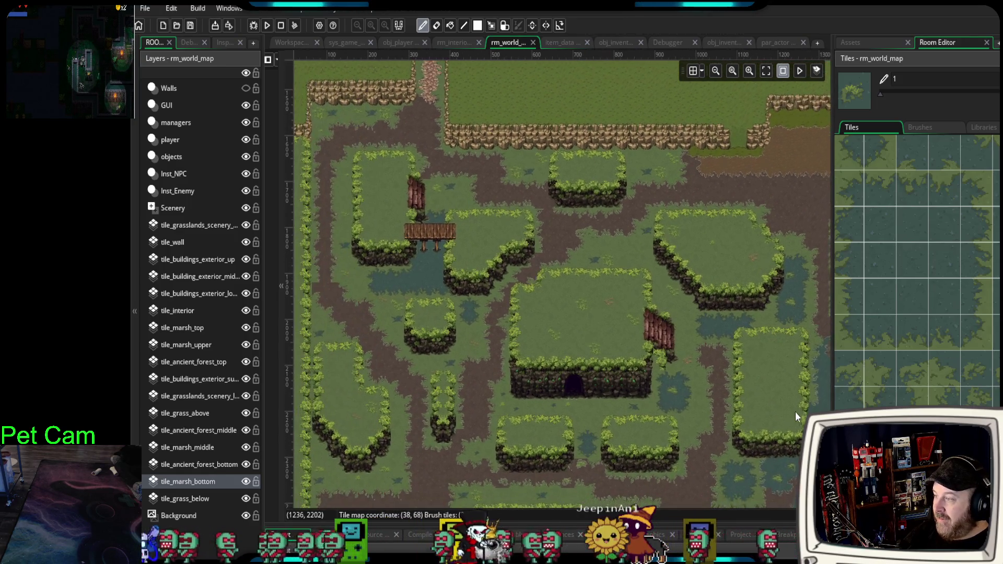
mouse_move(690, 395)
mouse_down()
mouse_move(687, 344)
mouse_move(679, 363)
mouse_move(696, 362)
mouse_up()
scroll(687, 345, up, 1)
scroll(602, 380, down, 1)
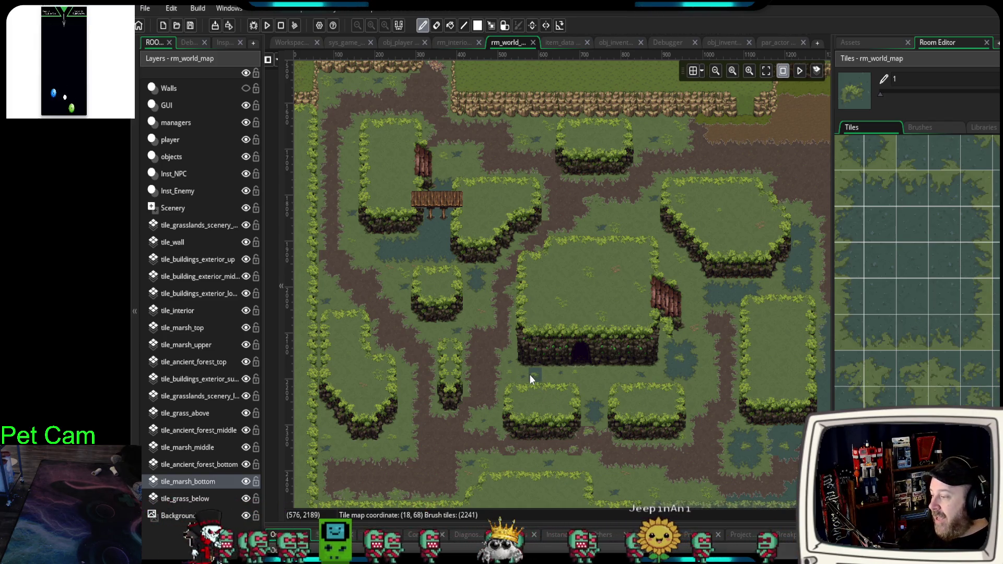
scroll(564, 440, down, 2)
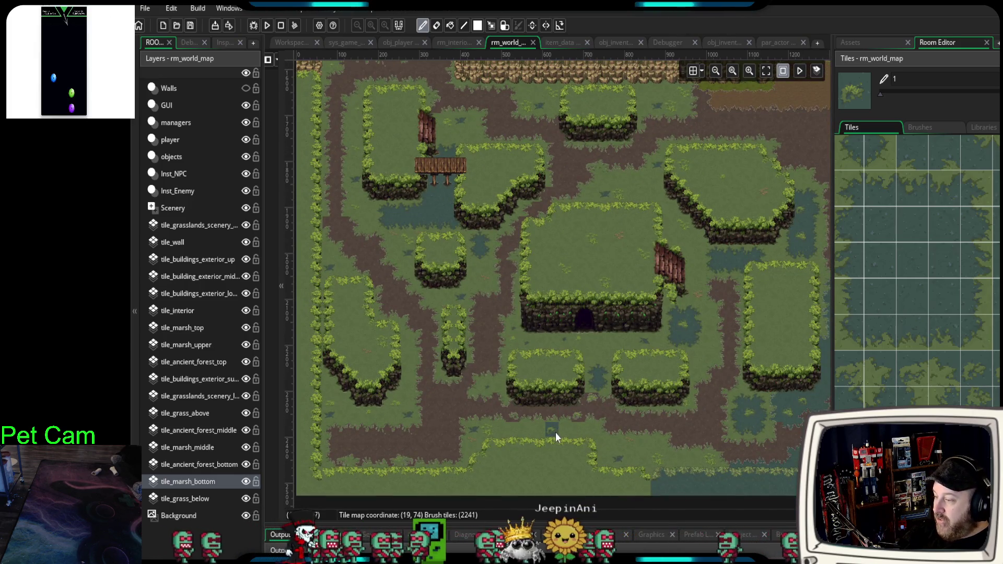
- Pan and zoom around the map's left edge and upper-left cliff wall
drag(669, 420, 625, 435)
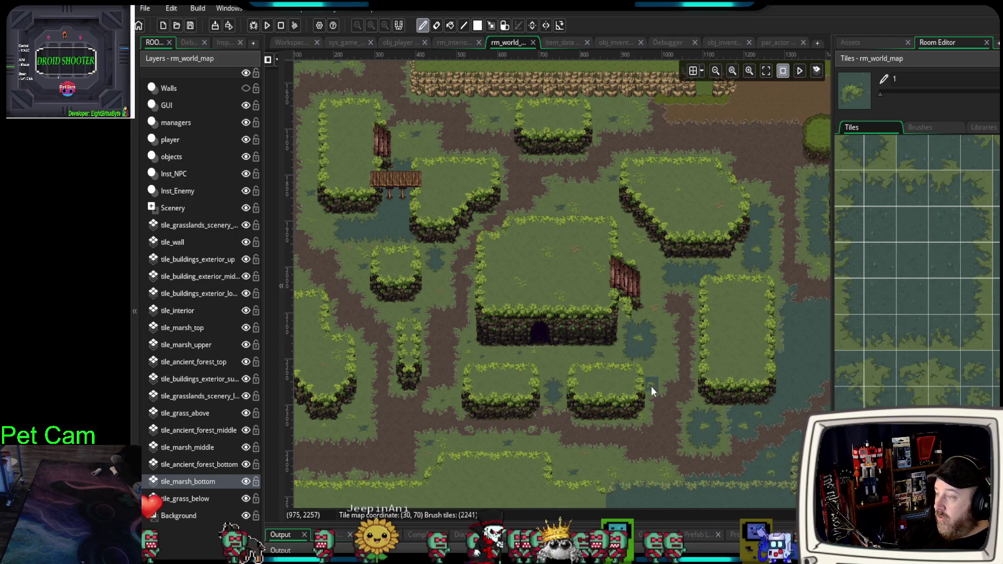
drag(647, 389, 797, 457)
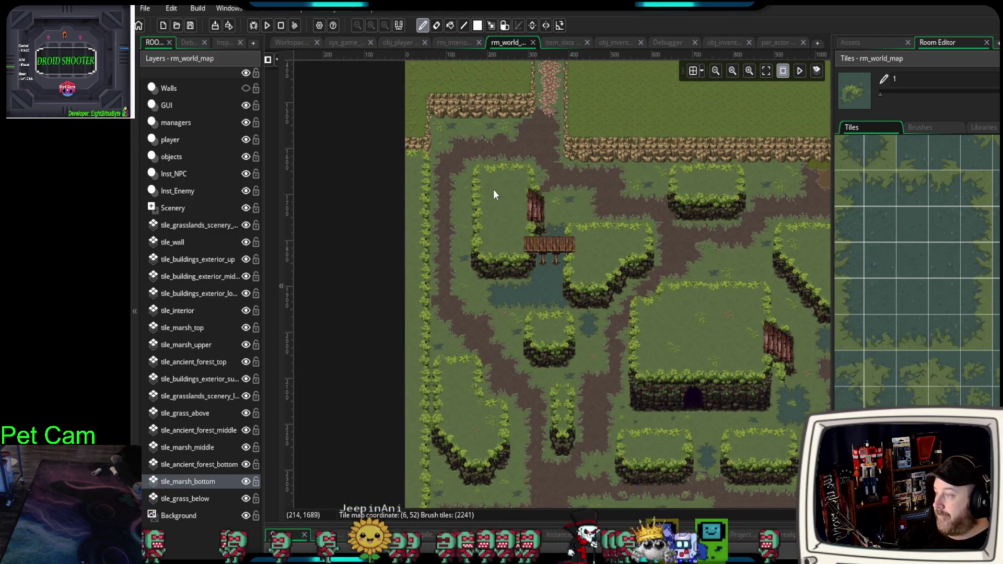
scroll(493, 186, up, 5)
drag(500, 191, 540, 394)
mouse_move(558, 299)
mouse_down()
mouse_move(607, 268)
mouse_move(610, 290)
mouse_up()
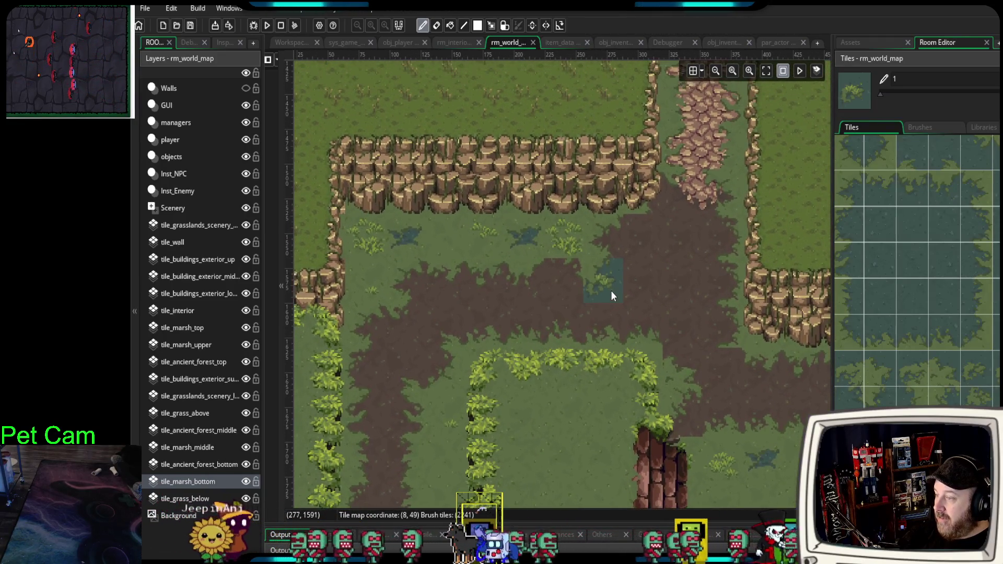
scroll(618, 297, up, 1)
scroll(847, 395, up, 5)
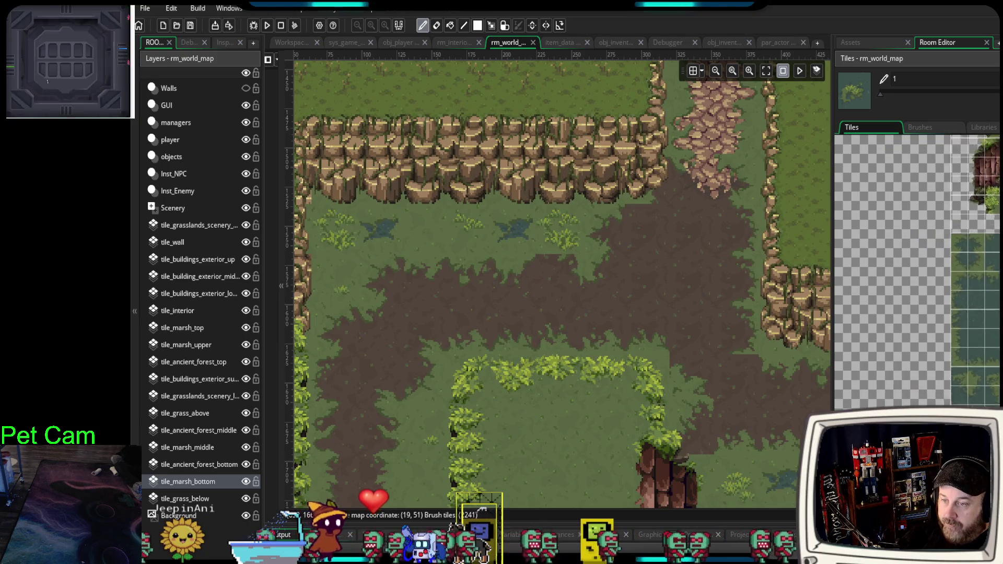
scroll(846, 395, down, 5)
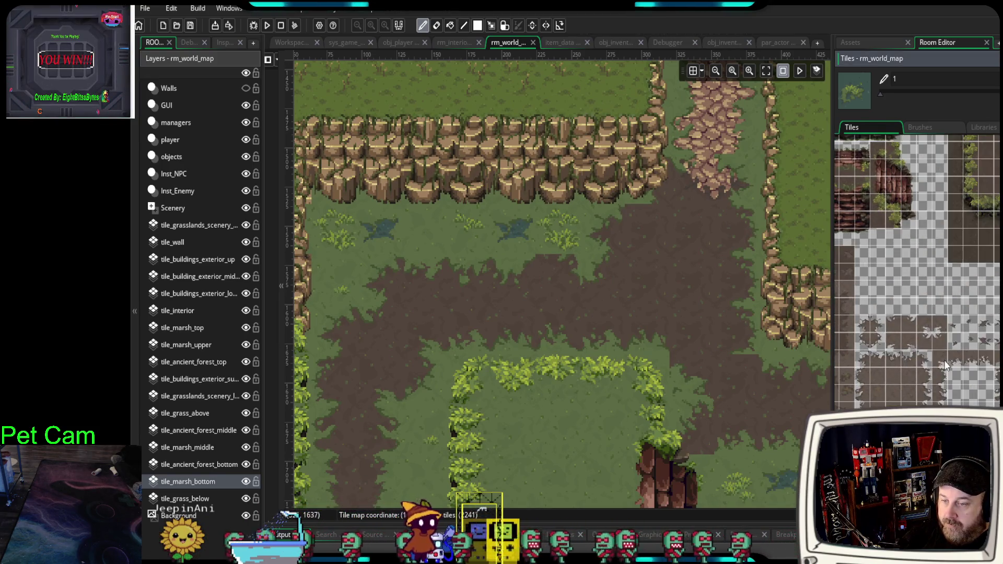
scroll(950, 347, right, 3)
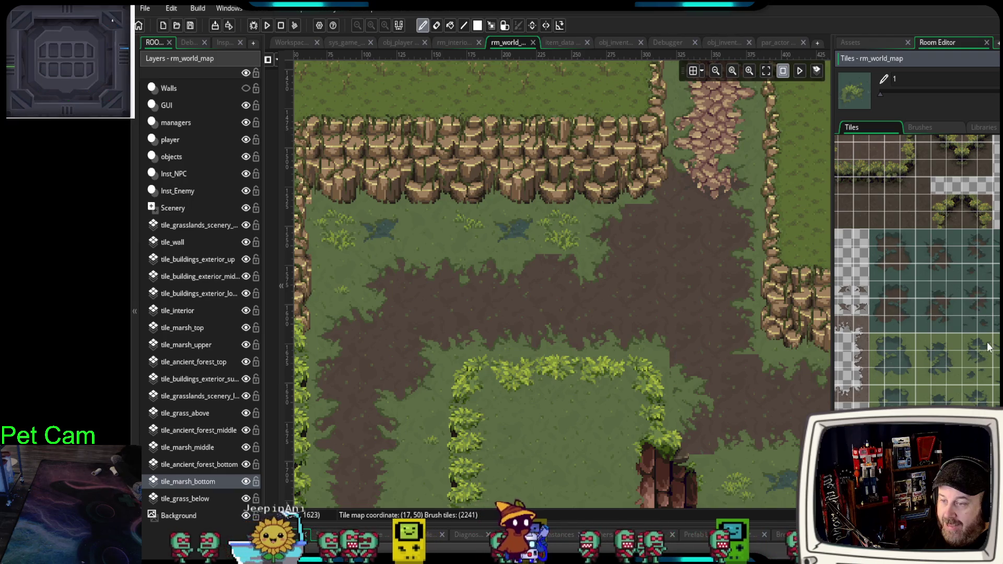
scroll(972, 358, up, 5)
scroll(917, 271, down, 2)
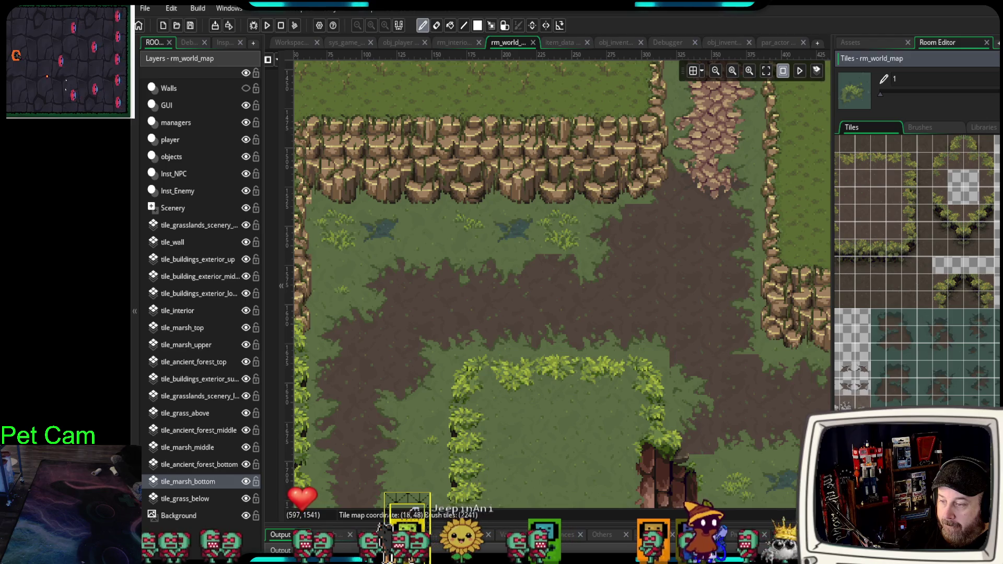
scroll(917, 273, down, 1)
scroll(917, 272, up, 3)
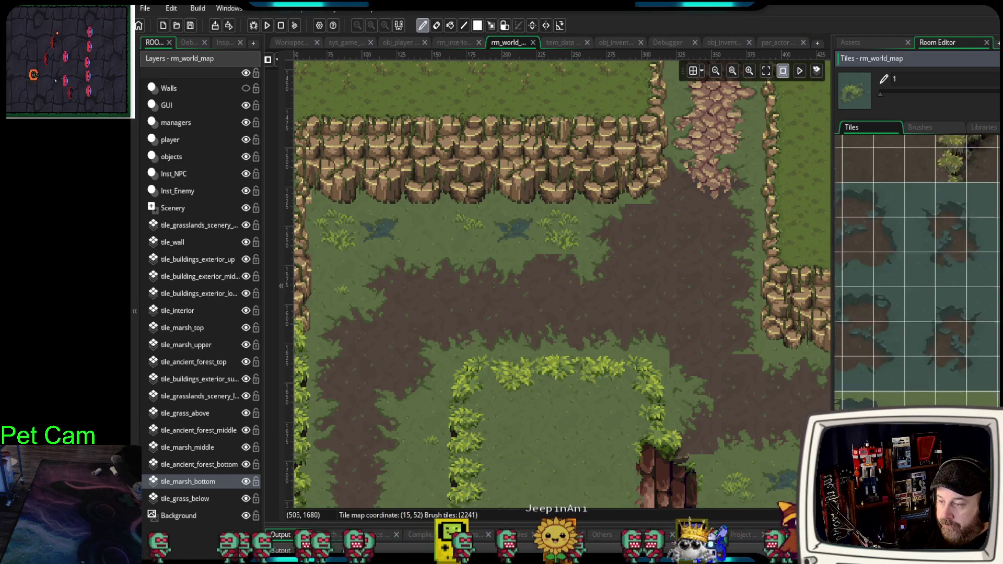
scroll(917, 272, down, 2)
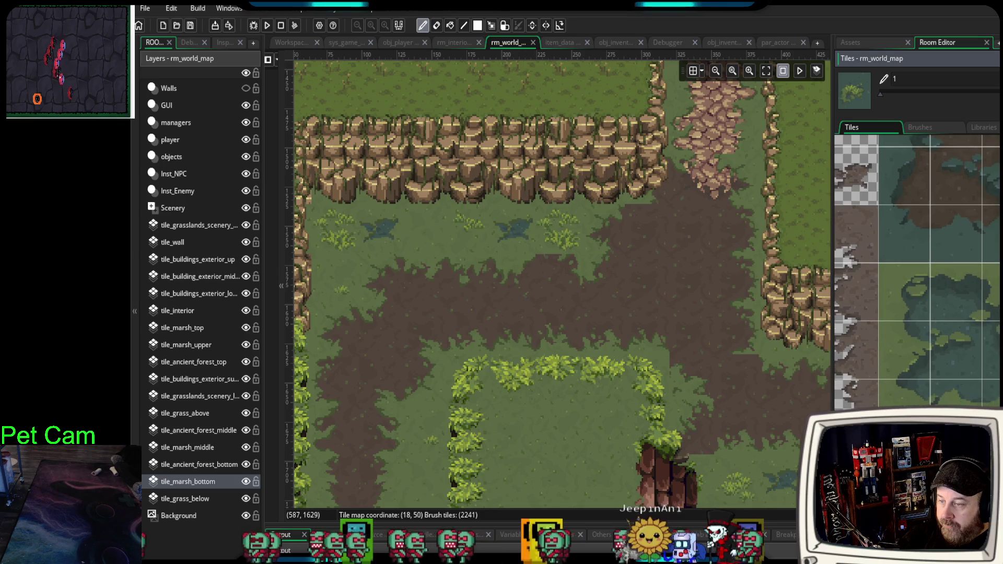
- Move down to the lower map, switch to tile_marsh_top, and pick a 3x3 marsh block
drag(612, 315, 595, 147)
scroll(608, 359, down, 3)
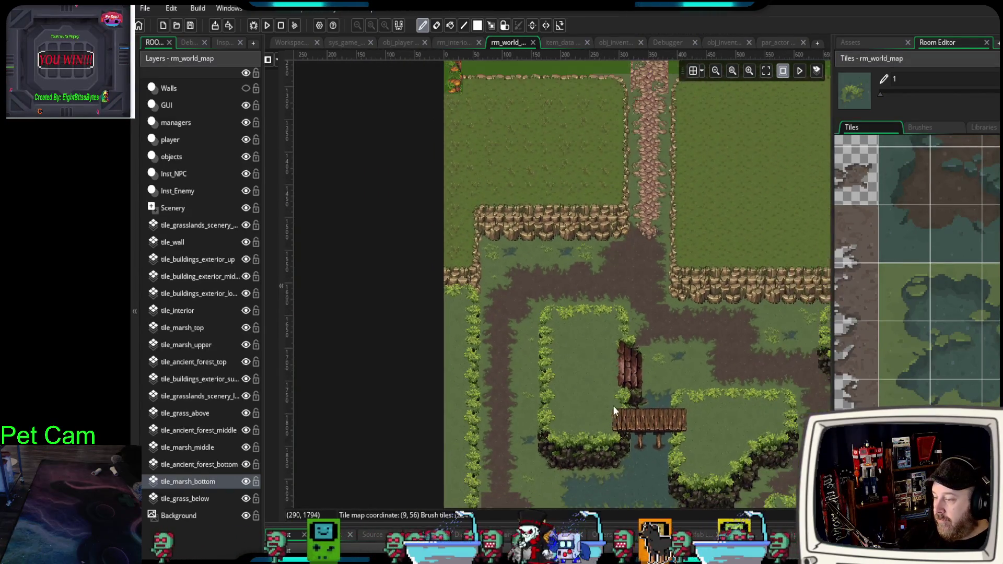
drag(613, 405, 601, 223)
scroll(647, 346, up, 1)
scroll(627, 376, down, 1)
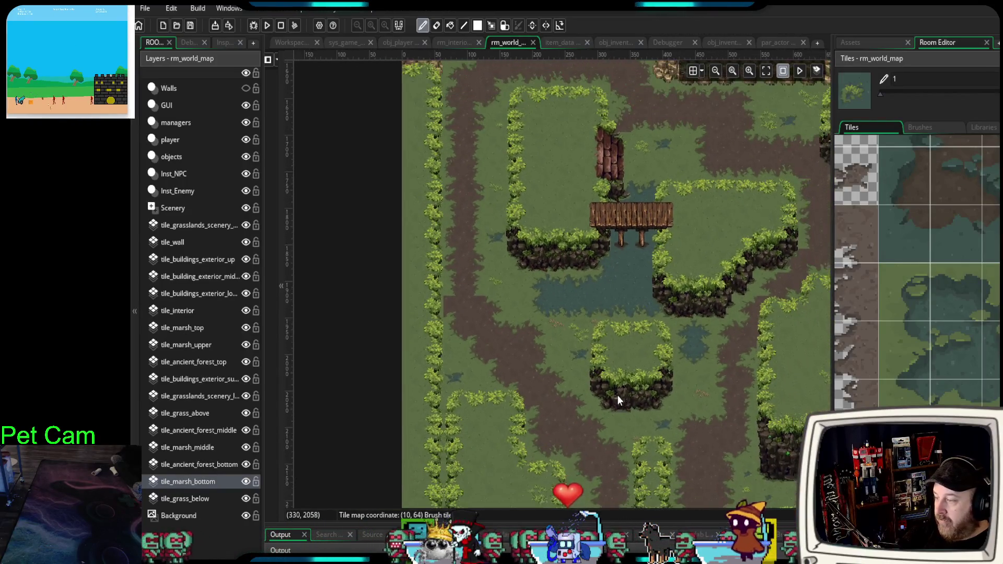
drag(617, 395, 646, 278)
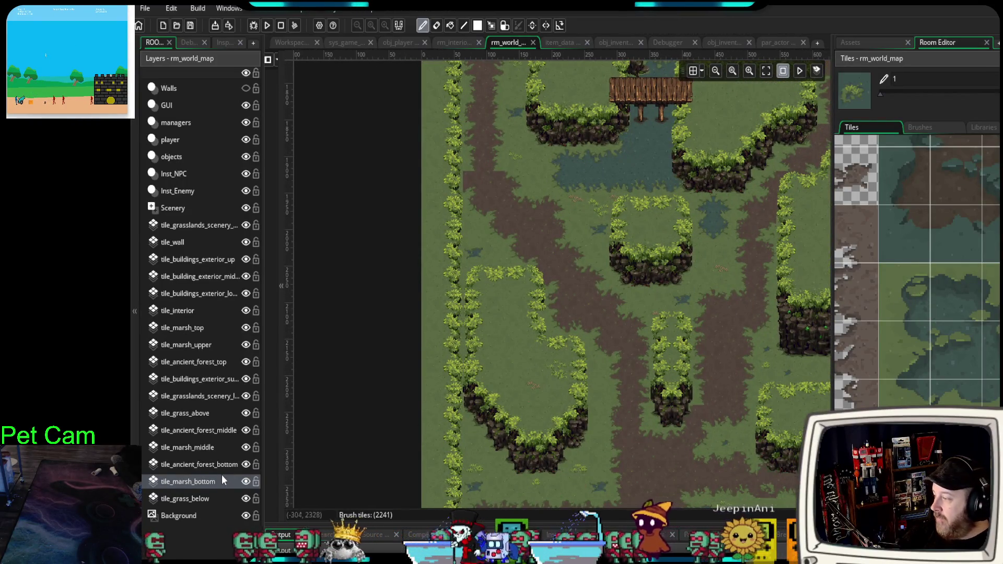
click(210, 329)
drag(907, 292, 989, 392)
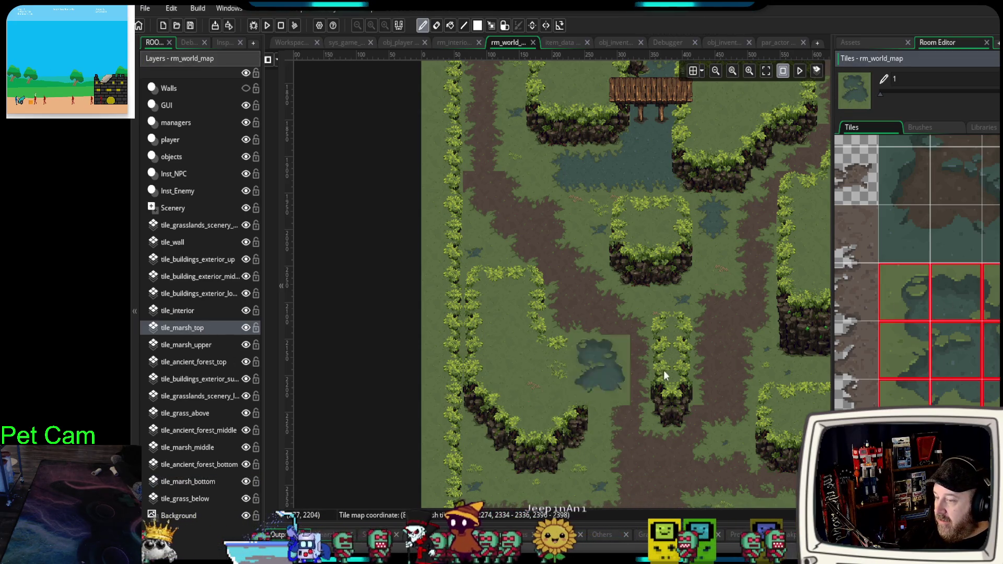
- Pick a 2x2 marsh-pool tile group and pan over to the marshes around the cave cliff
scroll(522, 366, up, 5)
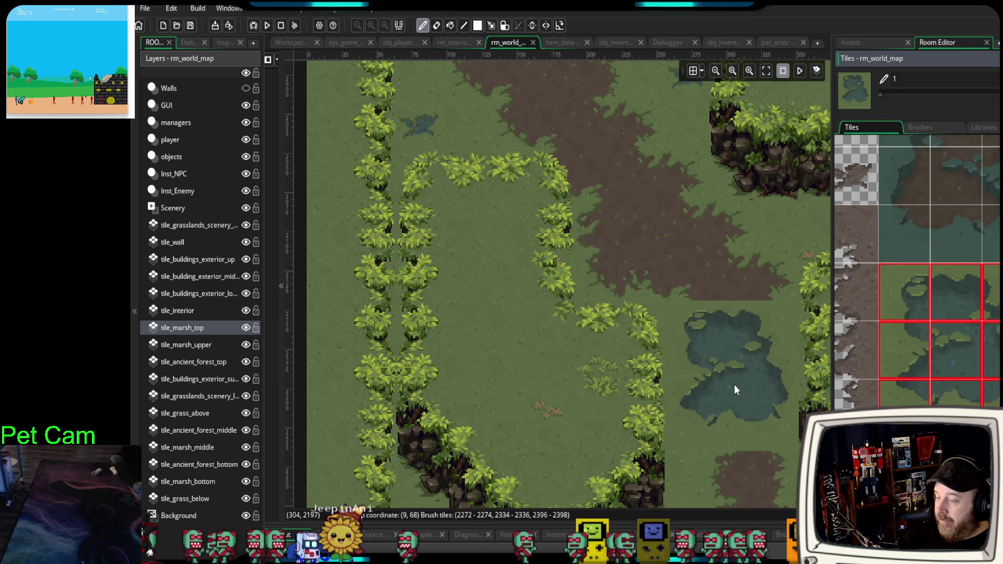
scroll(730, 385, down, 5)
drag(745, 413, 570, 337)
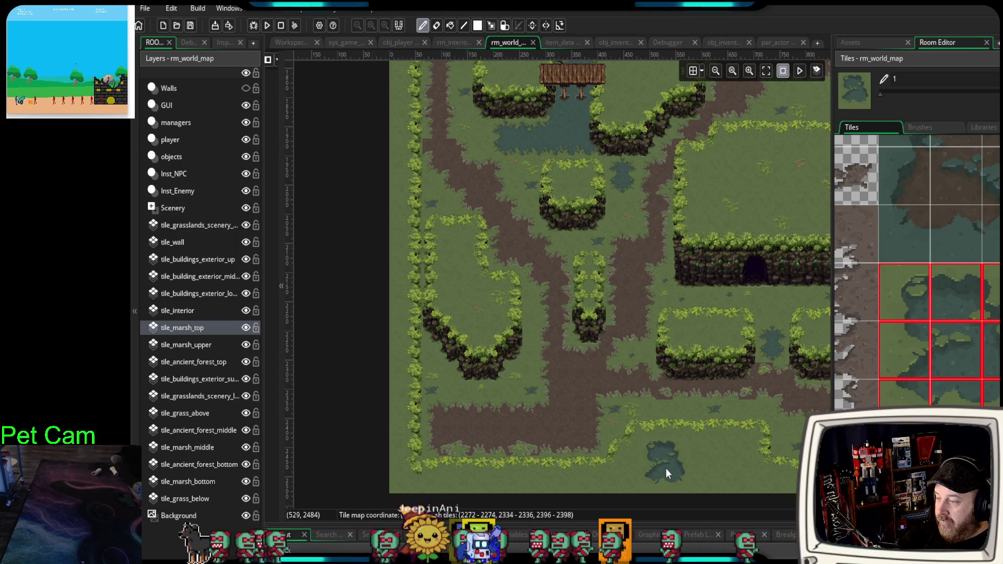
drag(950, 404, 923, 287)
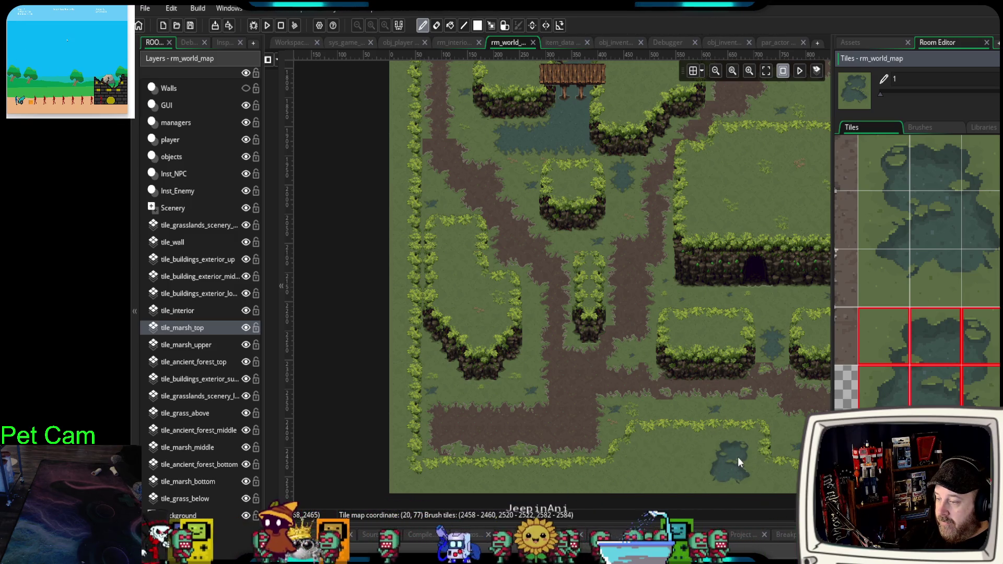
drag(744, 439, 584, 389)
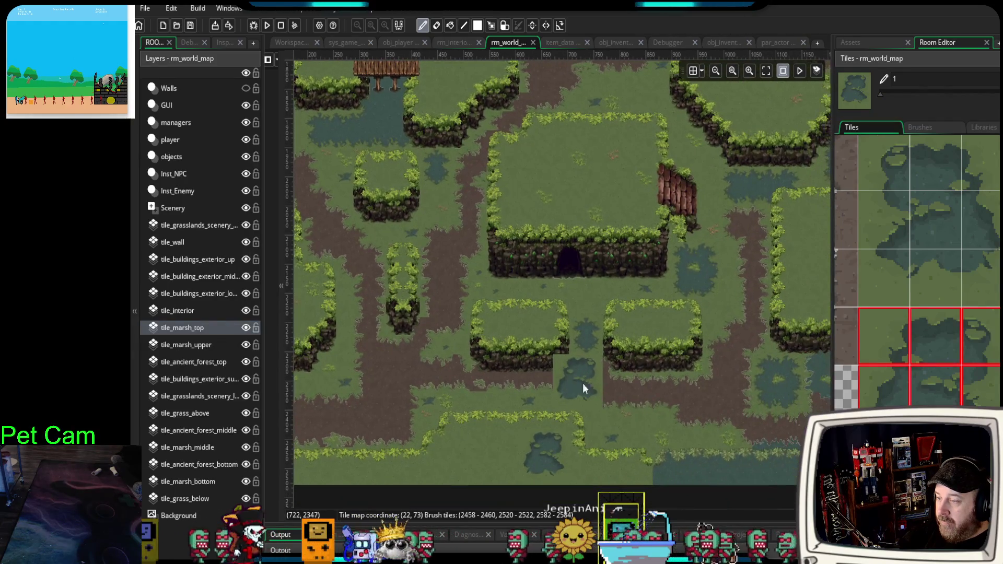
drag(700, 384, 621, 391)
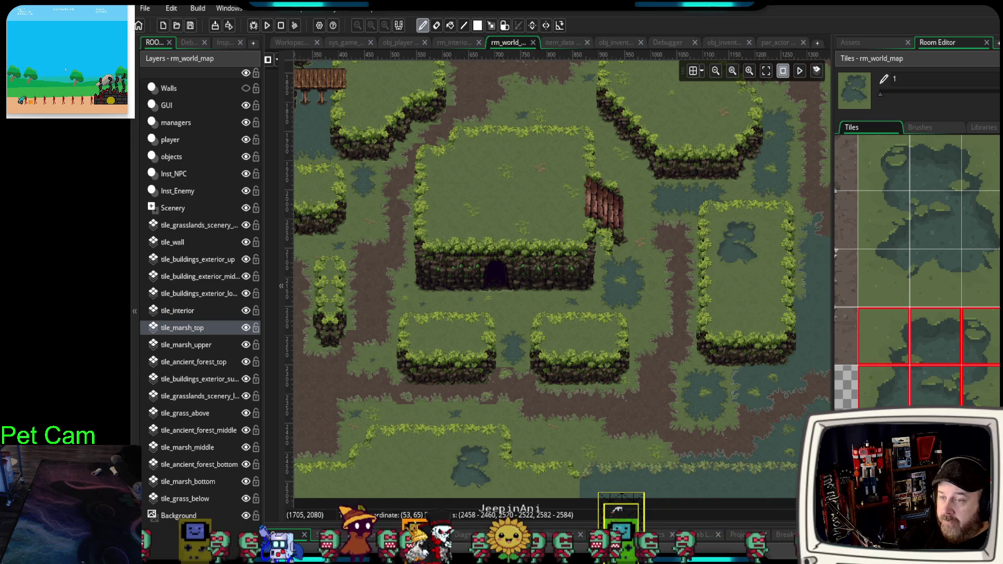
mouse_move(751, 408)
mouse_down()
mouse_move(650, 399)
mouse_move(747, 395)
mouse_up()
scroll(598, 206, up, 3)
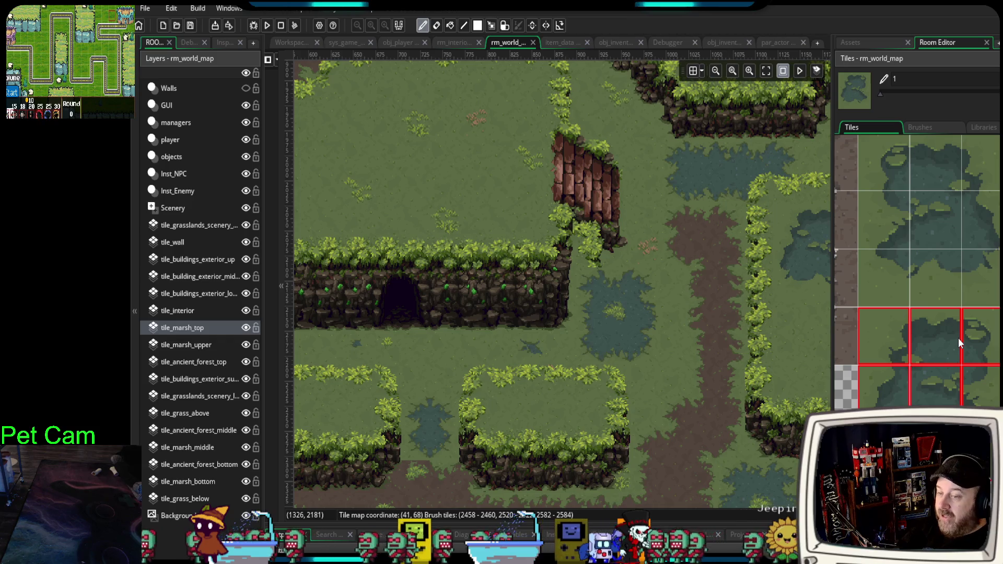
- Extend the water edge right of the cave with a marsh patch
scroll(958, 338, down, 3)
scroll(933, 354, down, 2)
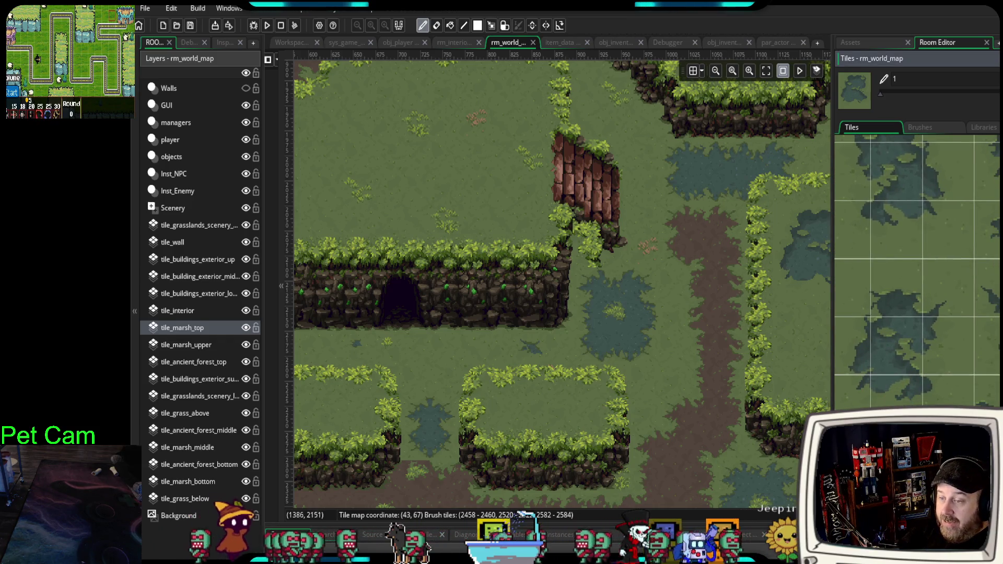
drag(696, 411, 637, 376)
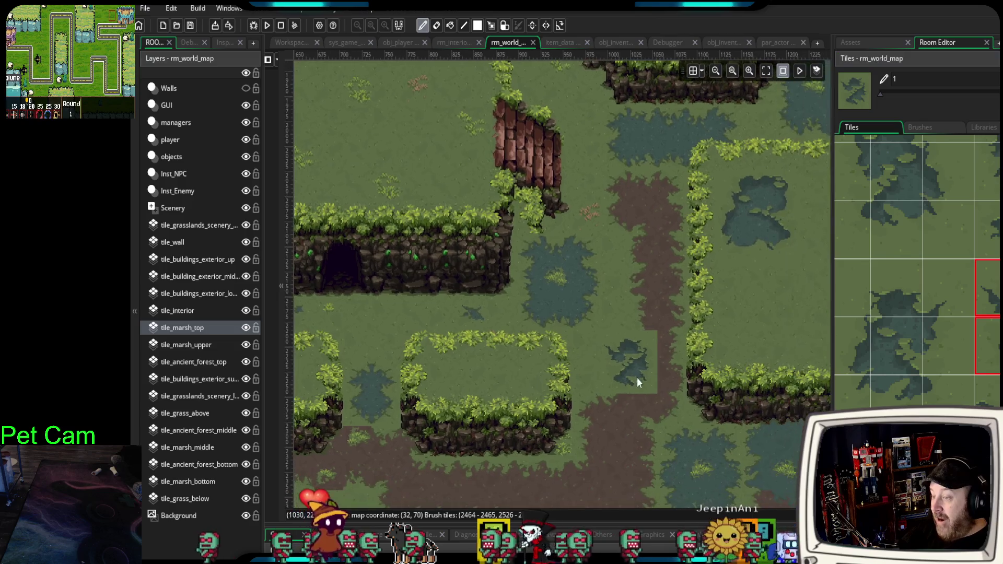
drag(797, 351, 722, 307)
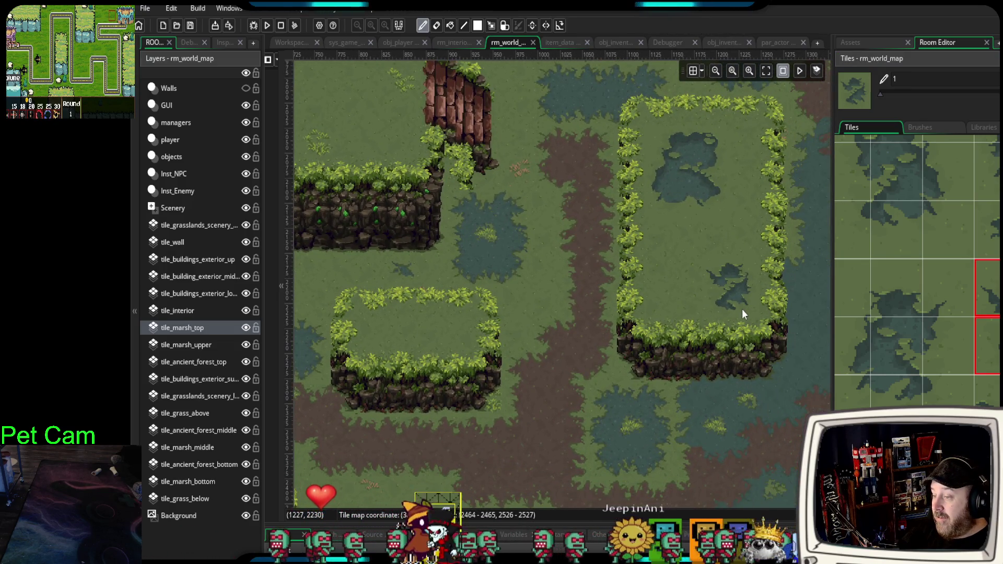
scroll(742, 309, down, 5)
scroll(685, 325, left, 3)
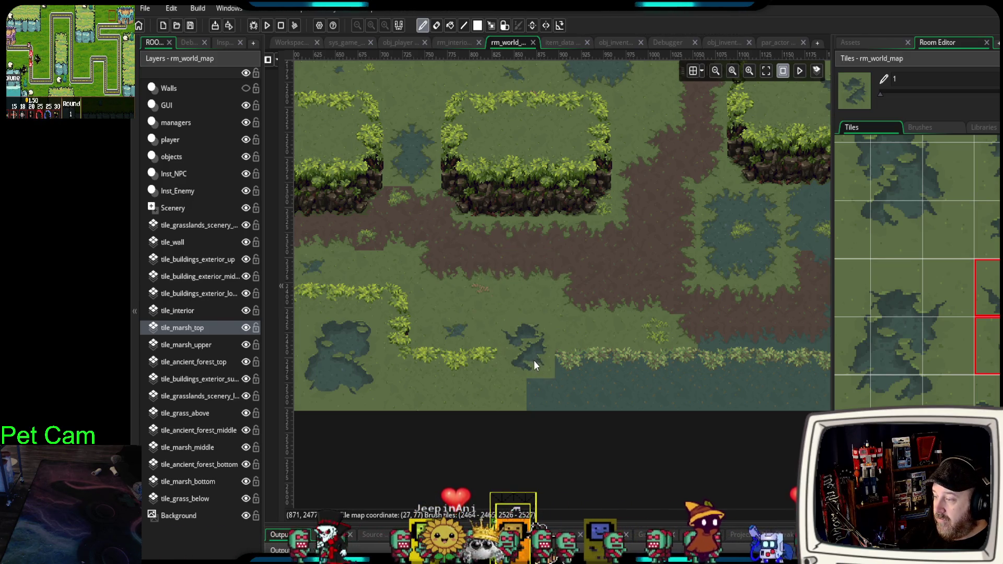
click(530, 388)
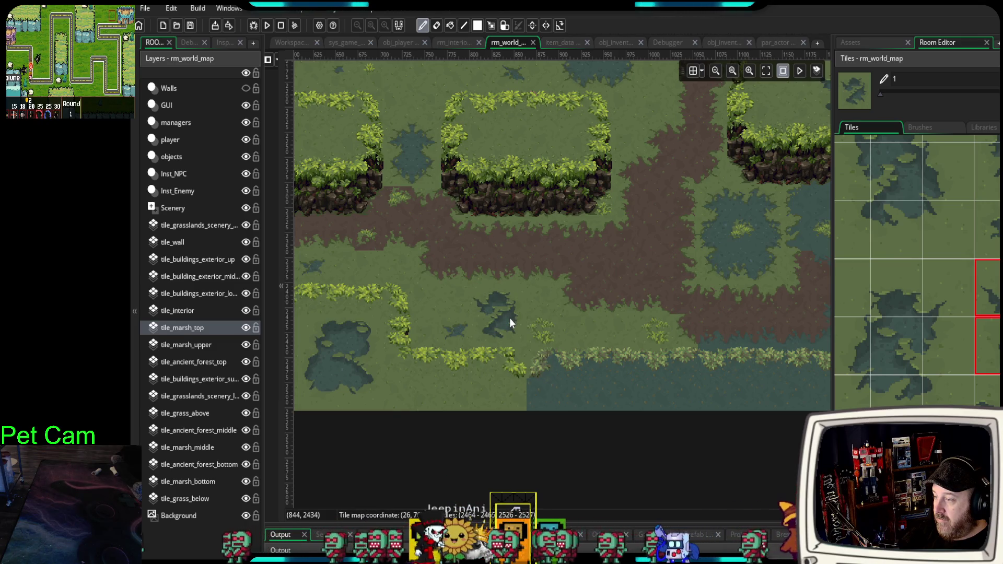
- Place a small marsh puddle inside the right hedge enclosure
drag(532, 302, 597, 416)
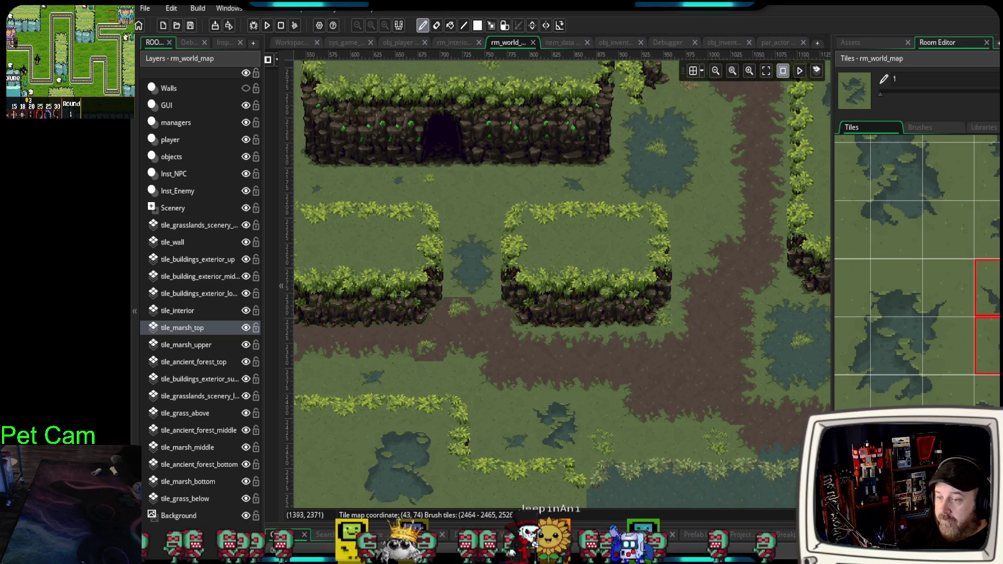
scroll(917, 272, down, 3)
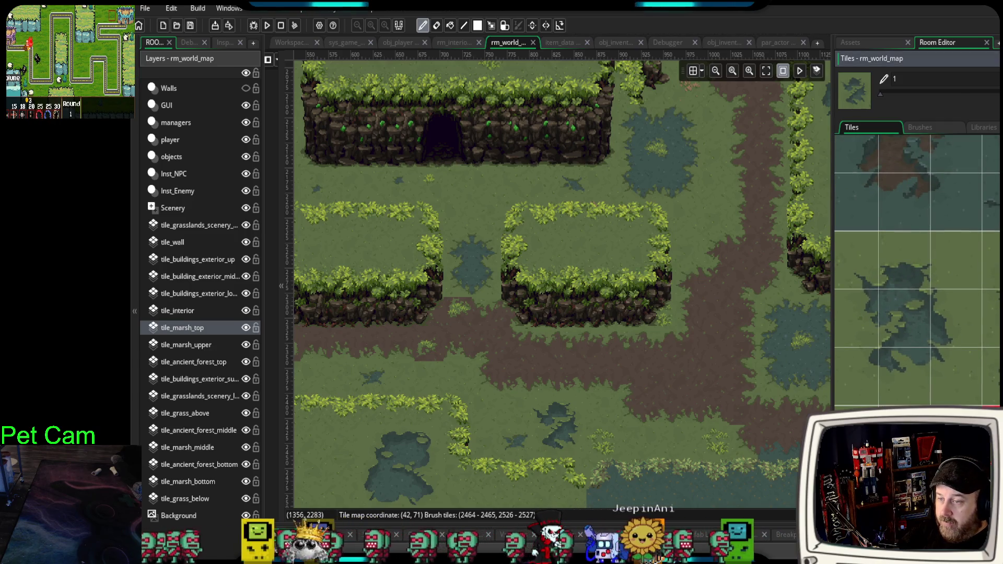
scroll(573, 369, left, 4)
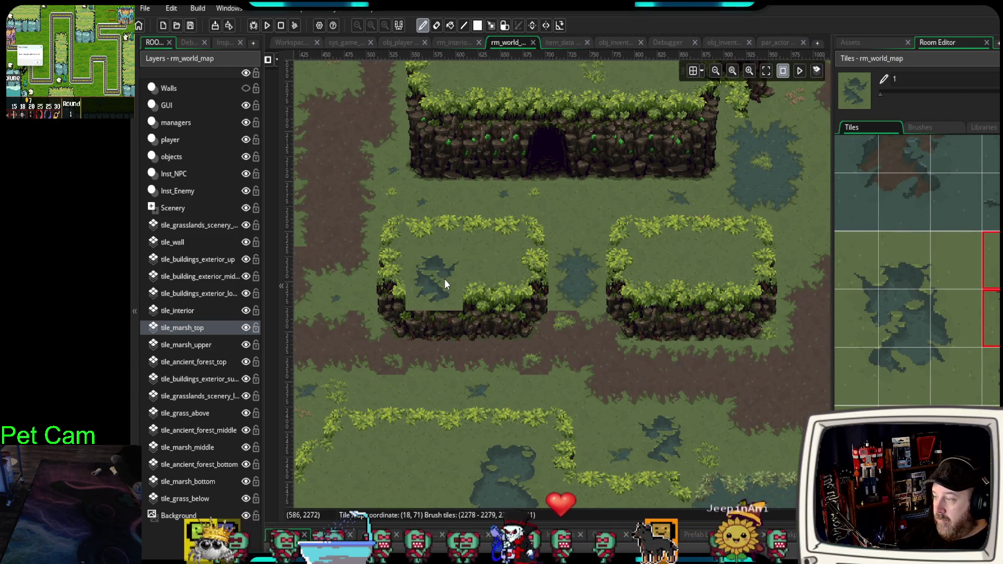
click(991, 376)
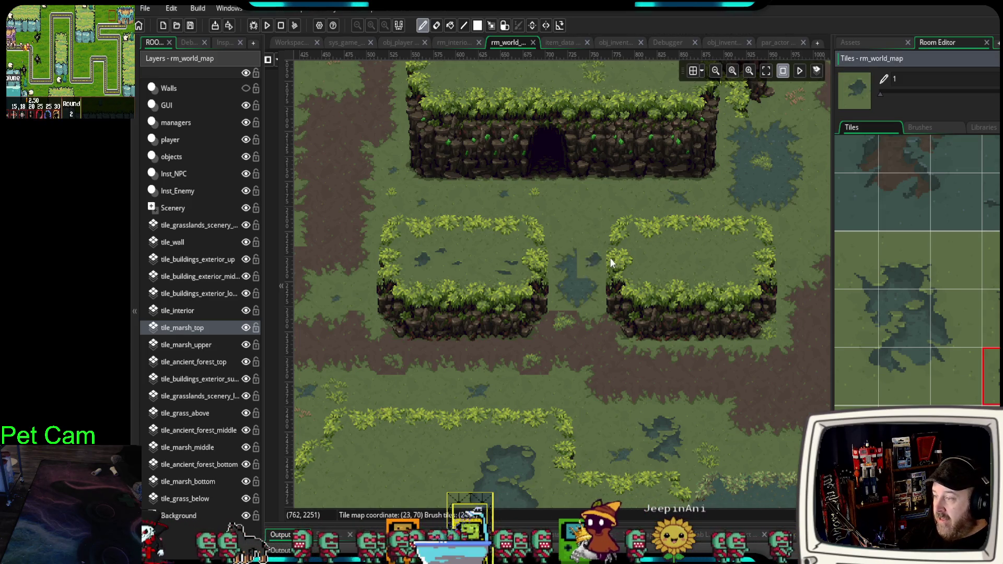
click(660, 262)
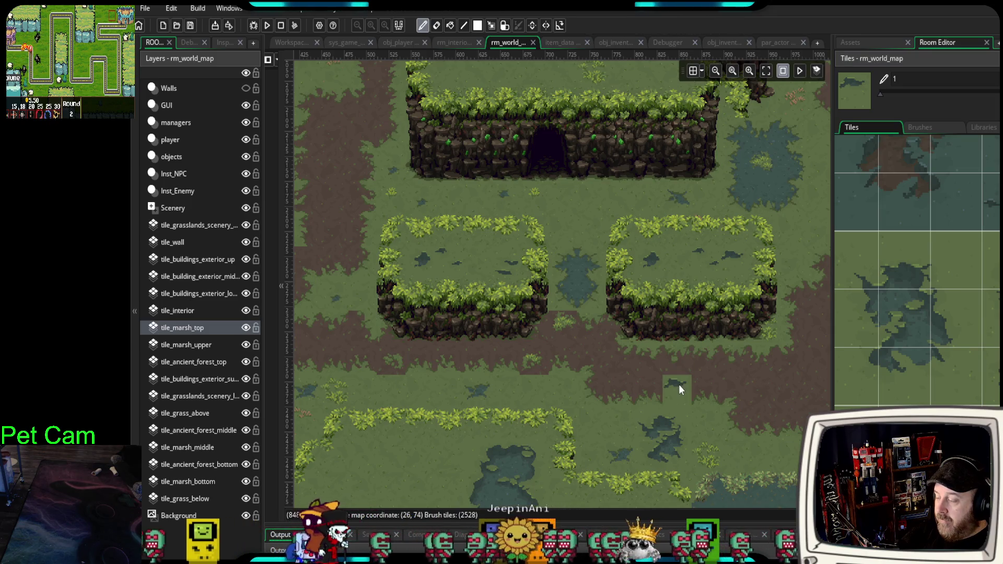
- Pick a 2x2 marsh puddle group, then scroll the Tiles palette to the grass tufts and widen it
scroll(679, 385, down, 1)
drag(628, 357, 806, 310)
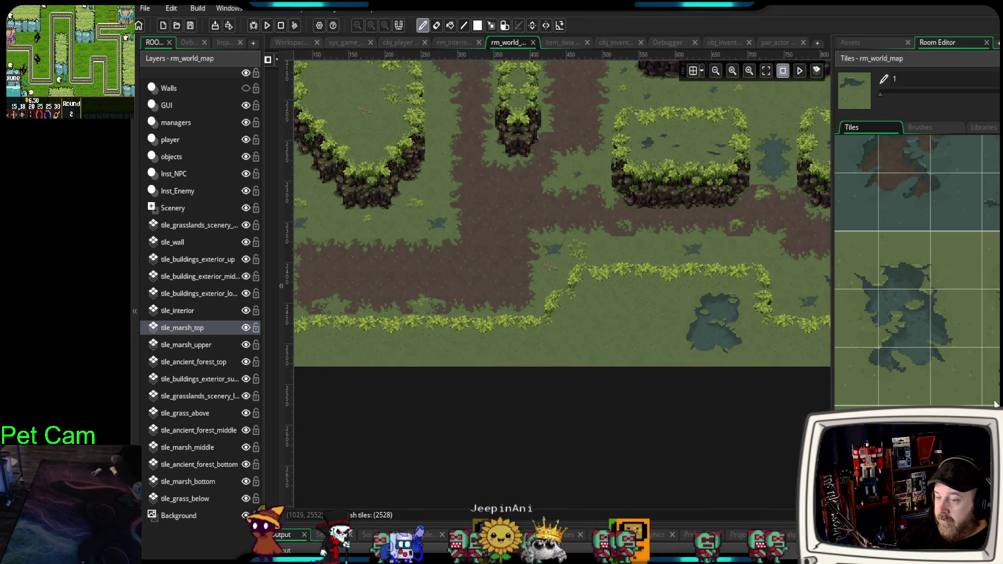
scroll(917, 272, down, 2)
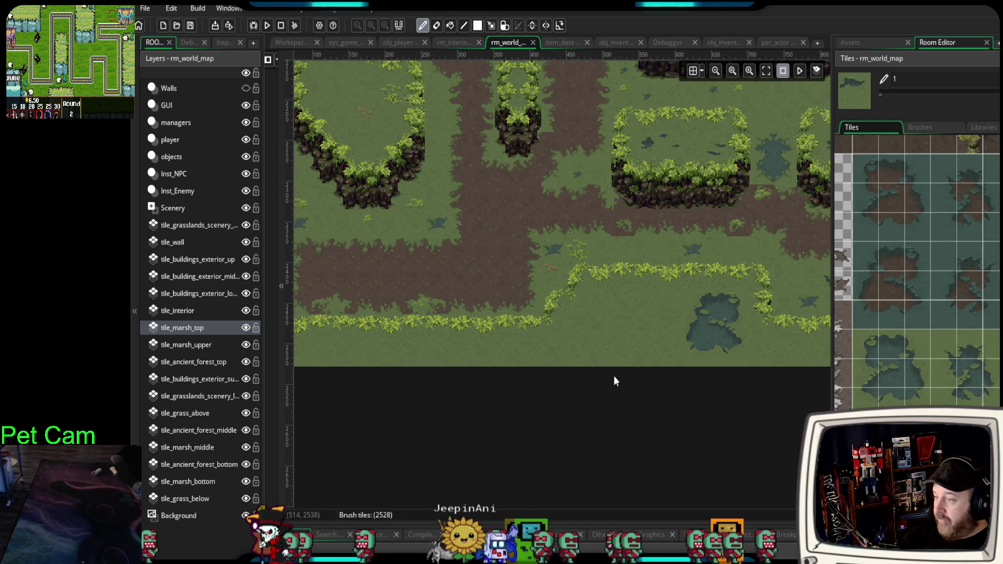
drag(868, 167, 894, 193)
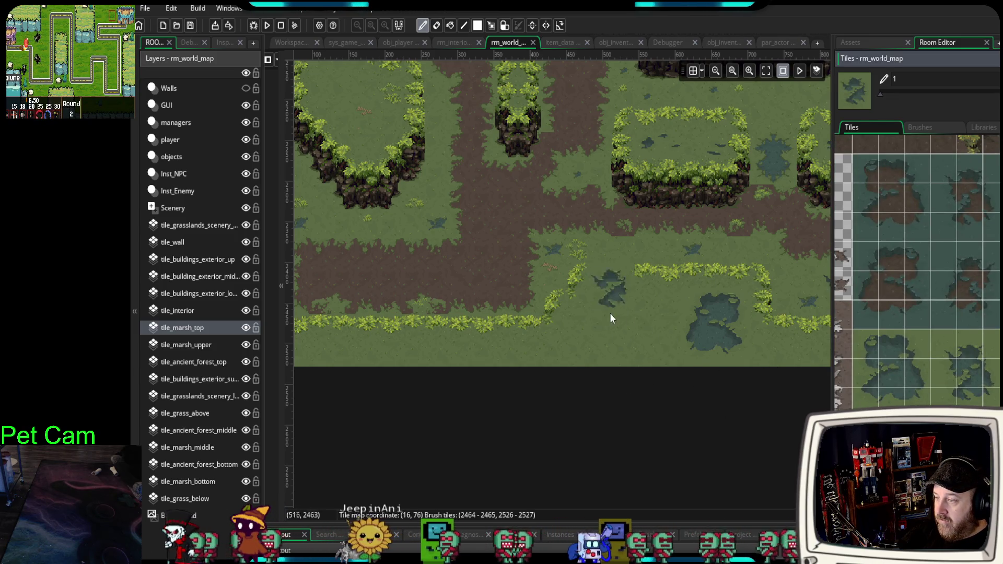
mouse_move(611, 349)
mouse_down()
mouse_move(595, 374)
mouse_move(714, 369)
mouse_move(684, 378)
mouse_up()
scroll(734, 266, up, 10)
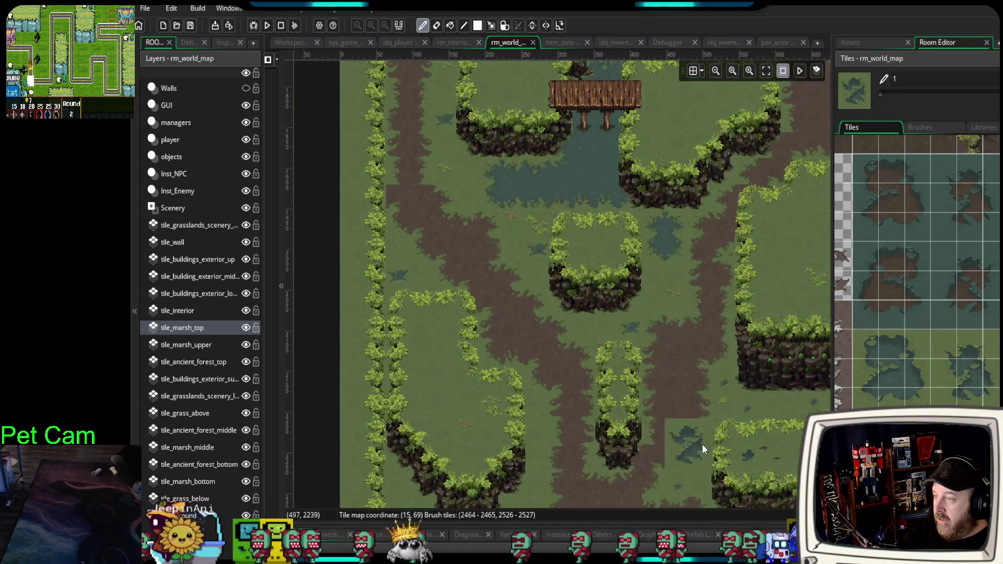
scroll(577, 202, up, 5)
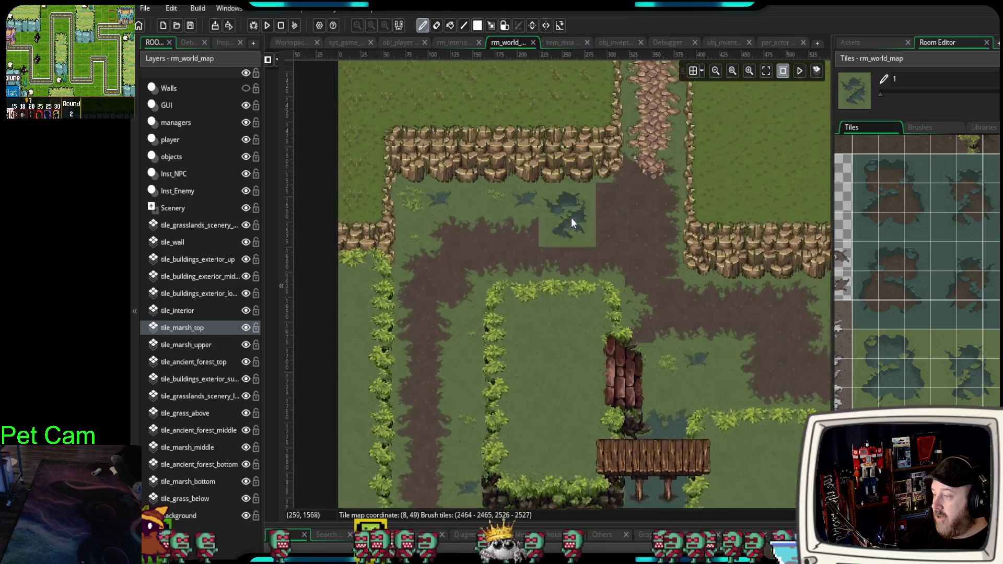
scroll(572, 216, up, 2)
scroll(564, 241, up, 2)
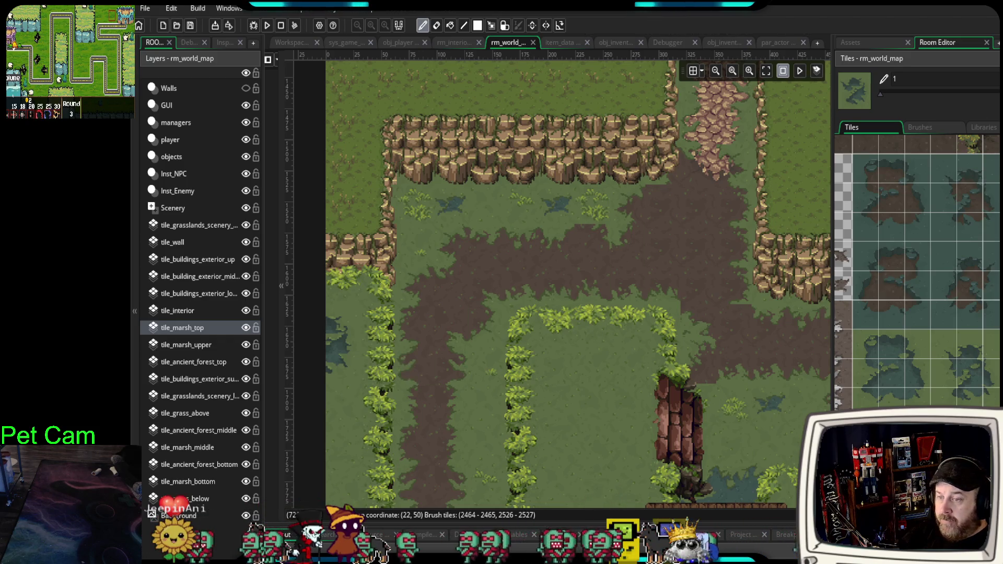
scroll(917, 271, down, 5)
scroll(917, 272, down, 6)
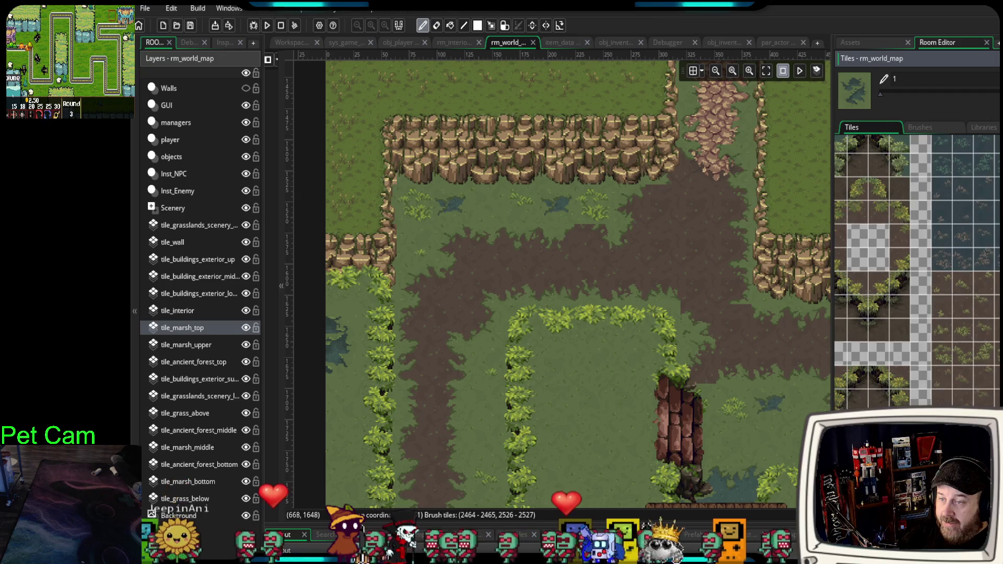
scroll(917, 271, down, 8)
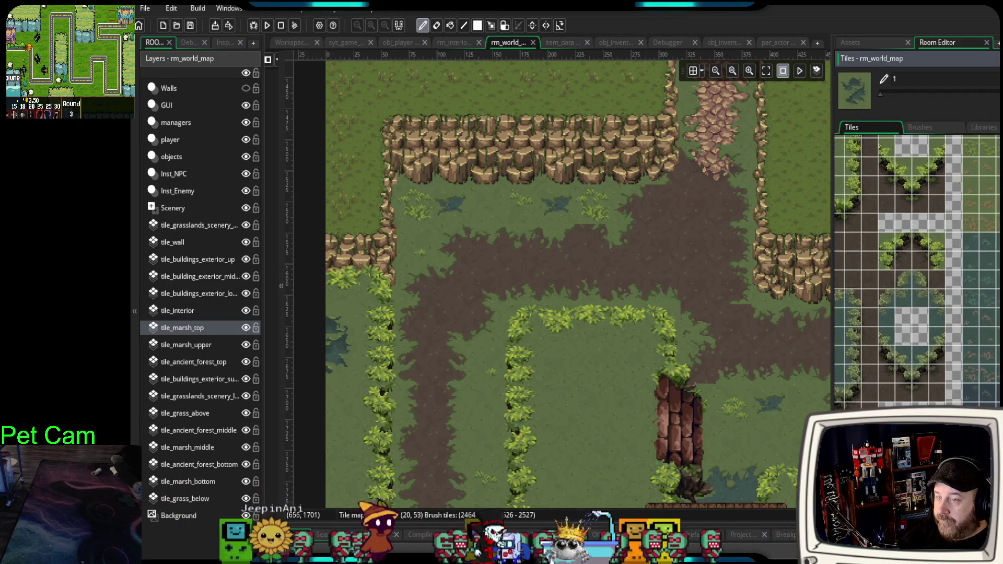
scroll(917, 273, down, 4)
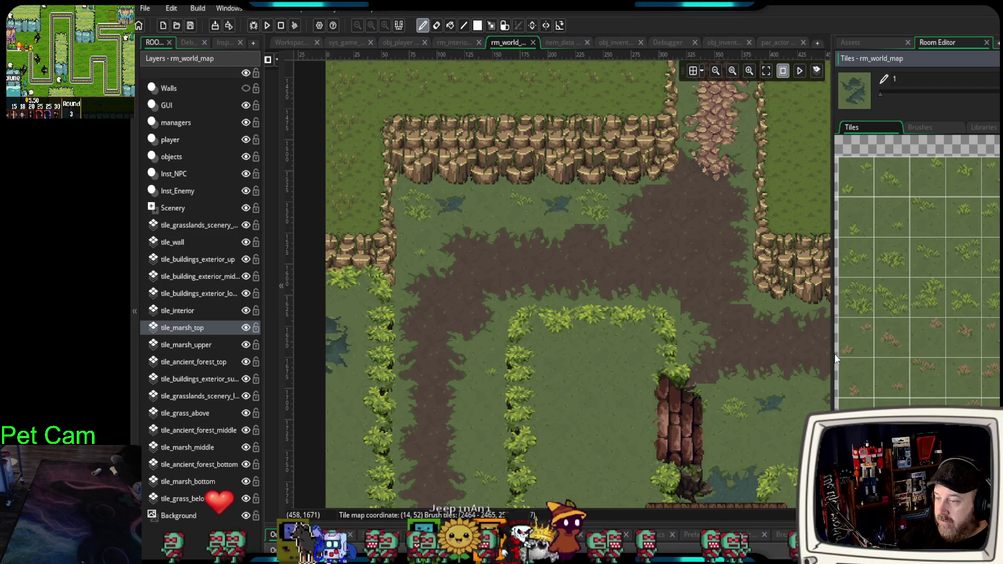
drag(835, 355, 732, 358)
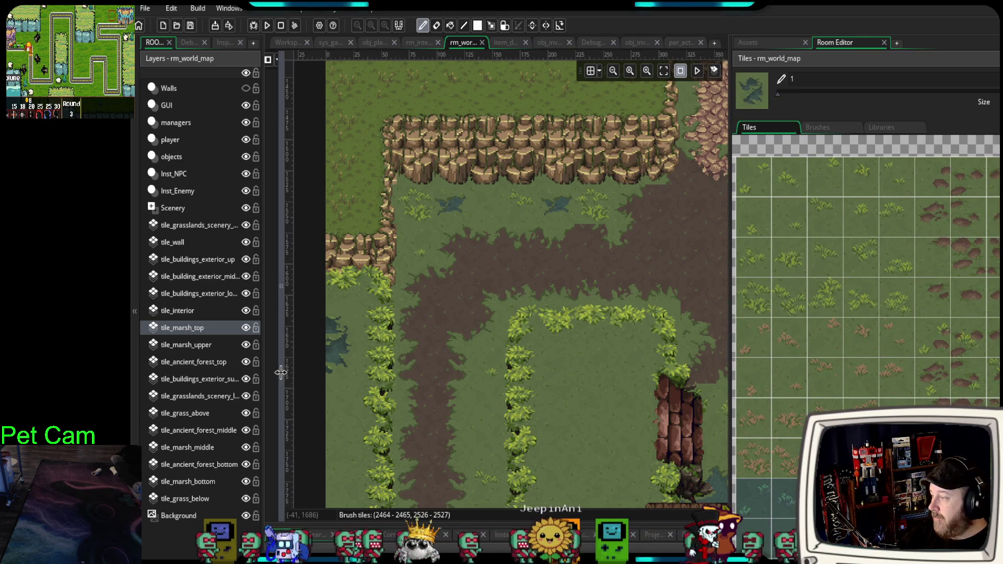
- Switch painting to the tile_marsh_bottom layer and sample the marsh water tile from the map
drag(262, 376, 249, 378)
click(196, 482)
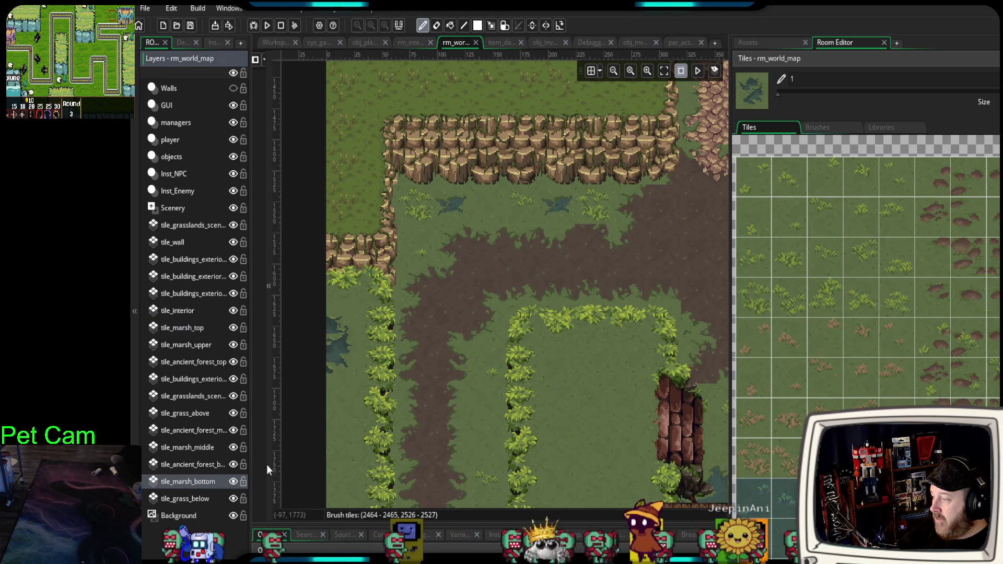
mouse_move(551, 334)
mouse_down()
mouse_move(445, 321)
mouse_move(470, 327)
mouse_up()
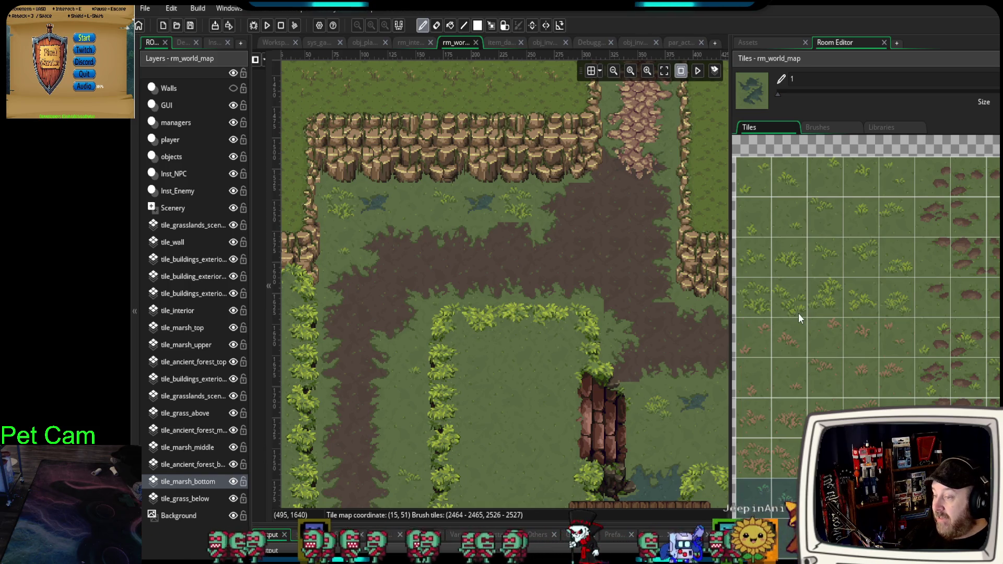
click(790, 300)
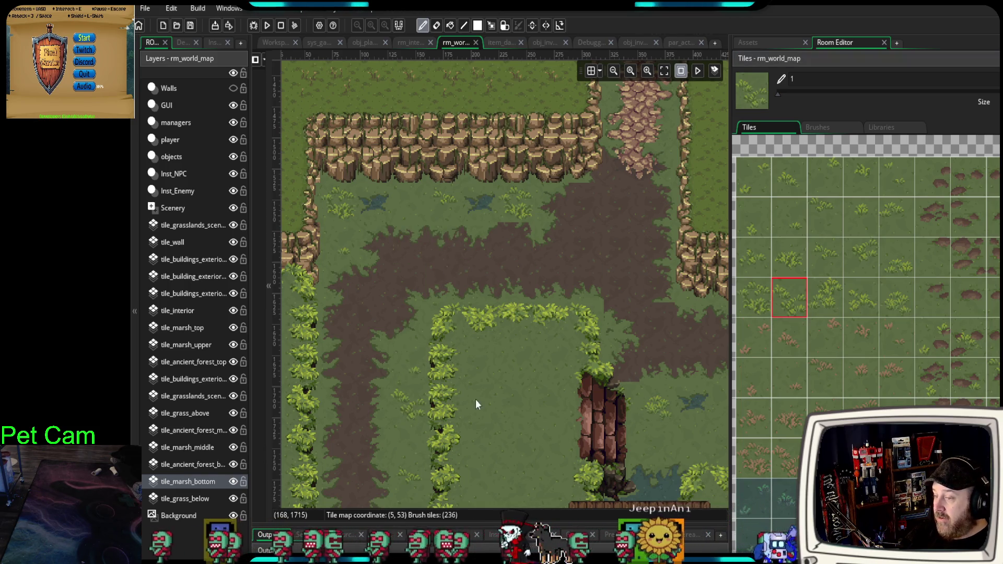
click(870, 372)
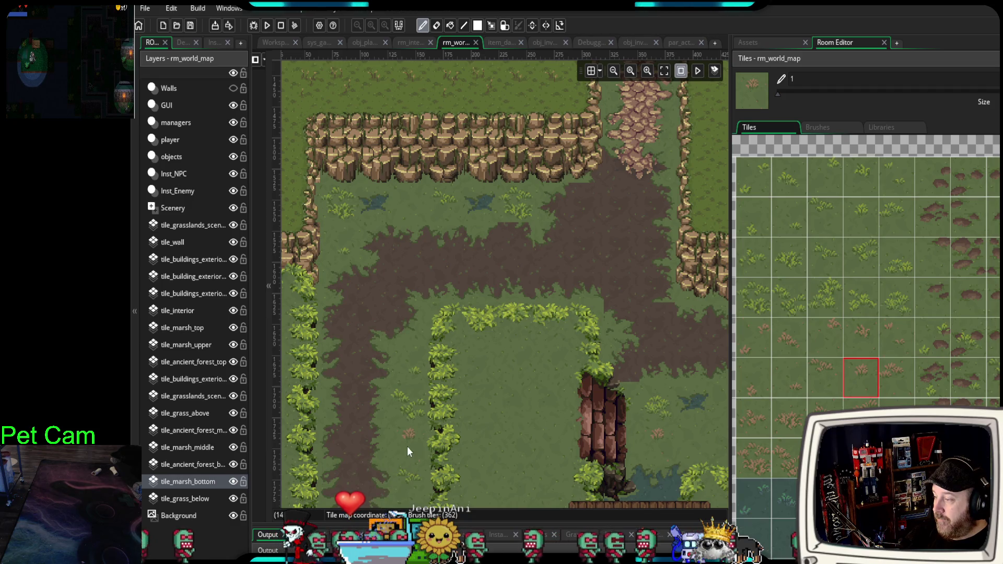
scroll(410, 487, down, 5)
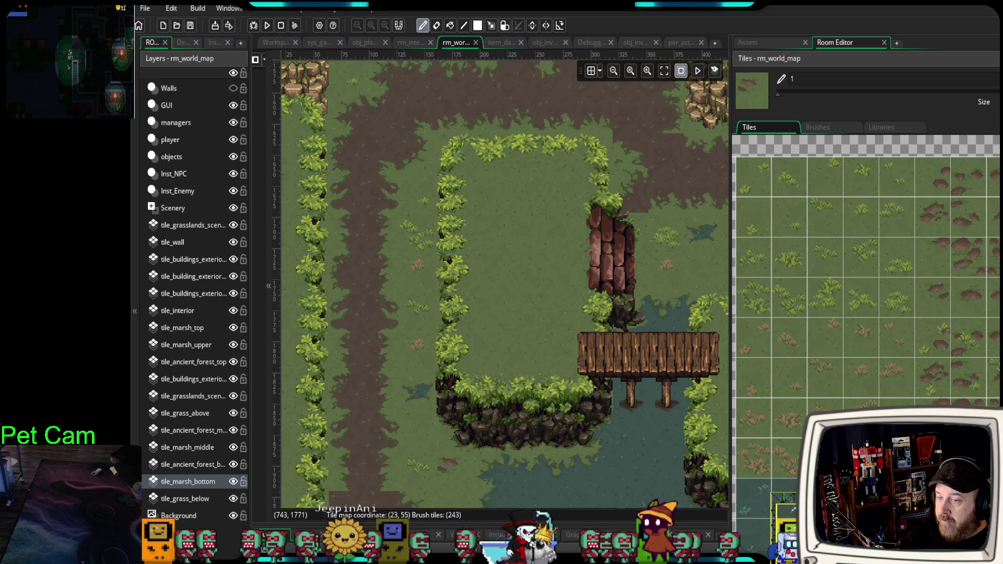
ctrl+click(664, 289)
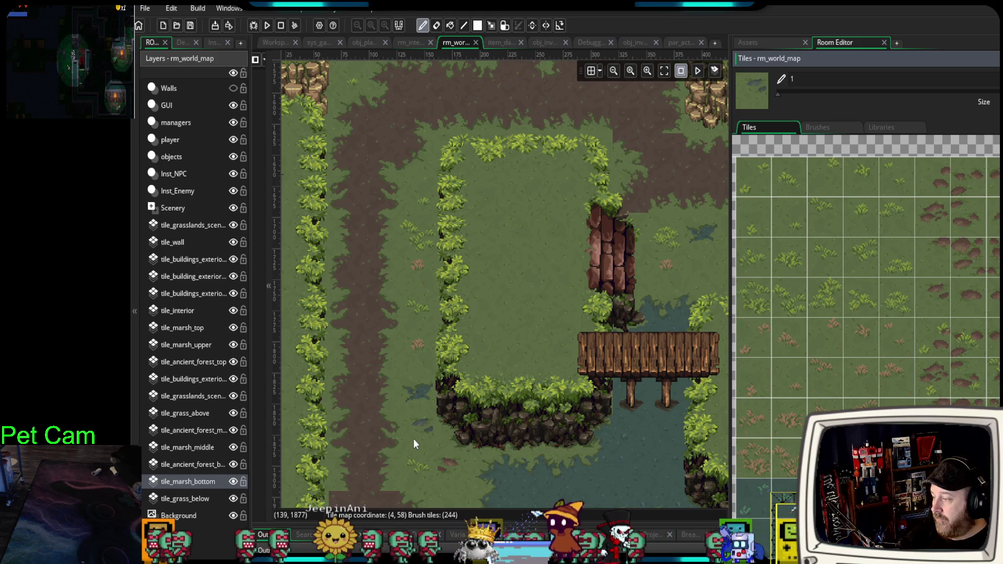
- Place a rock tile in the marsh pool below the wooden bridge
scroll(368, 197, right, 3)
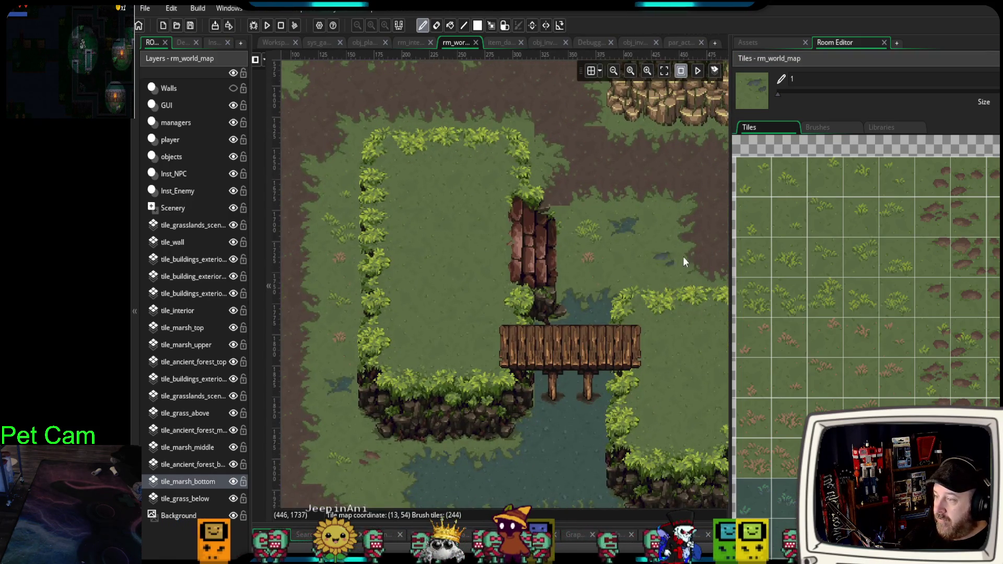
drag(458, 413, 488, 285)
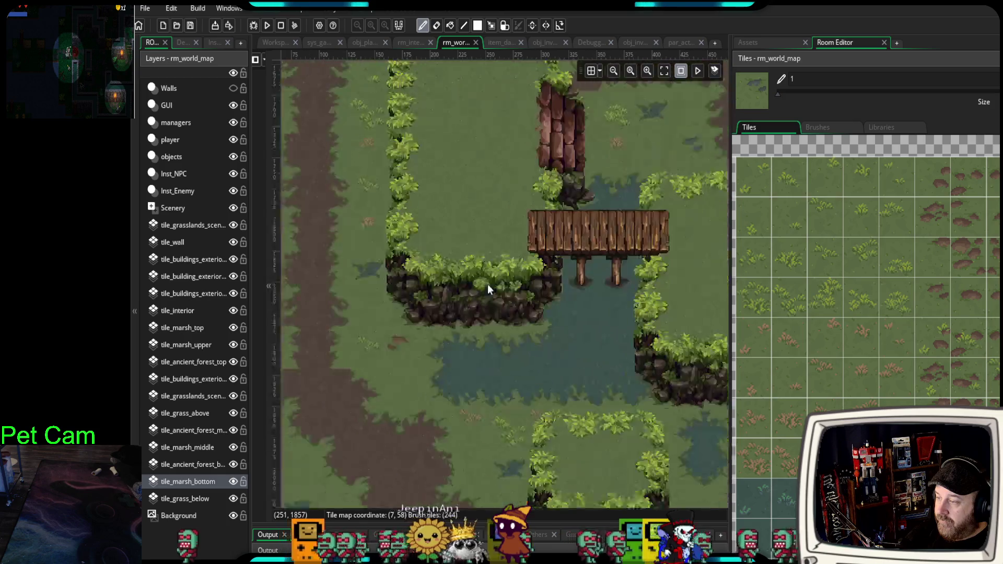
scroll(523, 308, down, 2)
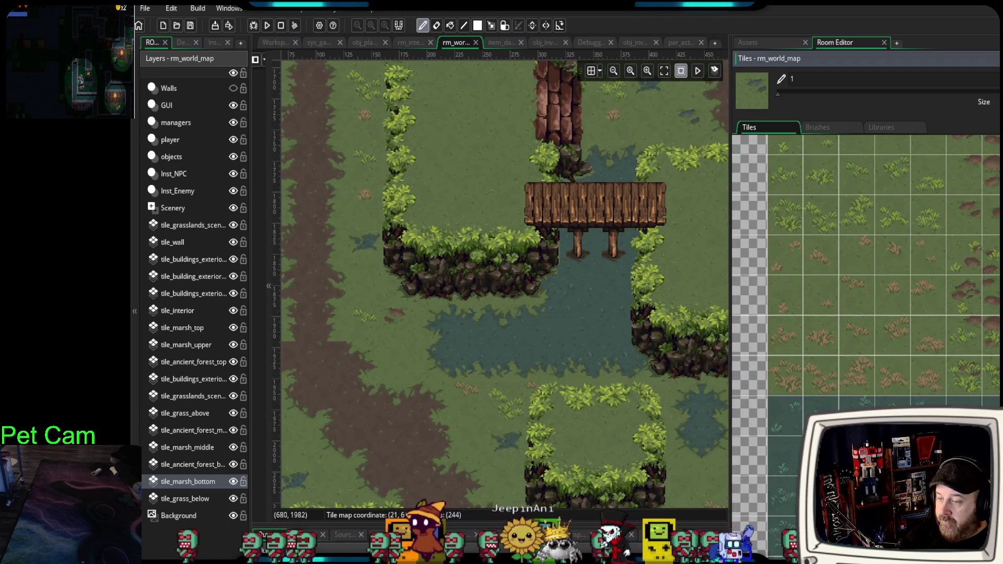
click(836, 460)
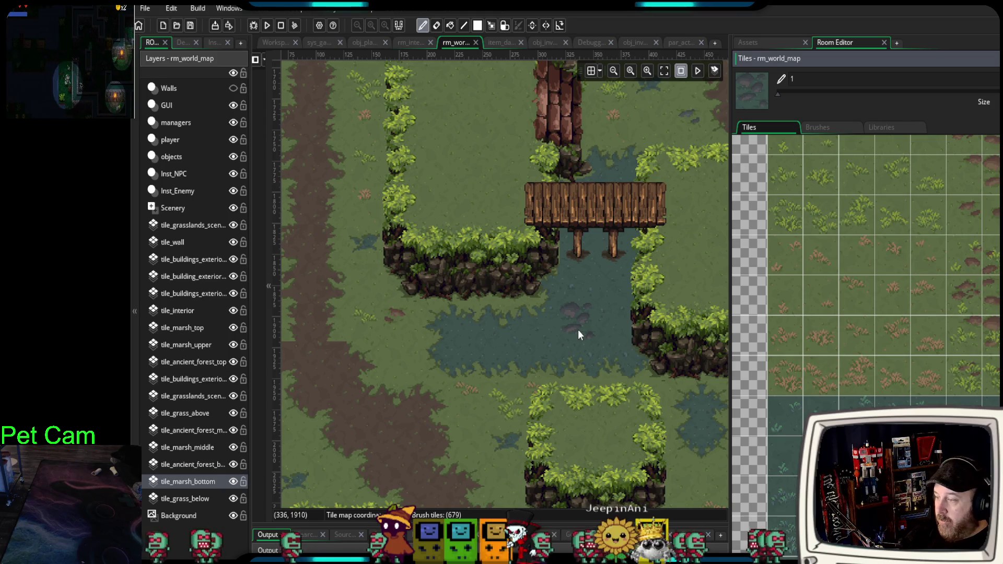
click(578, 329)
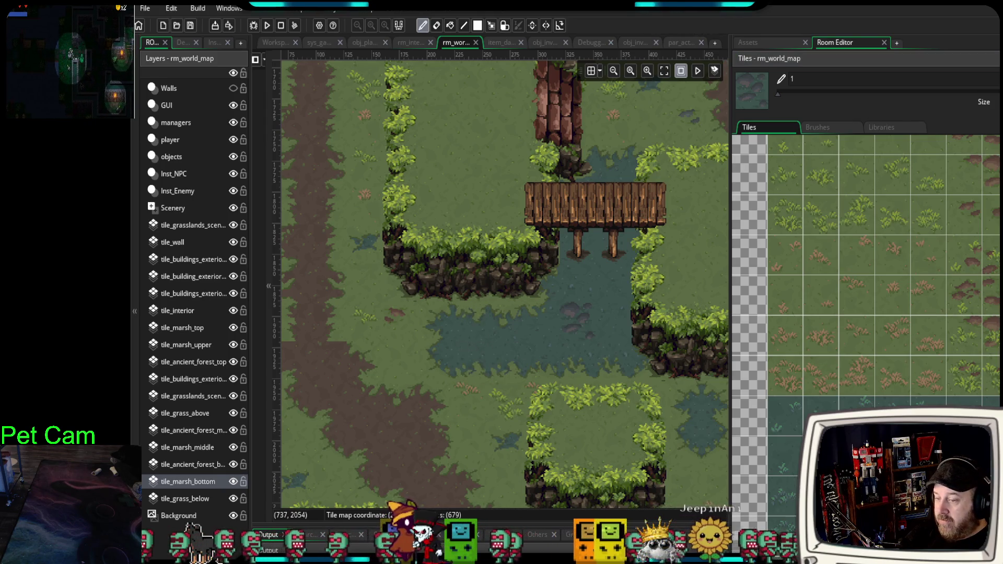
click(836, 460)
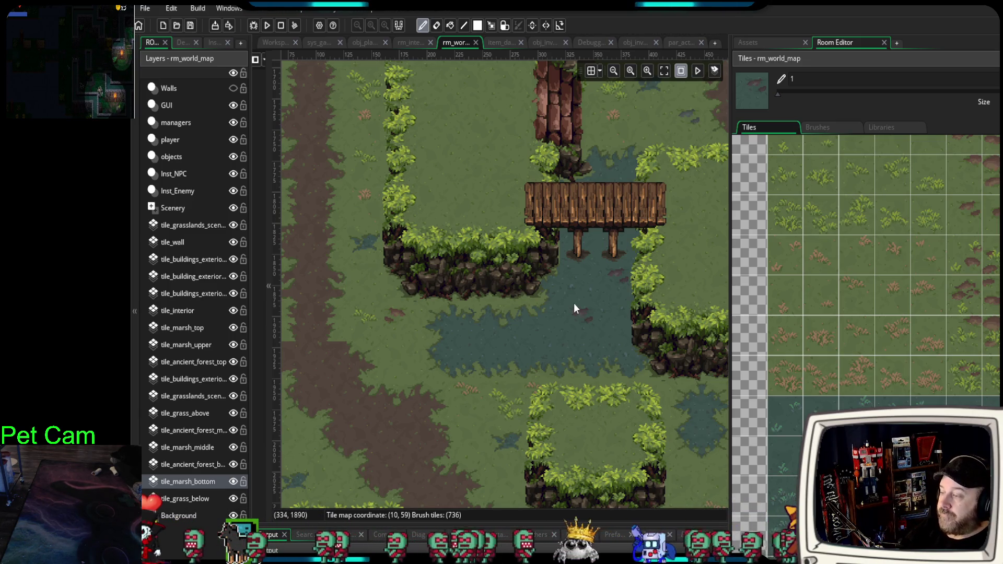
- Pan the room view south to the lower islands
mouse_move(642, 289)
mouse_down()
mouse_move(463, 222)
mouse_move(500, 282)
mouse_move(472, 385)
mouse_up()
scroll(495, 293, down, 3)
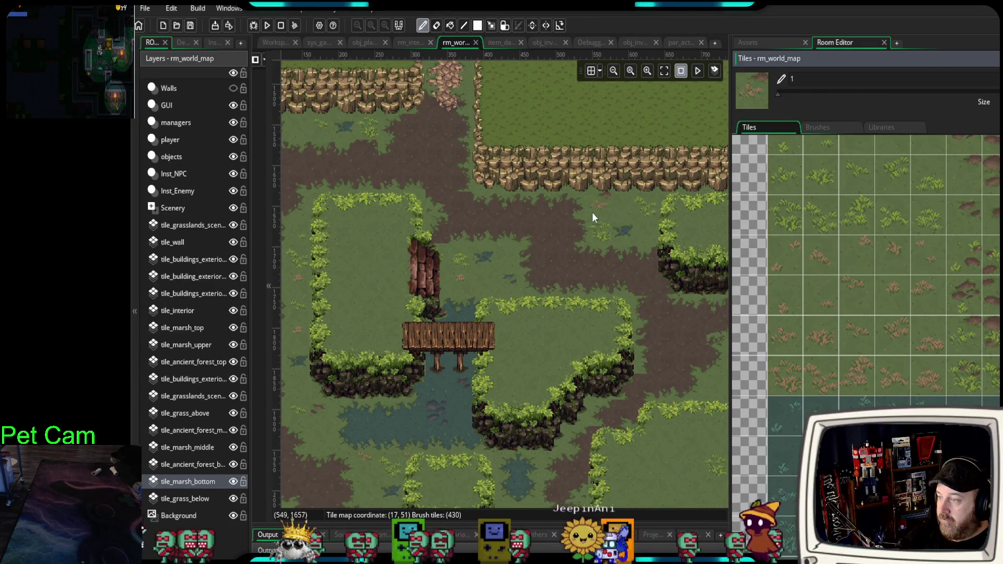
mouse_move(471, 281)
mouse_down()
mouse_move(481, 286)
mouse_move(563, 235)
mouse_up()
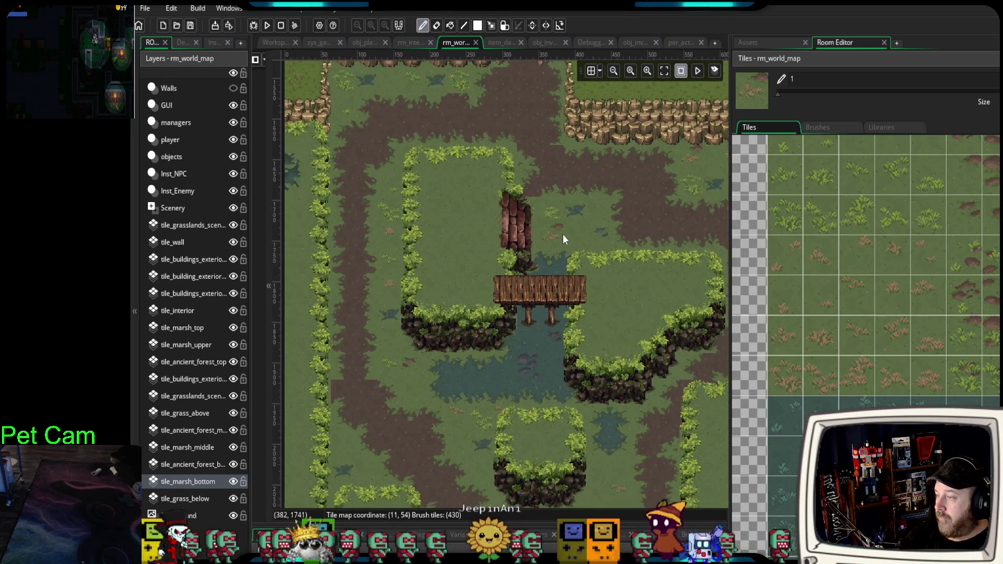
drag(561, 368, 577, 247)
drag(508, 435, 555, 294)
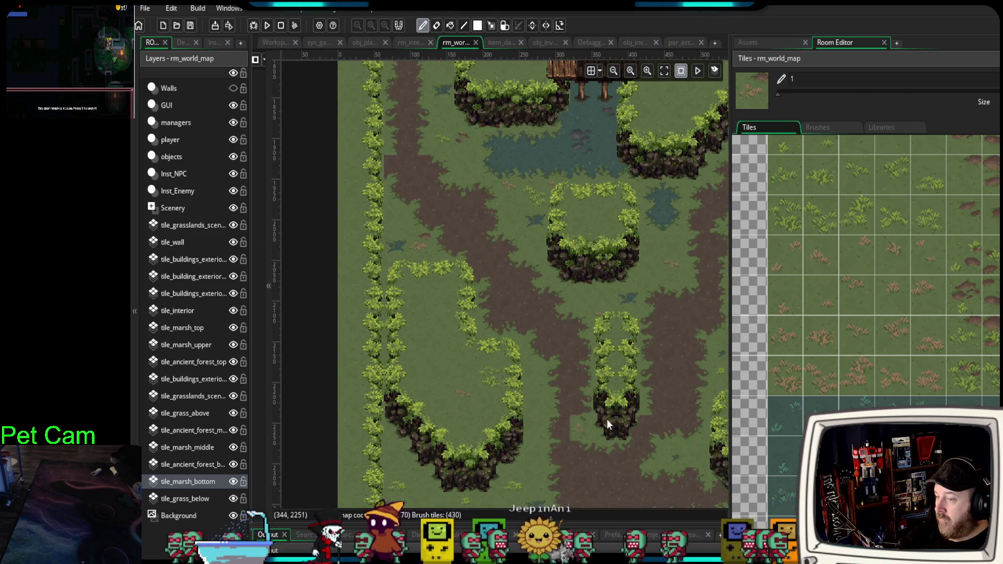
scroll(865, 305, down, 2)
scroll(865, 306, up, 2)
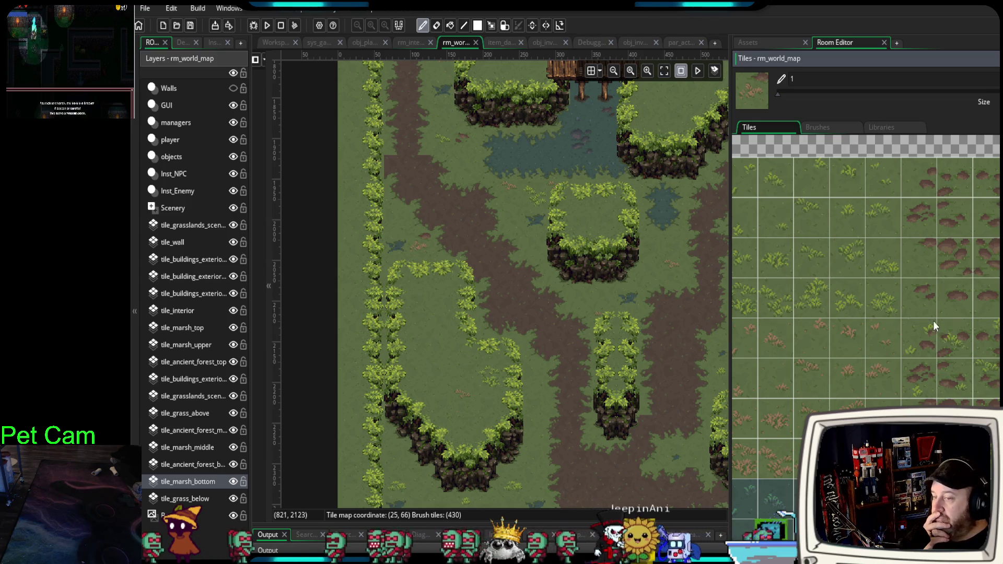
- Paint a 3x3 block of grass and dirt tufts onto the map
click(928, 334)
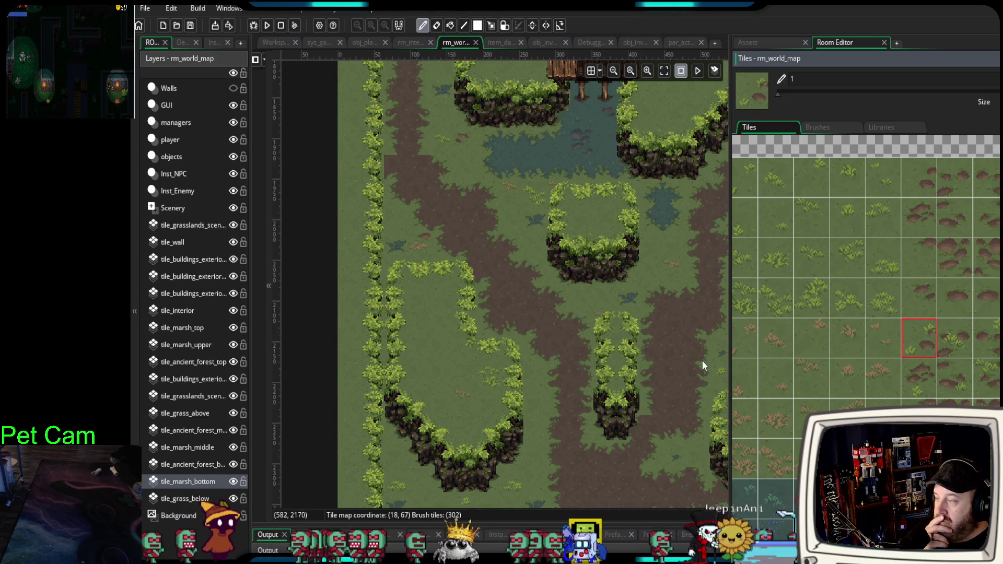
drag(446, 409, 463, 377)
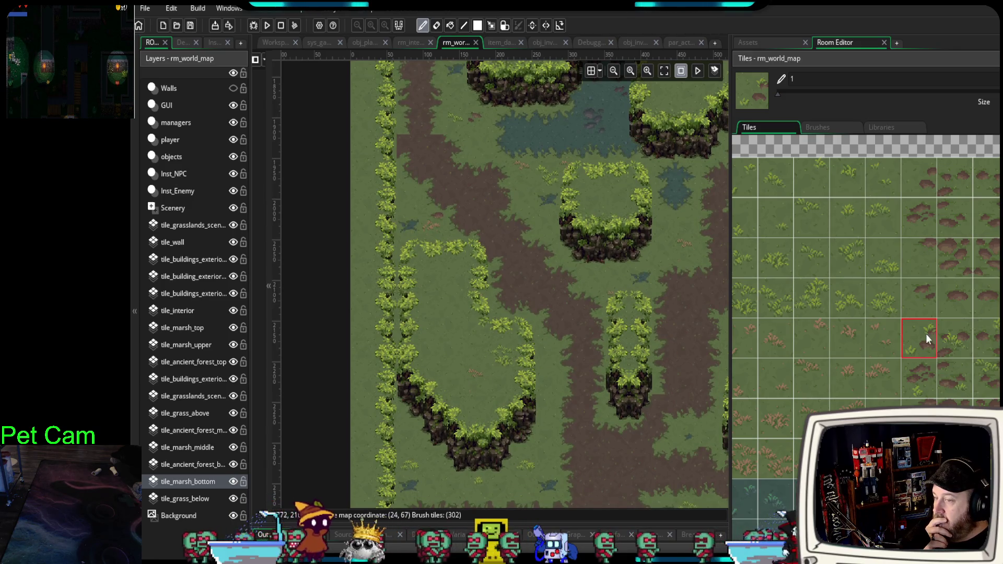
drag(923, 337, 987, 418)
drag(483, 382, 449, 353)
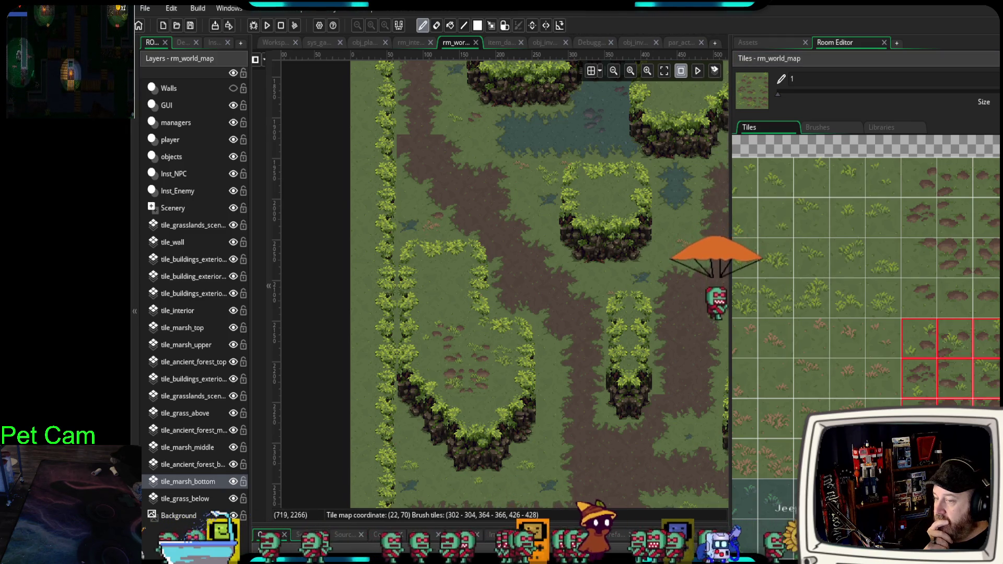
- Narrow the brush to a single tuft tile and browse the palette for other tufts
ctrl+click(457, 377)
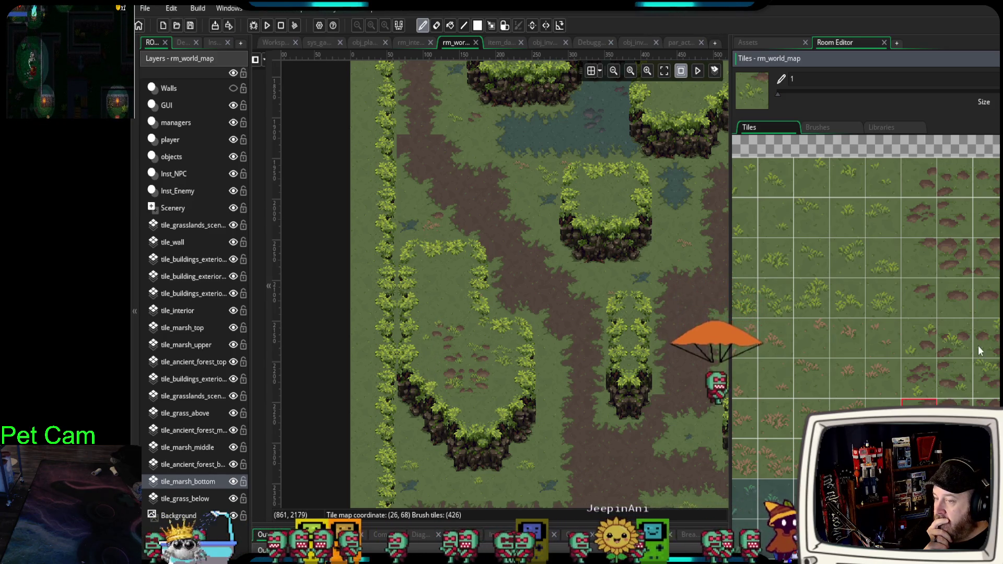
ctrl+click(441, 296)
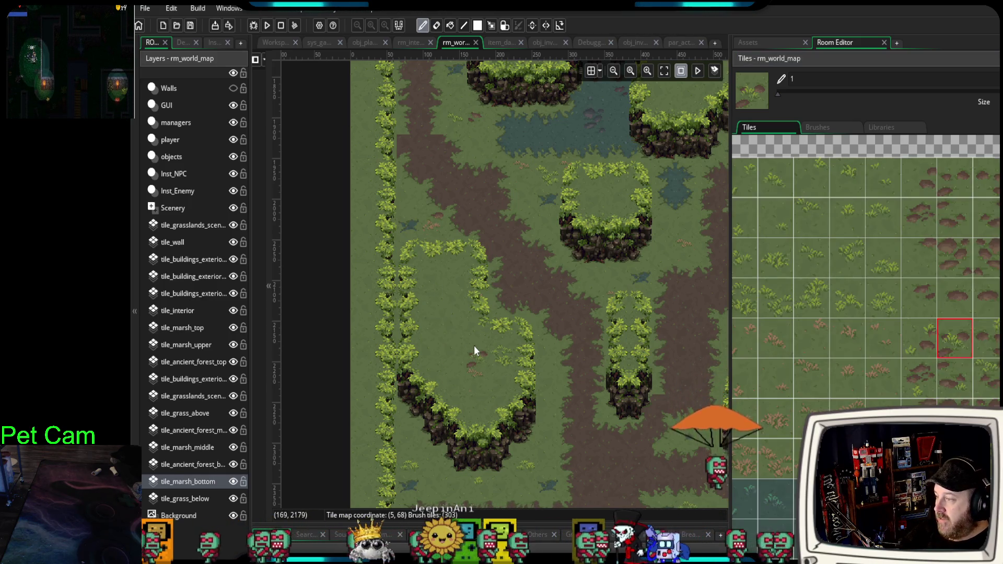
scroll(541, 307, up, 1)
scroll(542, 306, up, 6)
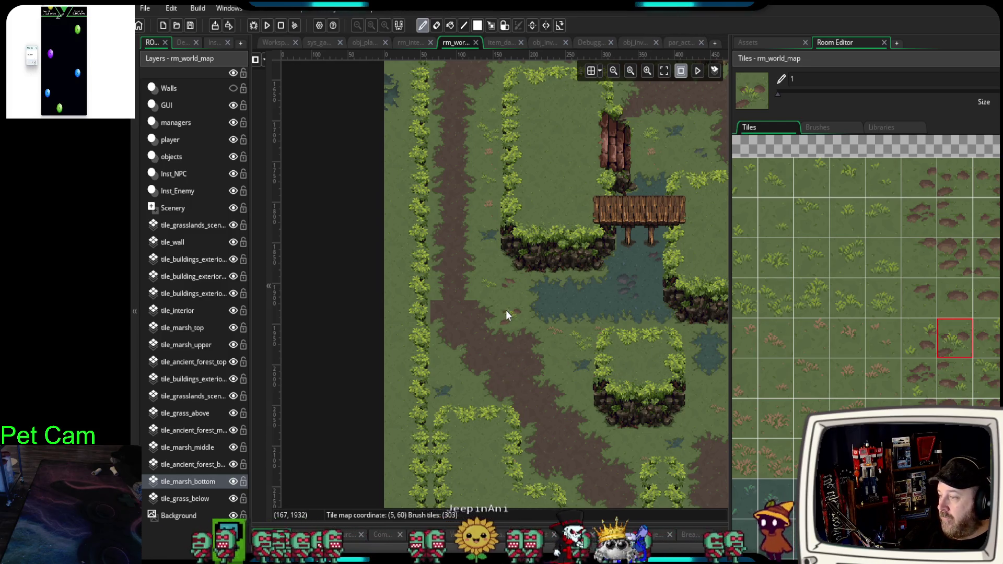
scroll(585, 400, down, 3)
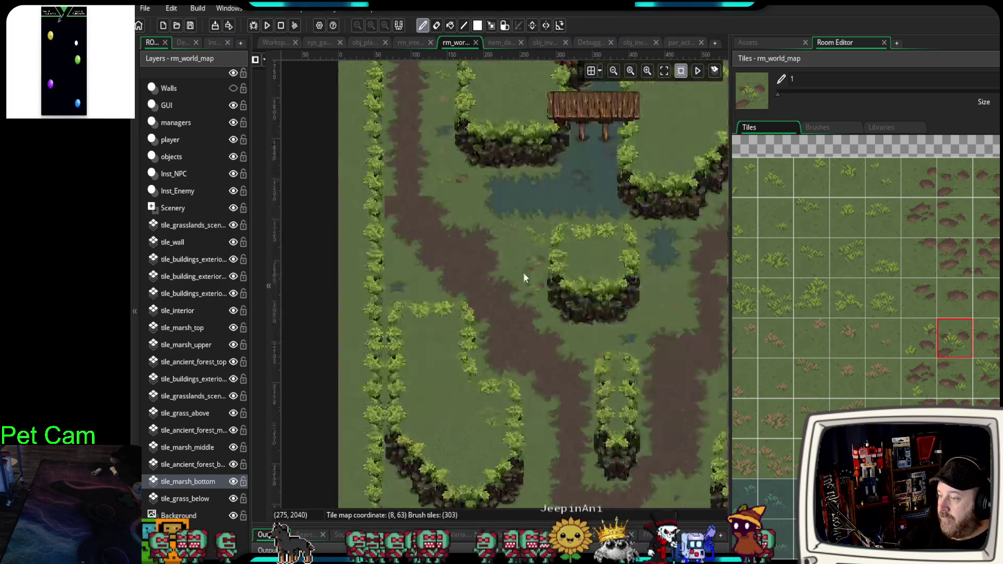
scroll(523, 272, up, 2)
scroll(479, 311, up, 3)
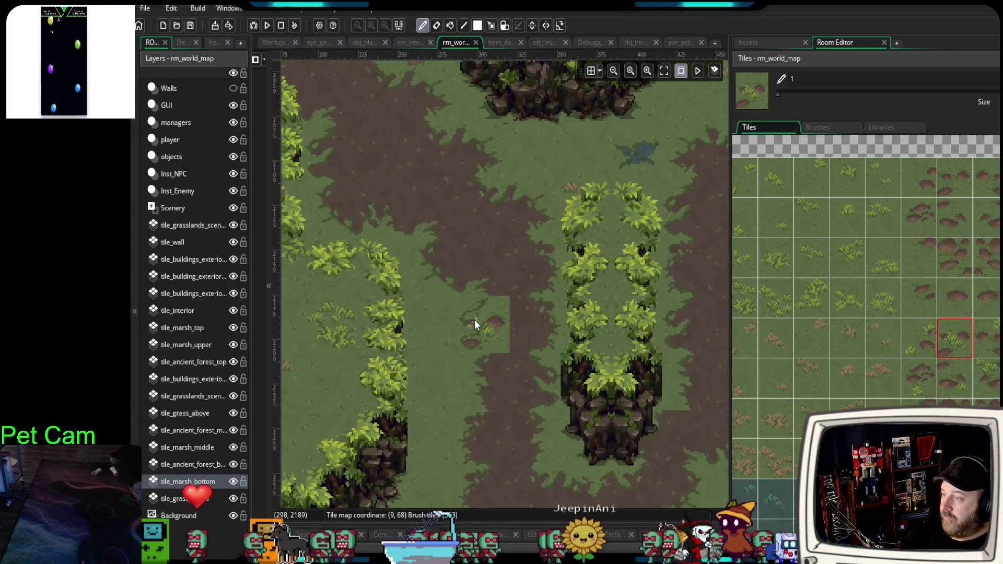
scroll(470, 329, down, 2)
scroll(533, 314, down, 2)
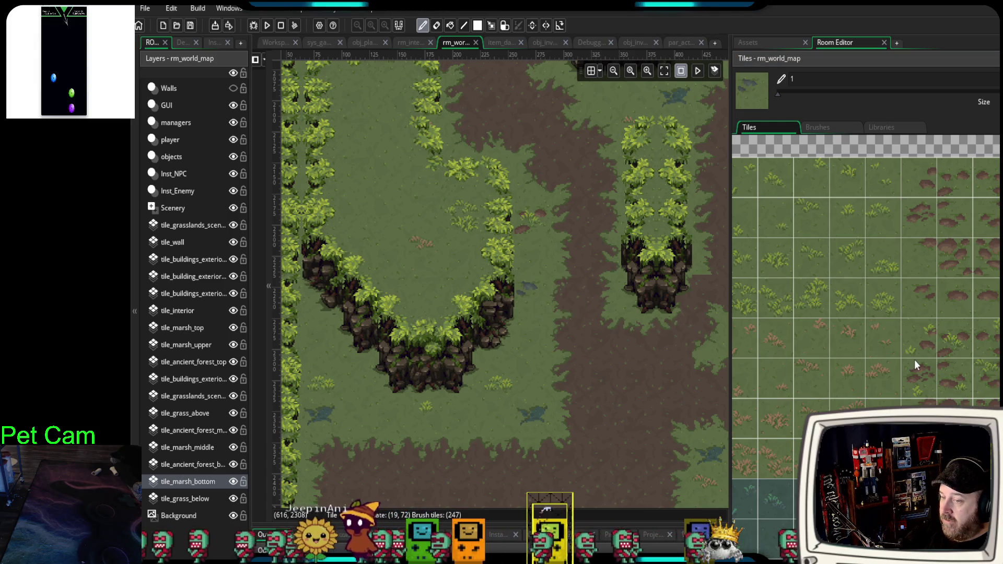
- Stamp two brown dirt tufts onto the grass below the hedge-ringed plateau
click(834, 396)
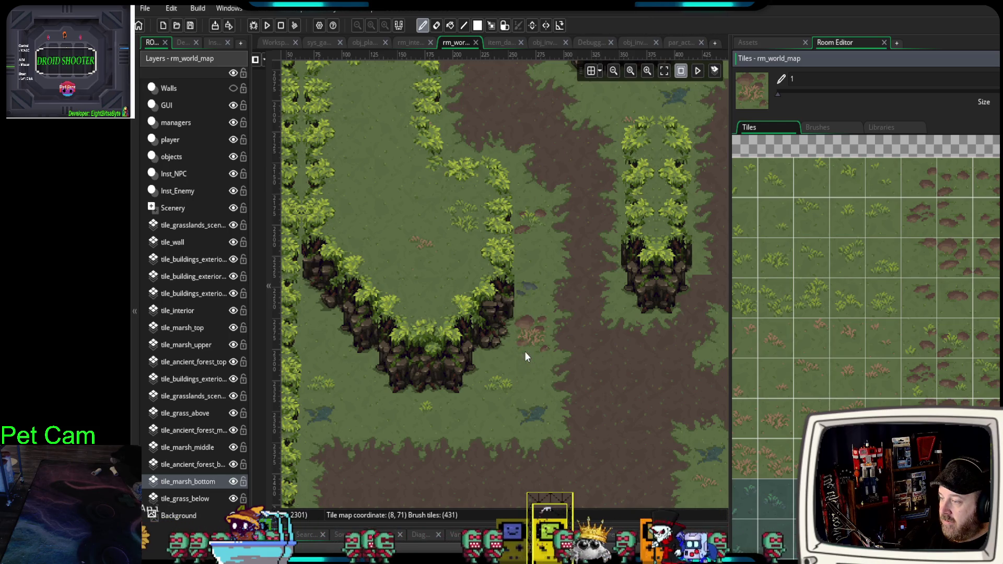
click(423, 408)
click(375, 413)
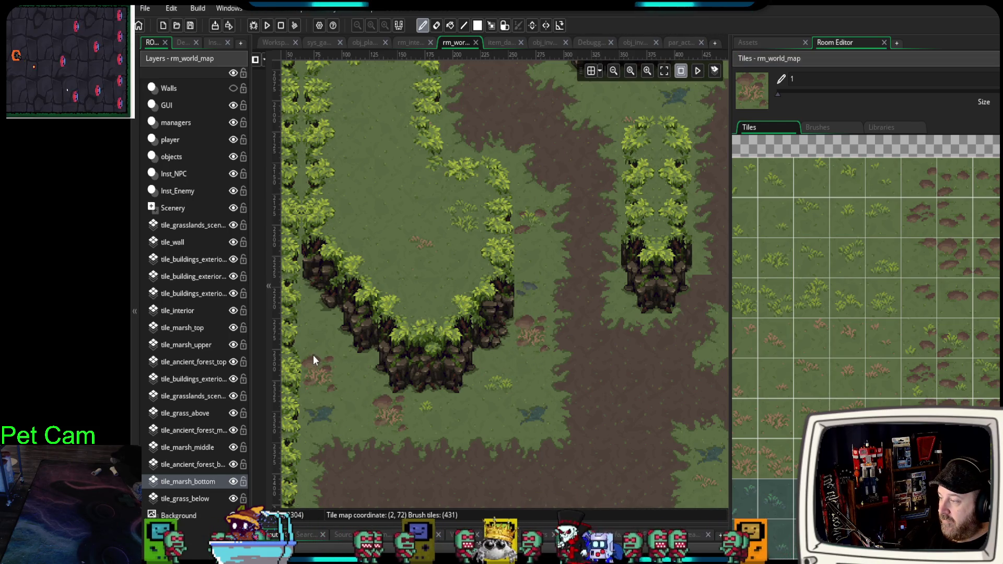
drag(482, 437, 498, 224)
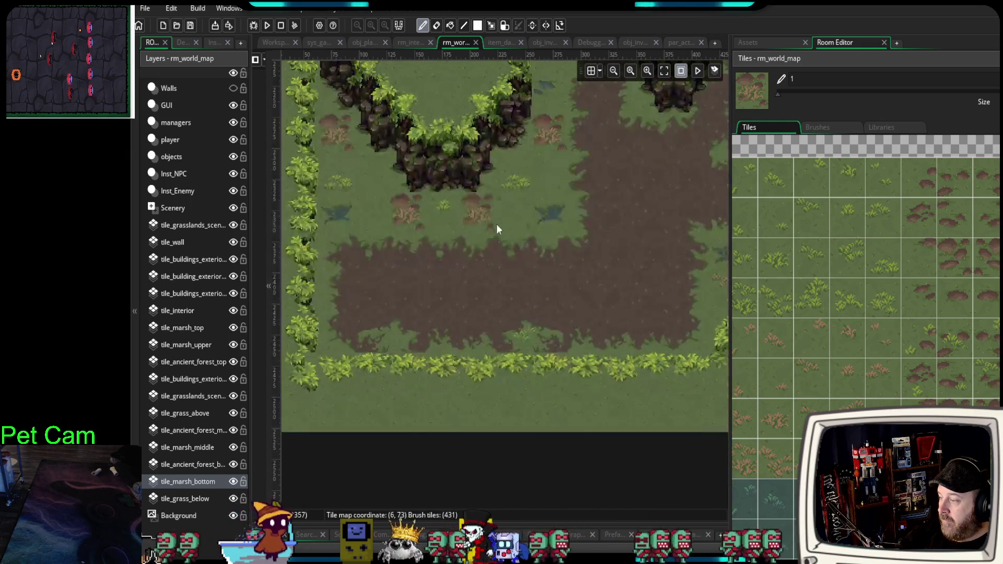